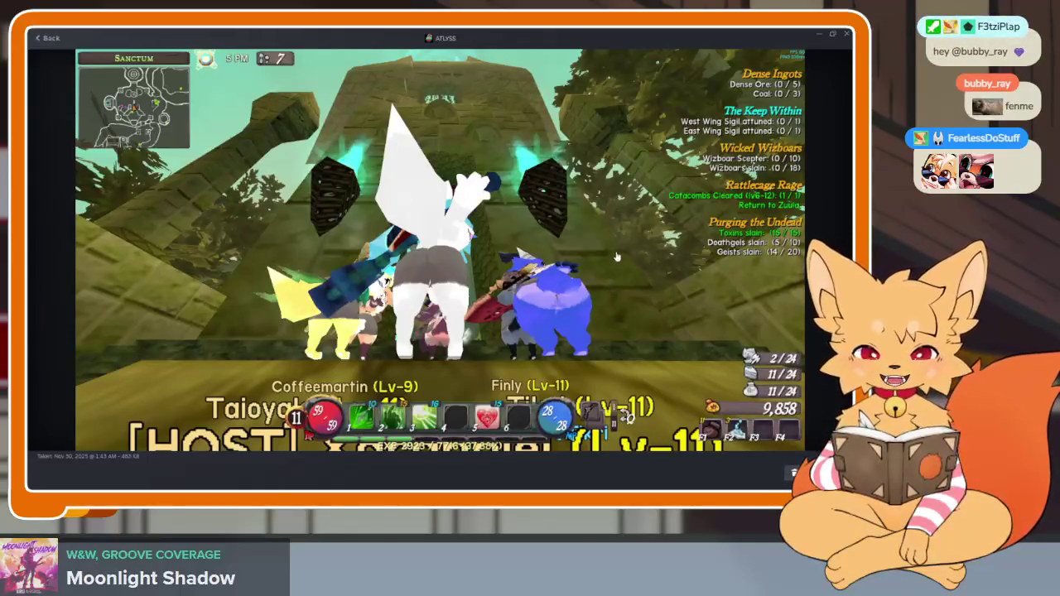
# Close the Steam screenshot viewer and library window to return to the character sketch
pyautogui.click(846, 35)
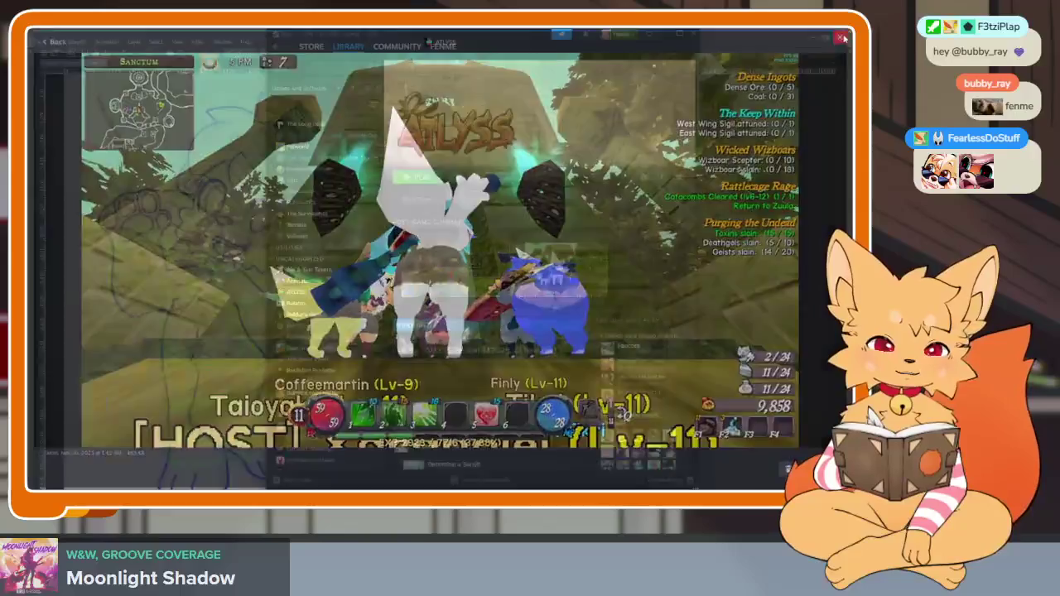
pyautogui.click(666, 35)
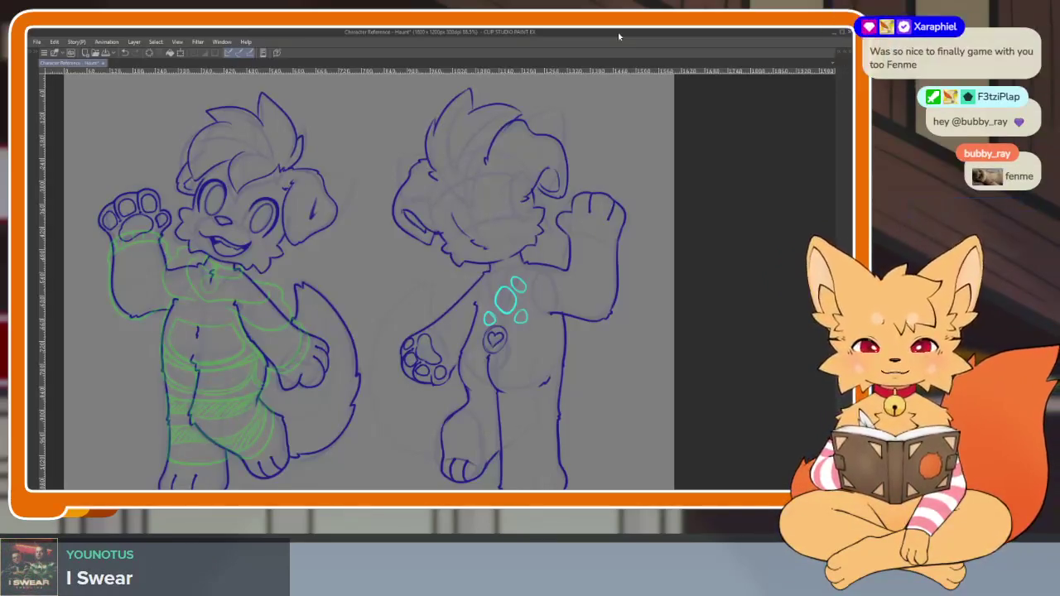
# Hide the side palettes and zoom in on the left puppy's face
pyautogui.press('Tab')
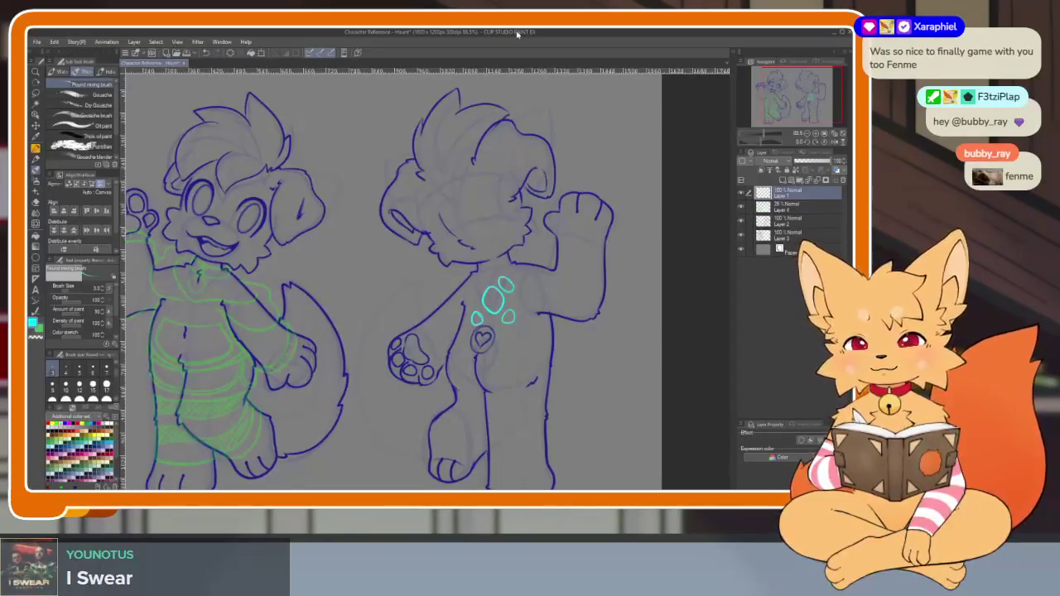
pyautogui.press('Tab')
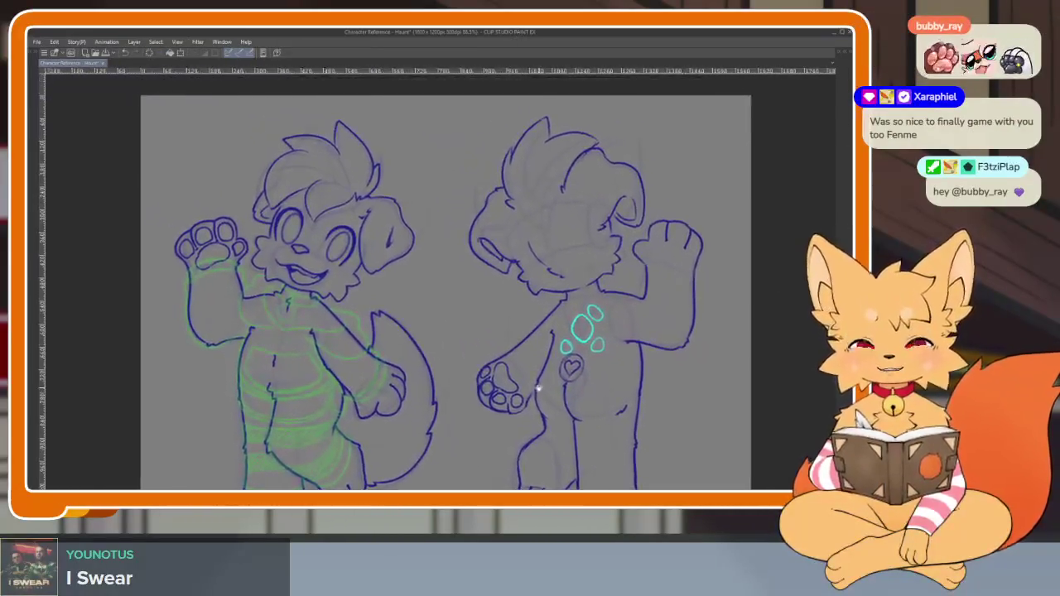
pyautogui.scroll(5, 397, 366)
pyautogui.scroll(2, 608, 383)
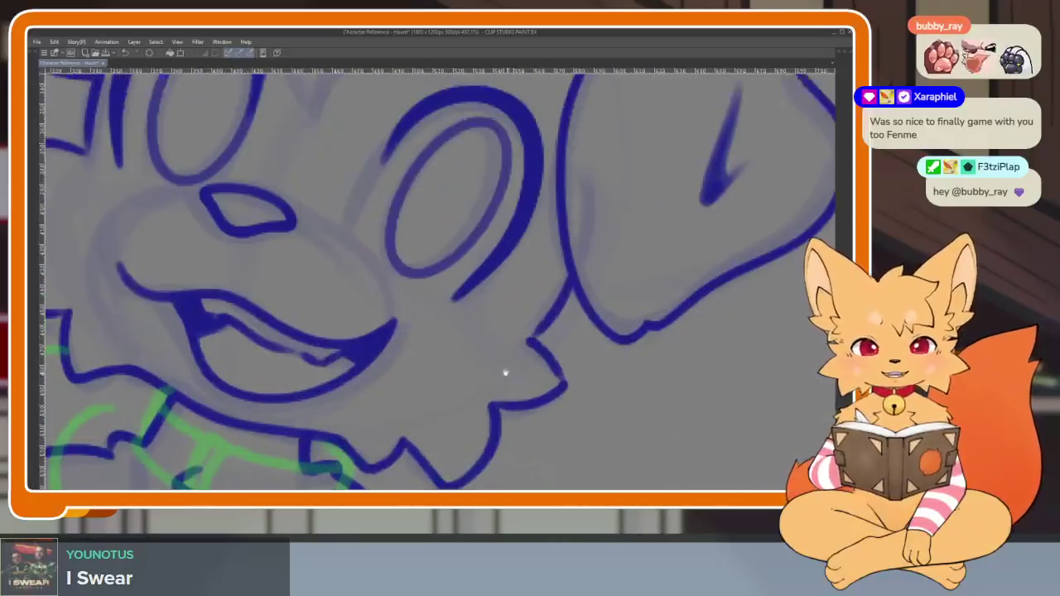
pyautogui.scroll(-1, 492, 362)
pyautogui.scroll(2, 489, 387)
pyautogui.scroll(1, 639, 386)
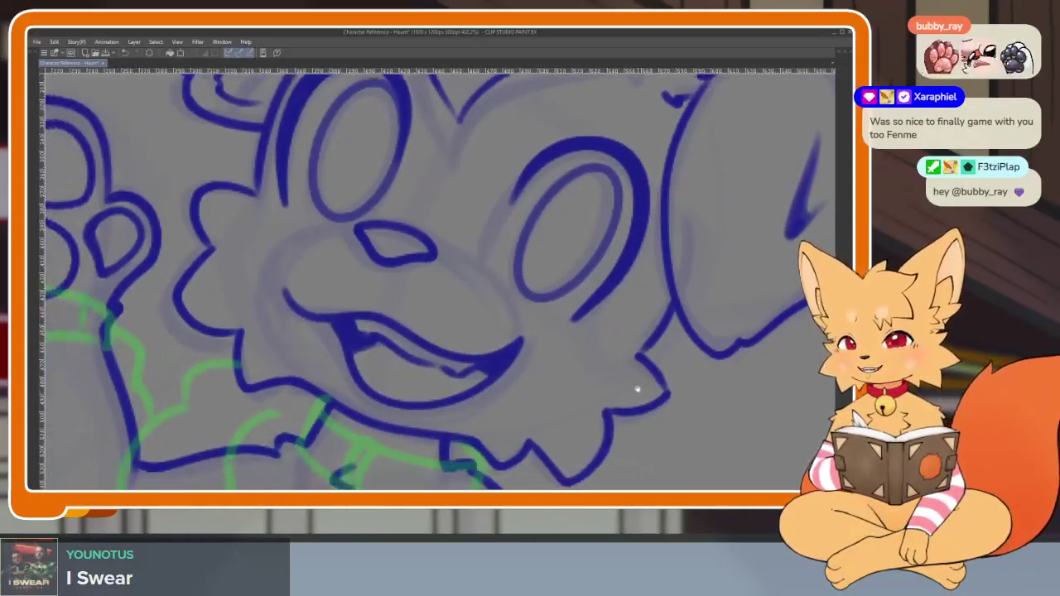
pyautogui.scroll(1, 627, 393)
pyautogui.scroll(-1, 629, 394)
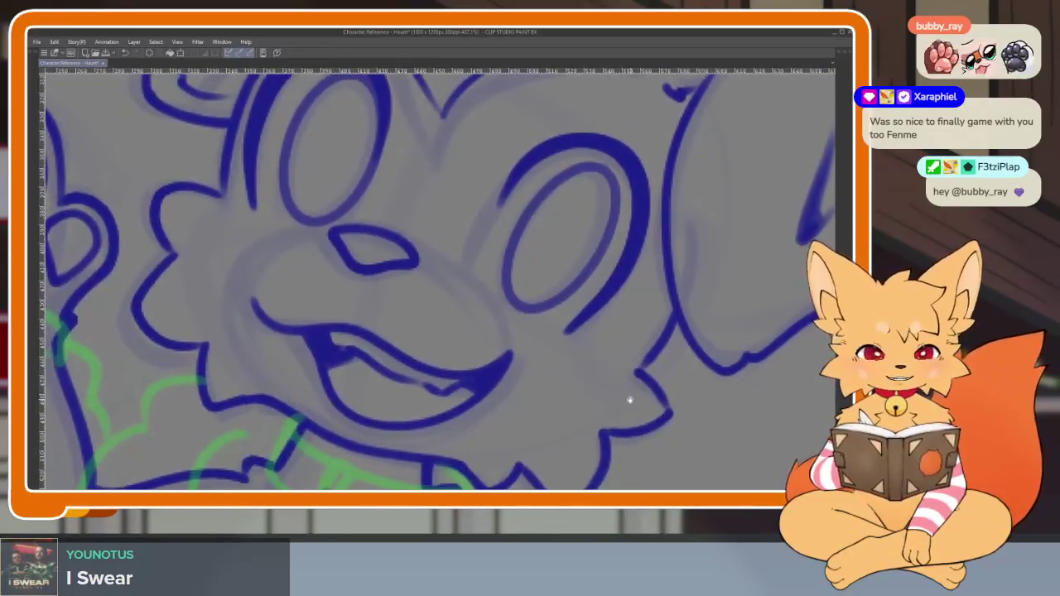
pyautogui.scroll(2, 621, 400)
pyautogui.scroll(-1, 611, 404)
pyautogui.scroll(-2, 611, 404)
pyautogui.scroll(1, 457, 439)
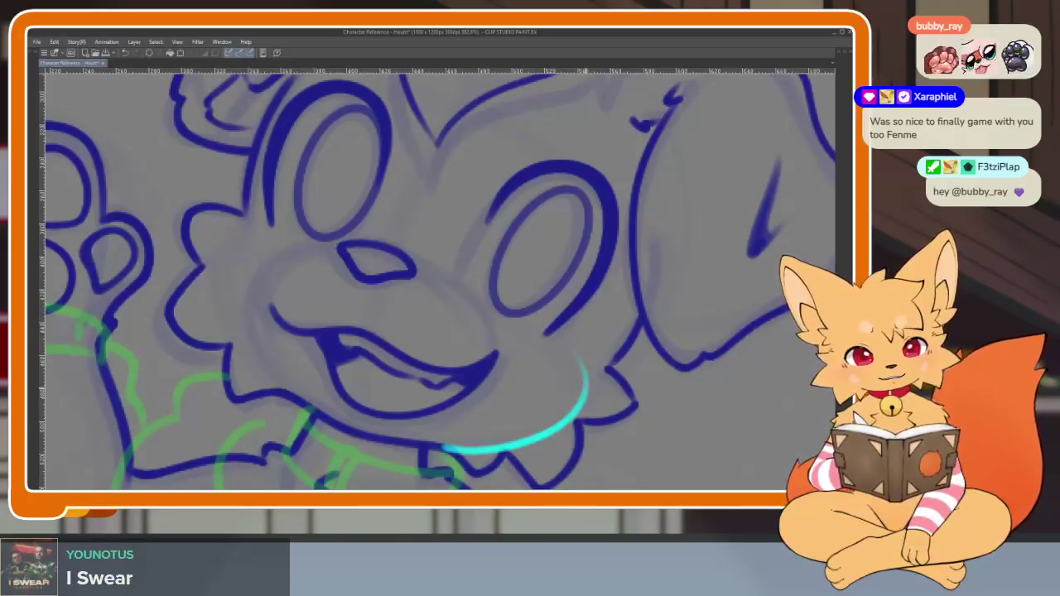
pyautogui.scroll(1, 547, 336)
pyautogui.scroll(1, 592, 379)
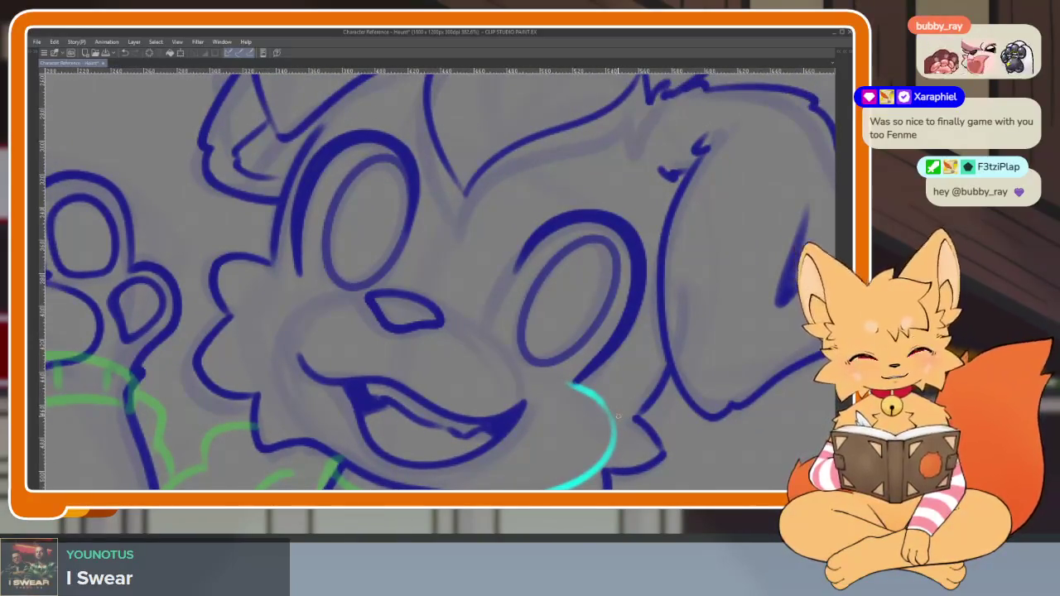
# Undo the cyan arc below the mouth and frame the left cheek
pyautogui.moveTo(618, 417); pyautogui.dragTo(574, 294)
pyautogui.hotkey('ctrl', 'z')
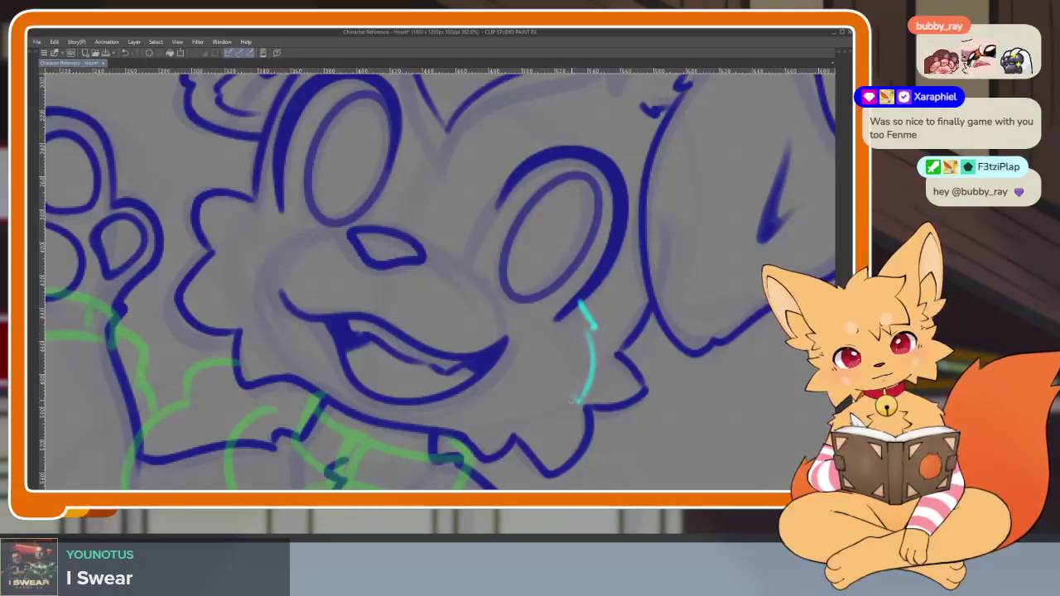
pyautogui.moveTo(546, 323); pyautogui.dragTo(602, 361)
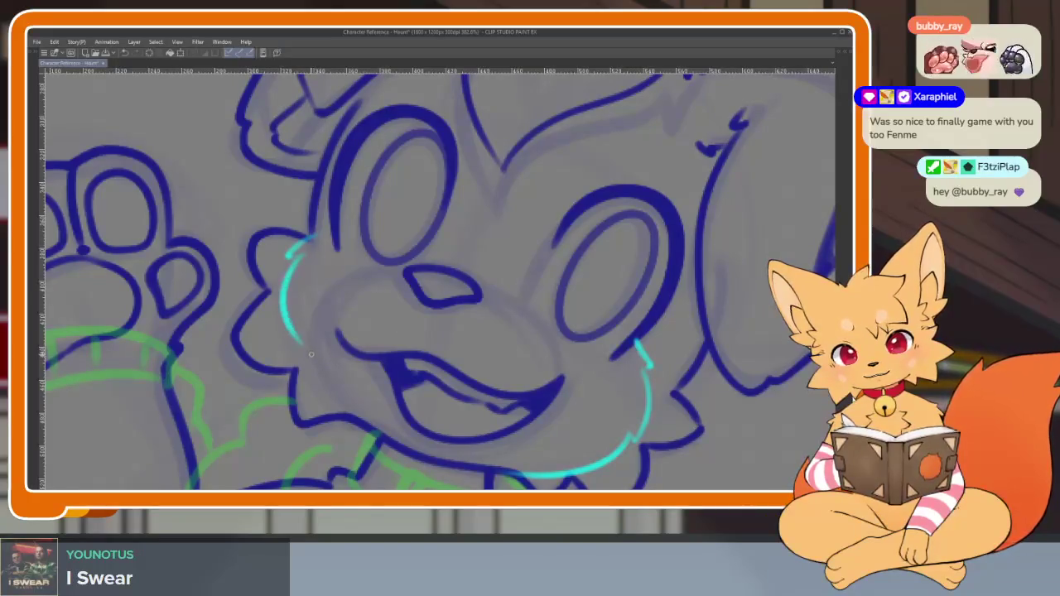
# Draw a cyan brow arc over the puppy's left eye, redoing the first attempt
pyautogui.scroll(-5, 474, 441)
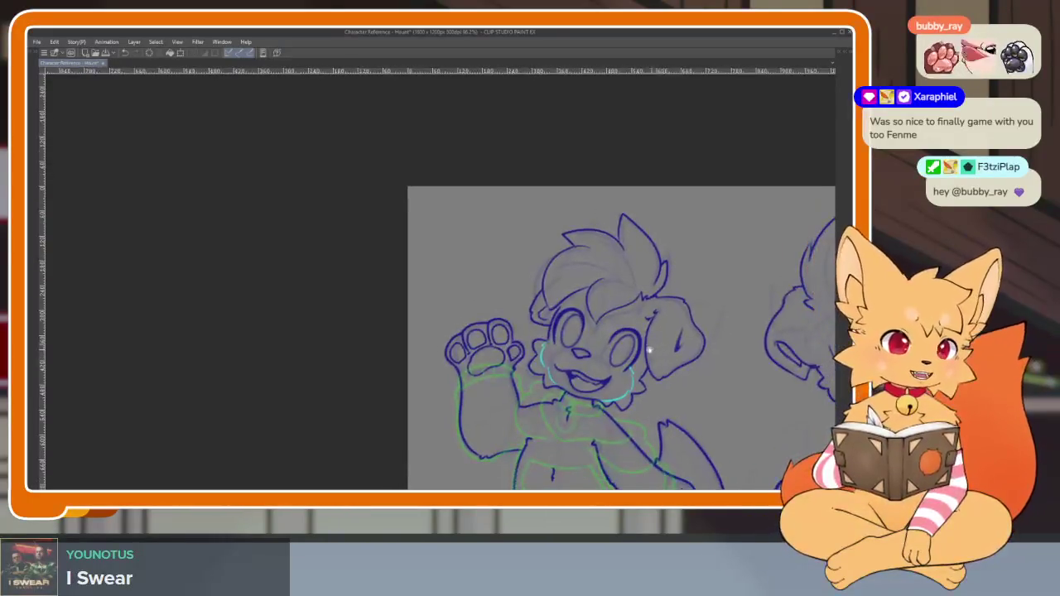
pyautogui.scroll(3, 580, 389)
pyautogui.scroll(2, 597, 382)
pyautogui.scroll(1, 597, 382)
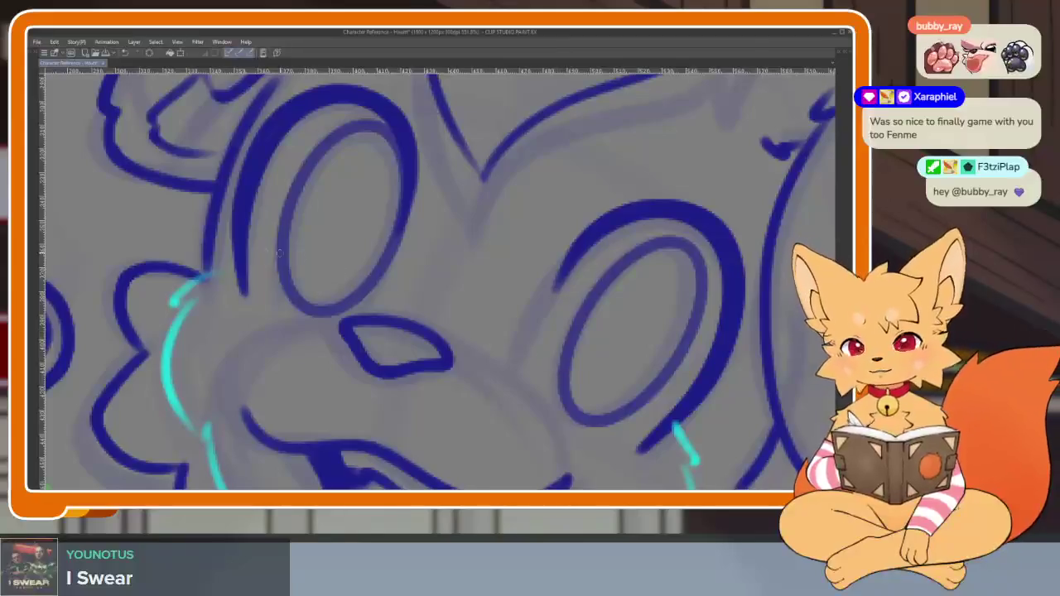
pyautogui.scroll(-1, 535, 312)
pyautogui.scroll(-1, 525, 336)
pyautogui.scroll(-1, 540, 337)
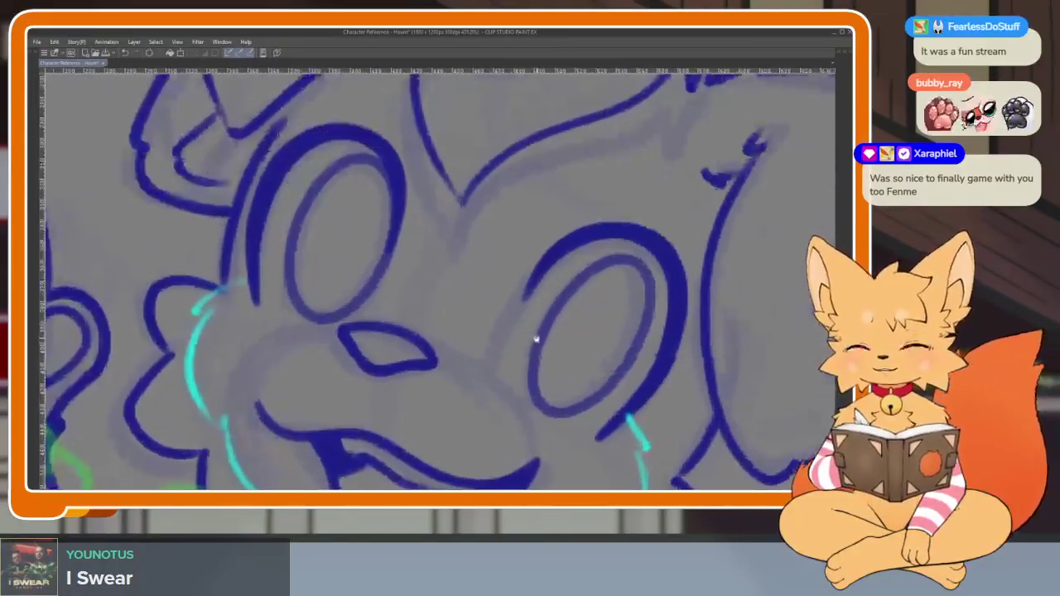
pyautogui.scroll(-1, 560, 362)
pyautogui.scroll(-1, 539, 372)
pyautogui.scroll(-1, 535, 389)
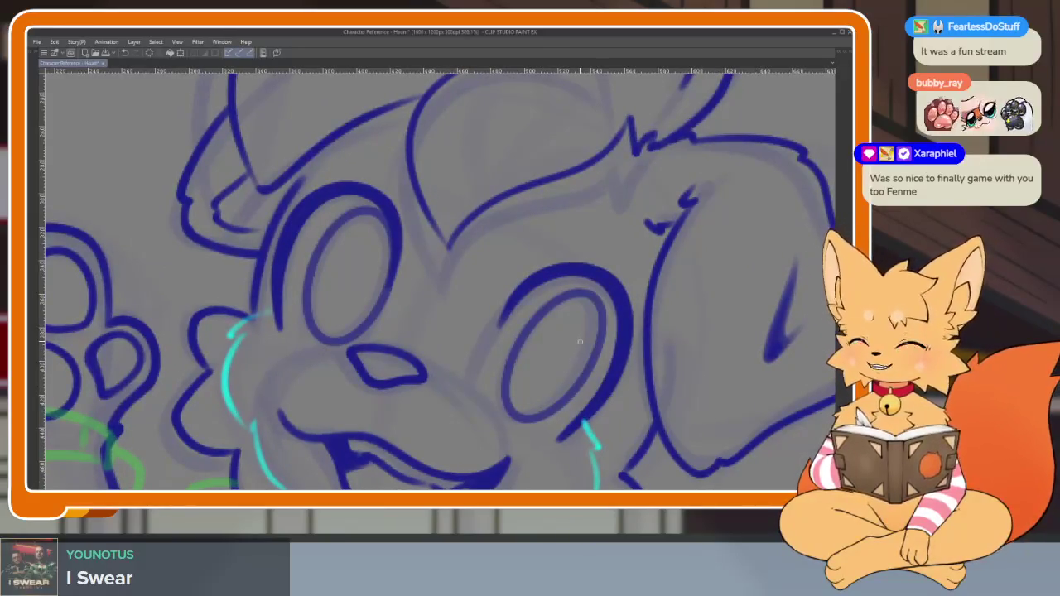
pyautogui.scroll(-1, 530, 339)
pyautogui.scroll(1, 439, 339)
pyautogui.scroll(-1, 439, 331)
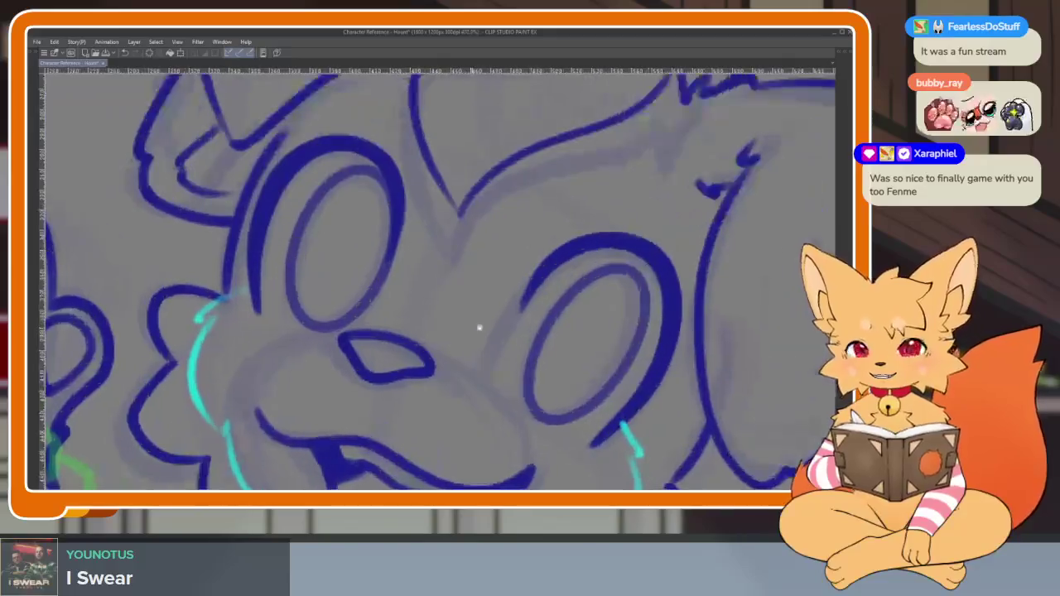
pyautogui.scroll(1, 448, 303)
pyautogui.scroll(1, 406, 286)
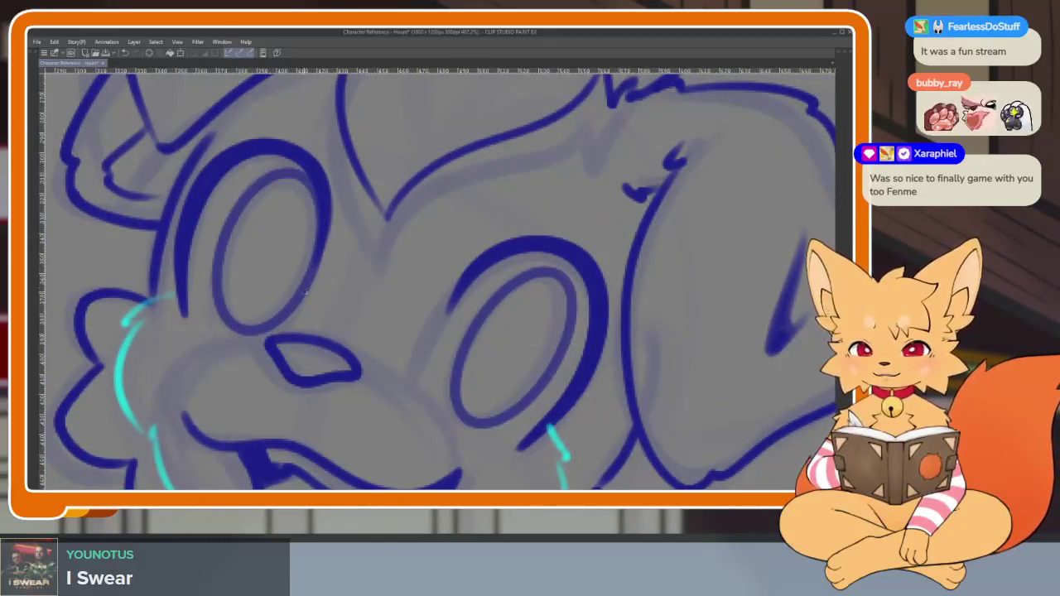
pyautogui.moveTo(297, 305); pyautogui.dragTo(431, 324)
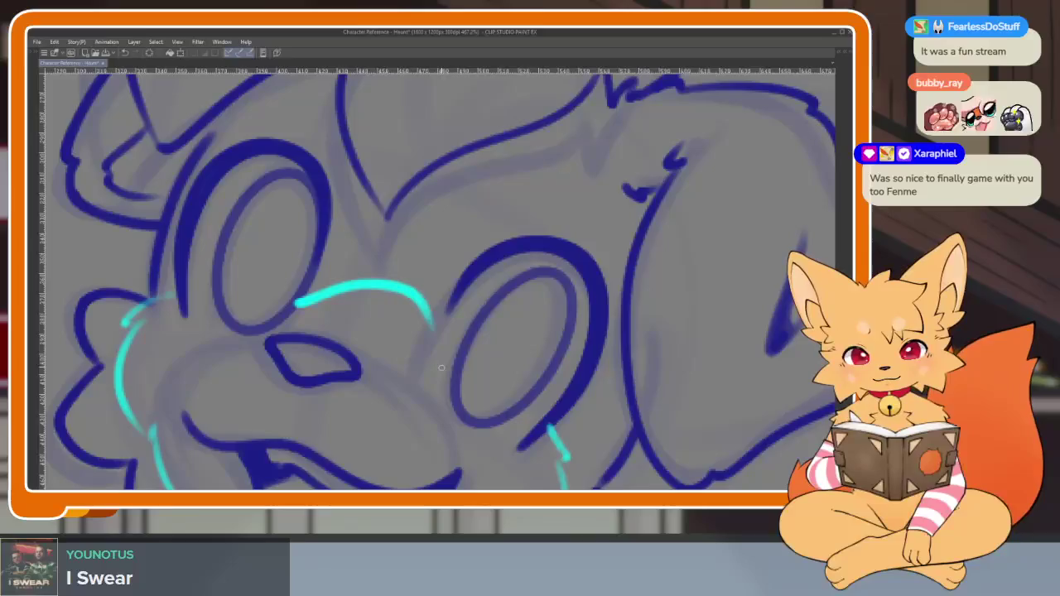
pyautogui.hotkey('ctrl', 'z')
pyautogui.moveTo(315, 286); pyautogui.dragTo(422, 328)
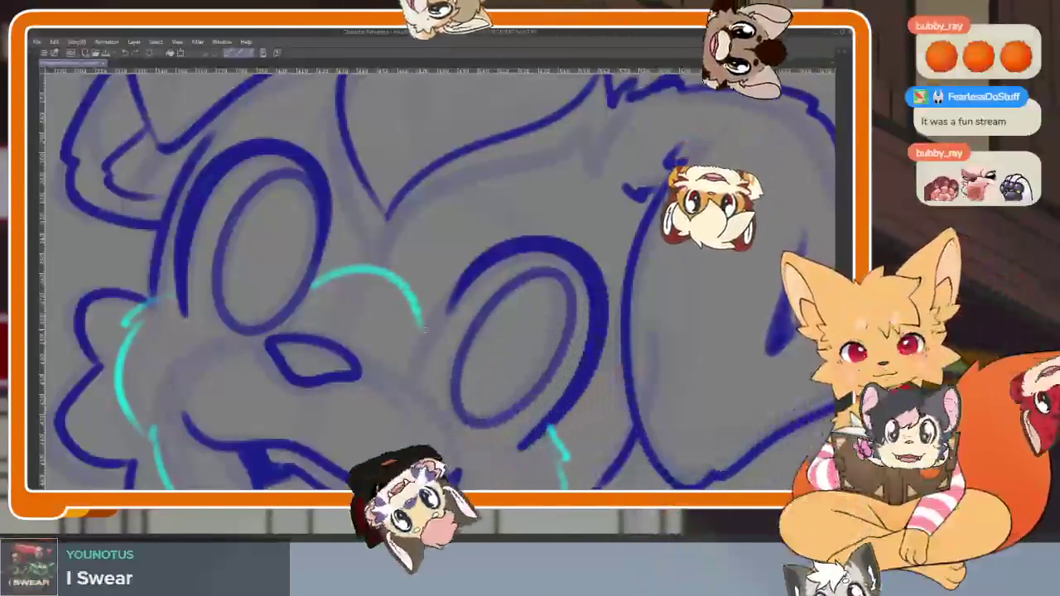
# Hatch short cyan strokes into the chin tuft and cheek fur
pyautogui.scroll(-5, 424, 344)
pyautogui.scroll(-1, 607, 362)
pyautogui.scroll(3, 607, 362)
pyautogui.scroll(1, 589, 367)
pyautogui.scroll(1, 583, 364)
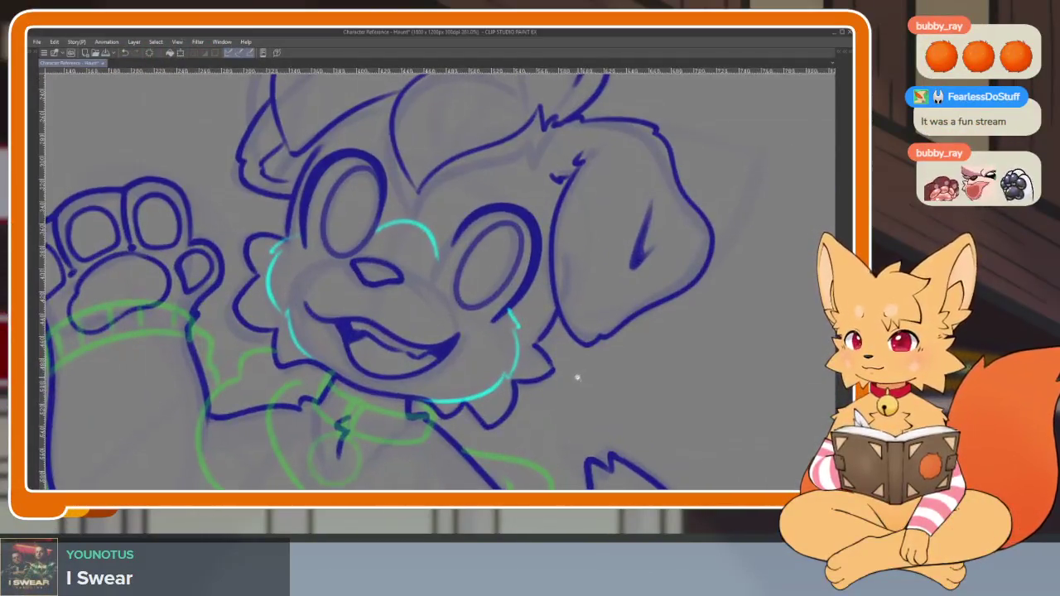
pyautogui.scroll(1, 577, 374)
pyautogui.scroll(1, 570, 375)
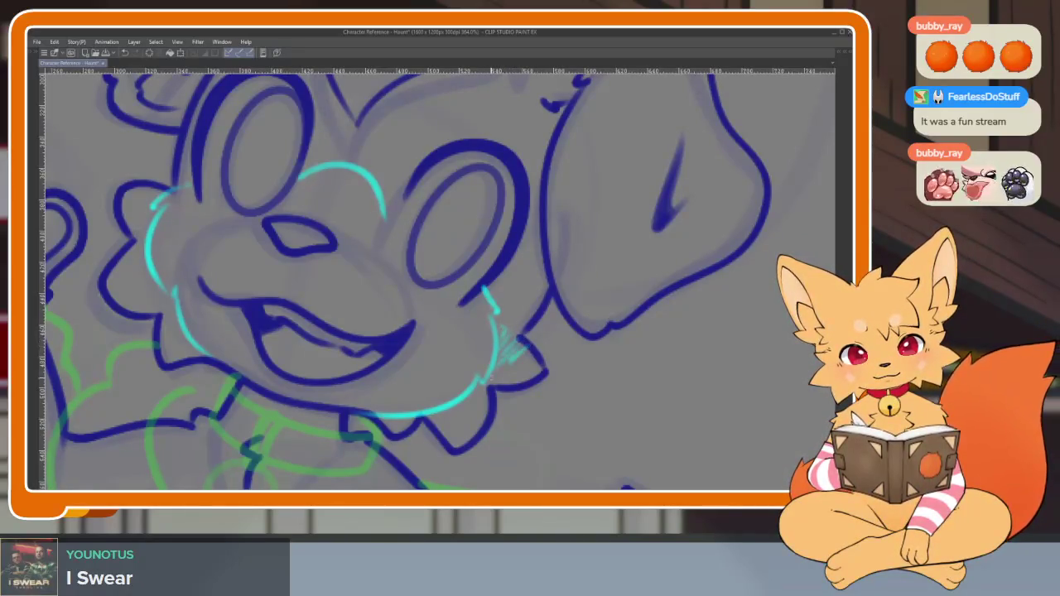
pyautogui.moveTo(497, 382); pyautogui.dragTo(542, 368)
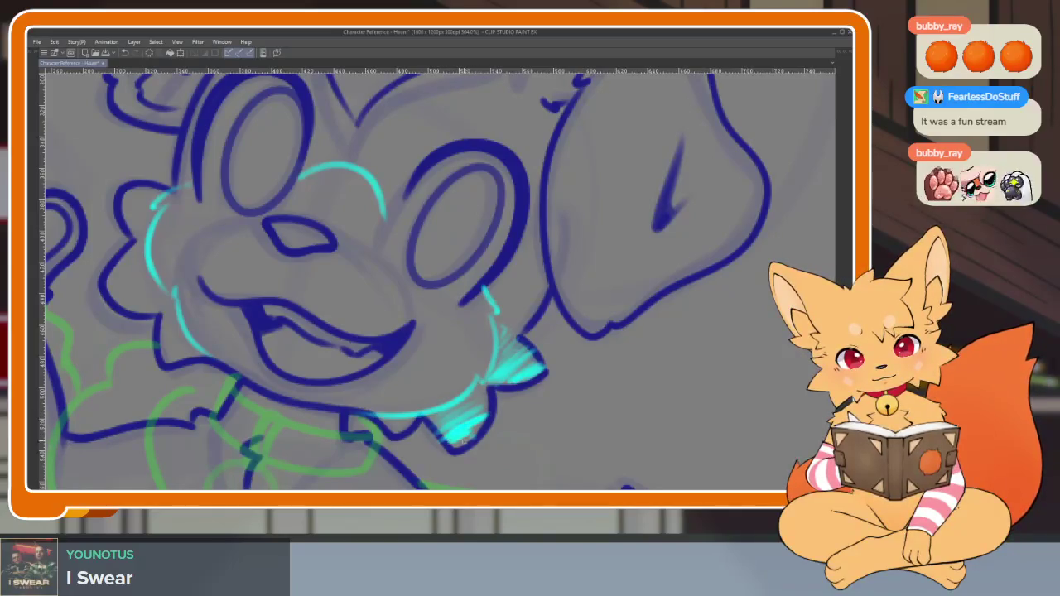
pyautogui.scroll(-3, 597, 399)
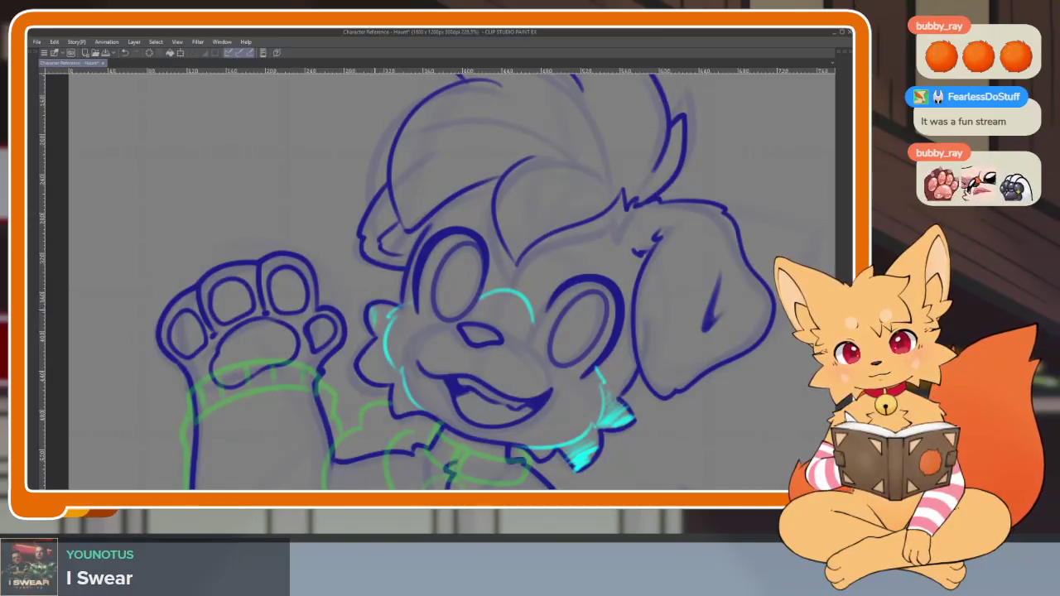
pyautogui.moveTo(372, 323); pyautogui.dragTo(369, 303)
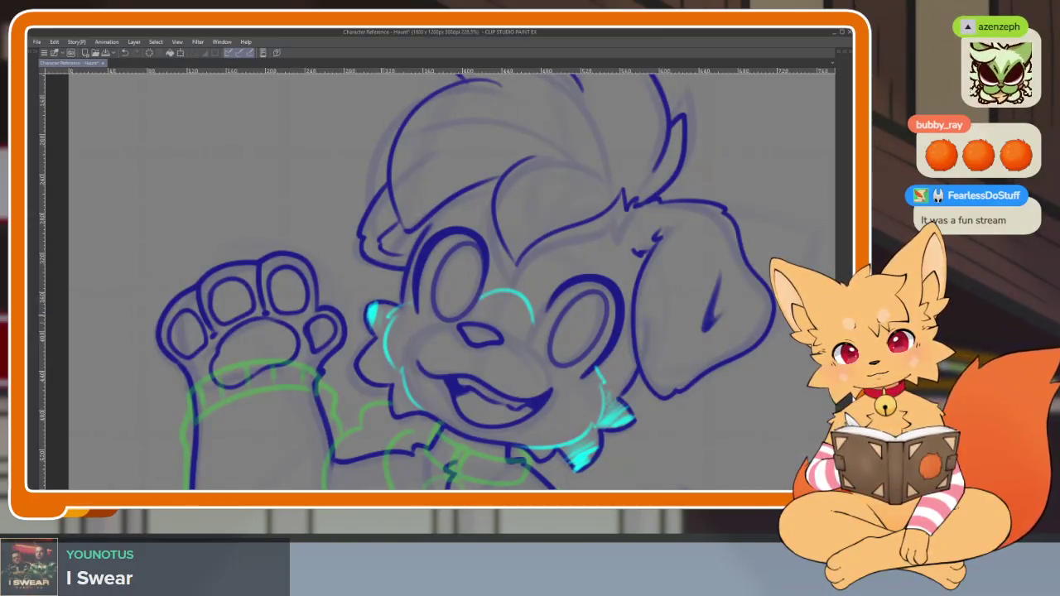
pyautogui.moveTo(386, 377)
pyautogui.mouseDown()
pyautogui.moveTo(382, 348)
pyautogui.moveTo(367, 345)
pyautogui.mouseUp()
pyautogui.scroll(-2, 499, 352)
pyautogui.scroll(-2, 500, 352)
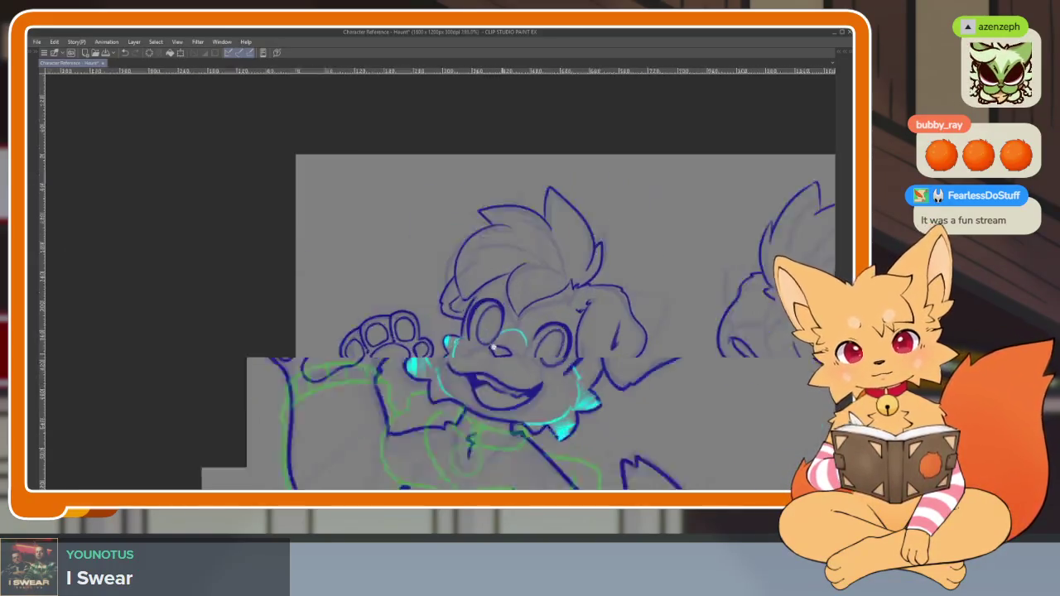
pyautogui.scroll(3, 386, 364)
pyautogui.scroll(2, 386, 365)
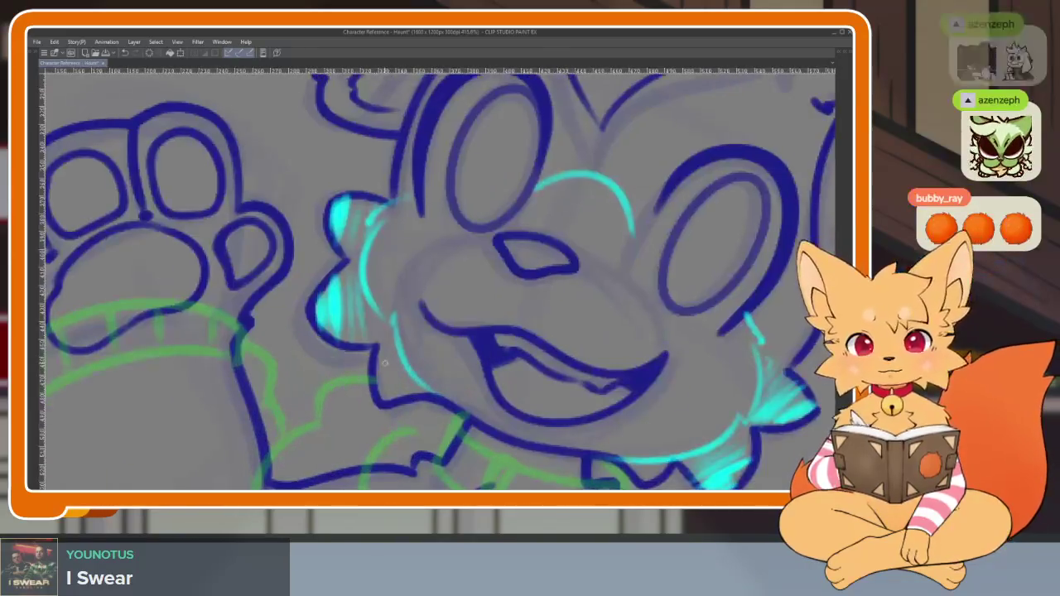
pyautogui.moveTo(385, 364); pyautogui.dragTo(396, 407)
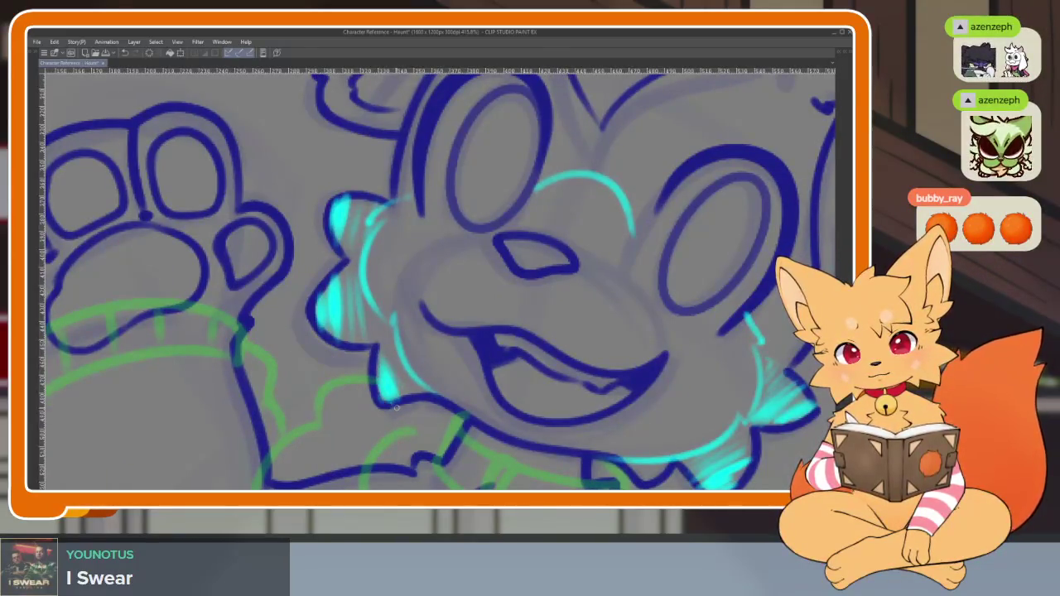
pyautogui.moveTo(611, 416); pyautogui.dragTo(545, 351)
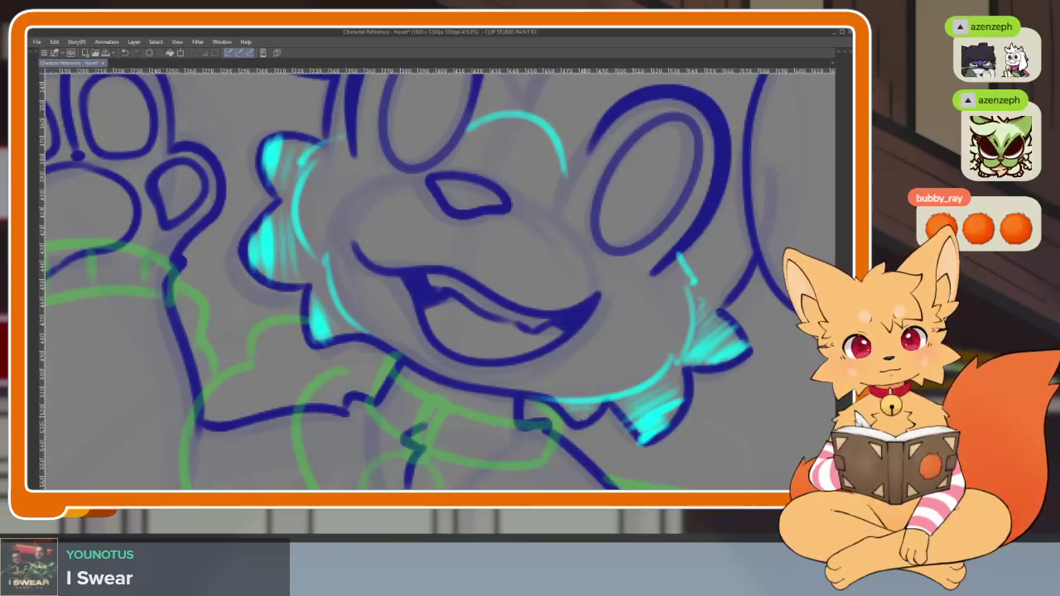
pyautogui.scroll(-5, 745, 381)
pyautogui.moveTo(758, 389); pyautogui.dragTo(692, 370)
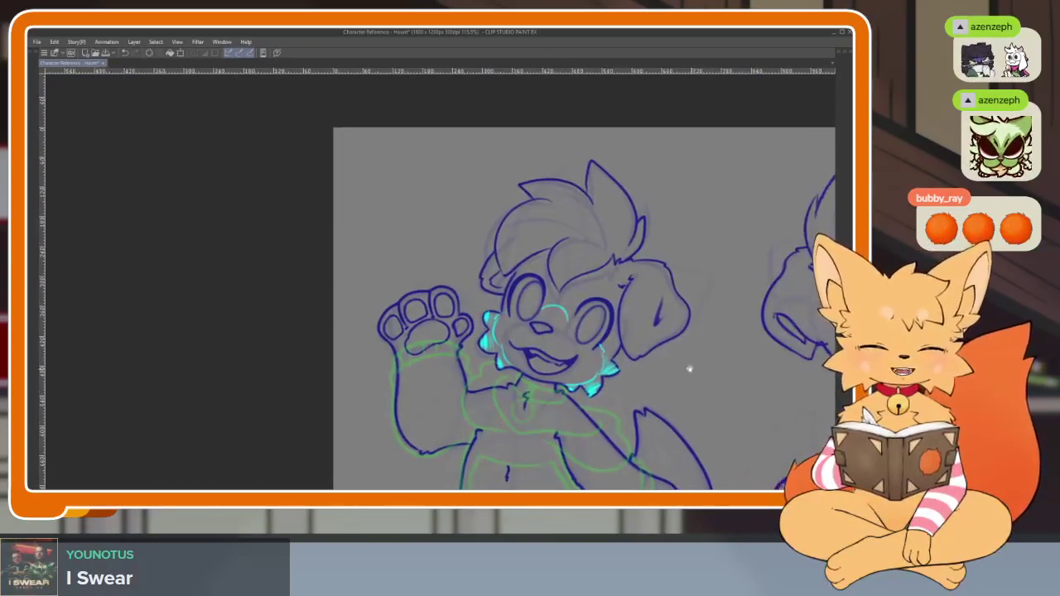
pyautogui.scroll(1, 691, 370)
pyautogui.scroll(2, 674, 359)
pyautogui.scroll(2, 577, 393)
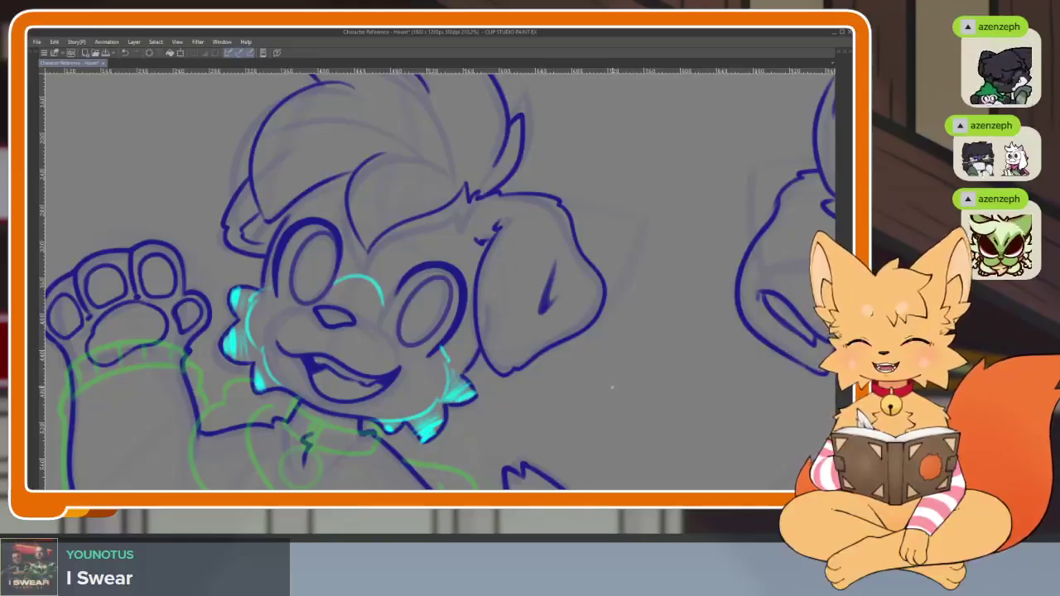
pyautogui.moveTo(613, 386); pyautogui.dragTo(599, 385)
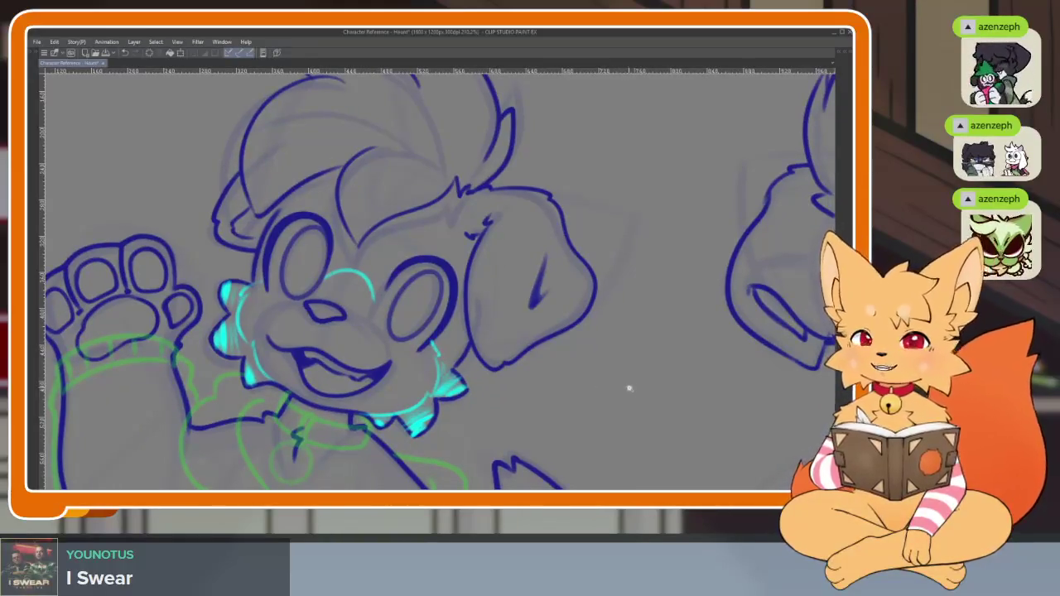
pyautogui.scroll(-3, 627, 386)
pyautogui.scroll(1, 620, 336)
pyautogui.moveTo(603, 359)
pyautogui.mouseDown()
pyautogui.moveTo(633, 394)
pyautogui.moveTo(661, 406)
pyautogui.moveTo(669, 376)
pyautogui.mouseUp()
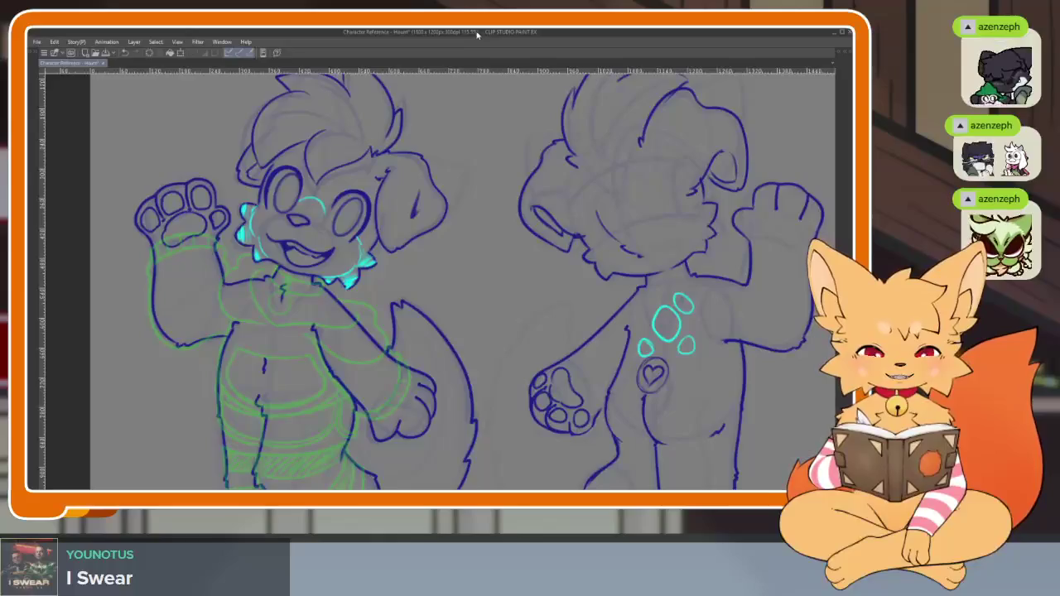
# Hatch teal shine strokes inside the left puppy's central hair curve
pyautogui.moveTo(450, 273); pyautogui.dragTo(414, 360)
pyautogui.scroll(2, 415, 350)
pyautogui.scroll(2, 414, 350)
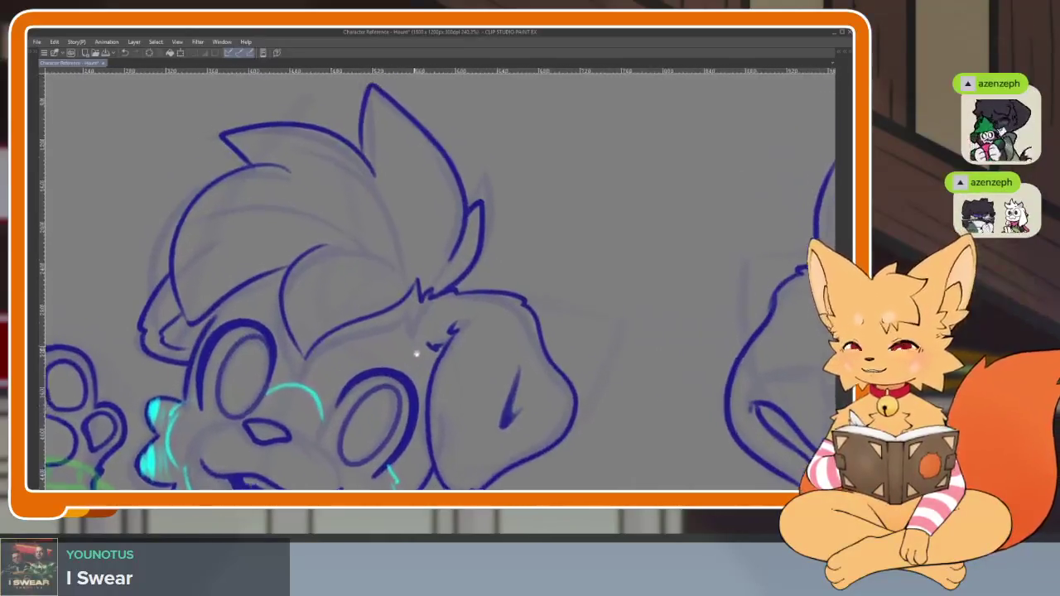
pyautogui.scroll(2, 414, 349)
pyautogui.scroll(2, 381, 354)
pyautogui.scroll(2, 356, 332)
pyautogui.scroll(1, 348, 336)
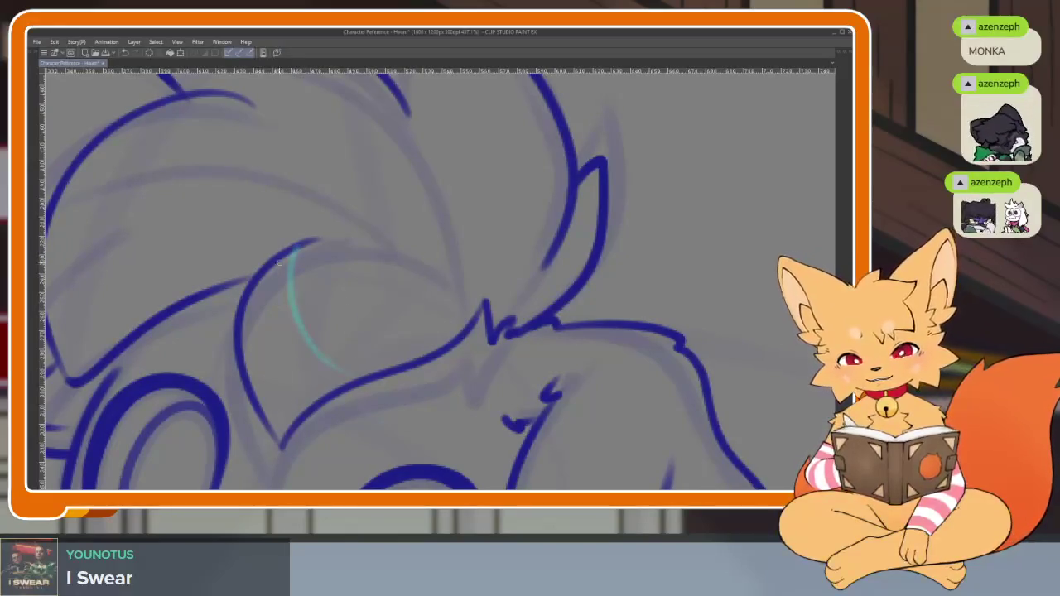
pyautogui.moveTo(278, 265); pyautogui.dragTo(351, 380)
pyautogui.moveTo(267, 275); pyautogui.dragTo(315, 390)
pyautogui.moveTo(249, 302); pyautogui.dragTo(319, 403)
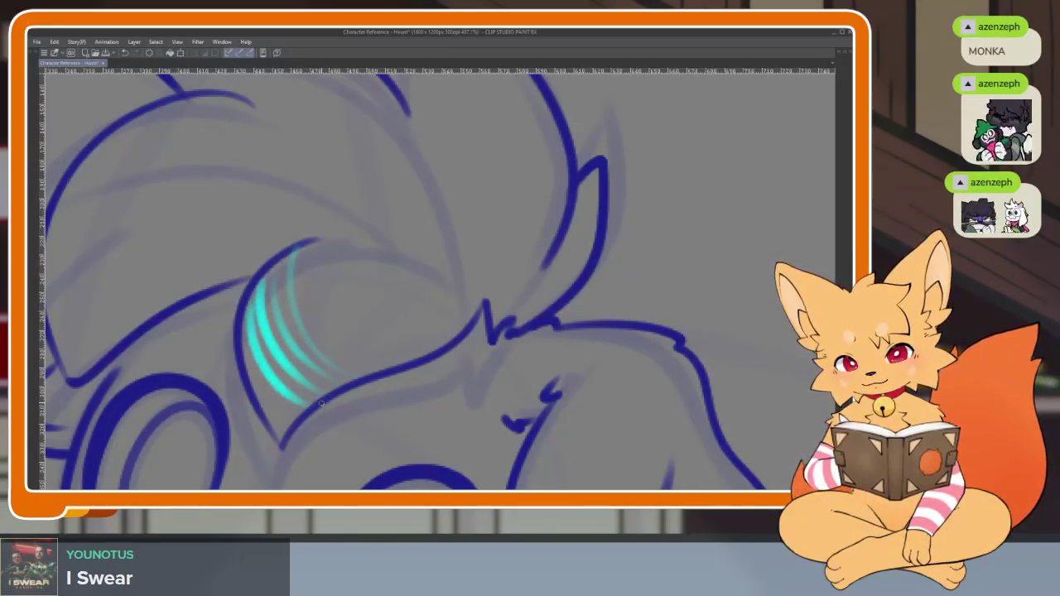
# Hatch teal shine into the left hair curve and the top-left hair spike
pyautogui.moveTo(247, 237); pyautogui.dragTo(355, 296)
pyautogui.moveTo(263, 380)
pyautogui.mouseDown()
pyautogui.moveTo(201, 222)
pyautogui.moveTo(252, 403)
pyautogui.mouseUp()
pyautogui.moveTo(176, 253); pyautogui.dragTo(238, 405)
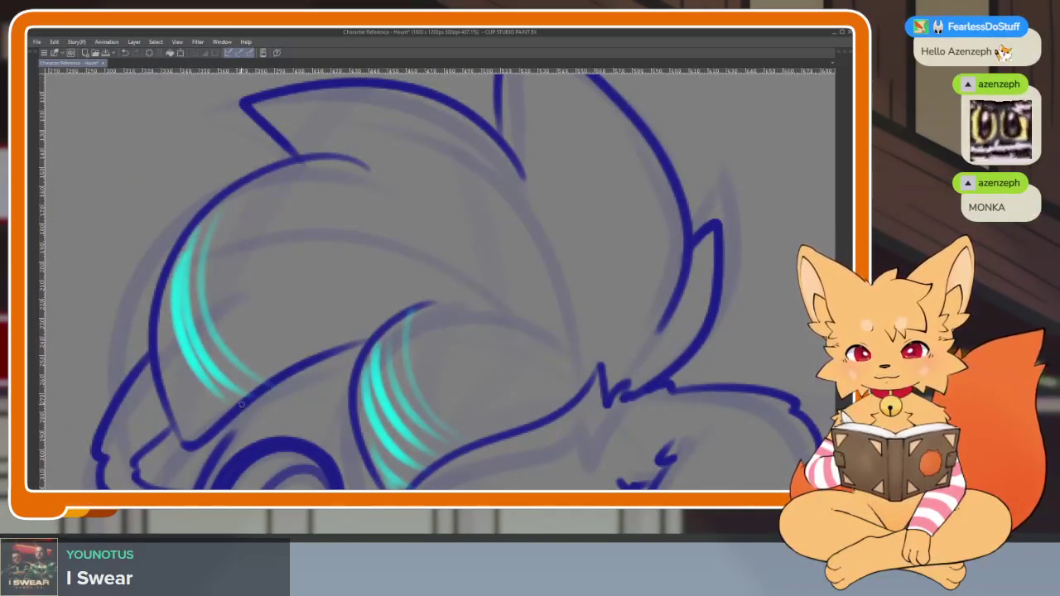
pyautogui.moveTo(165, 309); pyautogui.dragTo(223, 410)
pyautogui.moveTo(169, 382); pyautogui.dragTo(215, 438)
pyautogui.moveTo(199, 315); pyautogui.dragTo(217, 406)
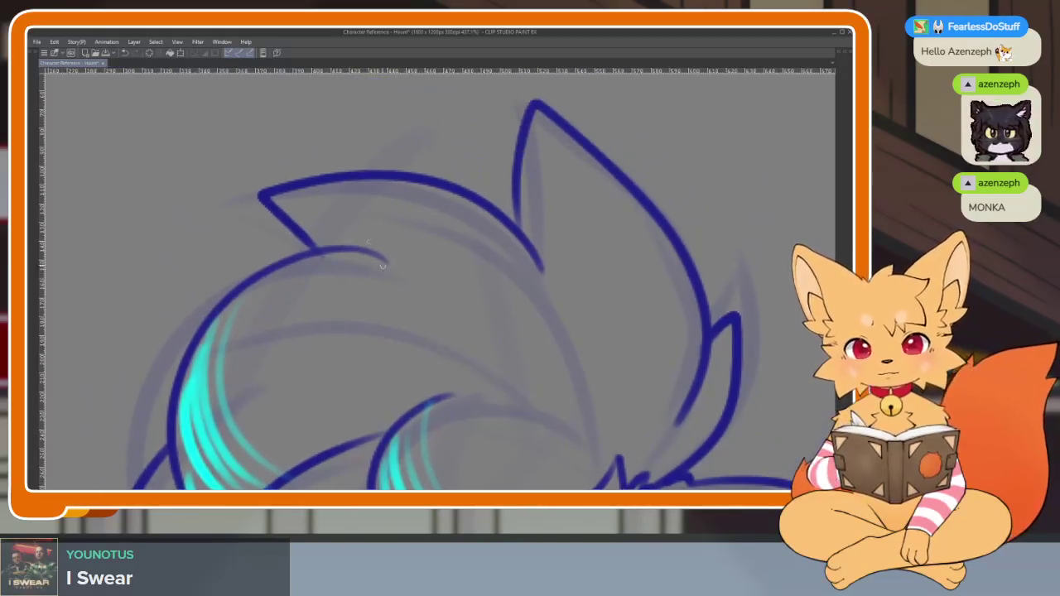
pyautogui.moveTo(381, 177); pyautogui.dragTo(323, 245)
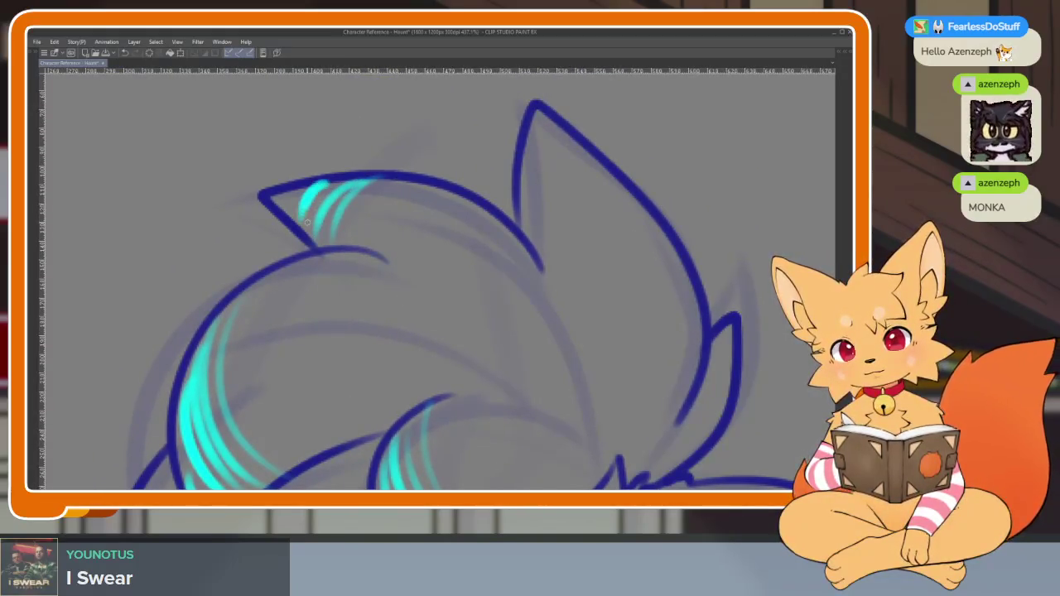
# Hatch teal highlights into the puppy's floppy ear
pyautogui.scroll(-3, 304, 217)
pyautogui.scroll(-4, 415, 249)
pyautogui.scroll(-3, 584, 290)
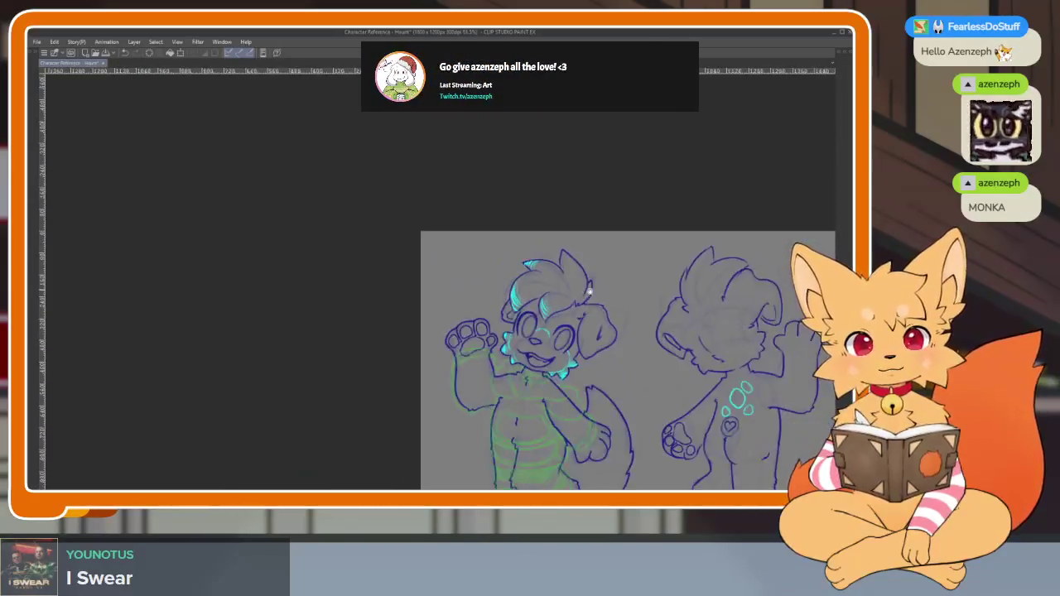
pyautogui.scroll(1, 584, 290)
pyautogui.scroll(3, 580, 298)
pyautogui.scroll(2, 572, 323)
pyautogui.scroll(2, 555, 346)
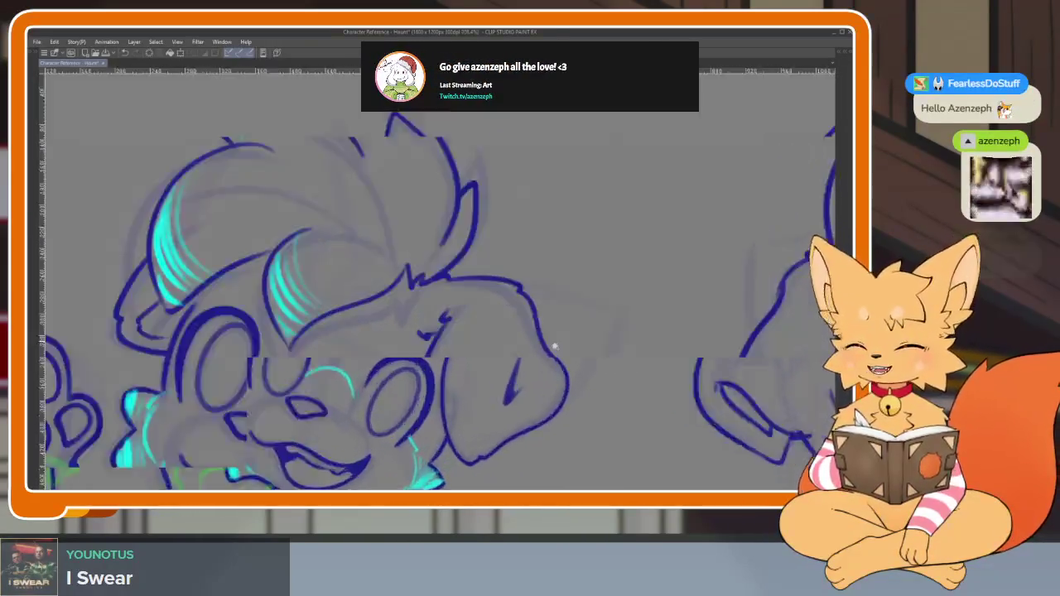
pyautogui.scroll(2, 584, 323)
pyautogui.scroll(2, 563, 381)
pyautogui.scroll(1, 489, 405)
pyautogui.scroll(2, 464, 422)
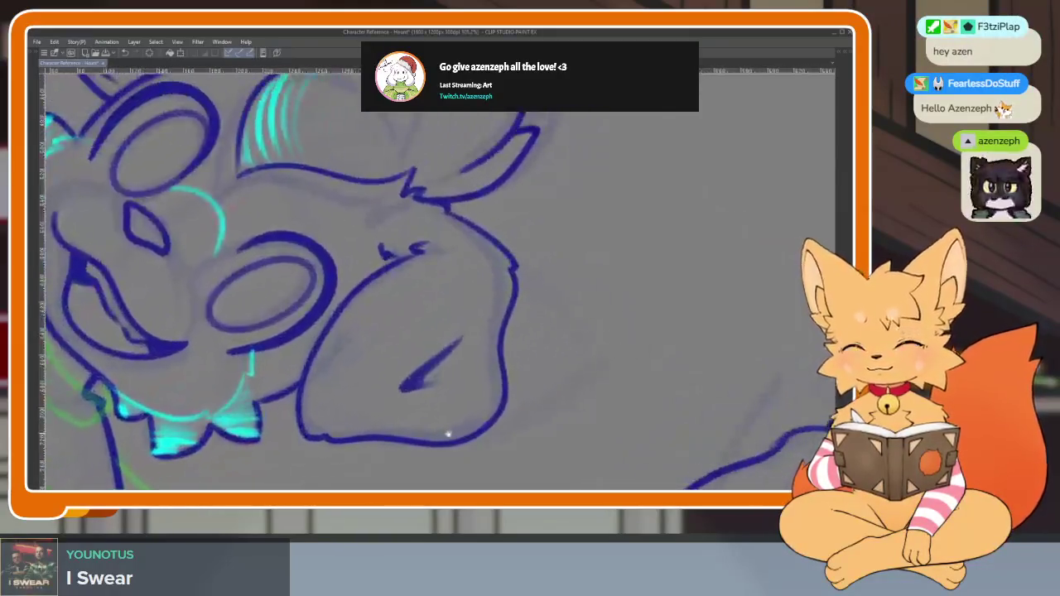
pyautogui.scroll(1, 333, 332)
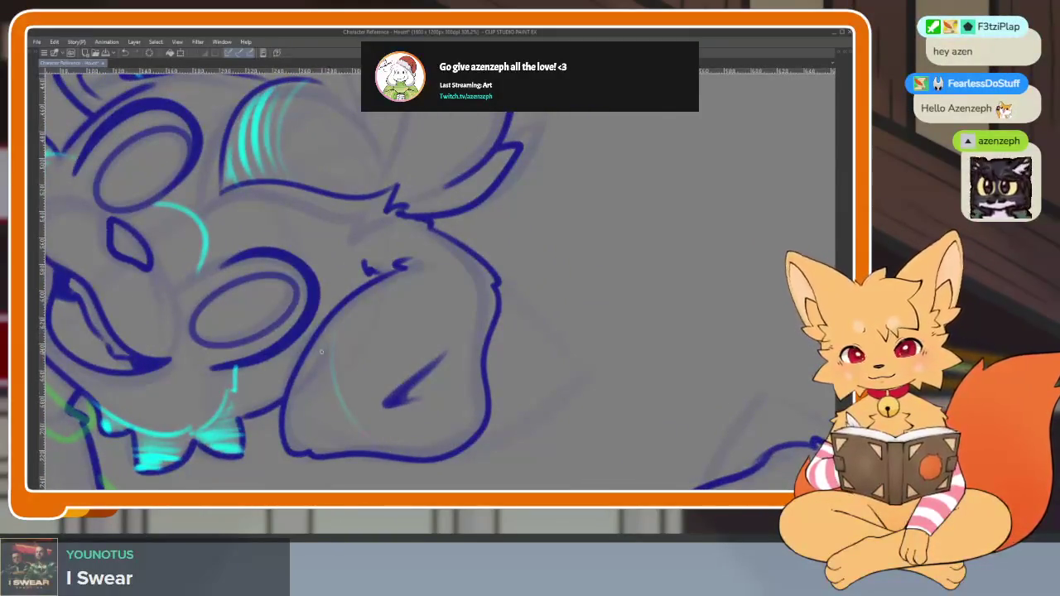
pyautogui.moveTo(328, 368); pyautogui.dragTo(300, 444)
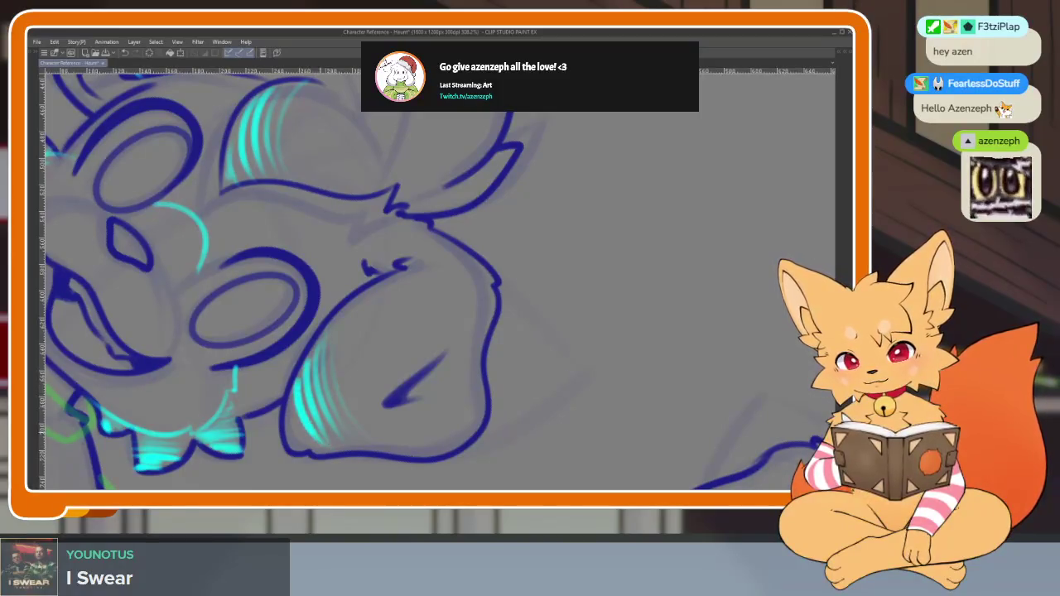
pyautogui.moveTo(317, 404); pyautogui.dragTo(291, 451)
# Rotate the canvas to view the hair tuft at an angle, then turn back out
pyautogui.scroll(-5, 433, 390)
pyautogui.scroll(2, 373, 315)
pyautogui.scroll(2, 356, 311)
pyautogui.scroll(1, 343, 309)
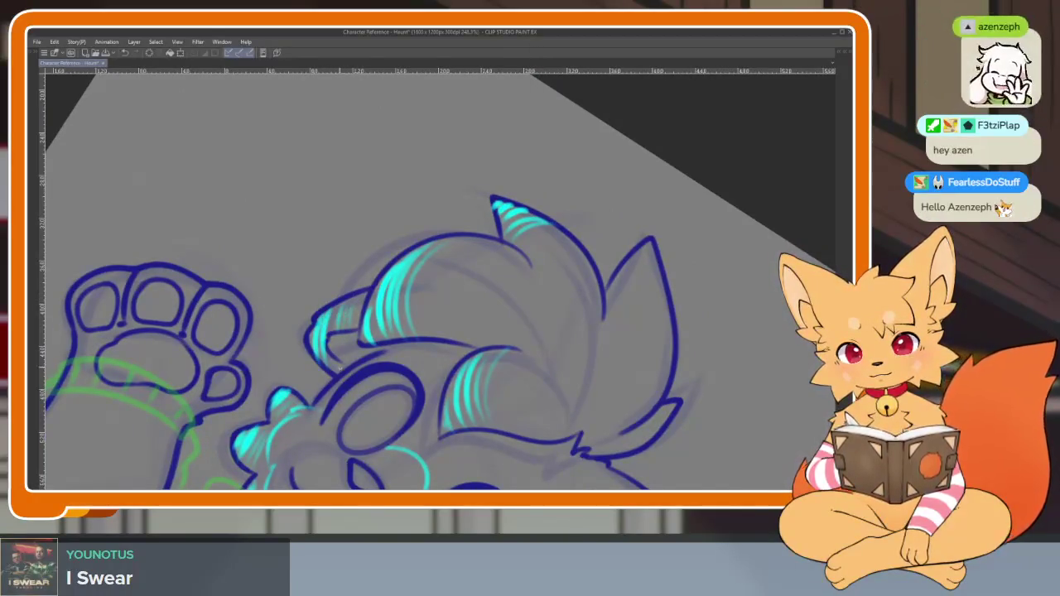
pyautogui.scroll(-5, 661, 382)
pyautogui.scroll(5, 657, 353)
pyautogui.moveTo(658, 353); pyautogui.dragTo(475, 301)
pyautogui.scroll(3, 475, 302)
pyautogui.moveTo(527, 378)
pyautogui.mouseDown()
pyautogui.moveTo(524, 250)
pyautogui.moveTo(466, 344)
pyautogui.mouseUp()
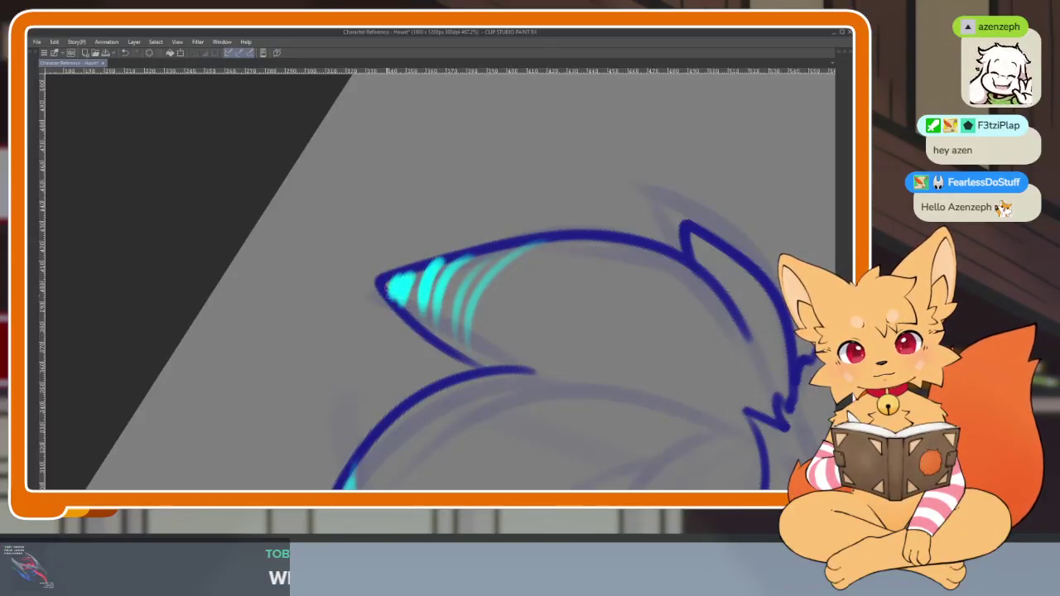
pyautogui.scroll(-5, 387, 284)
pyautogui.moveTo(387, 284); pyautogui.dragTo(580, 232)
# Reset the canvas rotation to straight and zoom back in on the puppy
pyautogui.press('Tab')
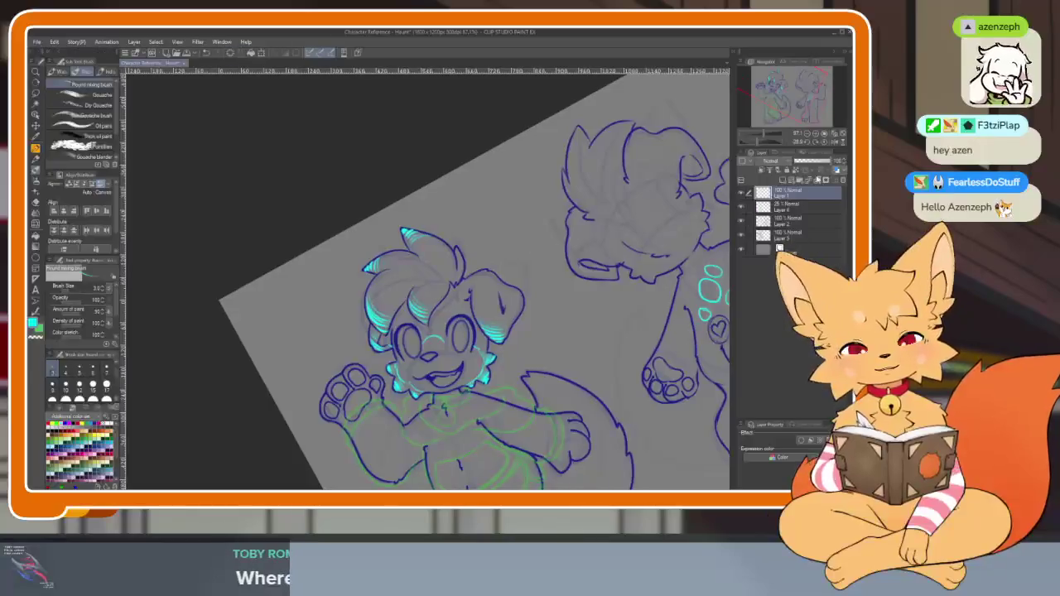
pyautogui.click(821, 142)
pyautogui.press('Tab')
pyautogui.scroll(2, 563, 315)
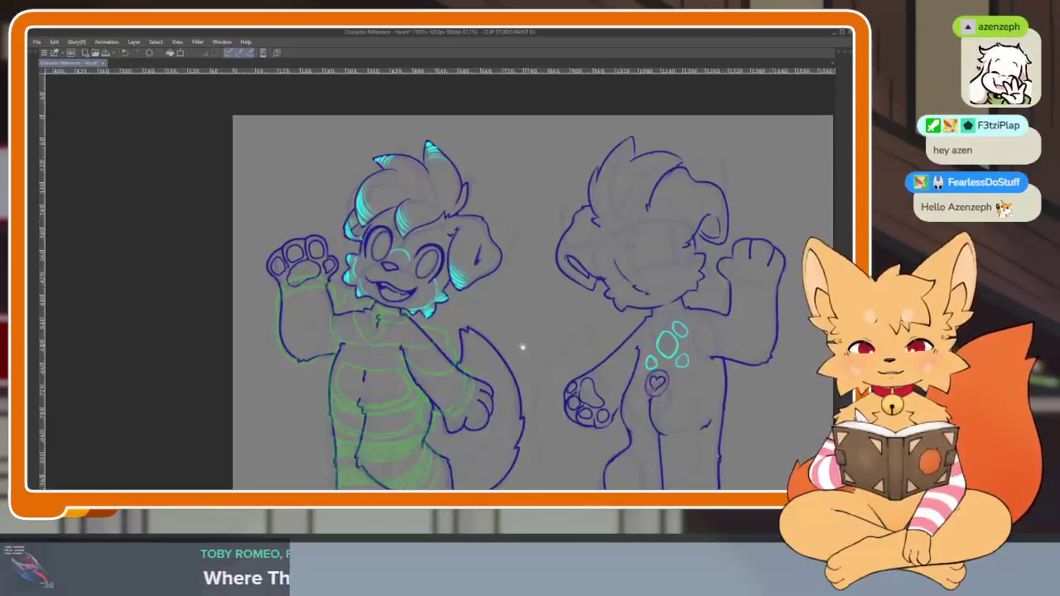
pyautogui.scroll(1, 522, 348)
pyautogui.scroll(1, 514, 365)
pyautogui.scroll(1, 504, 374)
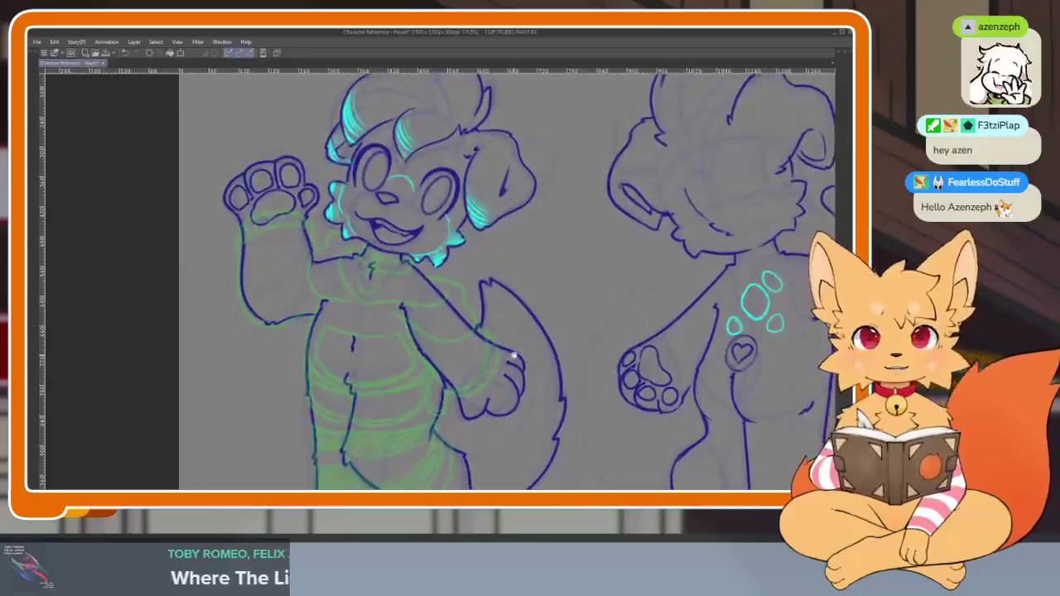
pyautogui.scroll(1, 522, 373)
pyautogui.scroll(-2, 522, 377)
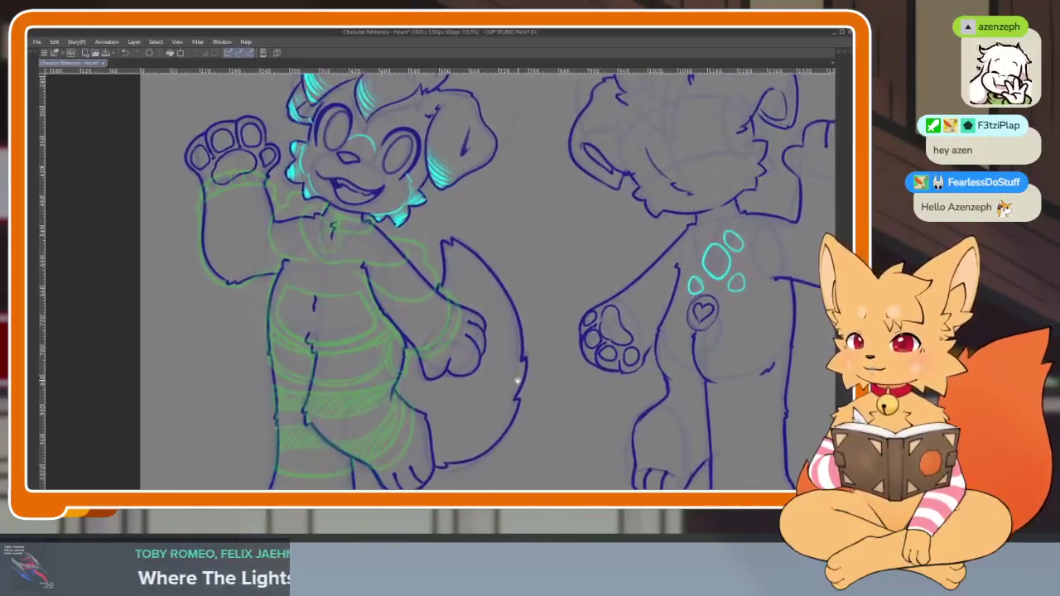
pyautogui.scroll(2, 521, 377)
pyautogui.scroll(-1, 520, 384)
pyautogui.scroll(-2, 522, 386)
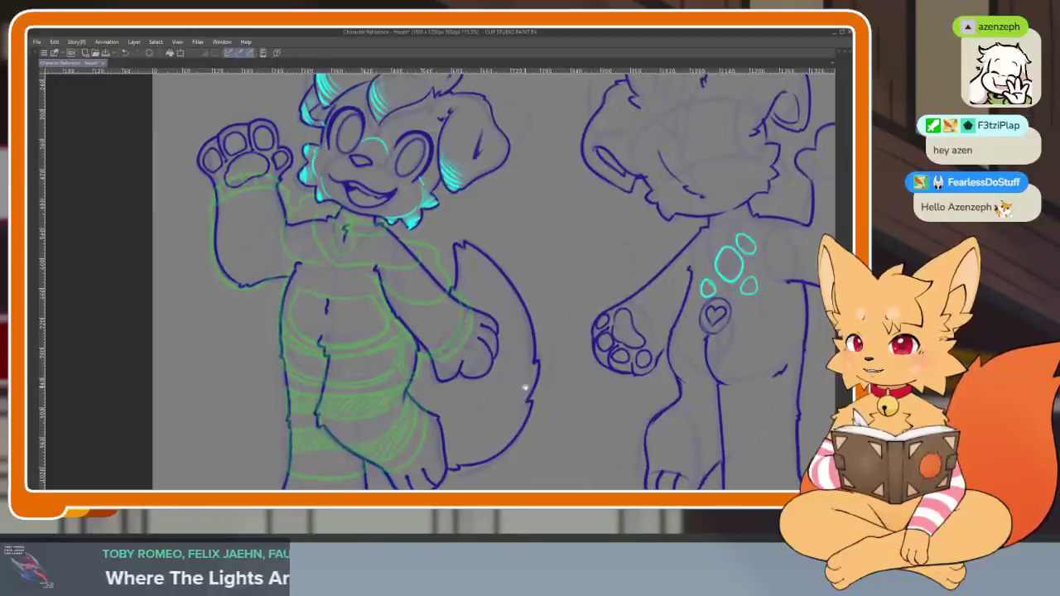
pyautogui.scroll(1, 522, 385)
pyautogui.scroll(1, 485, 378)
pyautogui.scroll(1, 442, 378)
pyautogui.scroll(1, 440, 376)
pyautogui.scroll(1, 440, 376)
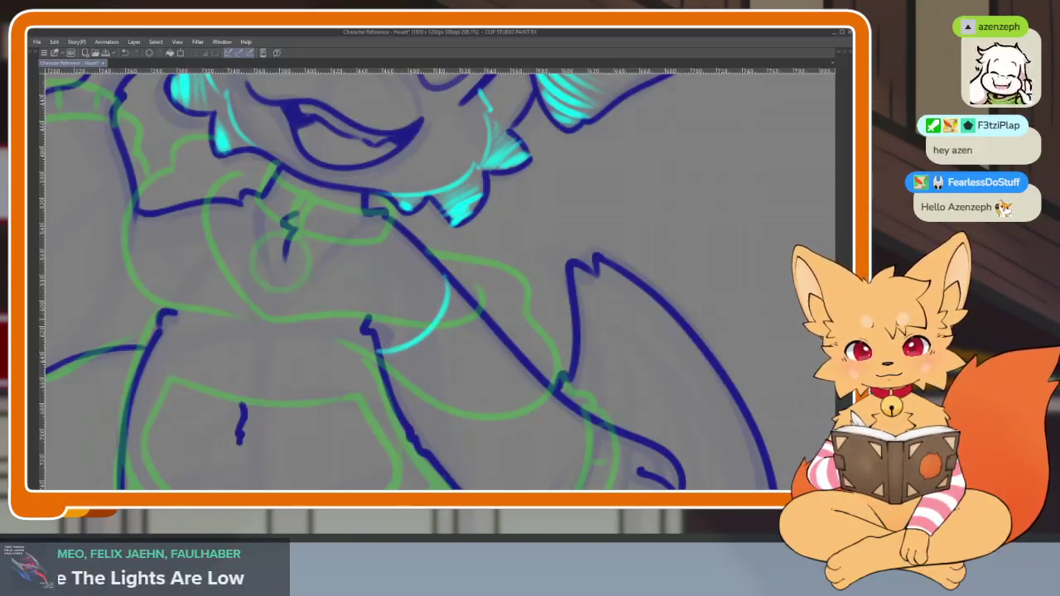
# Draw a curved cyan highlight down the left puppy's chest
pyautogui.moveTo(396, 317); pyautogui.dragTo(489, 334)
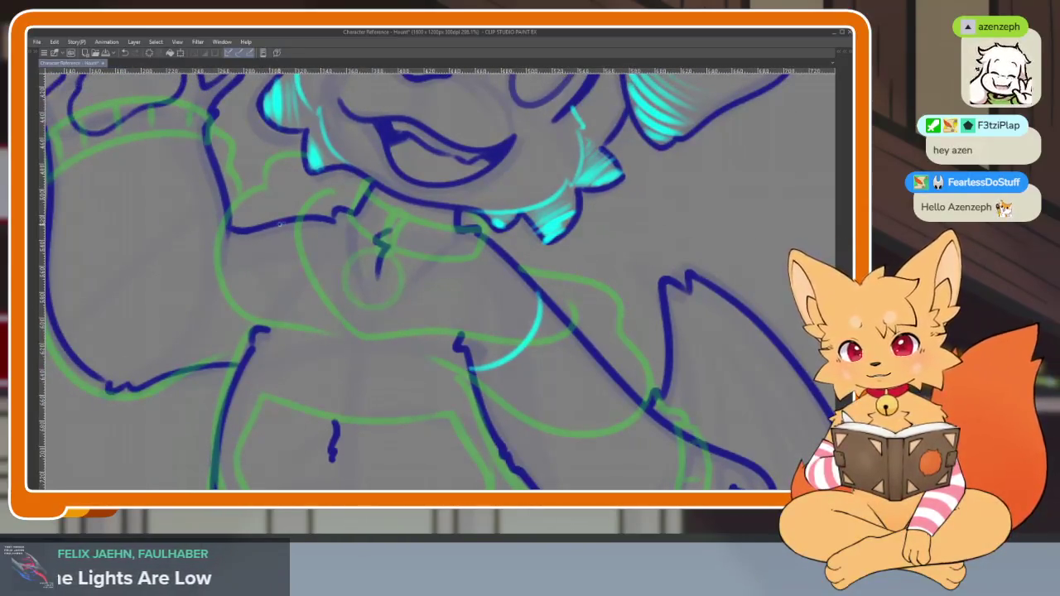
pyautogui.moveTo(281, 223); pyautogui.dragTo(241, 366)
pyautogui.scroll(-5, 242, 365)
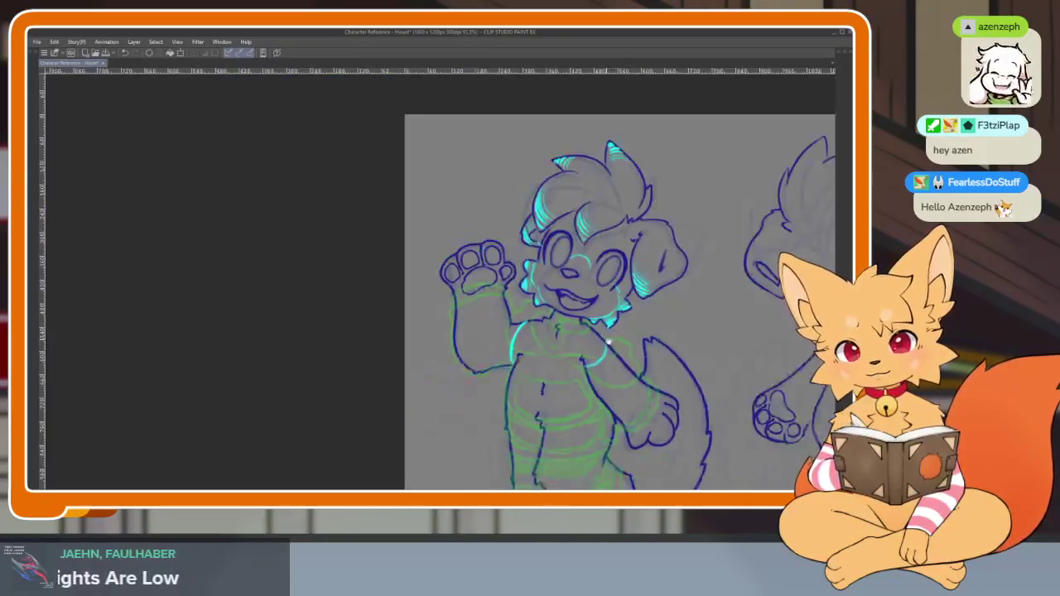
pyautogui.scroll(3, 623, 354)
pyautogui.scroll(1, 623, 356)
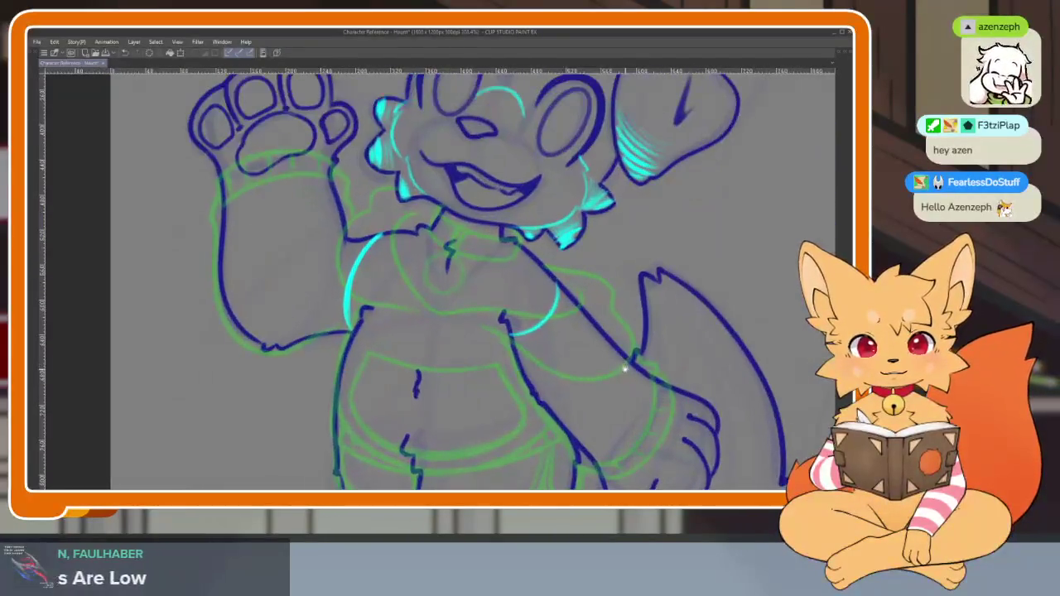
pyautogui.scroll(2, 623, 364)
pyautogui.scroll(-2, 624, 367)
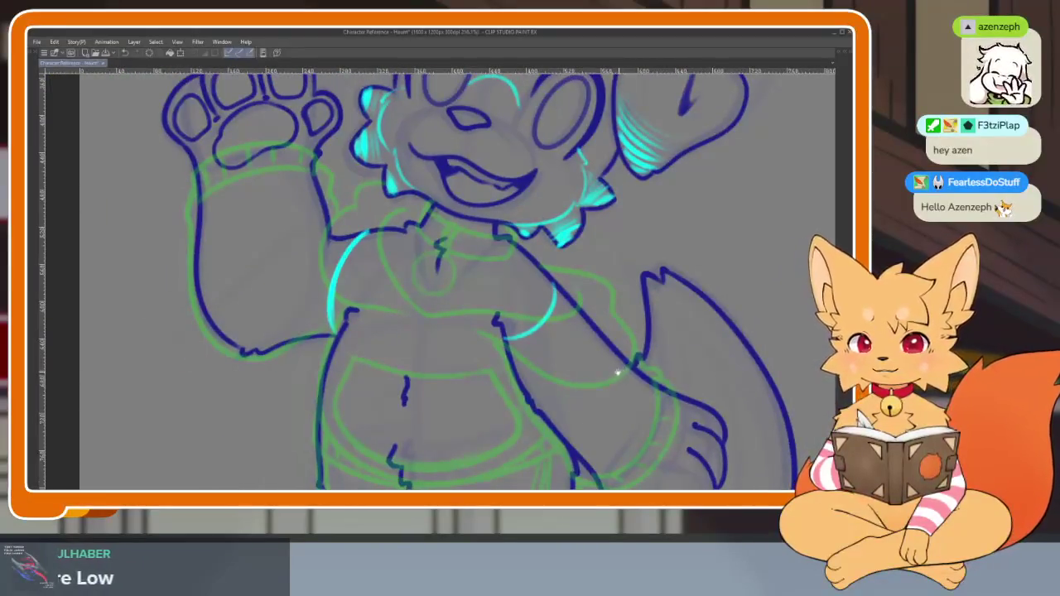
pyautogui.scroll(-3, 619, 374)
pyautogui.scroll(1, 617, 372)
pyautogui.scroll(1, 613, 371)
pyautogui.scroll(1, 610, 369)
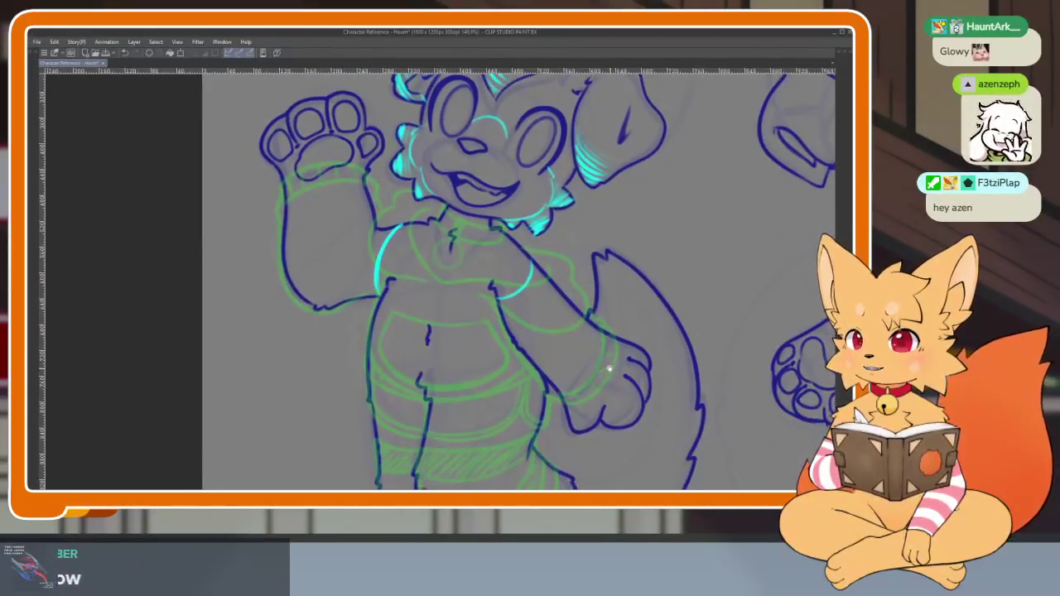
pyautogui.moveTo(610, 369); pyautogui.dragTo(605, 384)
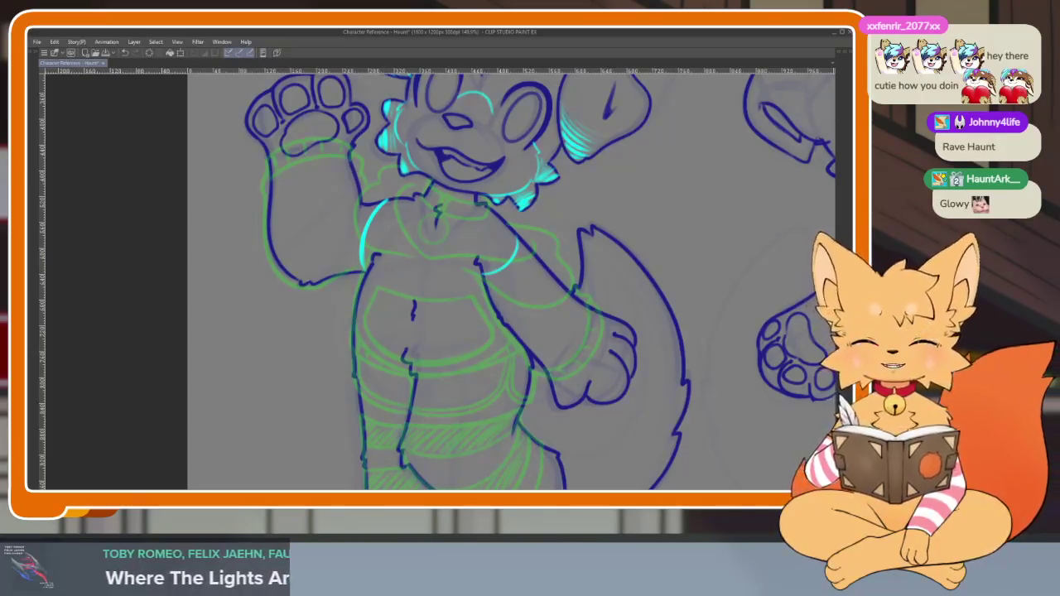
# Erase the old cyan glow arcs on both sides of the torso
pyautogui.scroll(2, 476, 212)
pyautogui.scroll(1, 426, 220)
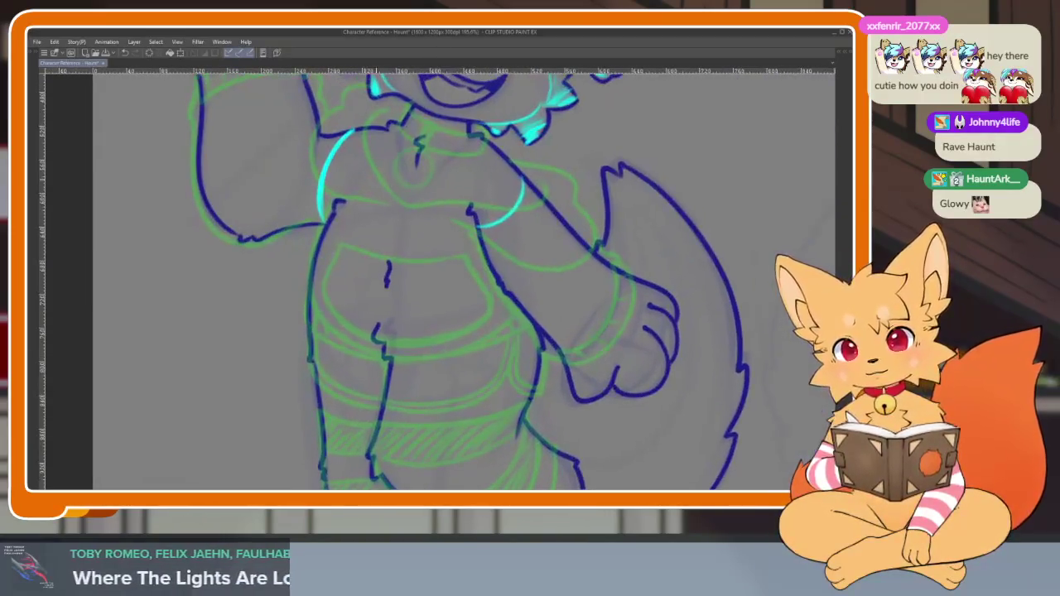
pyautogui.scroll(2, 409, 185)
pyautogui.moveTo(410, 186); pyautogui.dragTo(410, 208)
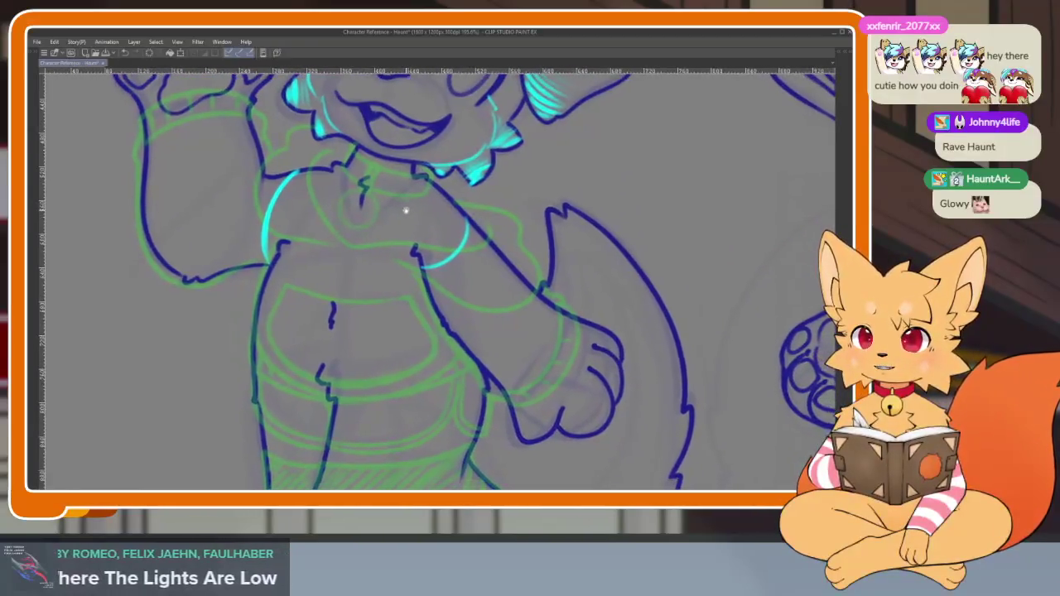
pyautogui.moveTo(337, 220); pyautogui.dragTo(348, 237)
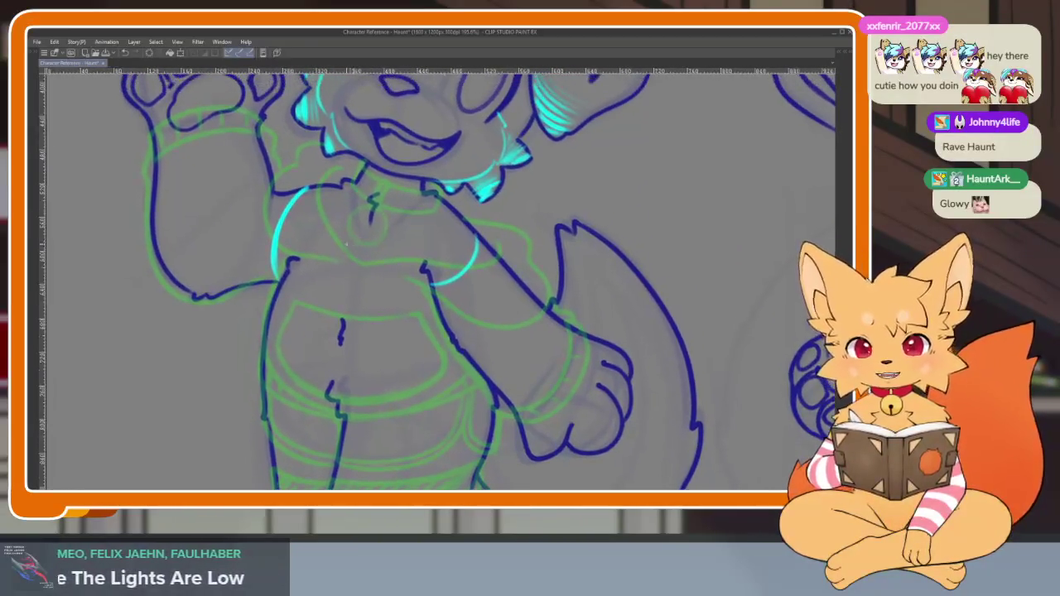
pyautogui.moveTo(309, 172); pyautogui.dragTo(279, 305)
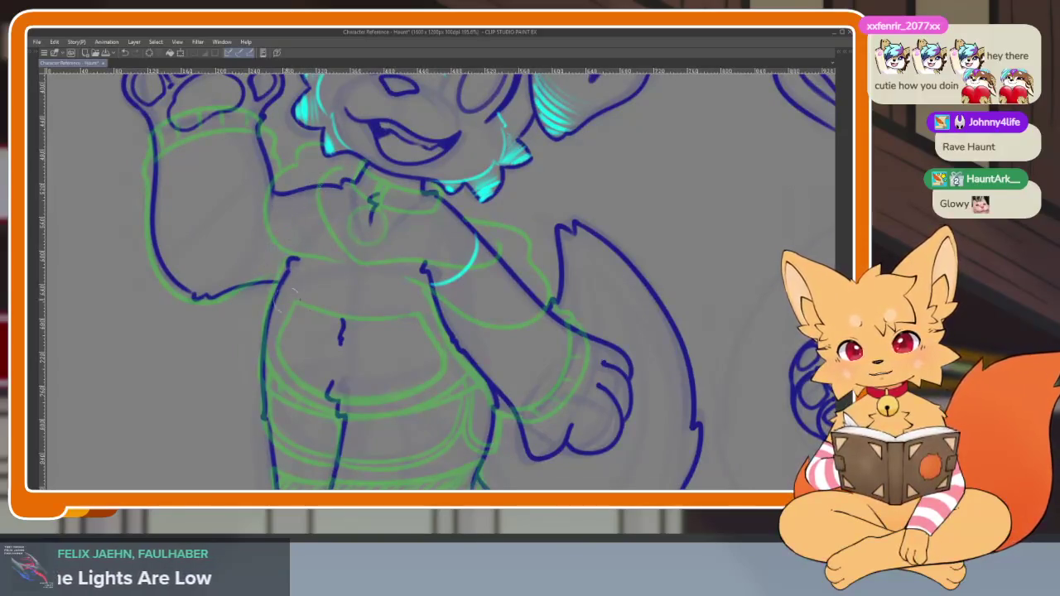
pyautogui.moveTo(448, 286)
pyautogui.mouseDown()
pyautogui.moveTo(474, 239)
pyautogui.moveTo(448, 266)
pyautogui.mouseUp()
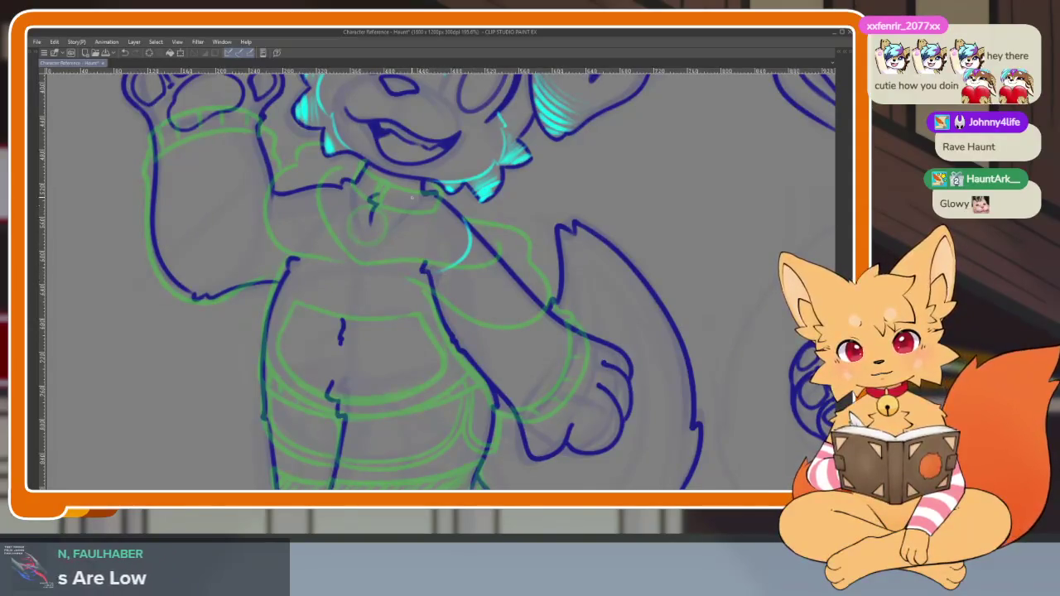
# Draw a new cyan glow line down the left torso and across the belly, undoing a misstroke
pyautogui.moveTo(322, 280); pyautogui.dragTo(299, 196)
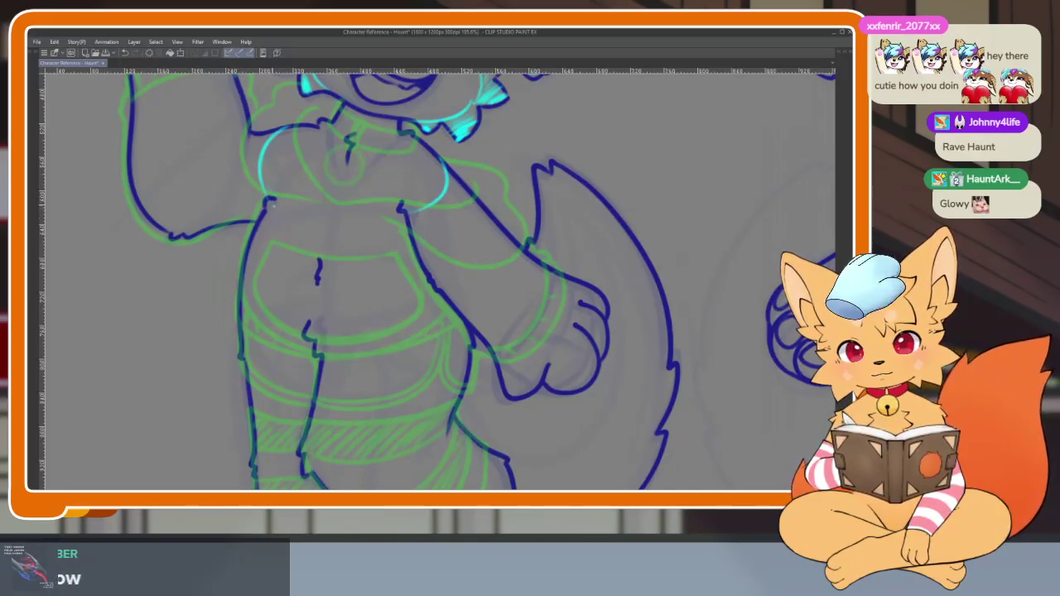
pyautogui.moveTo(254, 266); pyautogui.dragTo(278, 358)
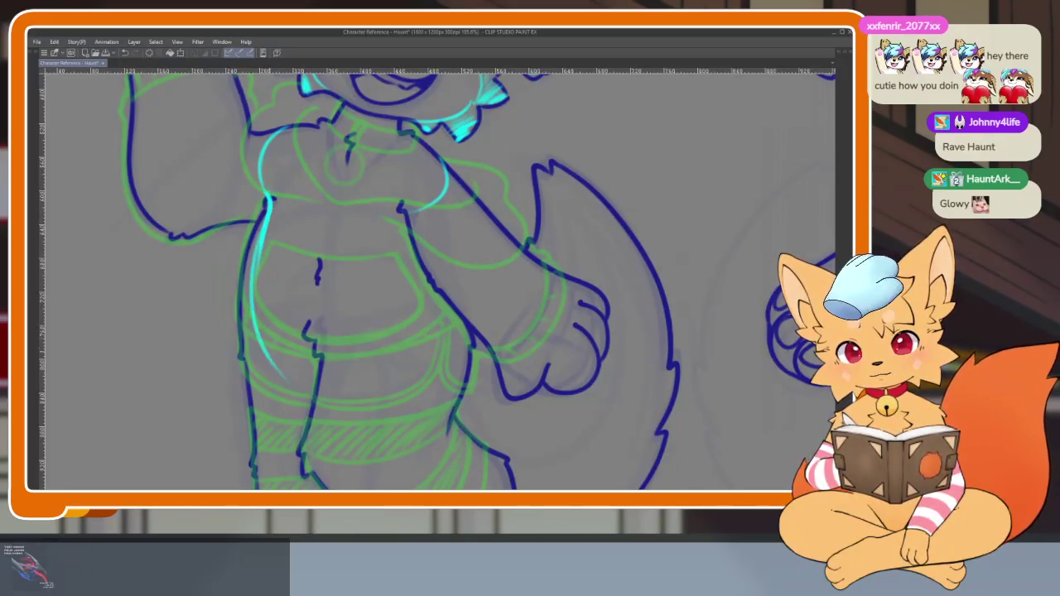
pyautogui.moveTo(325, 388)
pyautogui.mouseDown()
pyautogui.moveTo(368, 356)
pyautogui.moveTo(411, 277)
pyautogui.mouseUp()
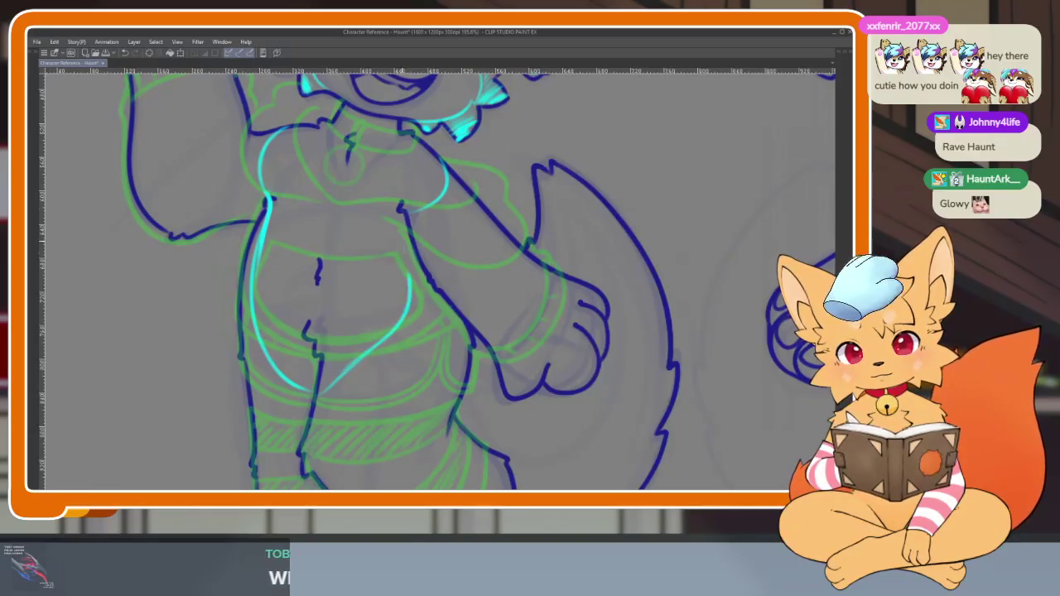
pyautogui.hotkey('ctrl', 'z')
pyautogui.moveTo(408, 230); pyautogui.dragTo(411, 252)
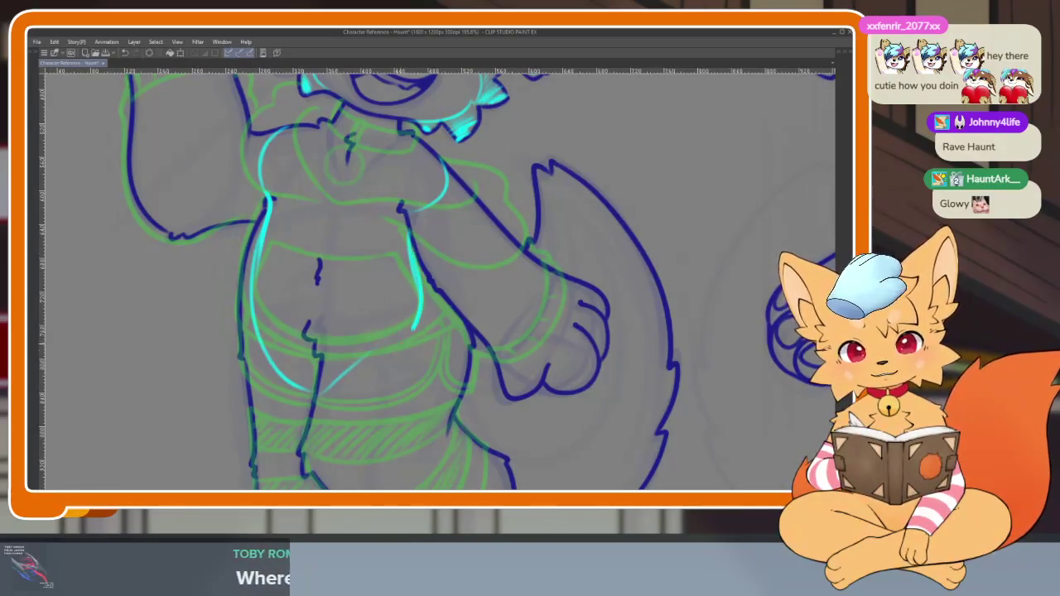
pyautogui.hotkey('ctrl', '0')
pyautogui.scroll(5, 533, 360)
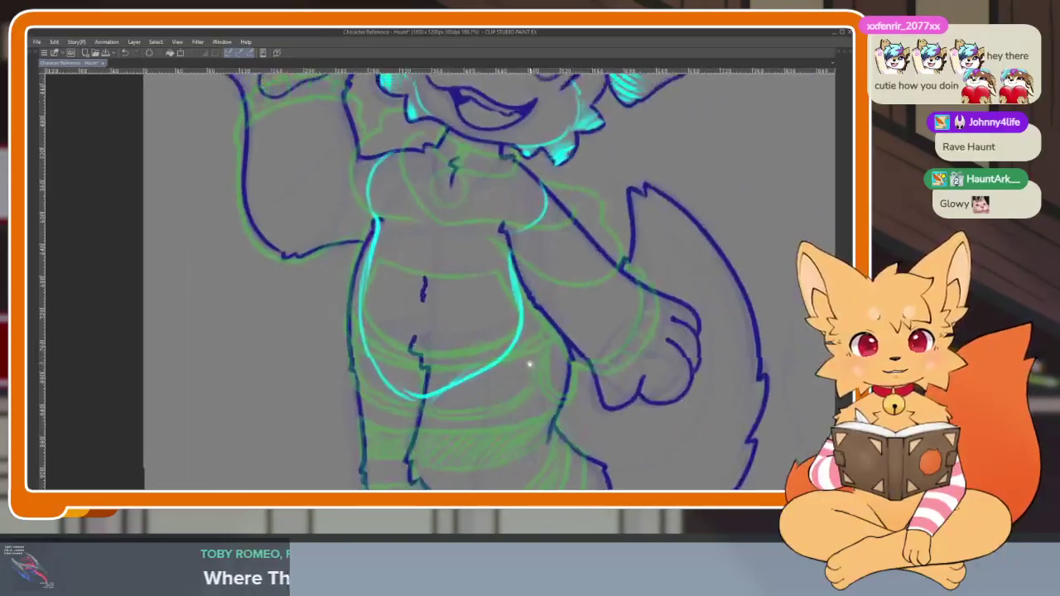
pyautogui.hotkey('ctrl', '0')
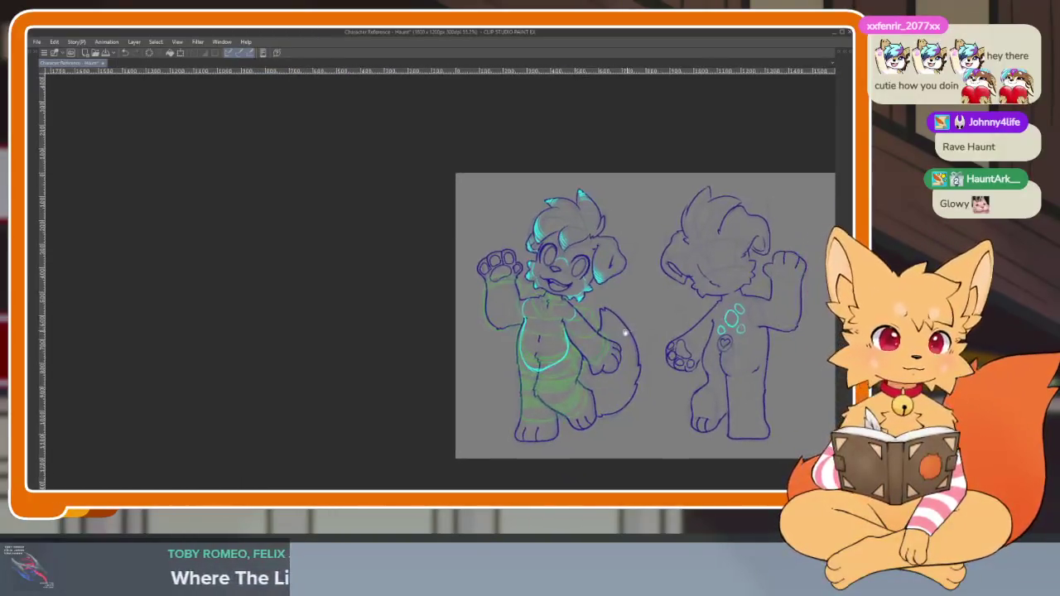
# Paint a cyan glow stroke along the inner edge of the left puppy's tail
pyautogui.scroll(4, 587, 359)
pyautogui.scroll(1, 587, 360)
pyautogui.hscroll(3, 613, 343)
pyautogui.scroll(-2, 611, 360)
pyautogui.hotkey('ctrl', '0')
pyautogui.scroll(4, 609, 350)
pyautogui.scroll(-3, 608, 352)
pyautogui.hscroll(2, 606, 354)
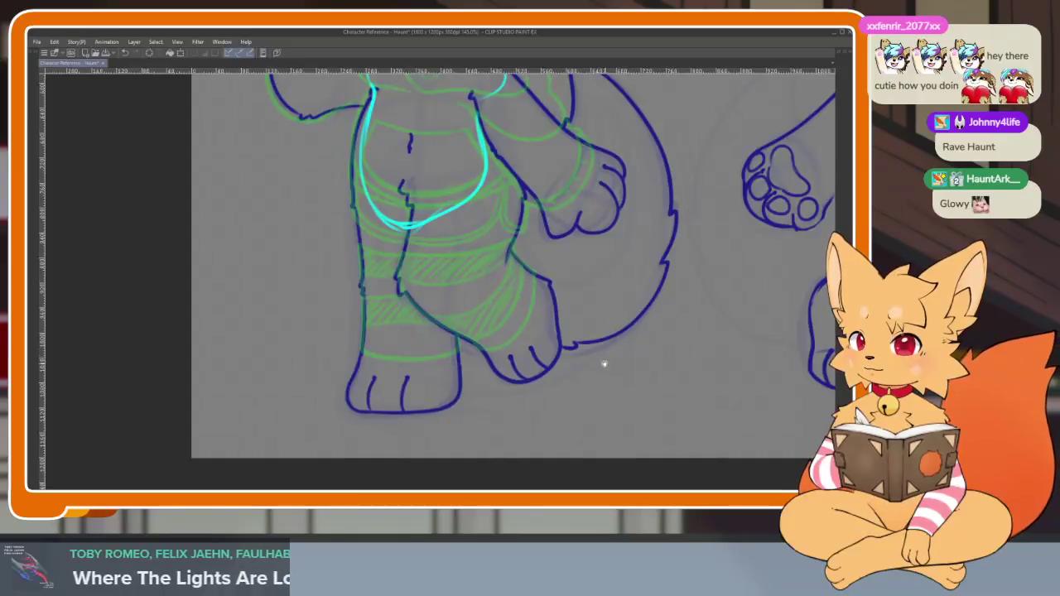
pyautogui.scroll(-1, 600, 364)
pyautogui.scroll(2, 595, 374)
pyautogui.scroll(2, 597, 378)
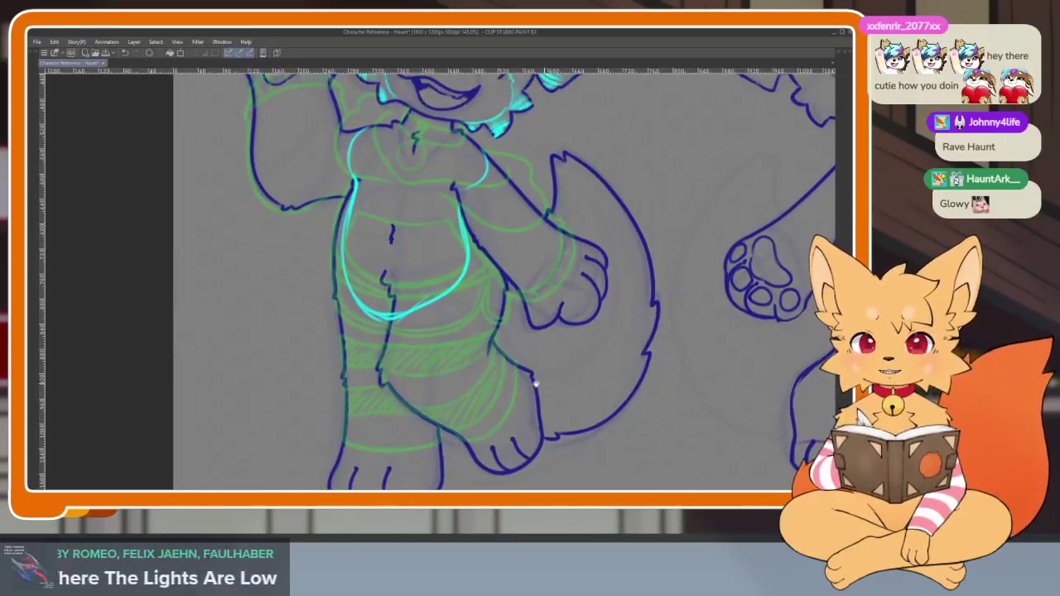
pyautogui.hscroll(2, 609, 365)
pyautogui.scroll(1, 610, 369)
pyautogui.scroll(2, 604, 381)
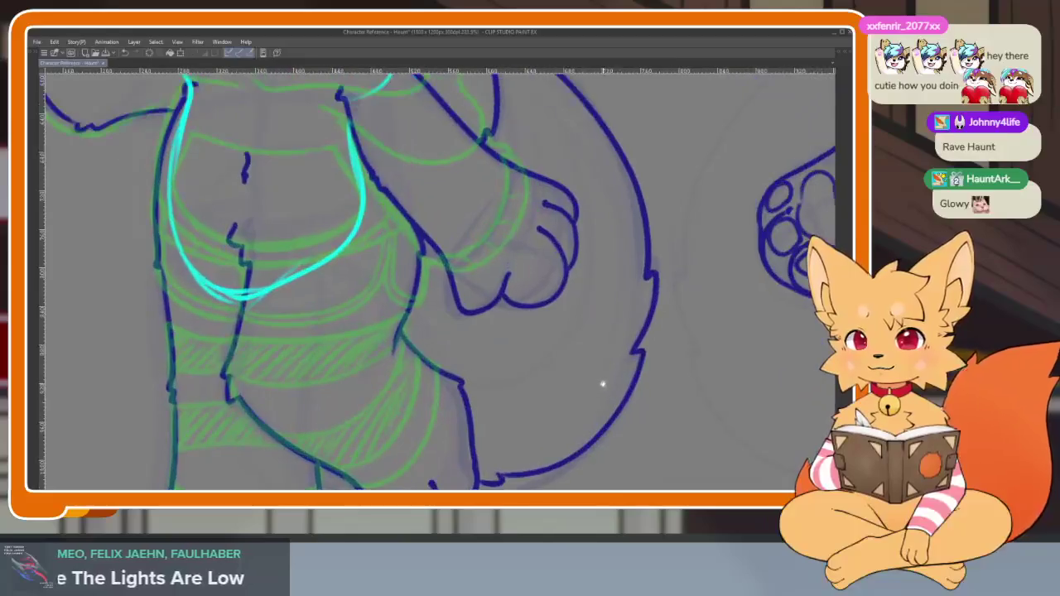
pyautogui.hscroll(1, 613, 390)
pyautogui.scroll(-1, 607, 400)
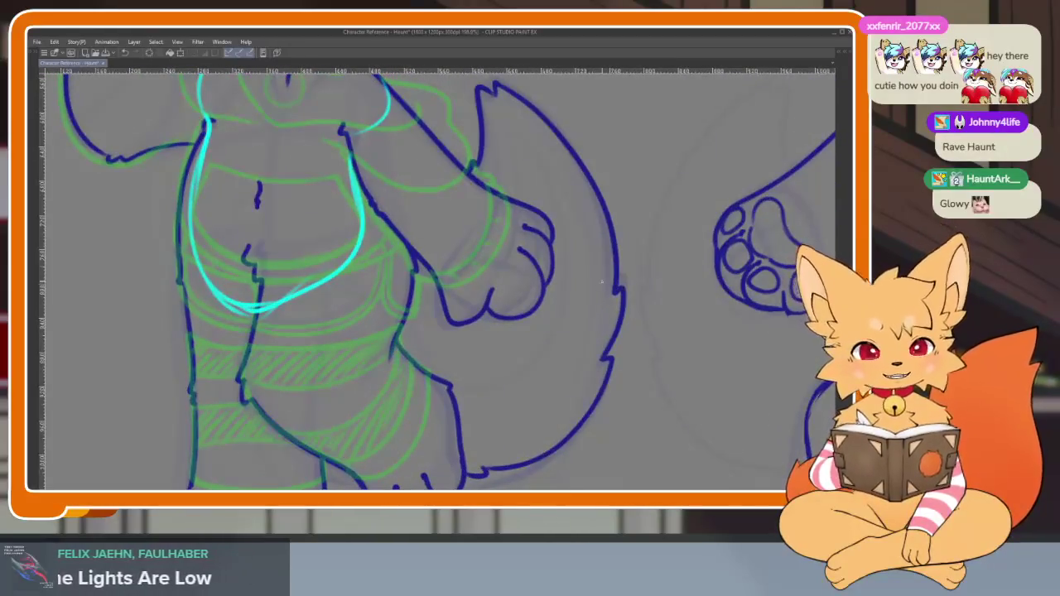
pyautogui.moveTo(598, 199)
pyautogui.mouseDown()
pyautogui.moveTo(608, 278)
pyautogui.moveTo(561, 369)
pyautogui.moveTo(454, 384)
pyautogui.mouseUp()
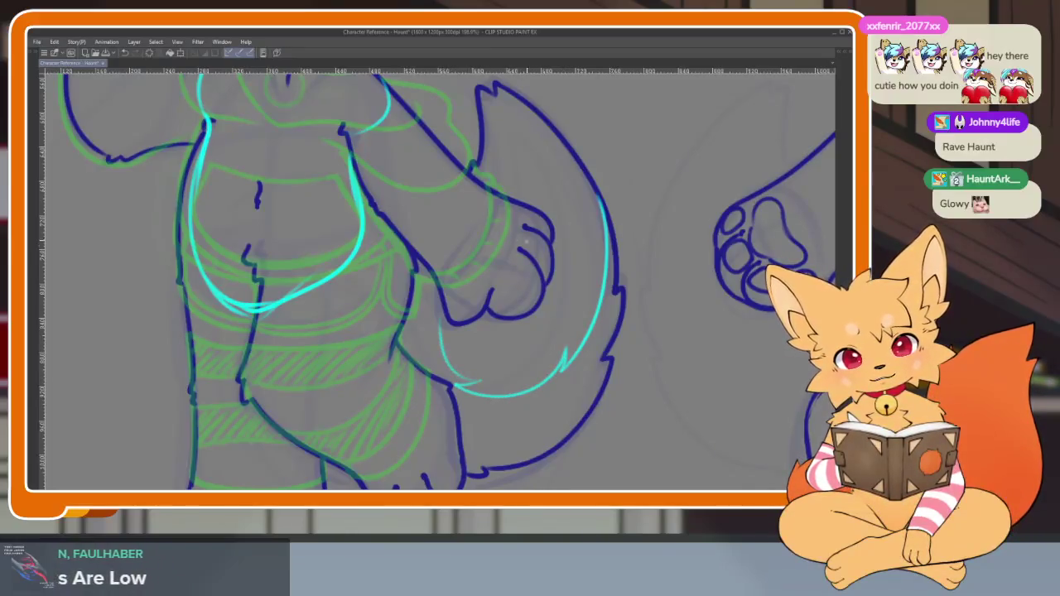
# Undo the lower tail glow stroke and redraw it curving down-left
pyautogui.scroll(-4, 521, 241)
pyautogui.scroll(2, 586, 371)
pyautogui.scroll(2, 586, 371)
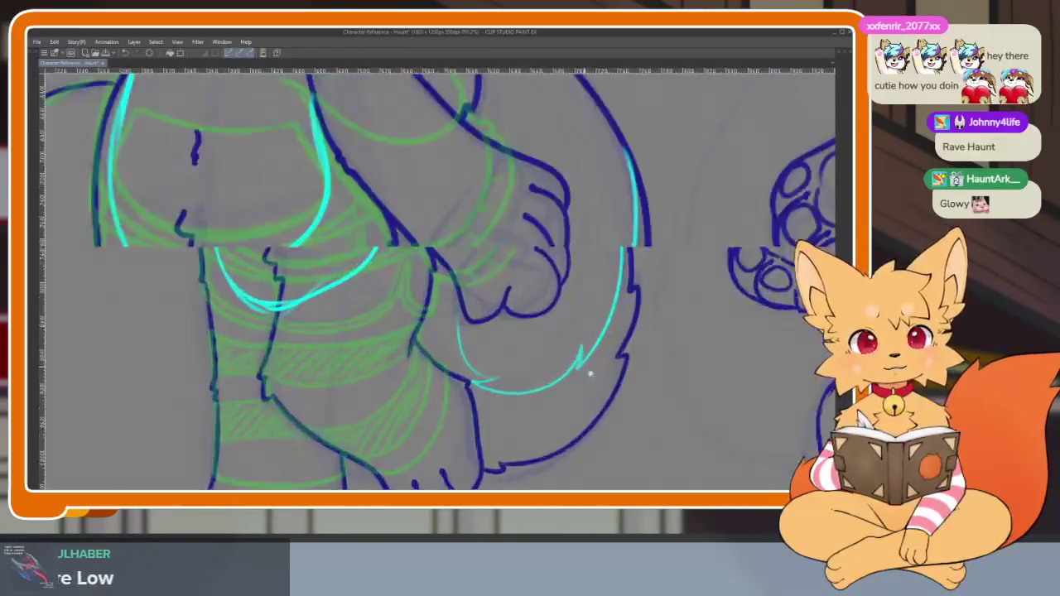
pyautogui.scroll(-3, 586, 371)
pyautogui.scroll(1, 497, 354)
pyautogui.scroll(3, 497, 354)
pyautogui.hotkey('ctrl', 'z')
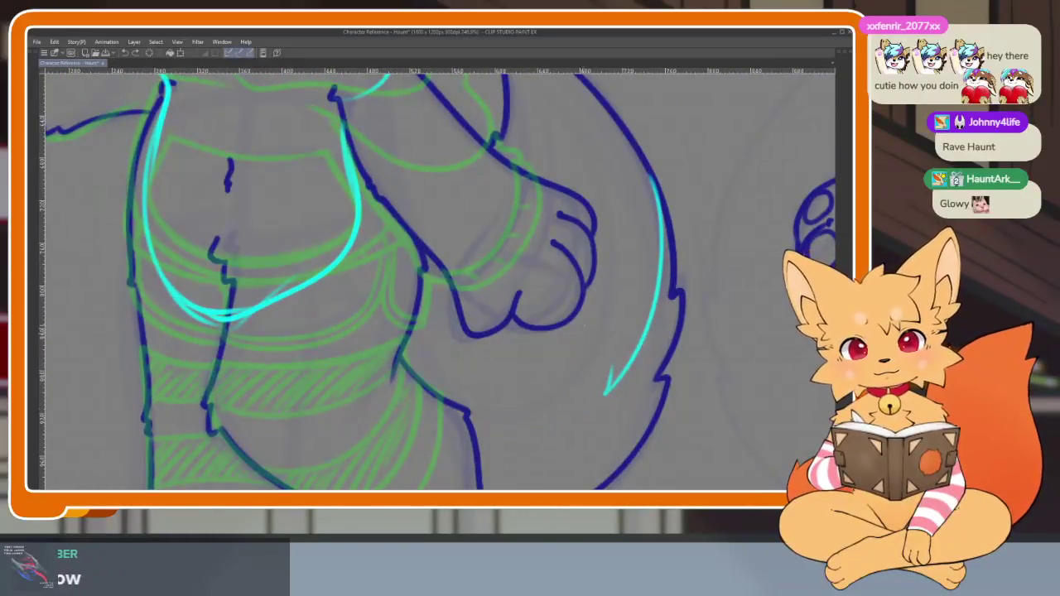
pyautogui.moveTo(614, 365); pyautogui.dragTo(496, 421)
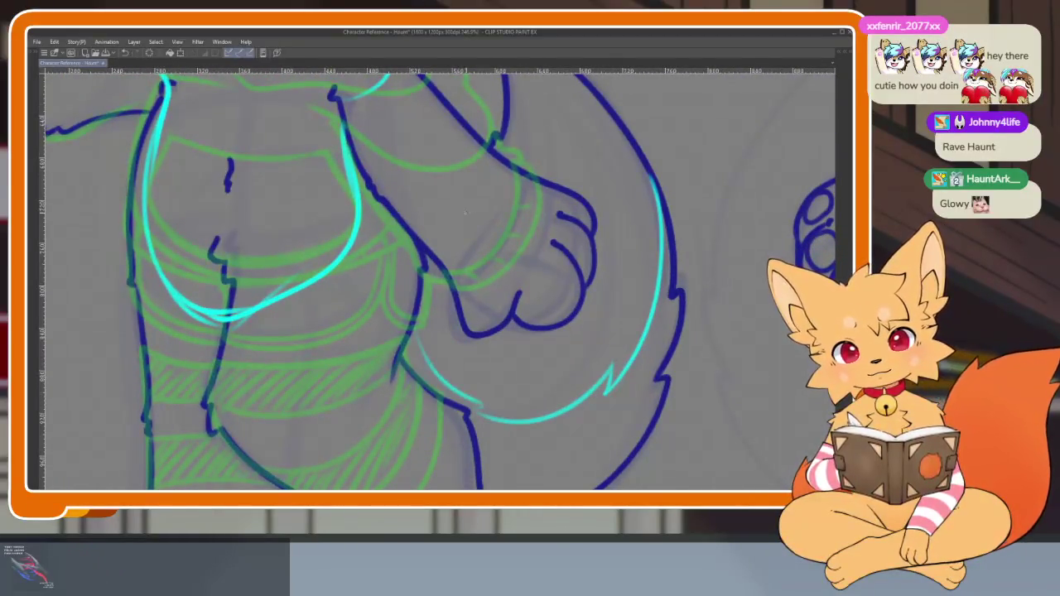
# Replace that attempt with a shorter glow stroke following the tail's inner curve
pyautogui.scroll(-3, 700, 331)
pyautogui.scroll(-1, 700, 331)
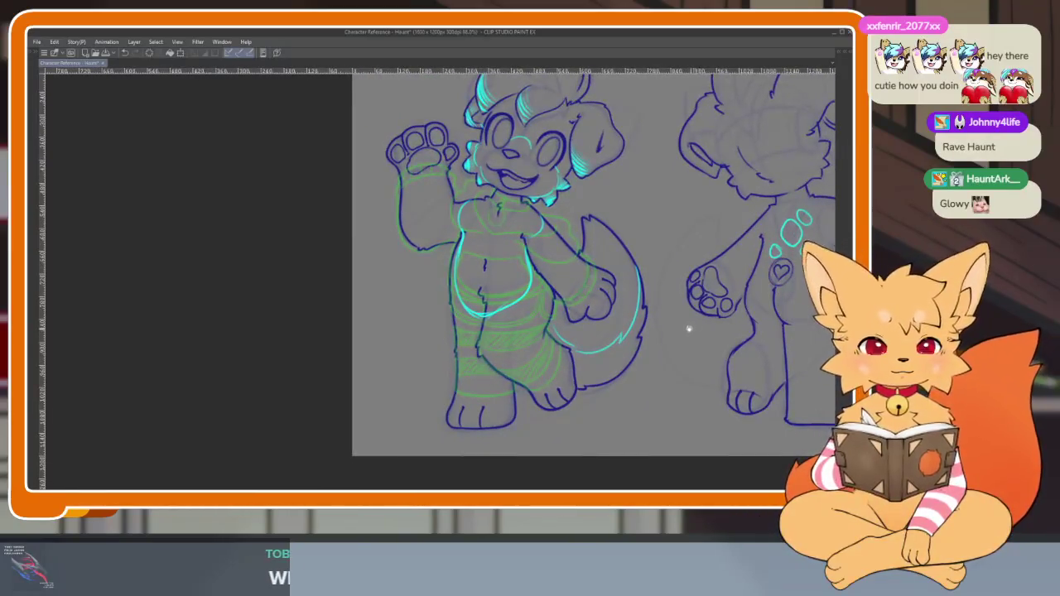
pyautogui.scroll(3, 700, 331)
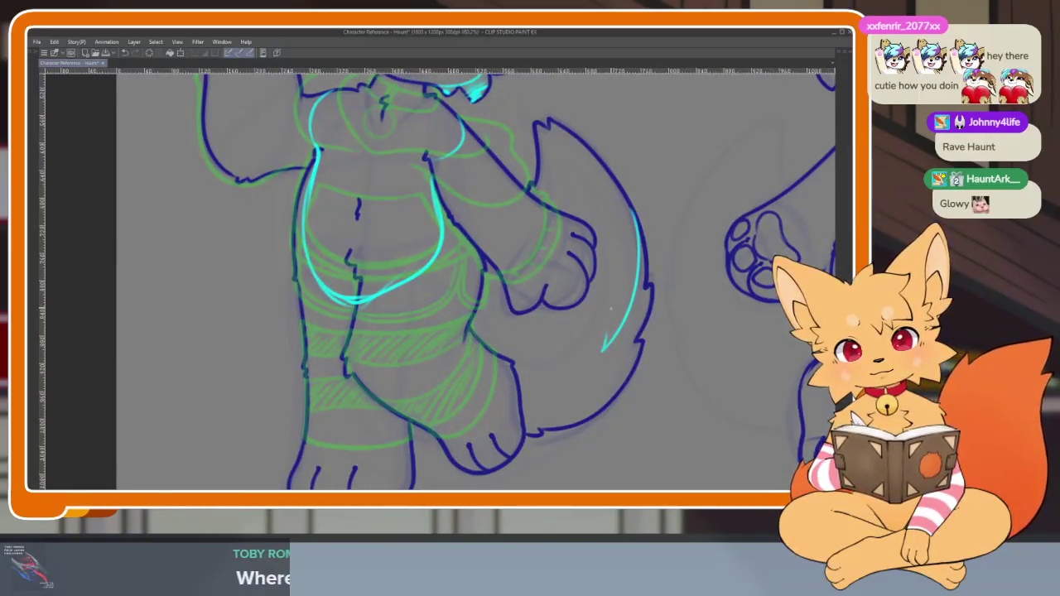
pyautogui.scroll(1, 613, 315)
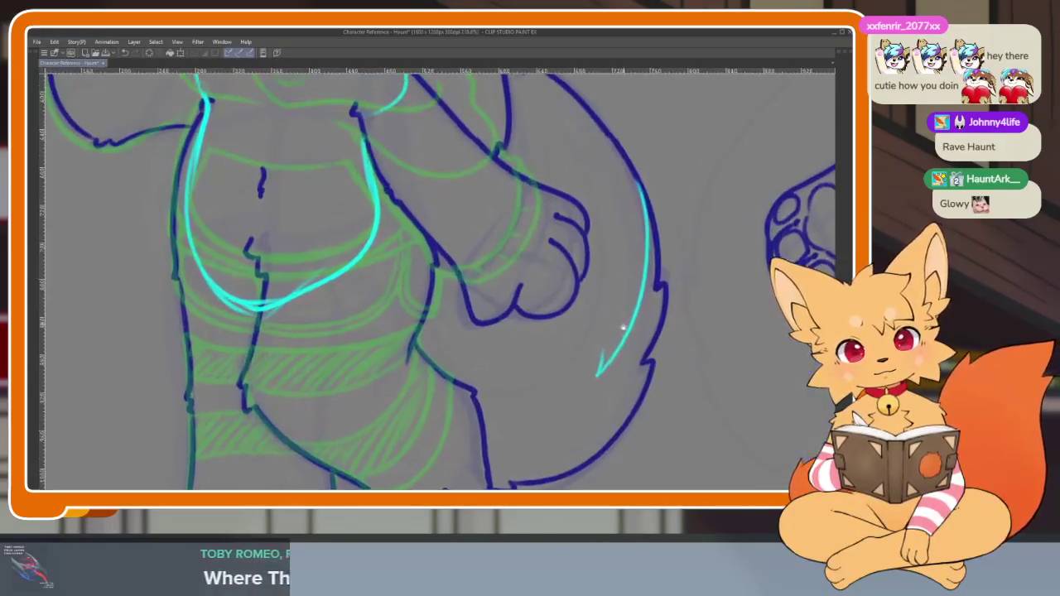
pyautogui.hotkey('ctrl', 'z')
pyautogui.moveTo(643, 181)
pyautogui.mouseDown()
pyautogui.moveTo(611, 344)
pyautogui.moveTo(502, 329)
pyautogui.mouseUp()
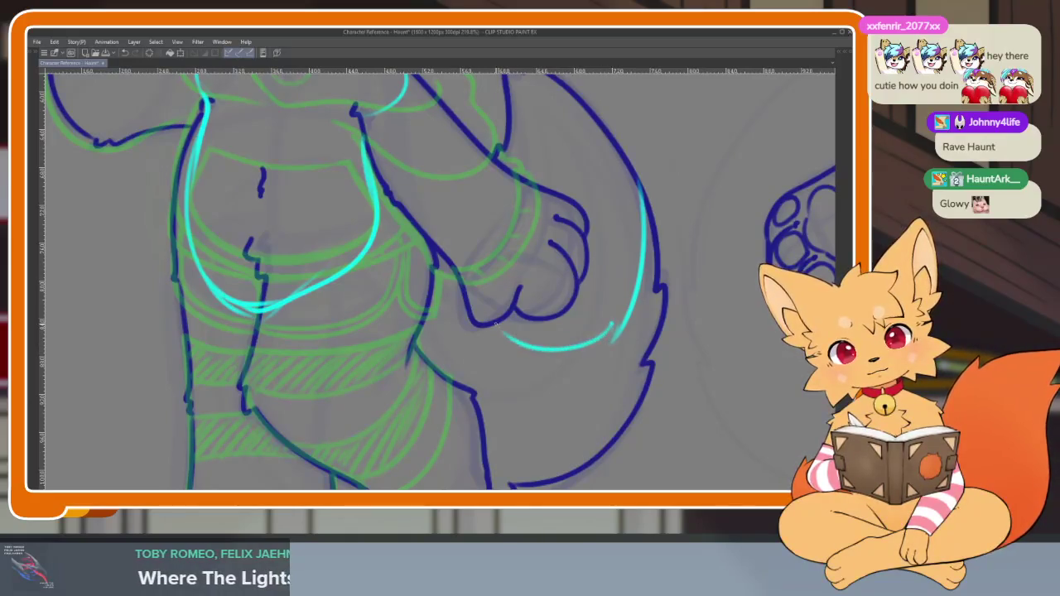
pyautogui.scroll(-1, 687, 340)
pyautogui.scroll(-2, 688, 340)
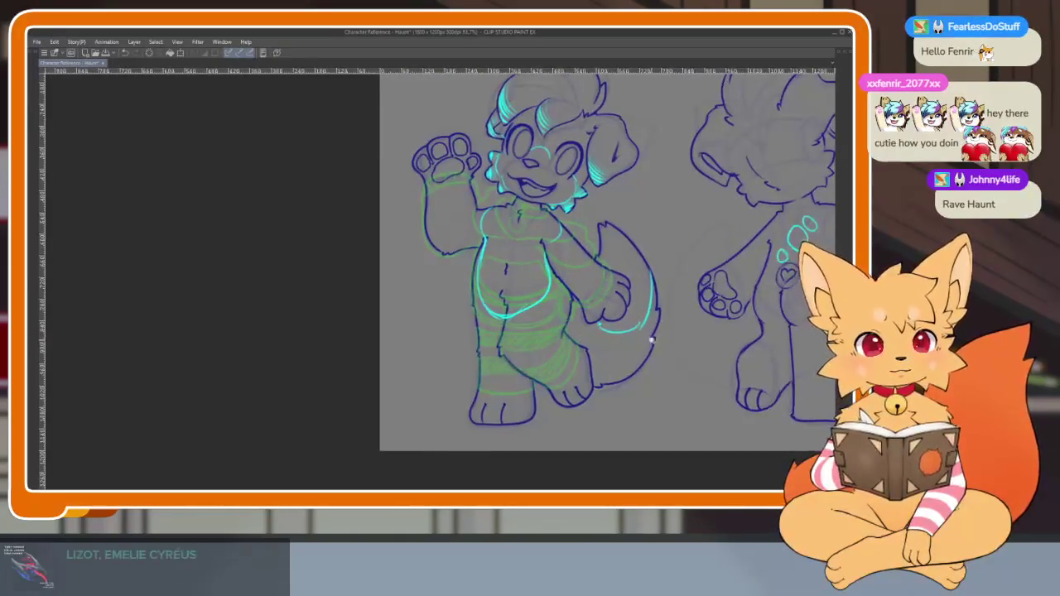
# Erase the existing cyan glow on the puppy's left and lower torso
pyautogui.scroll(3, 687, 339)
pyautogui.scroll(-3, 526, 383)
pyautogui.scroll(1, 526, 382)
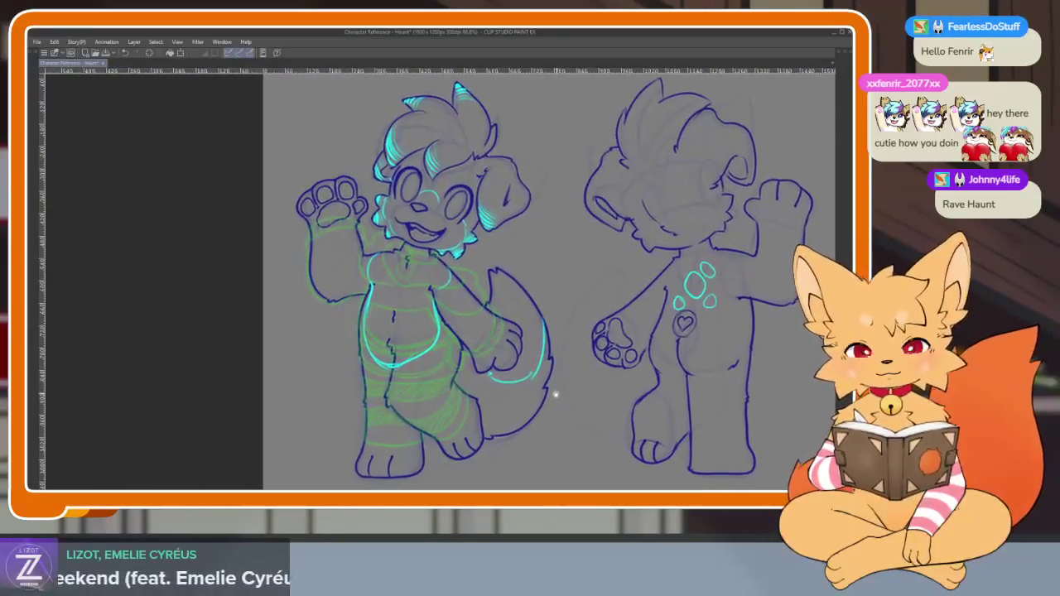
pyautogui.scroll(-1, 557, 366)
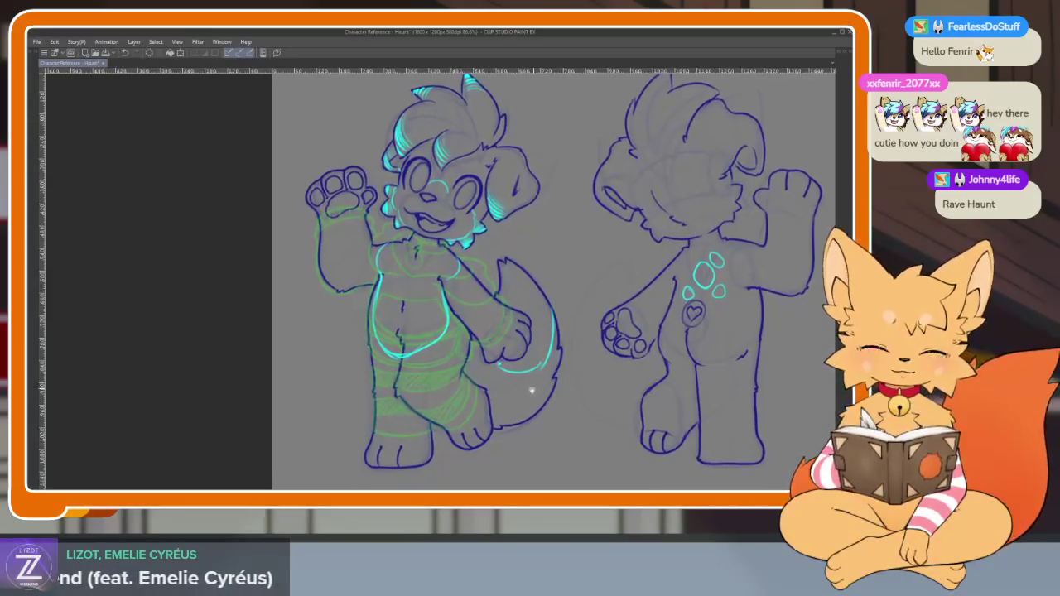
pyautogui.scroll(2, 531, 401)
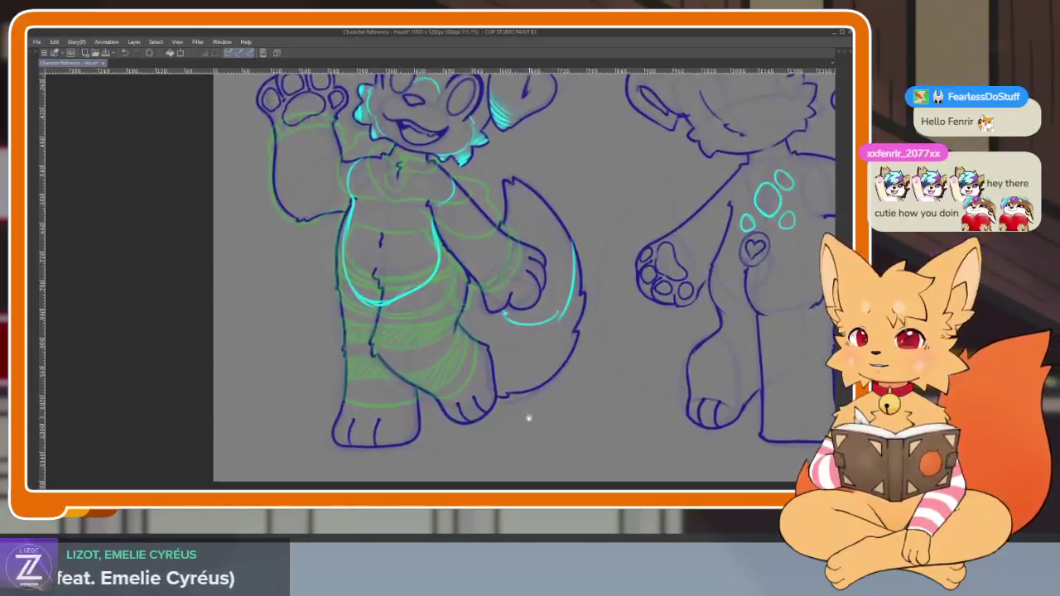
pyautogui.scroll(2, 516, 419)
pyautogui.scroll(-2, 516, 418)
pyautogui.scroll(3, 487, 374)
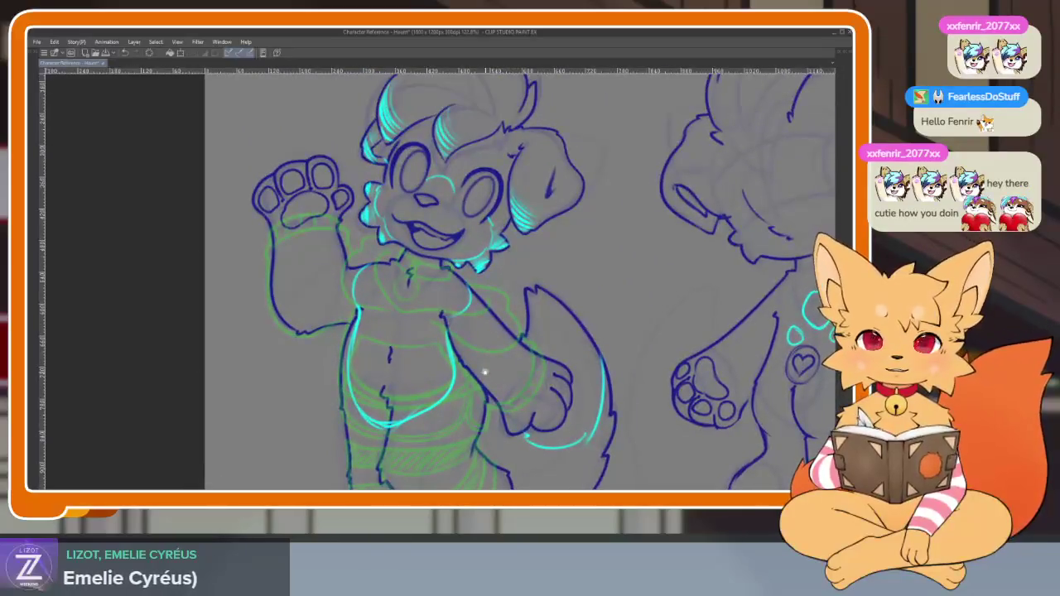
pyautogui.scroll(-1, 502, 362)
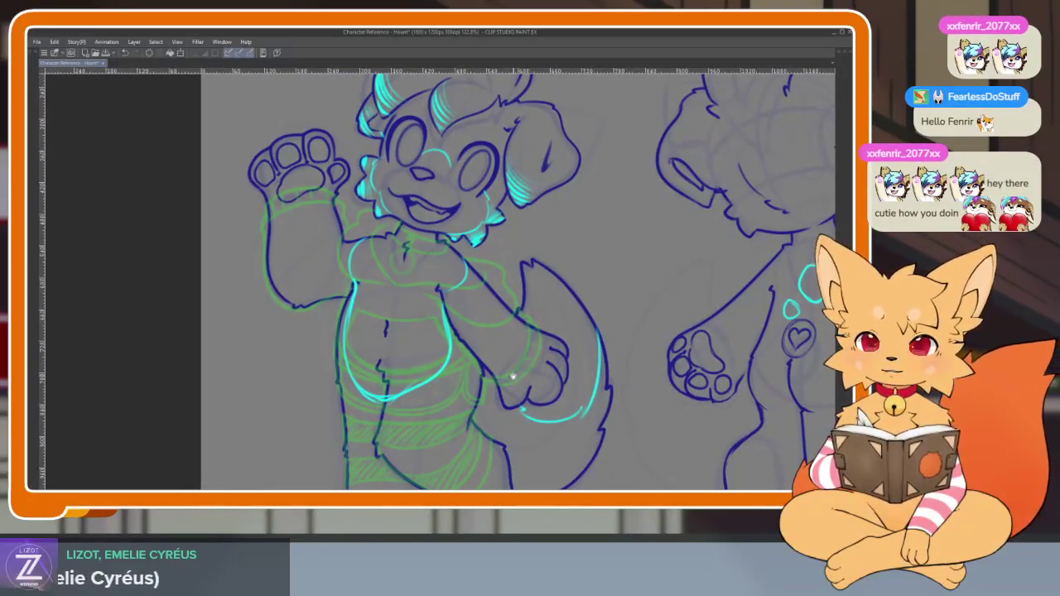
pyautogui.scroll(2, 509, 372)
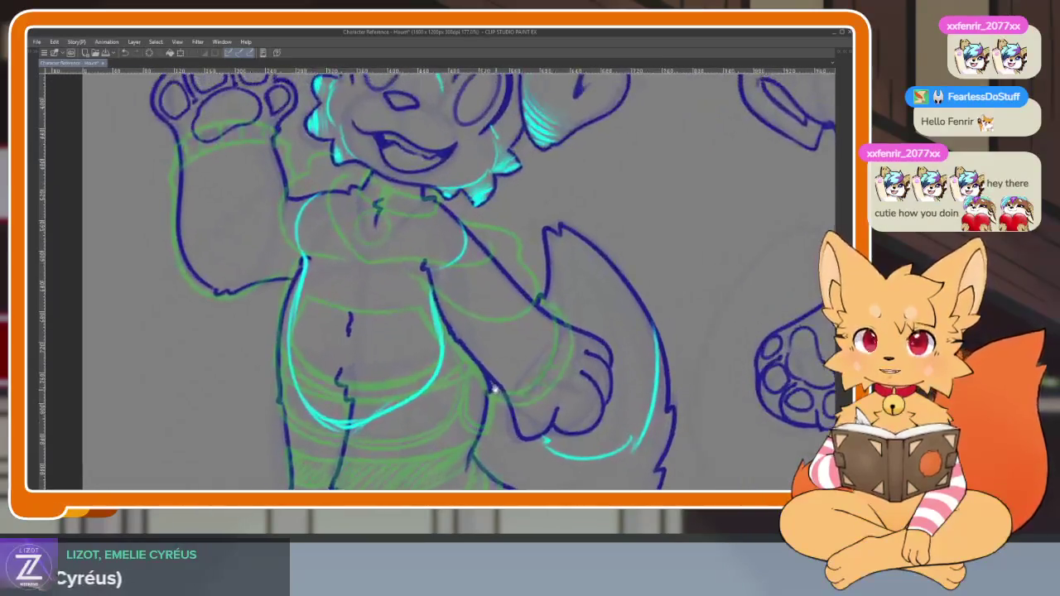
pyautogui.scroll(-3, 501, 390)
pyautogui.scroll(2, 497, 405)
pyautogui.moveTo(353, 254); pyautogui.dragTo(352, 329)
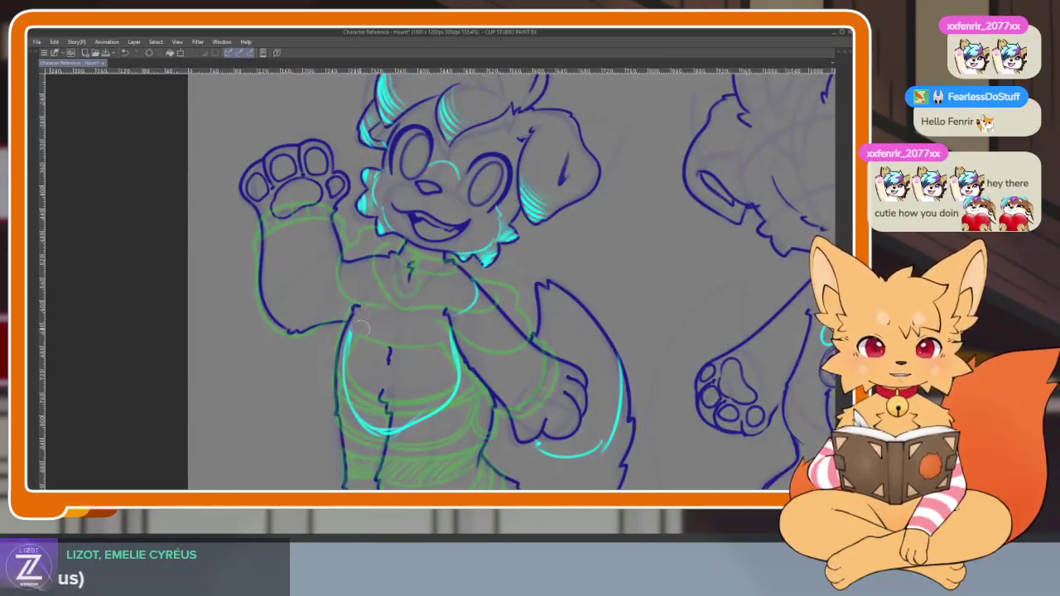
pyautogui.moveTo(390, 429)
pyautogui.mouseDown()
pyautogui.moveTo(455, 381)
pyautogui.moveTo(476, 281)
pyautogui.mouseUp()
# Redraw the left torso glow extending downward, then undo the stray cyan stroke near the tail
pyautogui.scroll(3, 453, 358)
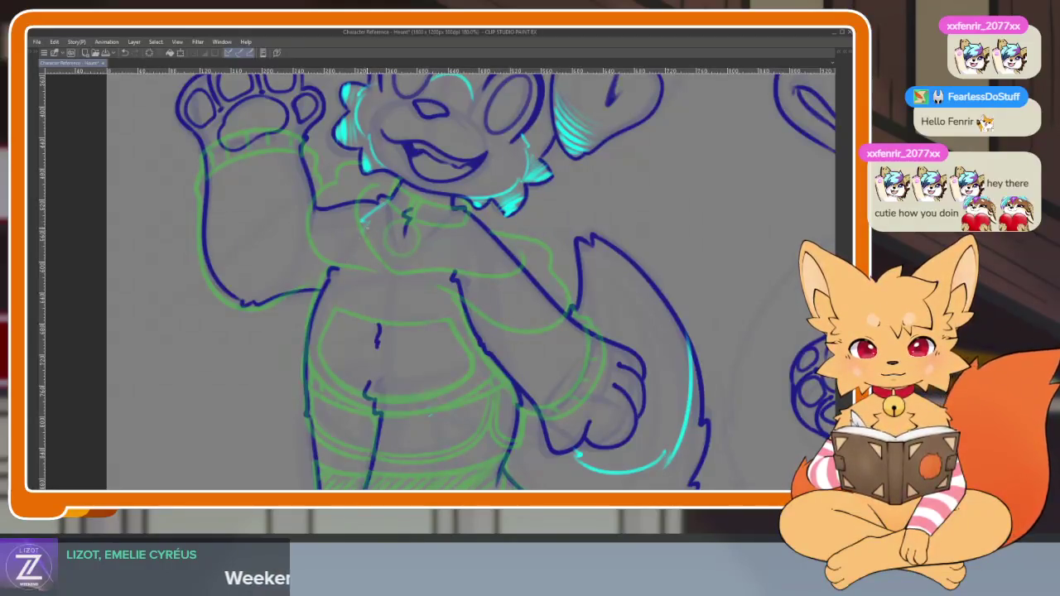
pyautogui.moveTo(330, 290)
pyautogui.mouseDown()
pyautogui.moveTo(342, 416)
pyautogui.moveTo(458, 388)
pyautogui.mouseUp()
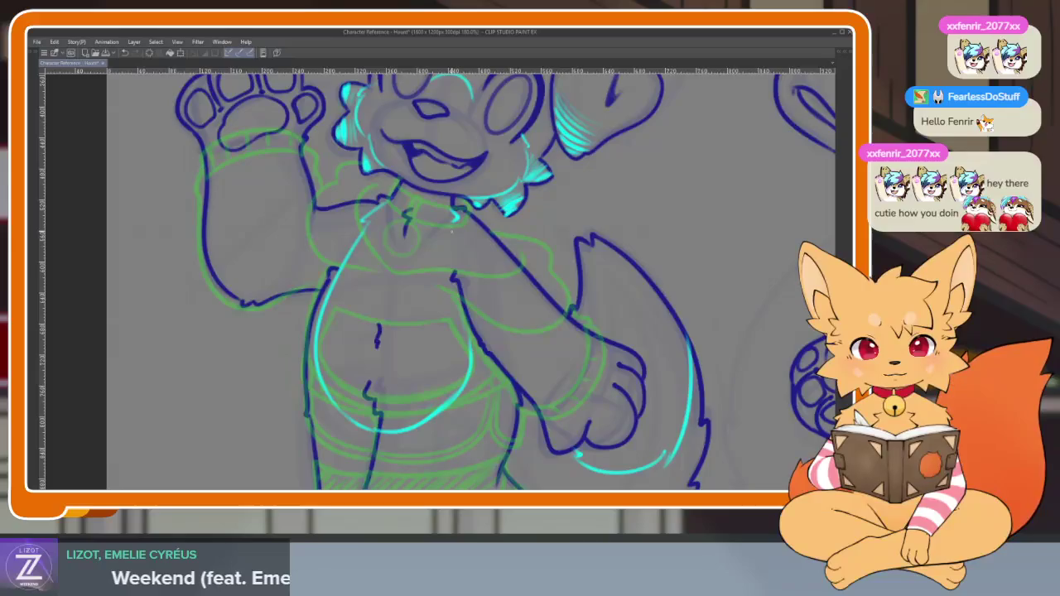
pyautogui.moveTo(460, 317); pyautogui.dragTo(452, 328)
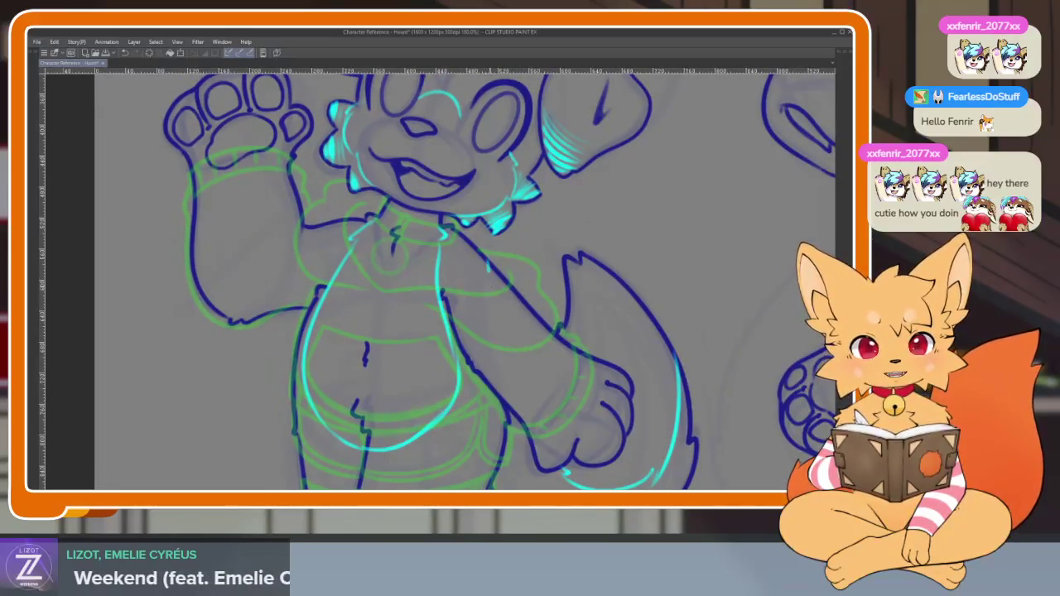
pyautogui.hotkey('ctrl', 'z')
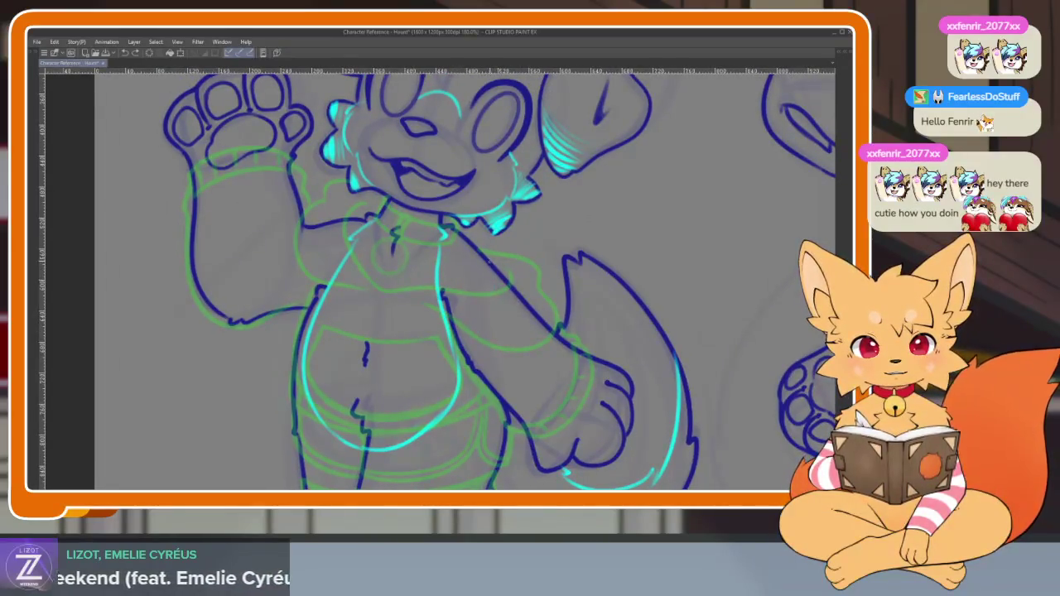
# Draw a cyan accent line down the front-view puppy's shoulder
pyautogui.scroll(2, 437, 279)
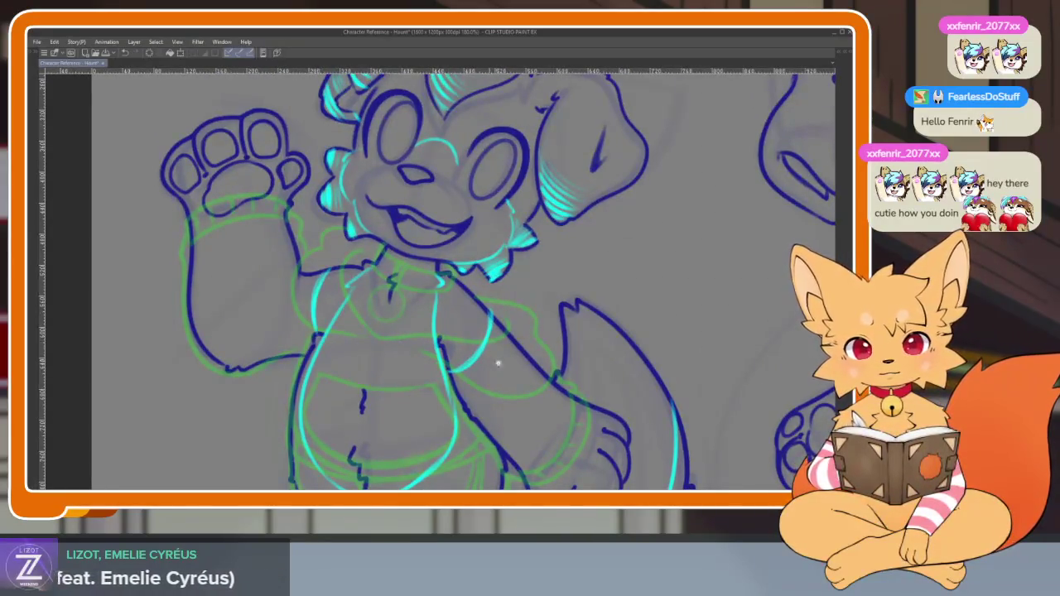
pyautogui.scroll(-3, 489, 361)
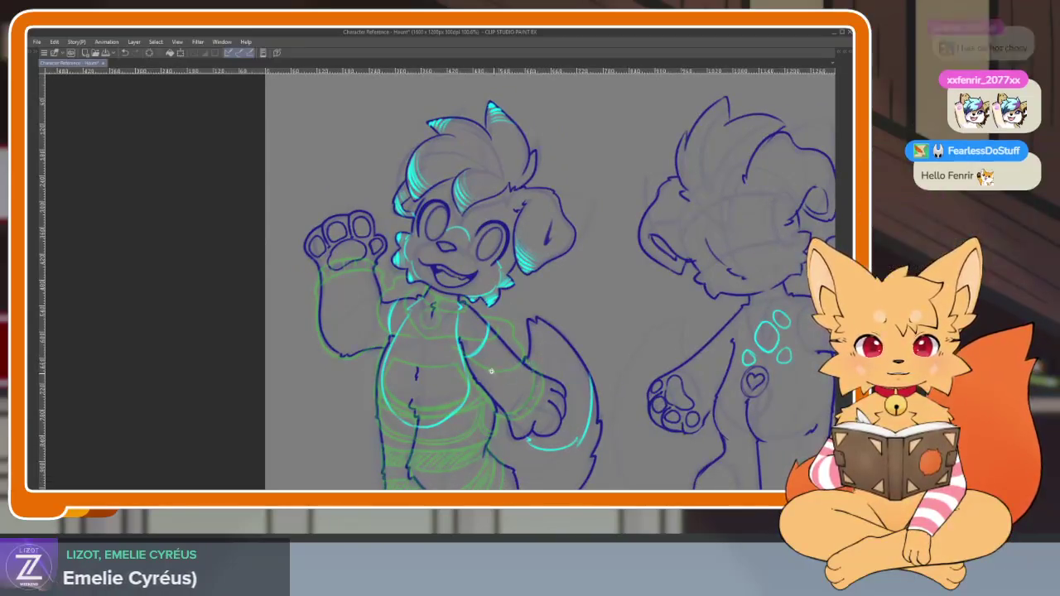
pyautogui.scroll(3, 489, 357)
pyautogui.moveTo(279, 257); pyautogui.dragTo(286, 311)
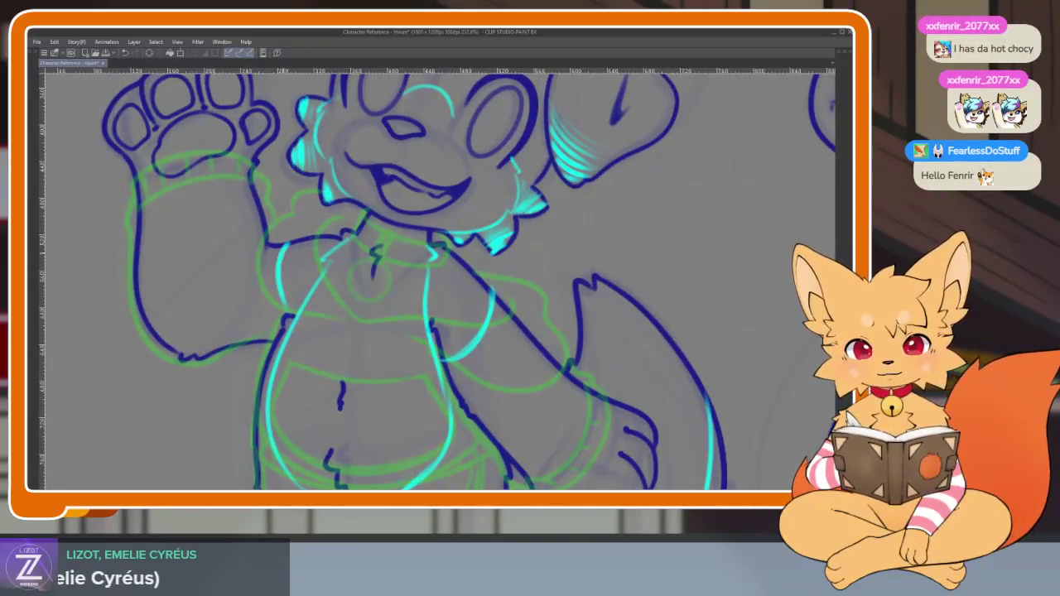
pyautogui.scroll(-4, 490, 291)
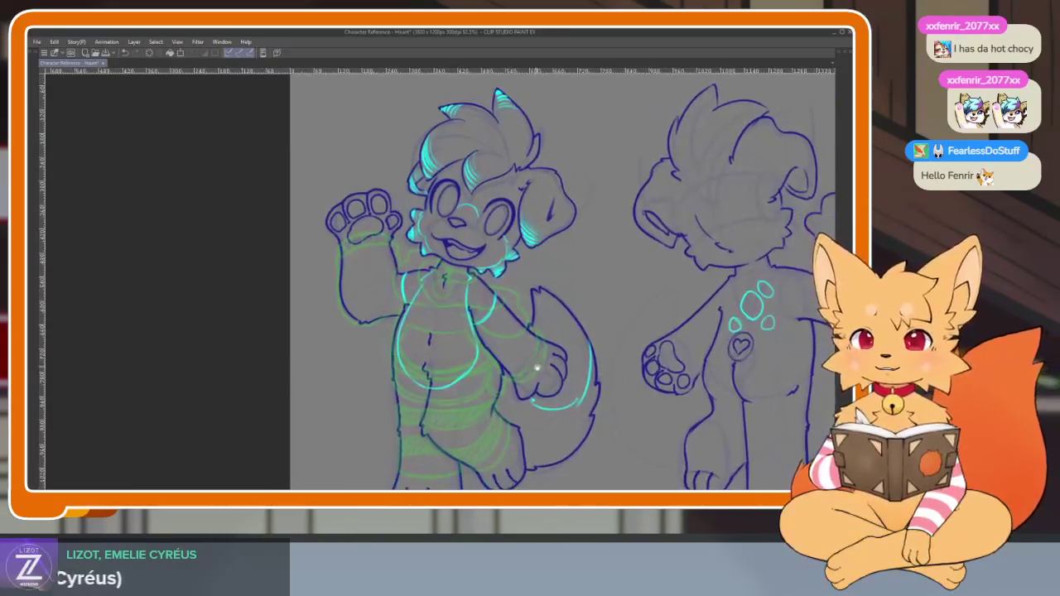
pyautogui.scroll(1, 525, 369)
pyautogui.scroll(1, 530, 371)
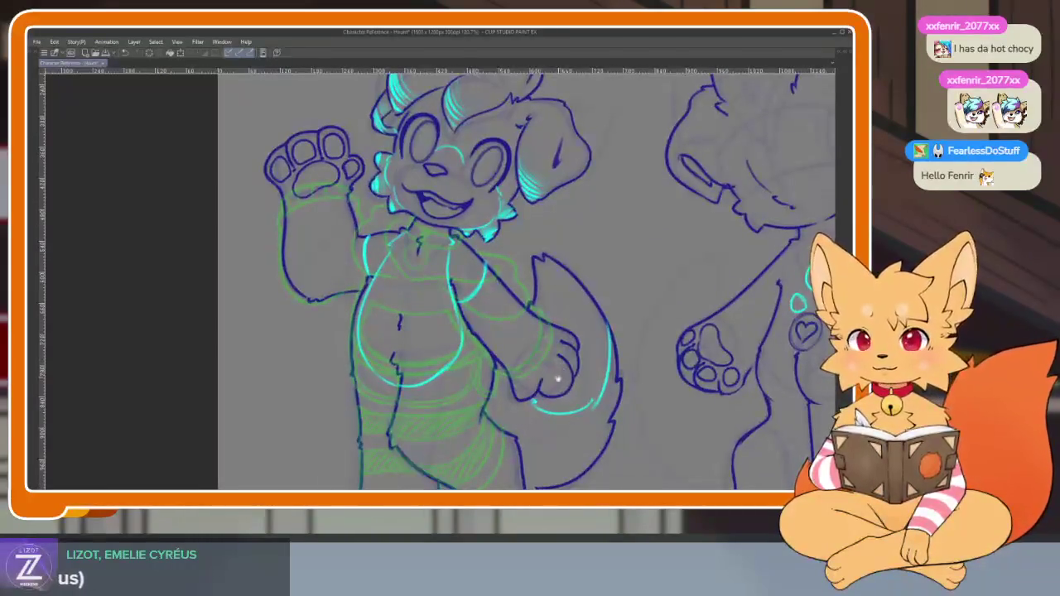
pyautogui.scroll(1, 537, 373)
pyautogui.scroll(-2, 536, 373)
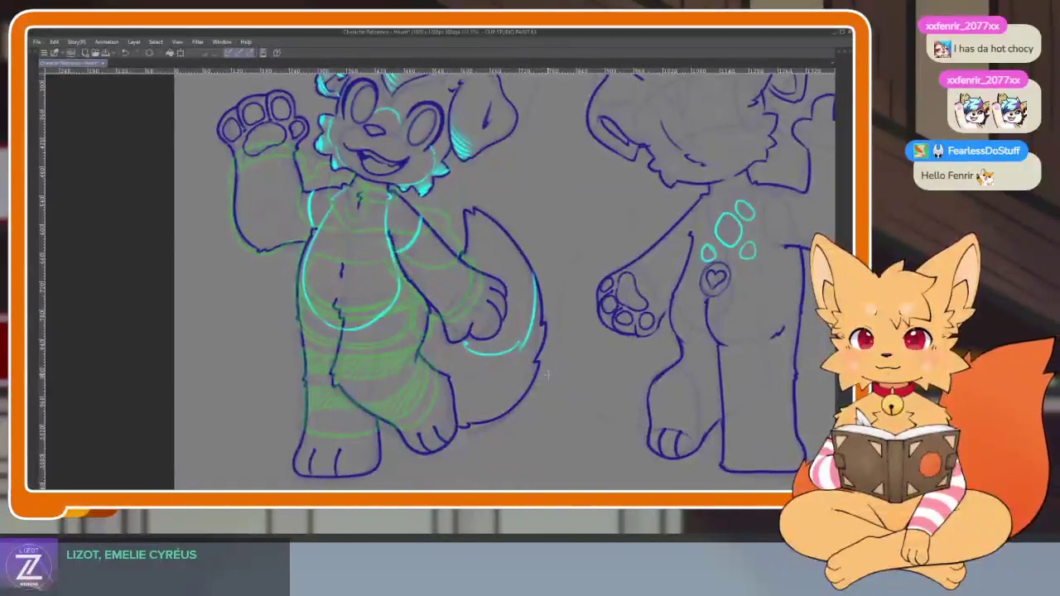
pyautogui.scroll(1, 539, 382)
pyautogui.scroll(-1, 539, 383)
pyautogui.scroll(1, 543, 382)
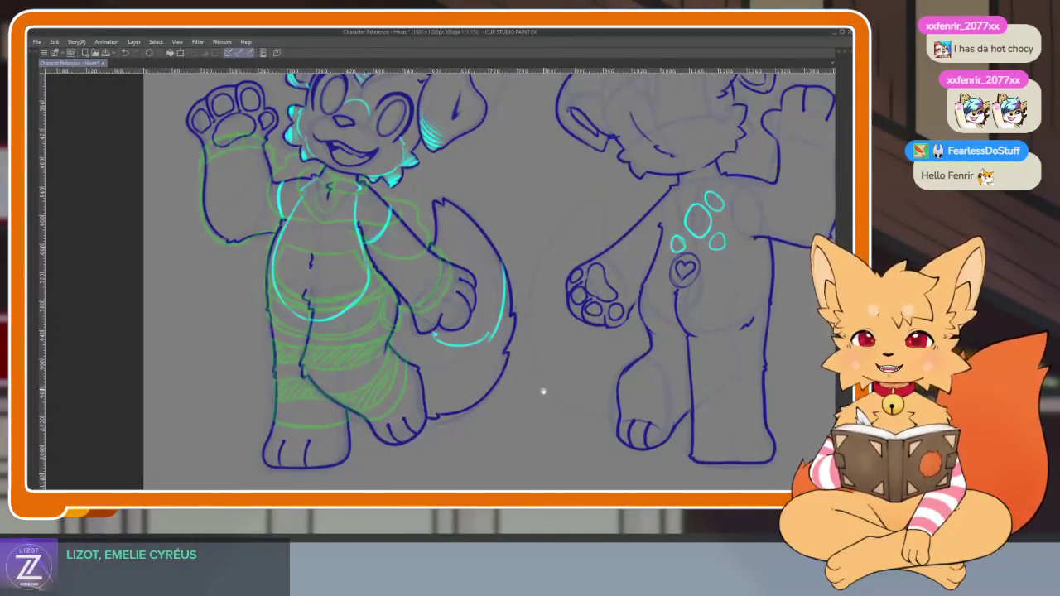
pyautogui.scroll(-1, 544, 388)
pyautogui.scroll(1, 544, 389)
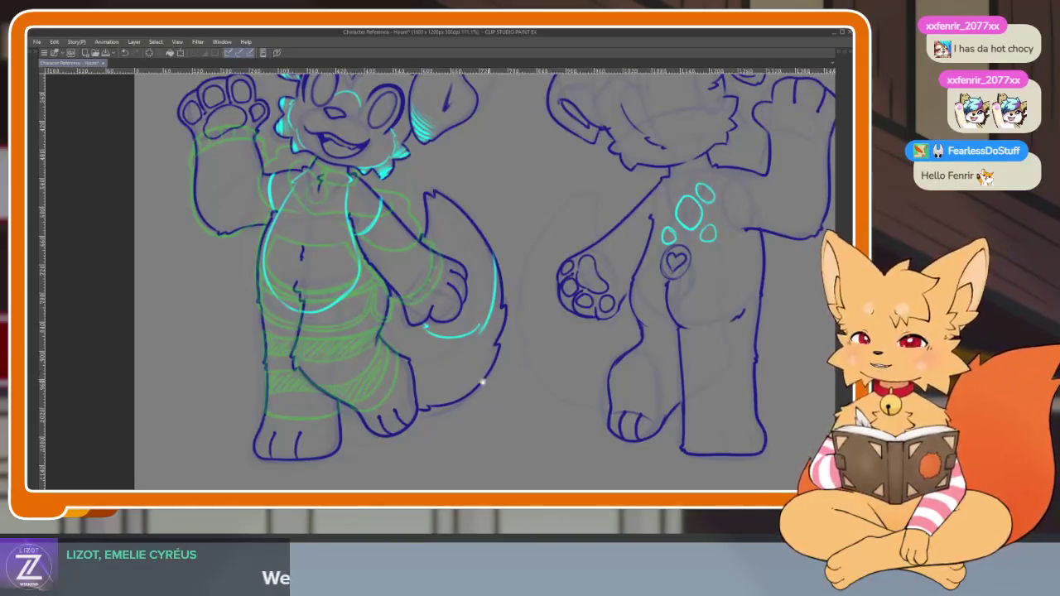
pyautogui.scroll(-1, 489, 381)
pyautogui.scroll(-1, 463, 394)
pyautogui.scroll(-1, 514, 392)
pyautogui.scroll(-1, 545, 386)
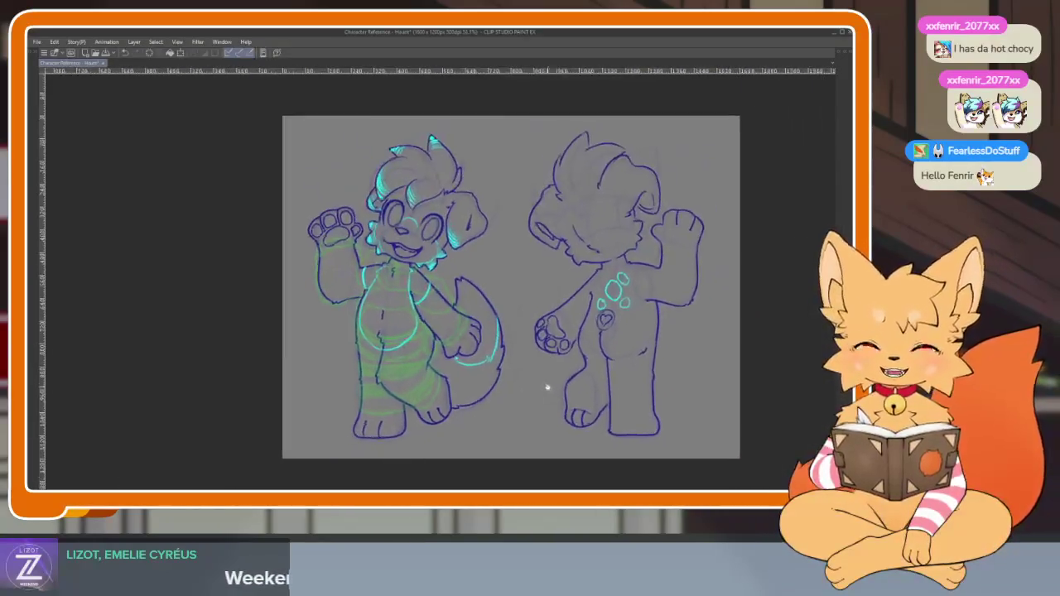
pyautogui.scroll(1, 514, 388)
pyautogui.scroll(1, 489, 391)
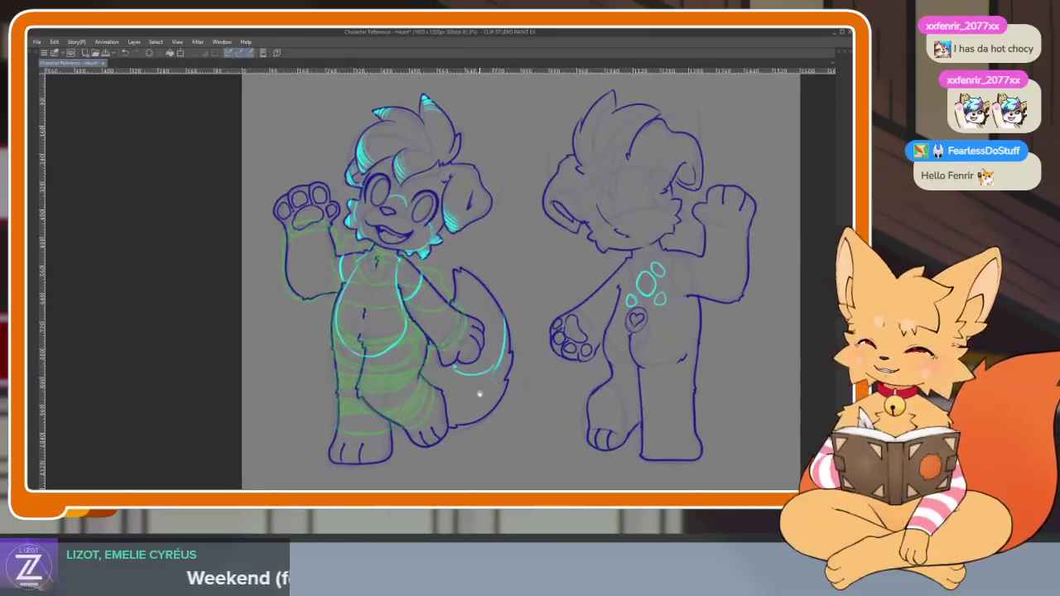
pyautogui.scroll(-1, 480, 388)
pyautogui.scroll(-1, 483, 391)
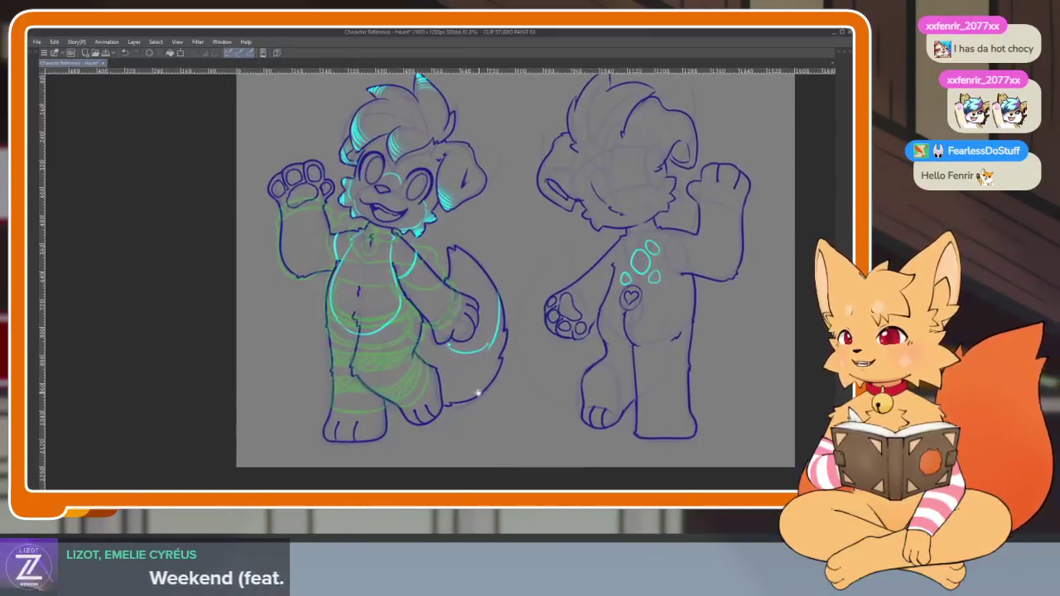
pyautogui.scroll(-1, 486, 388)
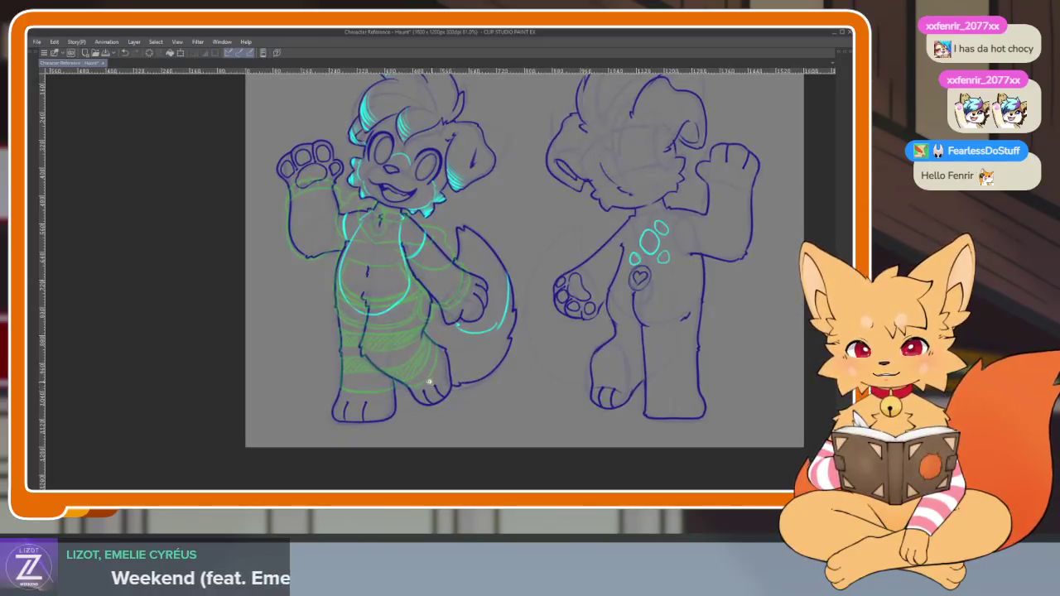
pyautogui.scroll(2, 432, 382)
pyautogui.scroll(-3, 431, 380)
pyautogui.scroll(1, 429, 375)
pyautogui.scroll(2, 425, 367)
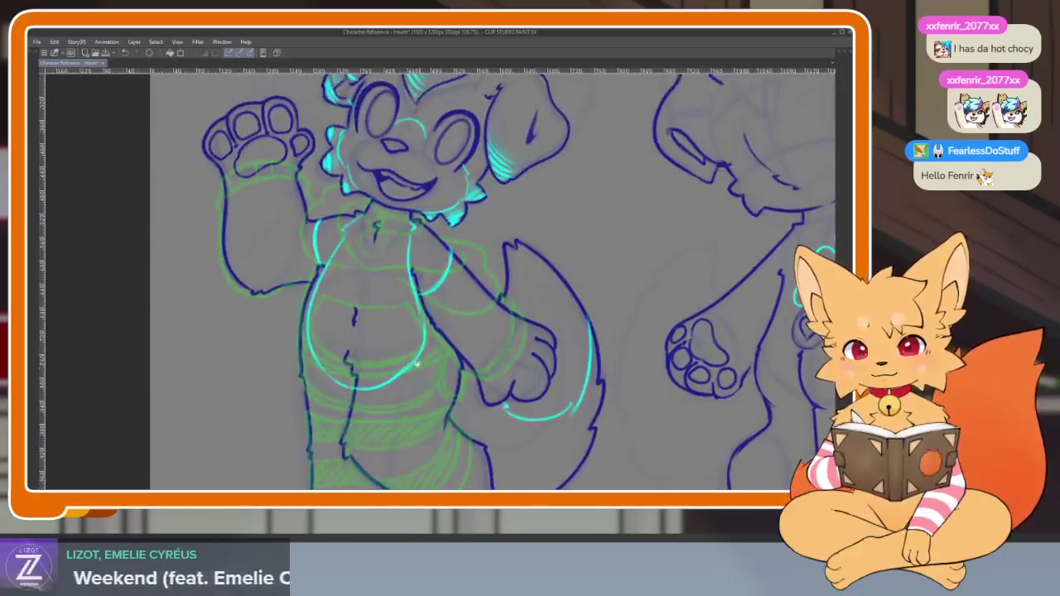
pyautogui.scroll(2, 418, 360)
pyautogui.scroll(-1, 407, 355)
pyautogui.scroll(2, 410, 357)
pyautogui.scroll(1, 493, 383)
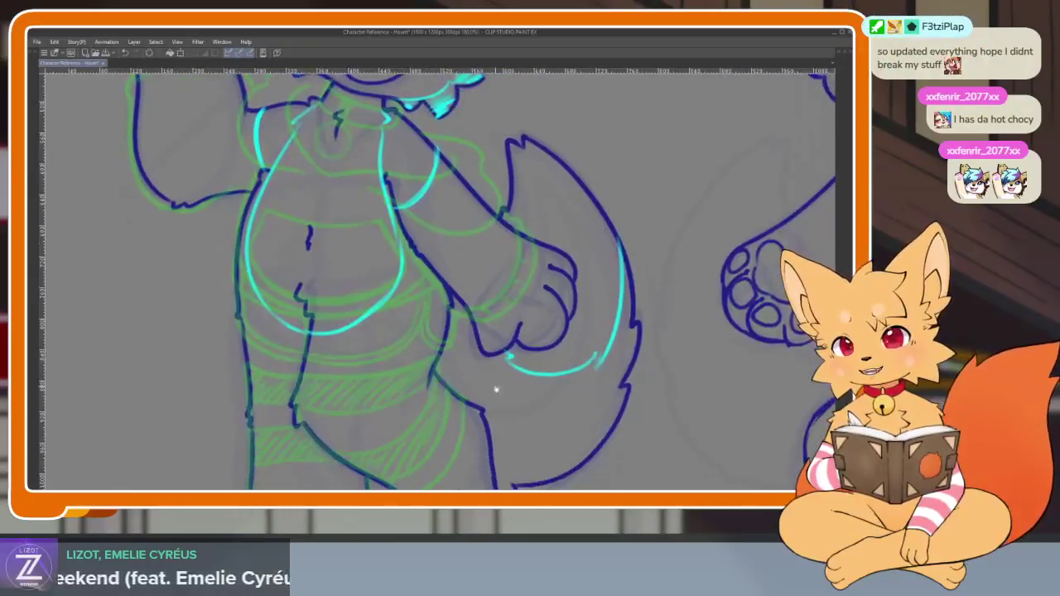
pyautogui.scroll(-1, 493, 383)
pyautogui.scroll(-1, 489, 377)
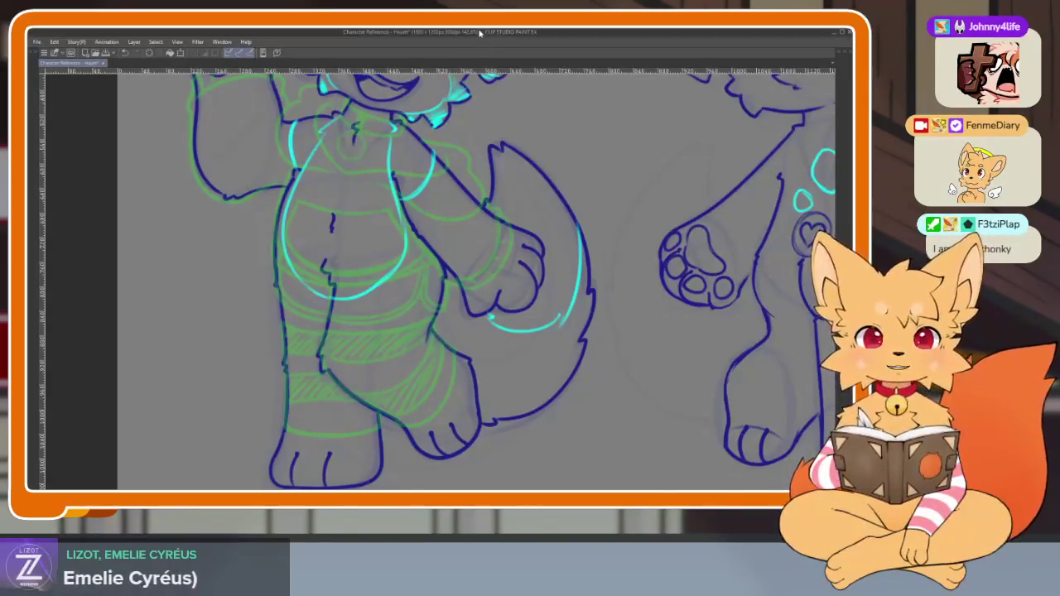
pyautogui.moveTo(511, 291); pyautogui.dragTo(436, 411)
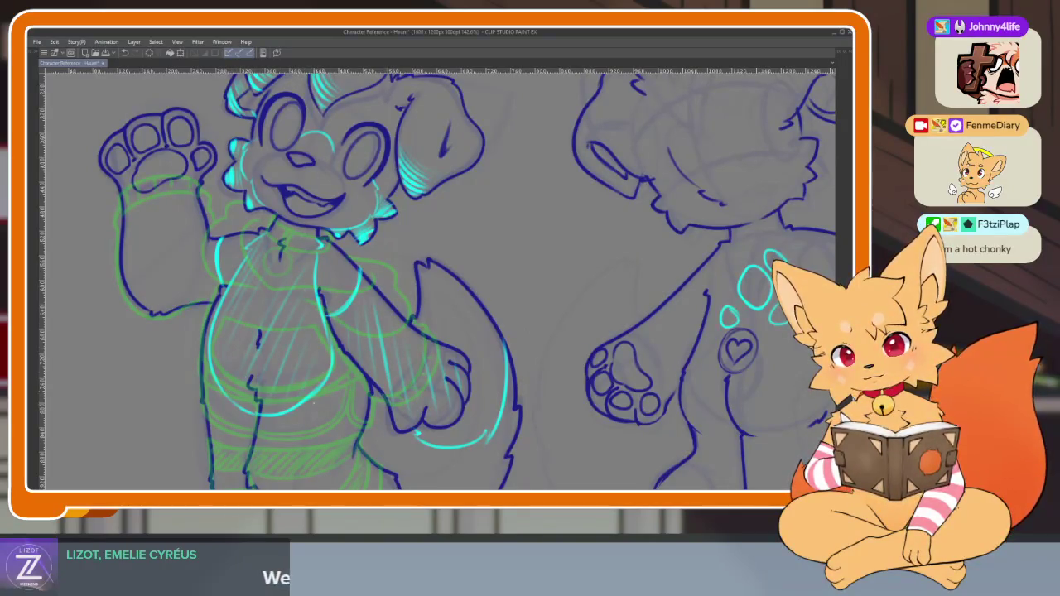
# Hatch four diagonal light-cyan strokes across the front-view puppy's raised paw arm
pyautogui.moveTo(414, 290); pyautogui.dragTo(493, 340)
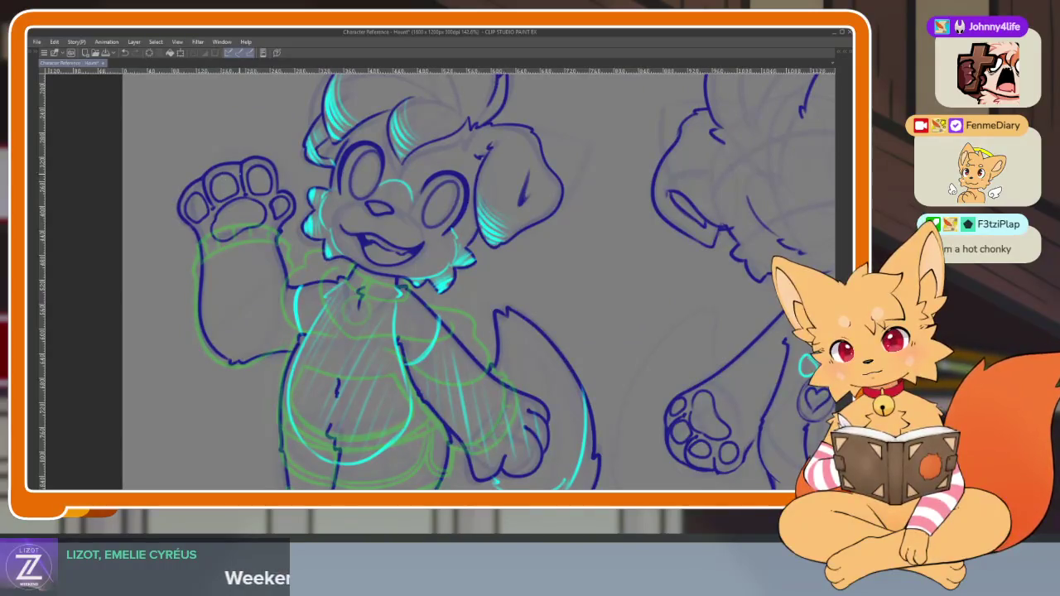
pyautogui.moveTo(233, 210); pyautogui.dragTo(208, 259)
pyautogui.moveTo(244, 215)
pyautogui.mouseDown()
pyautogui.moveTo(211, 277)
pyautogui.moveTo(219, 337)
pyautogui.mouseUp()
pyautogui.moveTo(265, 261)
pyautogui.mouseDown()
pyautogui.moveTo(227, 350)
pyautogui.moveTo(239, 363)
pyautogui.mouseUp()
pyautogui.moveTo(271, 307); pyautogui.dragTo(257, 344)
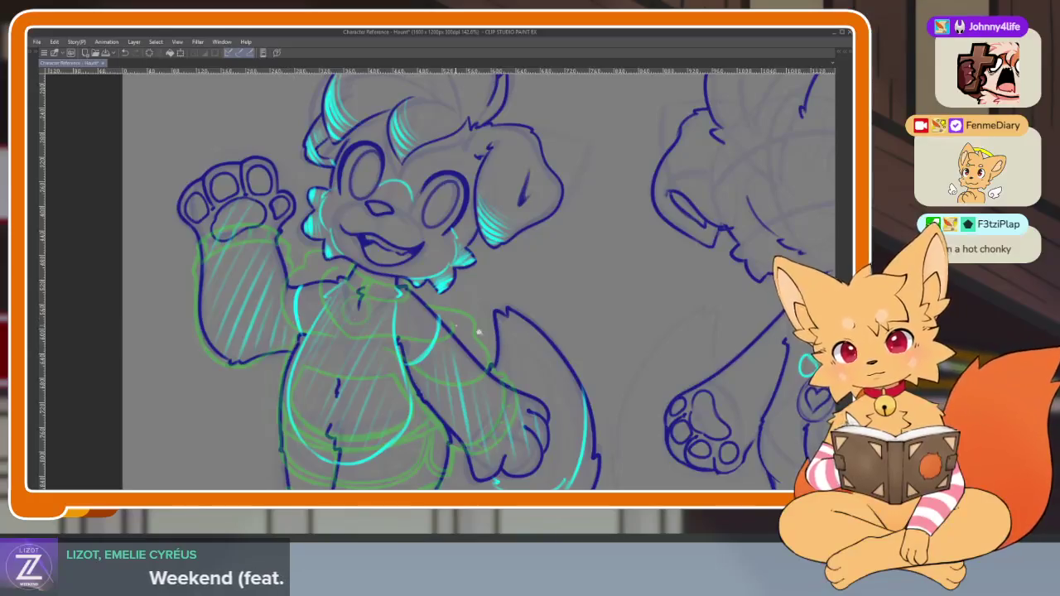
pyautogui.scroll(-3, 561, 315)
pyautogui.scroll(1, 552, 355)
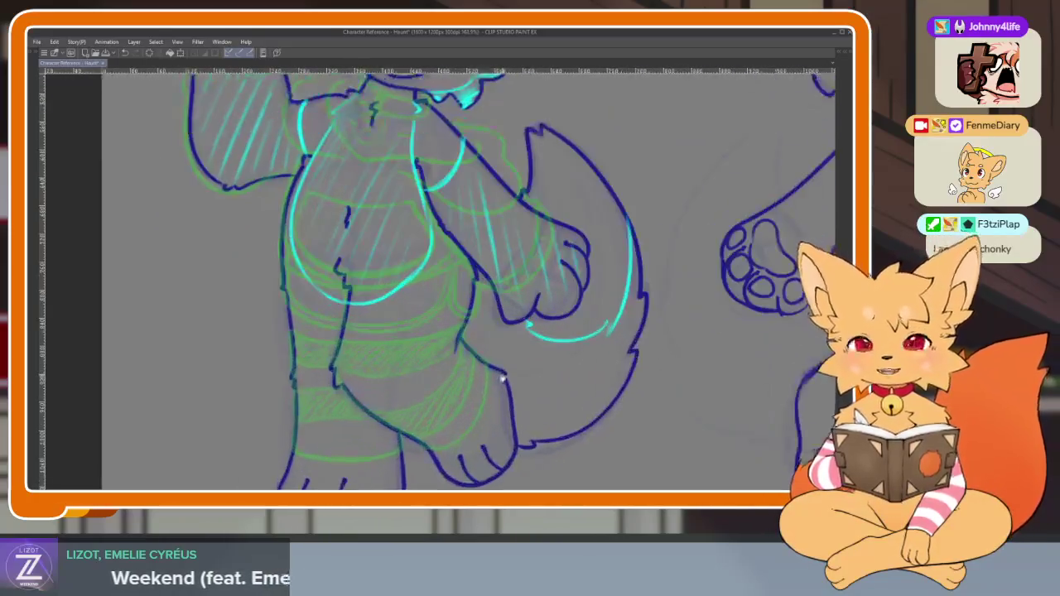
pyautogui.scroll(1, 547, 357)
pyautogui.scroll(1, 542, 358)
pyautogui.scroll(1, 538, 359)
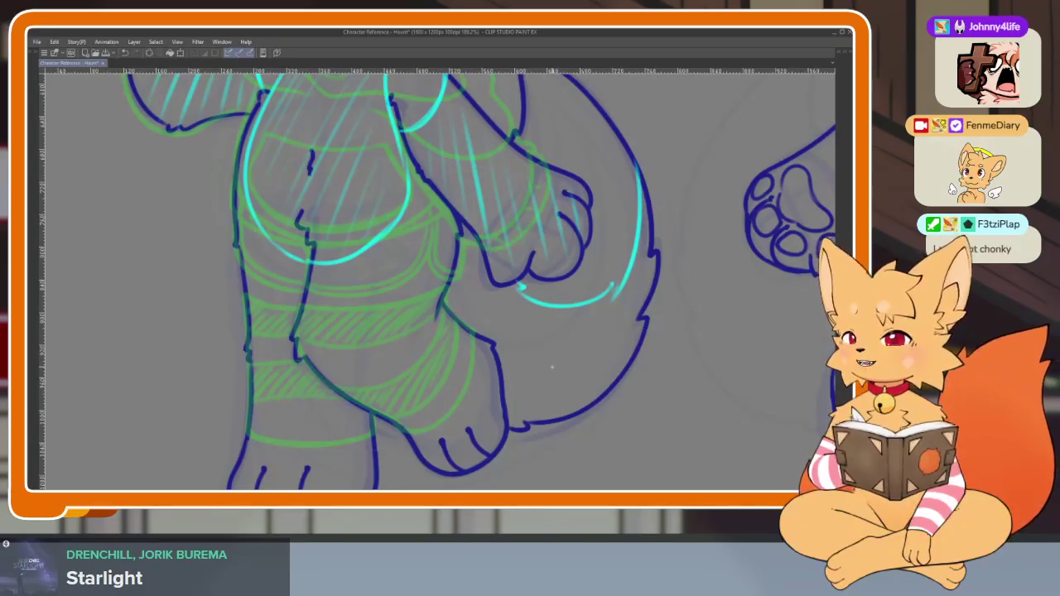
pyautogui.scroll(-1, 551, 367)
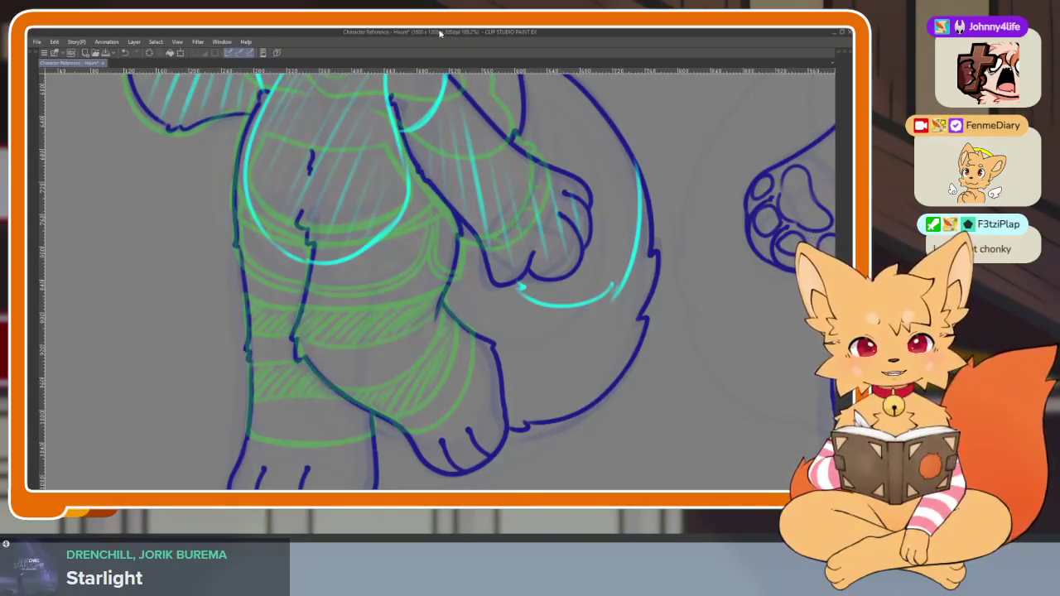
# Draw cyan curves right and left of the back-view puppy's chest spots
pyautogui.scroll(-2, 524, 319)
pyautogui.scroll(-1, 561, 360)
pyautogui.scroll(1, 603, 353)
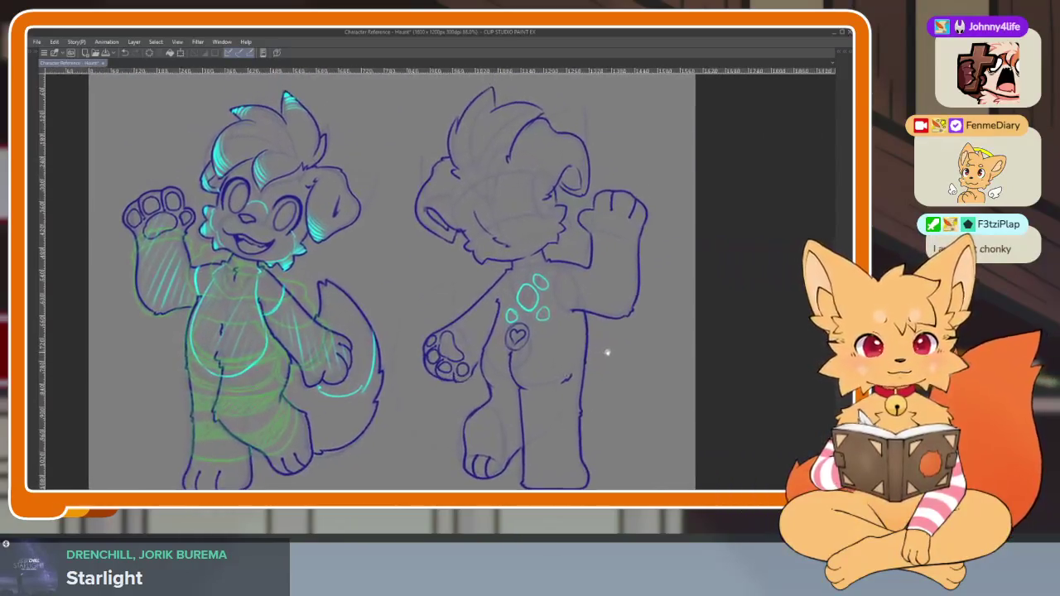
pyautogui.scroll(1, 594, 359)
pyautogui.scroll(4, 593, 359)
pyautogui.moveTo(618, 348); pyautogui.dragTo(511, 372)
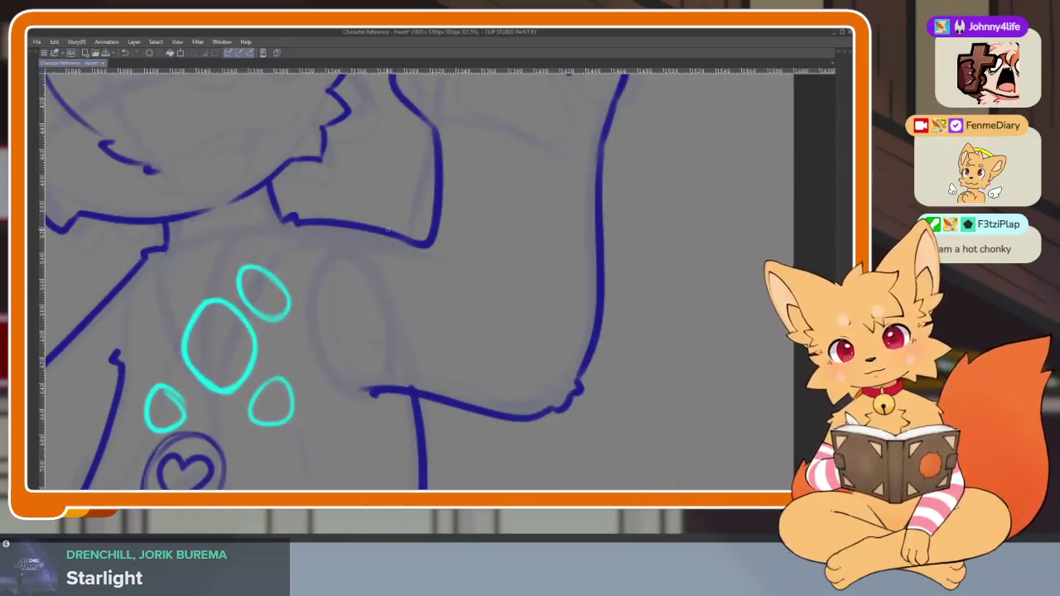
pyautogui.moveTo(398, 234)
pyautogui.mouseDown()
pyautogui.moveTo(476, 404)
pyautogui.moveTo(602, 311)
pyautogui.mouseUp()
pyautogui.moveTo(229, 219); pyautogui.dragTo(246, 291)
# Undo those two strokes and redraw a cyan stroke below the heart marking
pyautogui.scroll(-3, 594, 336)
pyautogui.scroll(2, 575, 343)
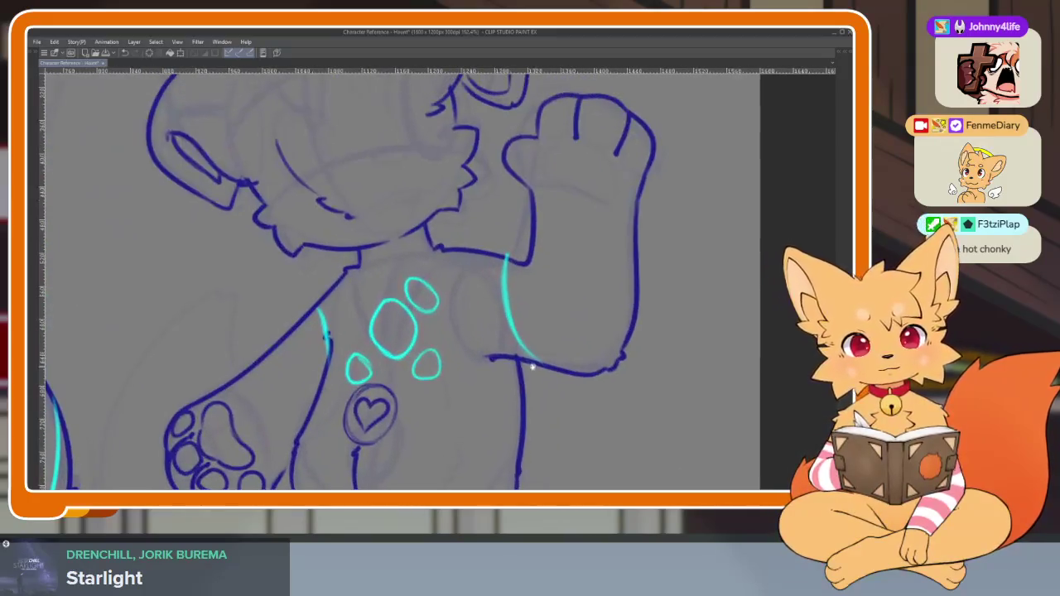
pyautogui.hotkey('ctrl', 'z')
pyautogui.hotkey('ctrl', 'z')
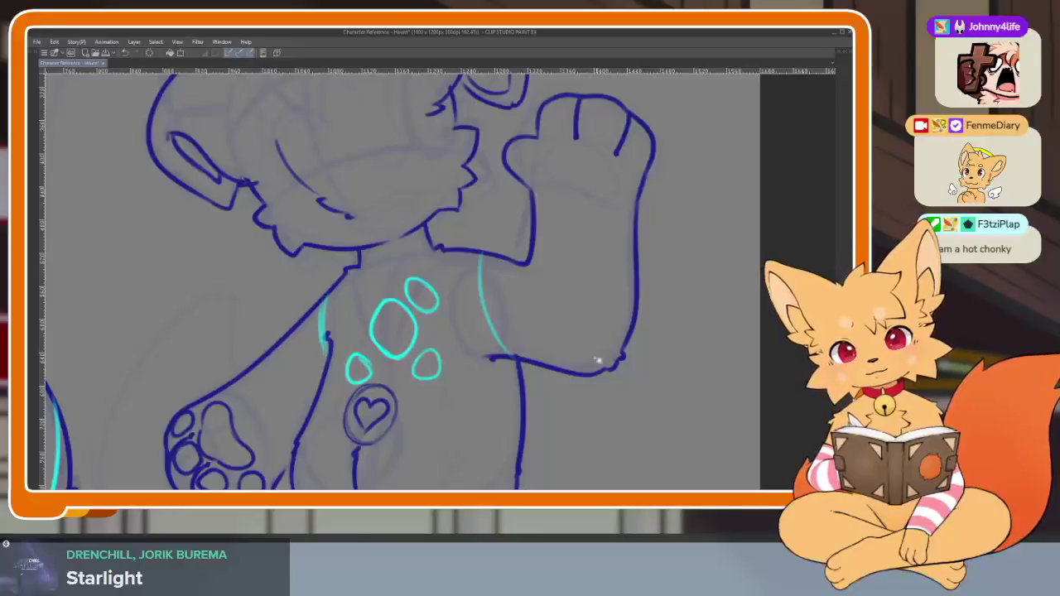
pyautogui.scroll(-3, 590, 356)
pyautogui.scroll(1, 561, 355)
pyautogui.scroll(1, 577, 372)
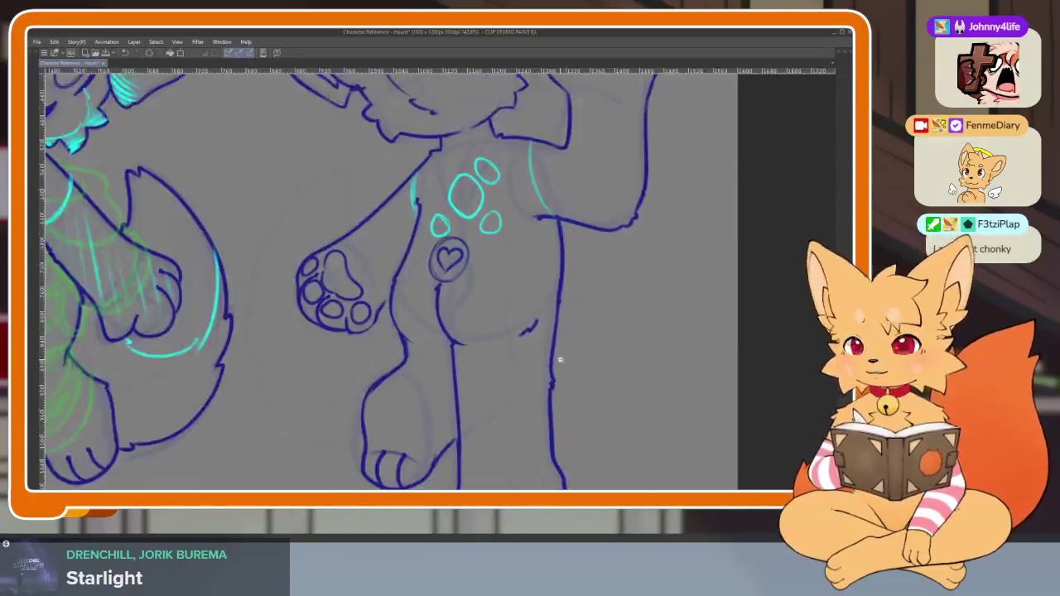
pyautogui.scroll(1, 560, 359)
pyautogui.moveTo(410, 242); pyautogui.dragTo(396, 294)
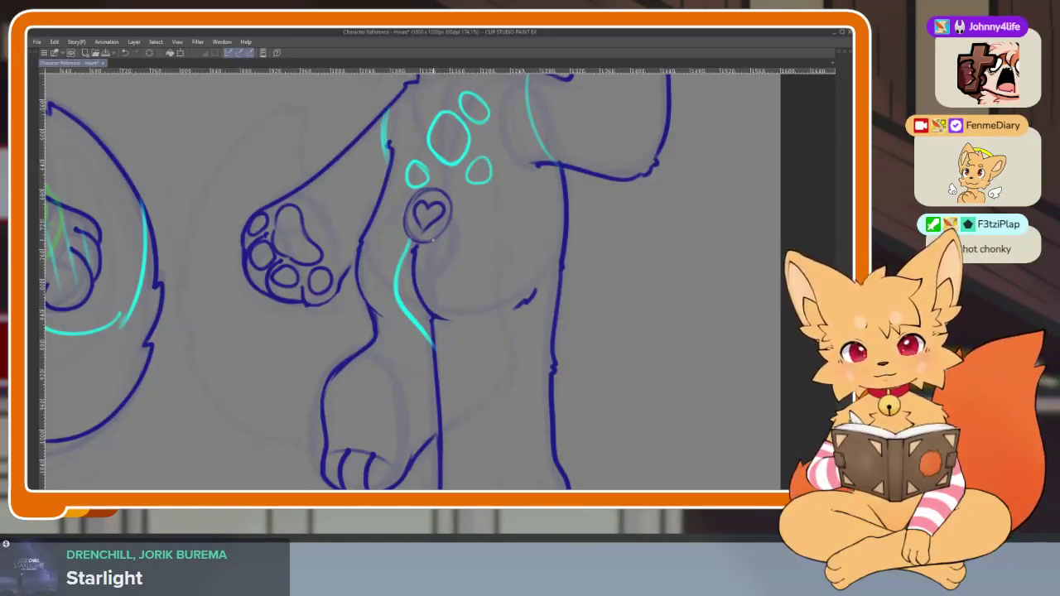
# Undo the bad cyan strokes below the heart and redraw the shape's left side
pyautogui.scroll(1, 461, 277)
pyautogui.hotkey('ctrl', 'z')
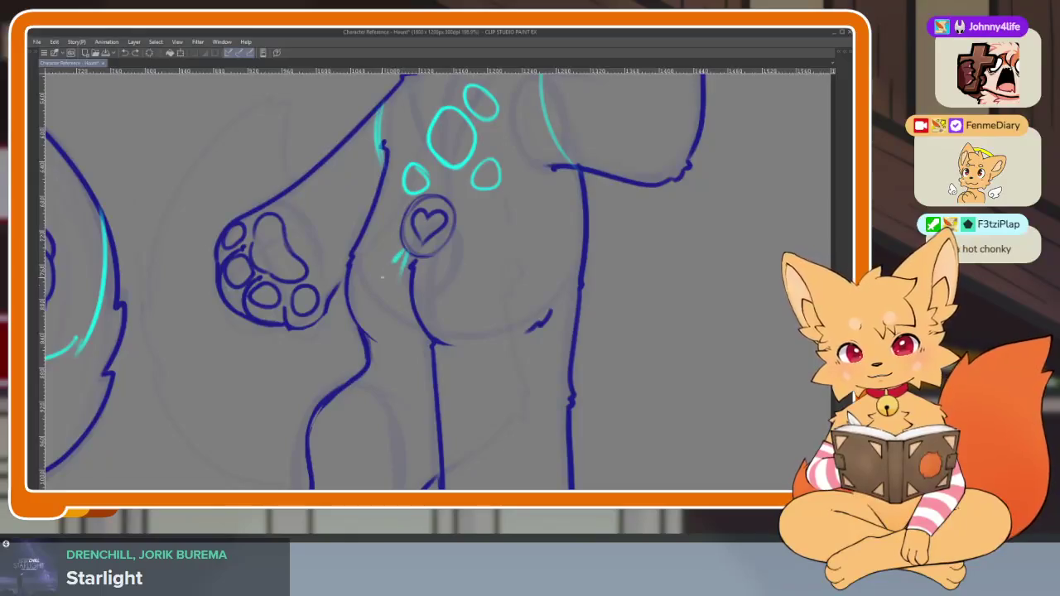
pyautogui.moveTo(404, 259); pyautogui.dragTo(403, 377)
pyautogui.hotkey('ctrl', 'z')
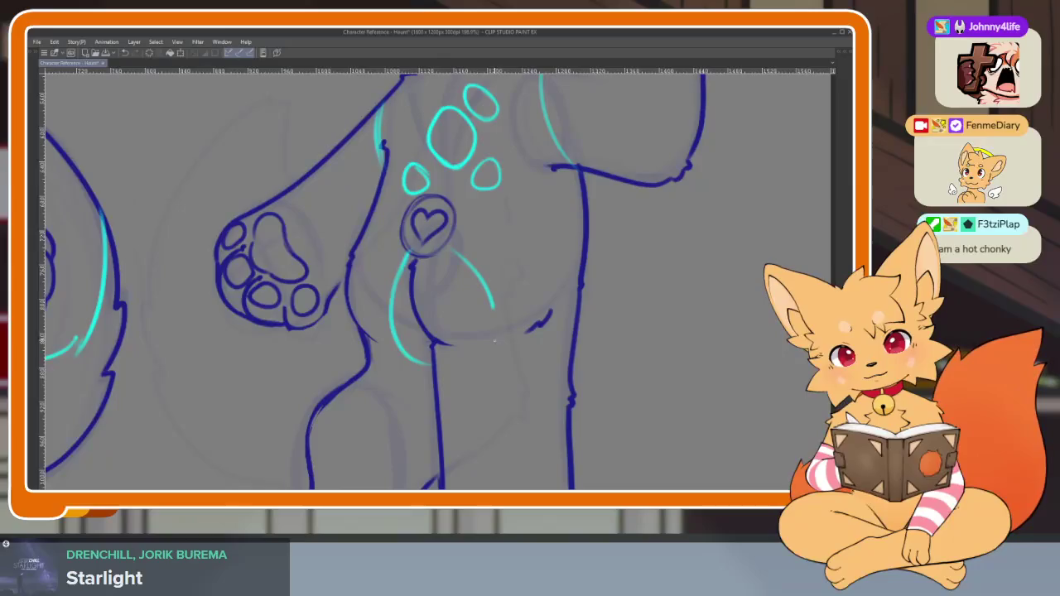
pyautogui.moveTo(403, 255); pyautogui.dragTo(399, 357)
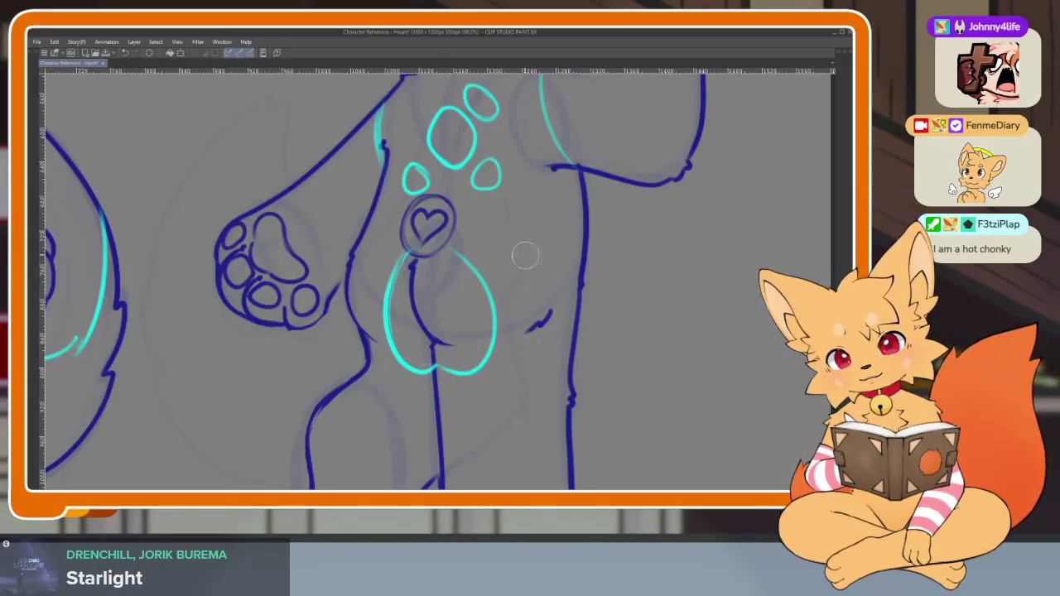
# Zoom in on the cyan oval and erase its left side
pyautogui.scroll(-5, 522, 246)
pyautogui.scroll(2, 580, 343)
pyautogui.scroll(2, 549, 360)
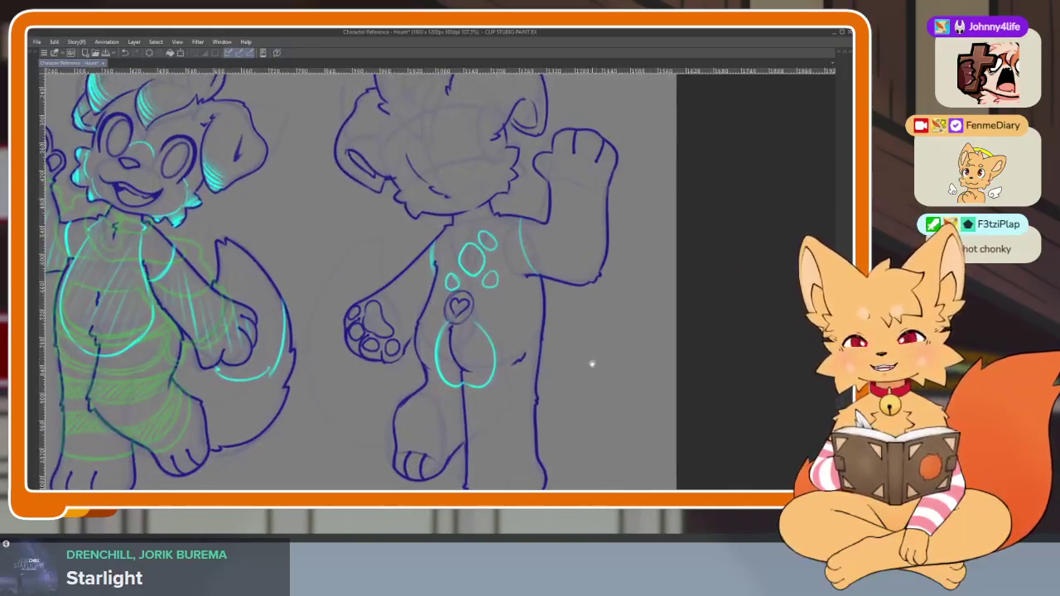
pyautogui.scroll(2, 593, 363)
pyautogui.scroll(-1, 577, 371)
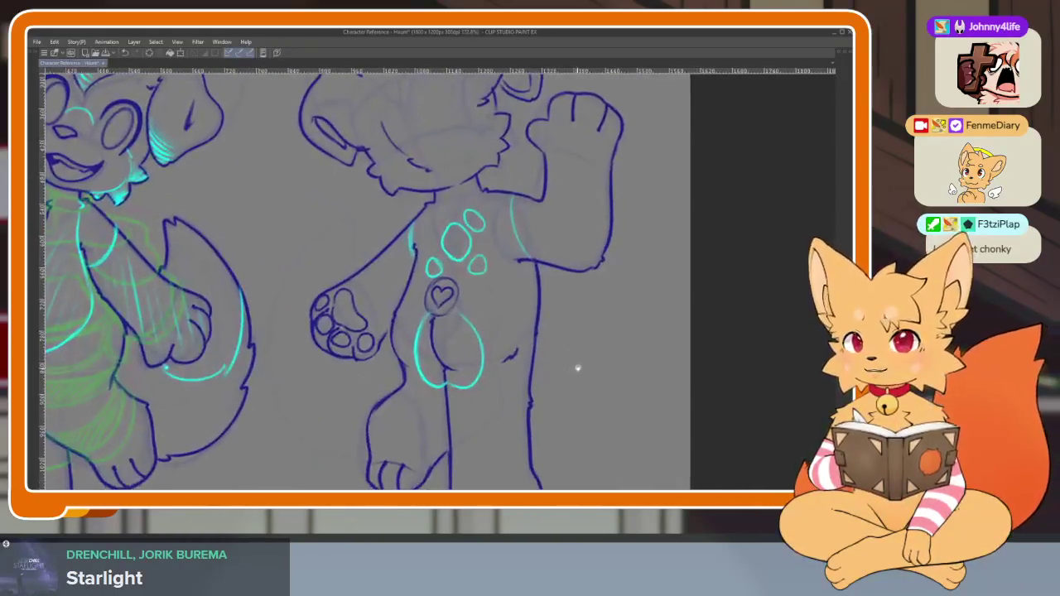
pyautogui.scroll(1, 581, 366)
pyautogui.scroll(1, 570, 377)
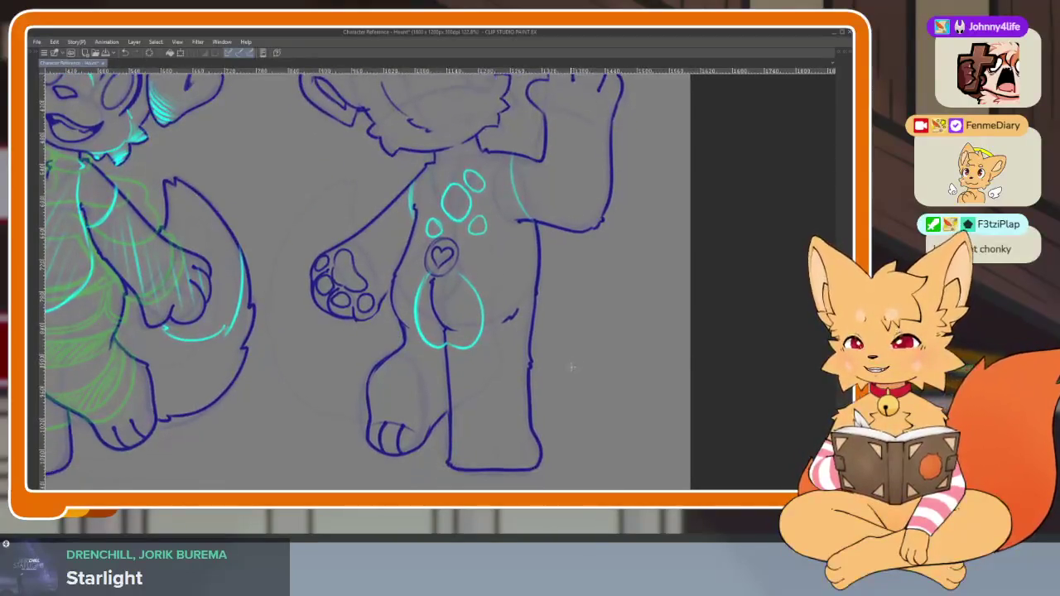
pyautogui.scroll(2, 566, 377)
pyautogui.scroll(1, 562, 373)
pyautogui.scroll(2, 539, 387)
pyautogui.scroll(2, 539, 384)
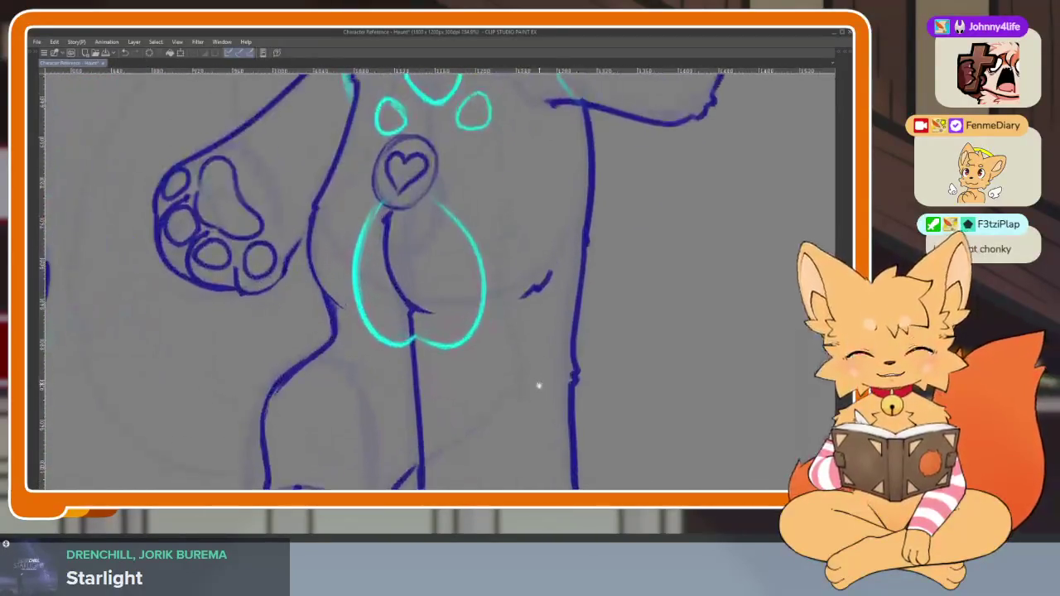
pyautogui.scroll(1, 540, 385)
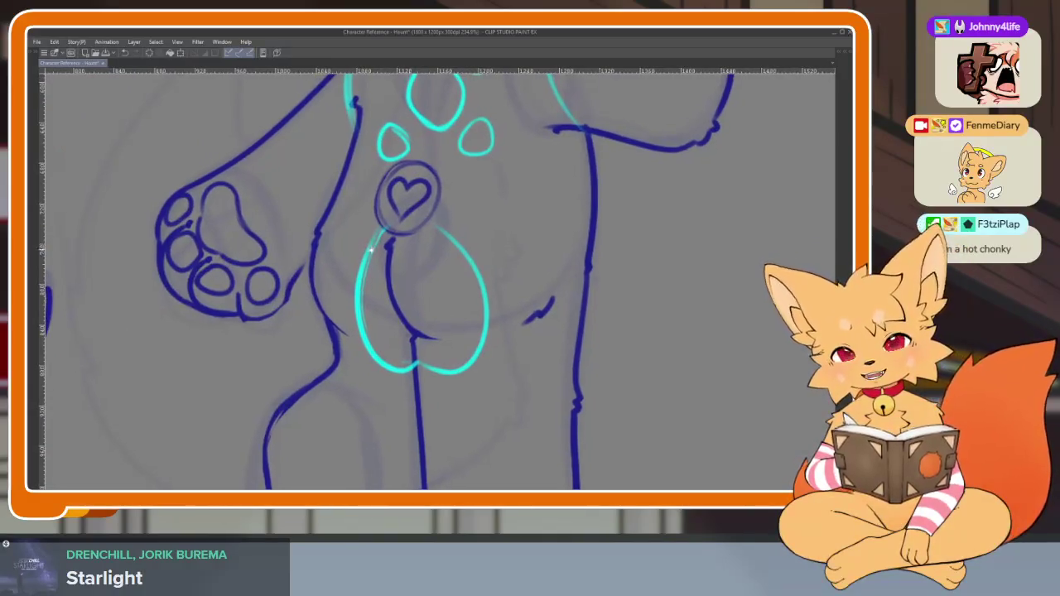
pyautogui.moveTo(370, 280); pyautogui.dragTo(358, 284)
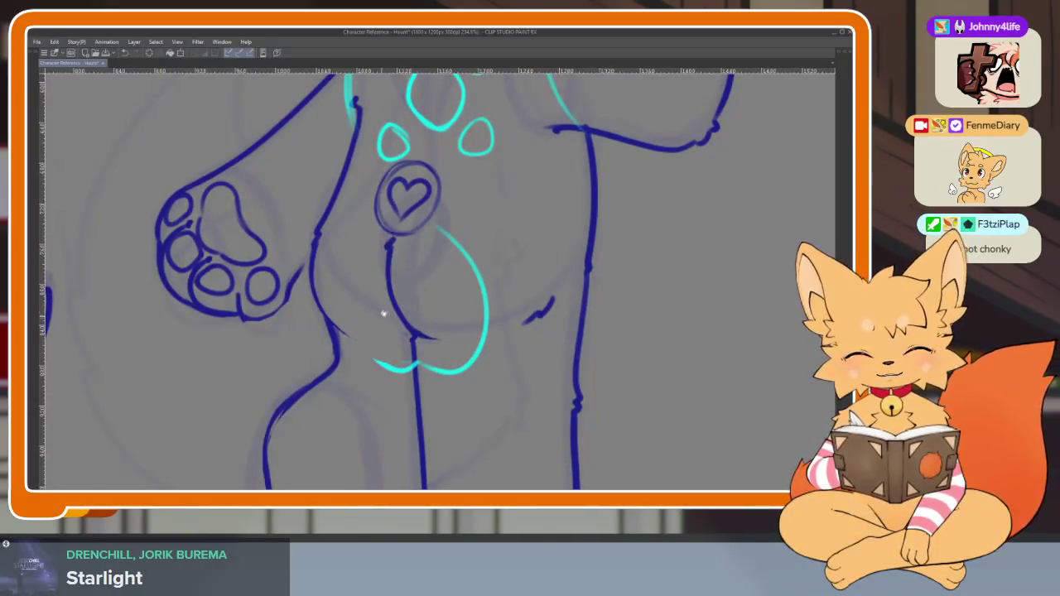
# Redraw the oval's left and right sides in cyan and close the gap at the bottom
pyautogui.scroll(2, 377, 319)
pyautogui.moveTo(373, 232)
pyautogui.mouseDown()
pyautogui.moveTo(319, 291)
pyautogui.moveTo(377, 410)
pyautogui.mouseUp()
pyautogui.hotkey('ctrl', 'z')
pyautogui.hotkey('ctrl', 'z')
pyautogui.moveTo(379, 226)
pyautogui.mouseDown()
pyautogui.moveTo(344, 397)
pyautogui.moveTo(443, 424)
pyautogui.moveTo(522, 275)
pyautogui.mouseUp()
pyautogui.hotkey('ctrl', 'z')
pyautogui.moveTo(439, 222); pyautogui.dragTo(454, 421)
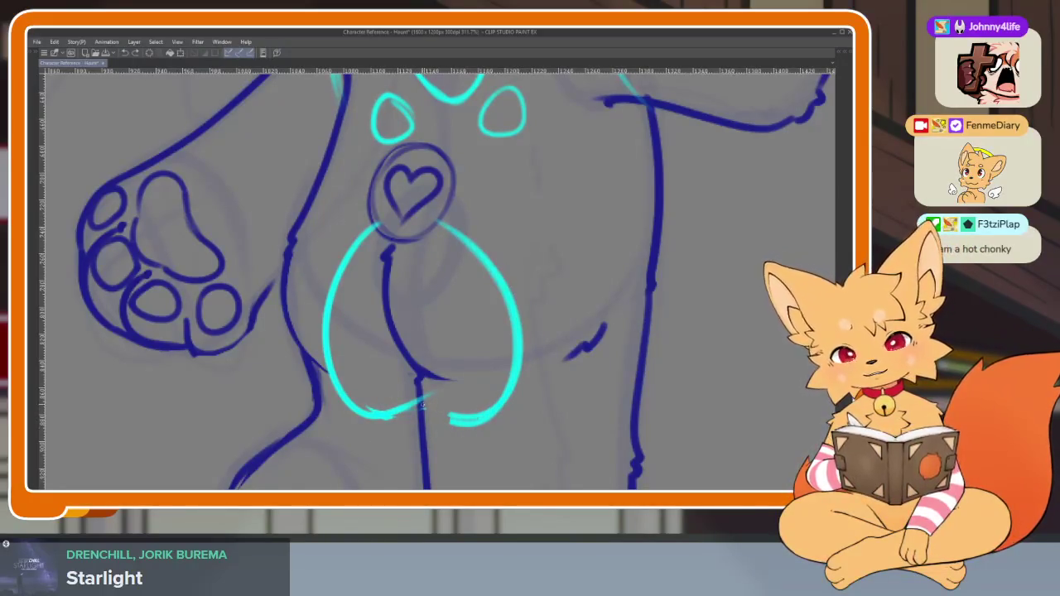
pyautogui.moveTo(373, 414); pyautogui.dragTo(507, 403)
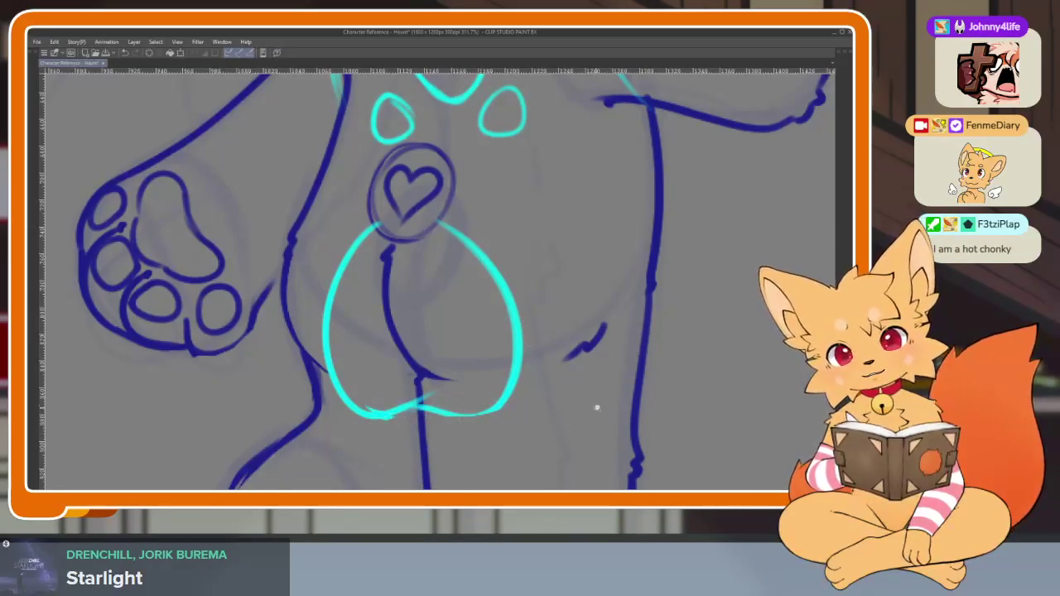
# Zoom out to view the back-view puppy with its finished cyan oval
pyautogui.scroll(-5, 595, 407)
pyautogui.scroll(-2, 604, 373)
pyautogui.scroll(4, 604, 373)
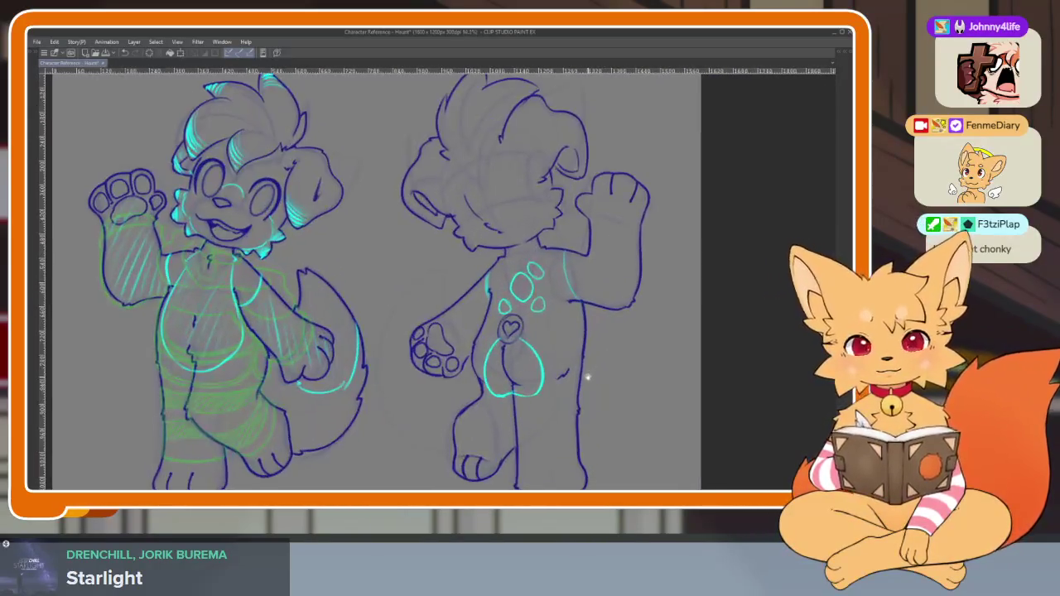
pyautogui.scroll(1, 584, 373)
pyautogui.scroll(-2, 521, 390)
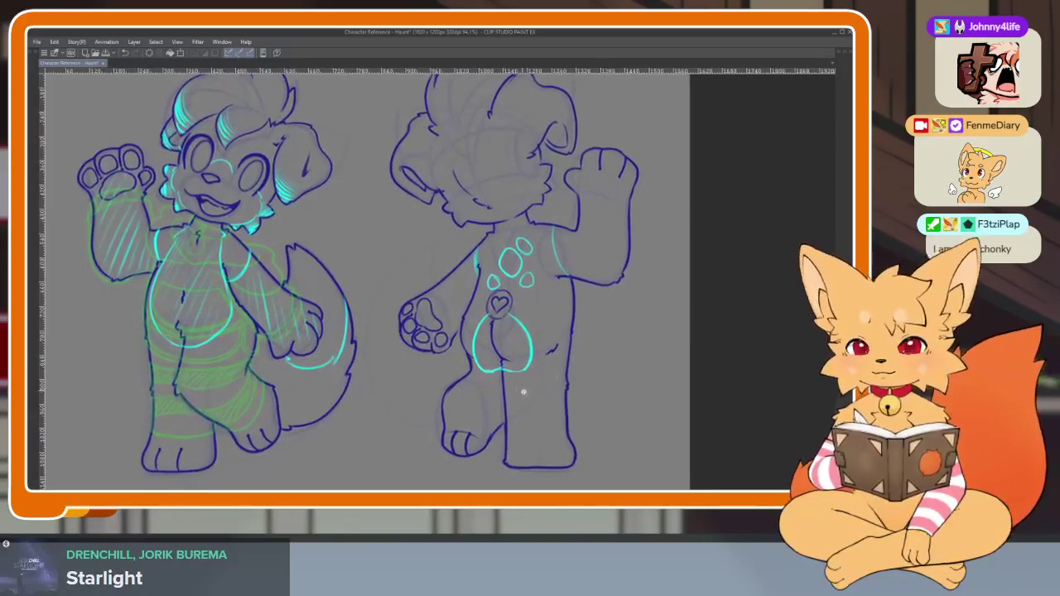
pyautogui.scroll(2, 521, 390)
pyautogui.scroll(2, 530, 406)
pyautogui.scroll(1, 535, 386)
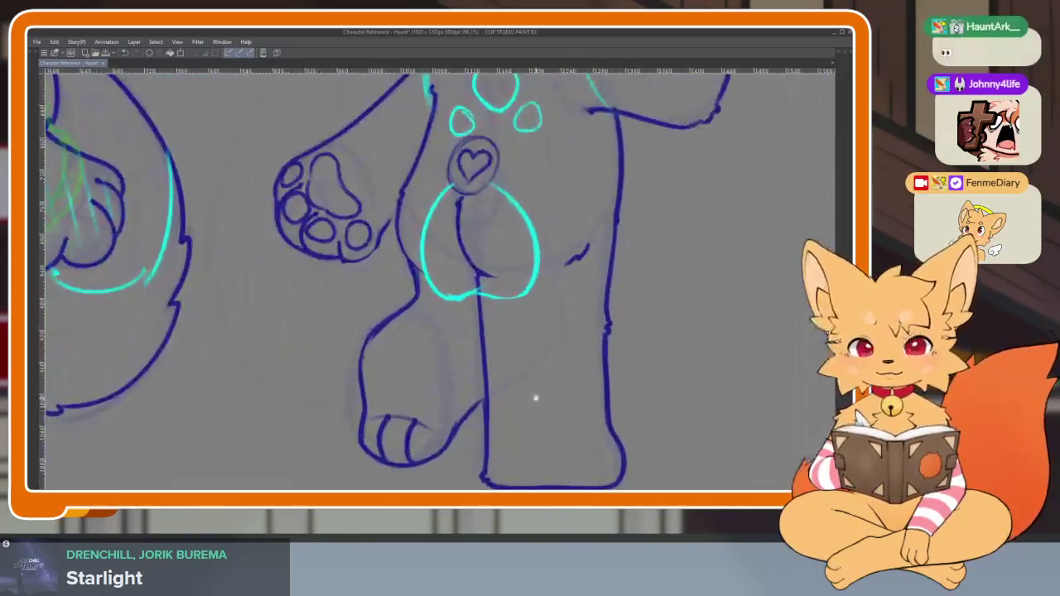
pyautogui.hscroll(1, 549, 389)
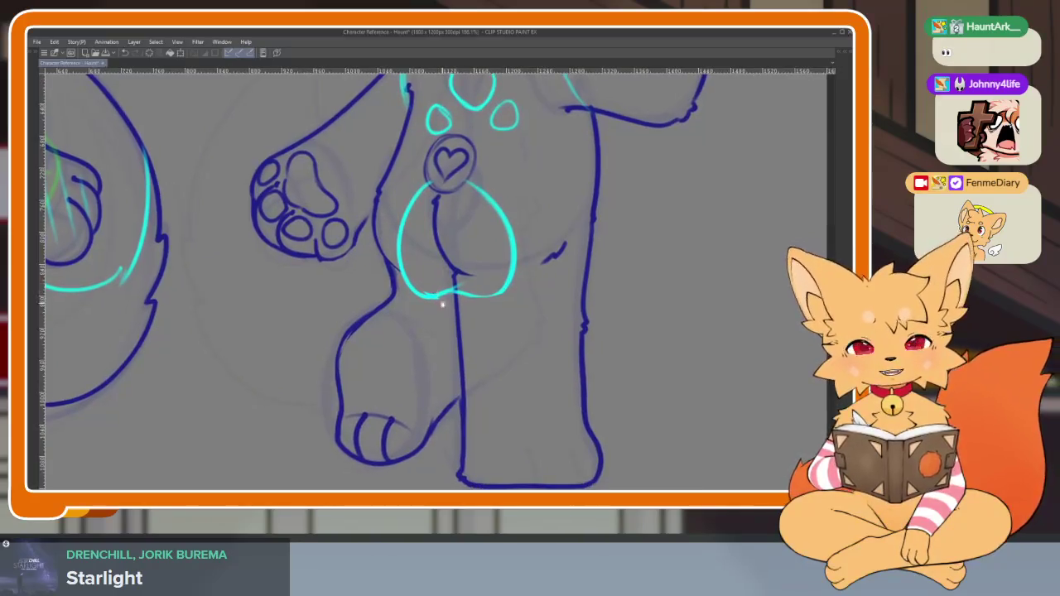
pyautogui.scroll(-3, 540, 356)
pyautogui.scroll(-2, 489, 362)
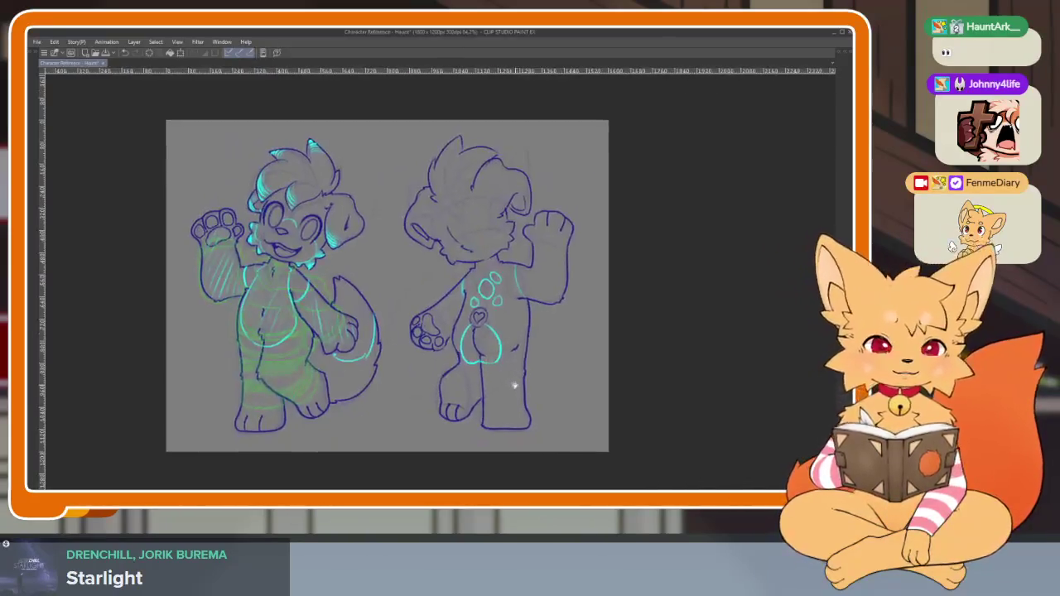
pyautogui.scroll(2, 497, 377)
pyautogui.scroll(-1, 509, 390)
pyautogui.scroll(-1, 564, 396)
pyautogui.scroll(1, 593, 396)
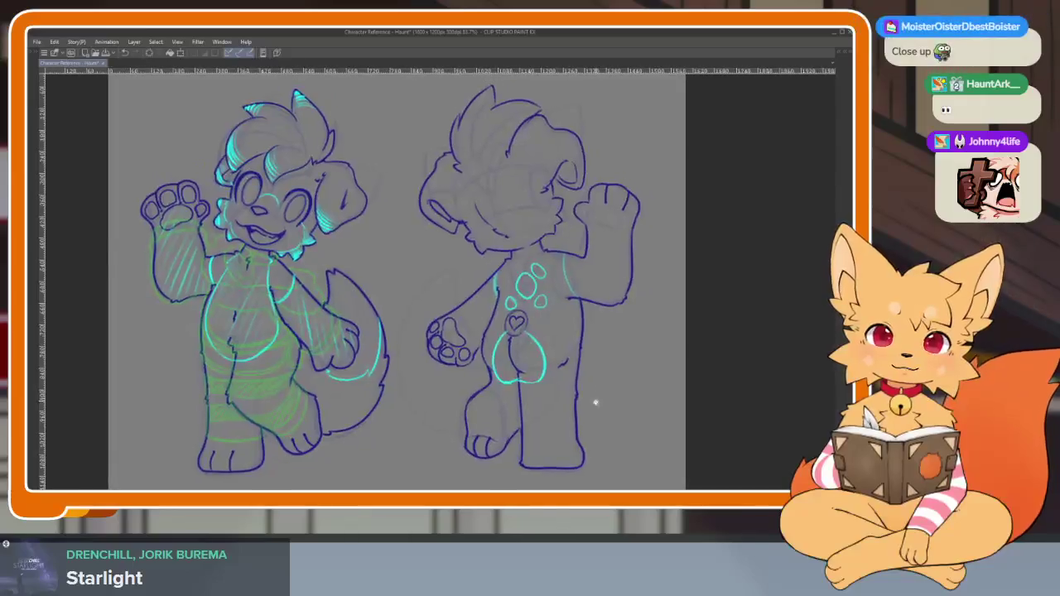
pyautogui.scroll(2, 596, 402)
pyautogui.scroll(-1, 598, 401)
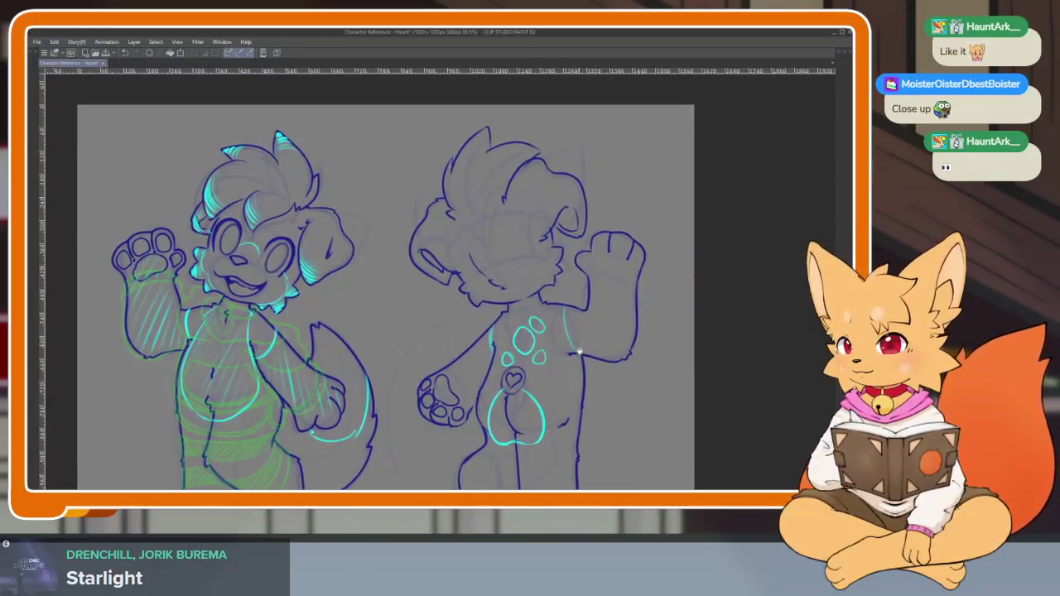
pyautogui.scroll(-3, 580, 323)
pyautogui.scroll(2, 580, 331)
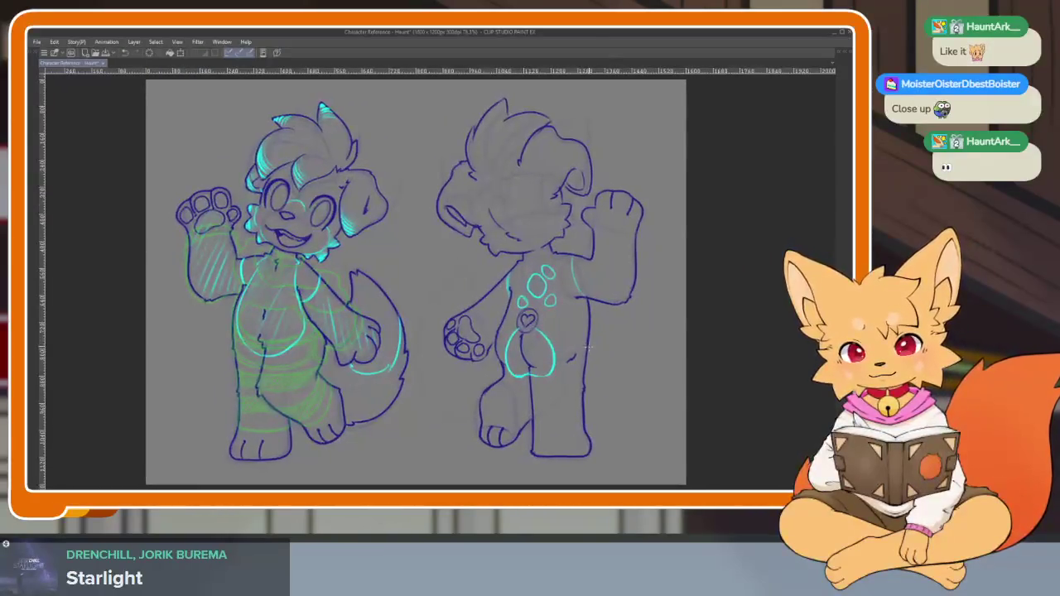
pyautogui.press('Tab')
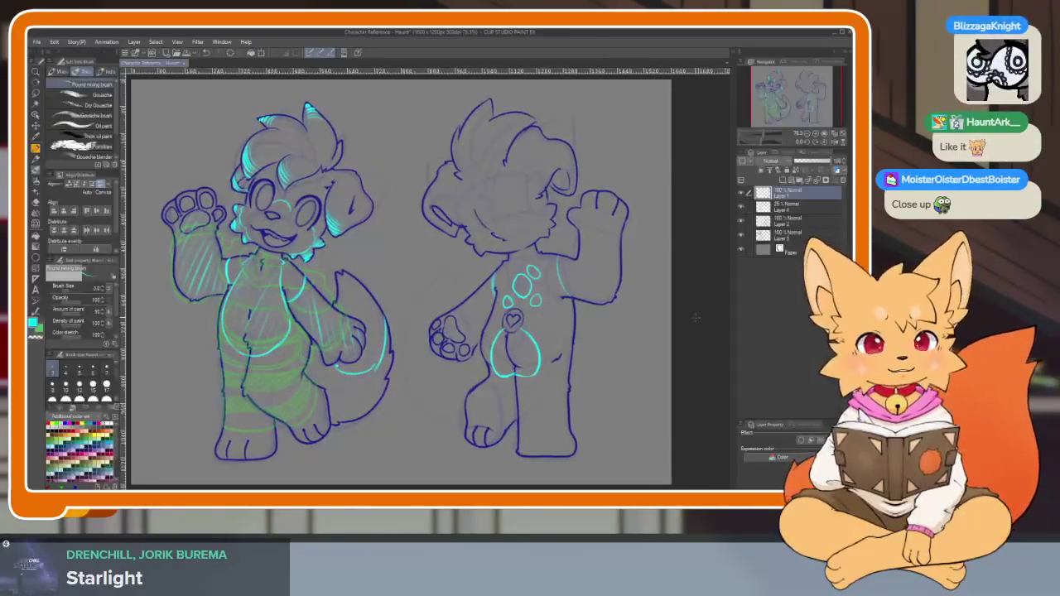
pyautogui.press('Tab')
pyautogui.scroll(2, 663, 362)
pyautogui.scroll(1, 651, 372)
pyautogui.moveTo(629, 362); pyautogui.dragTo(657, 366)
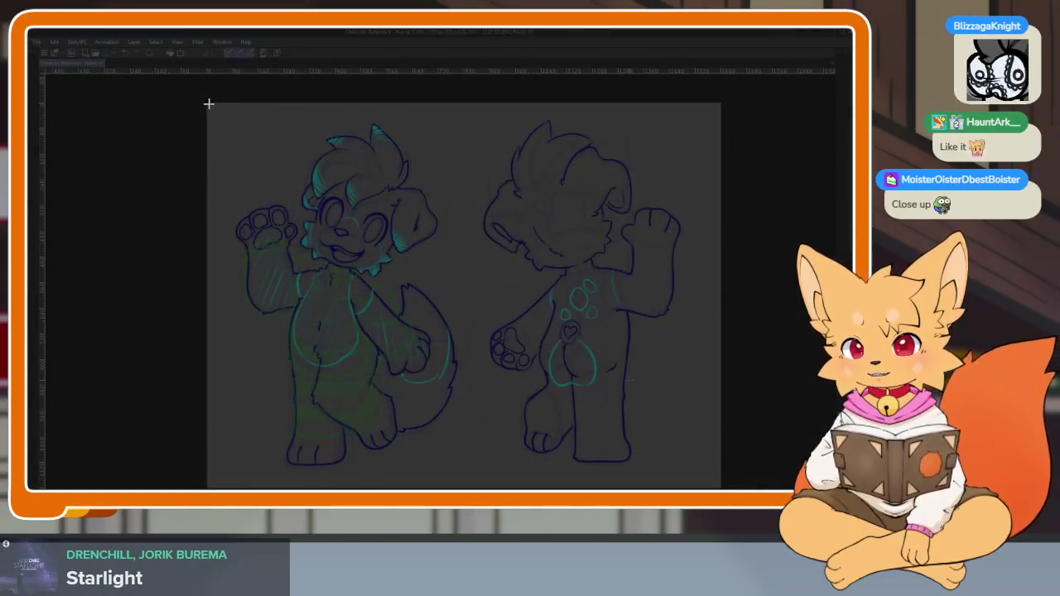
pyautogui.moveTo(212, 108); pyautogui.dragTo(468, 417)
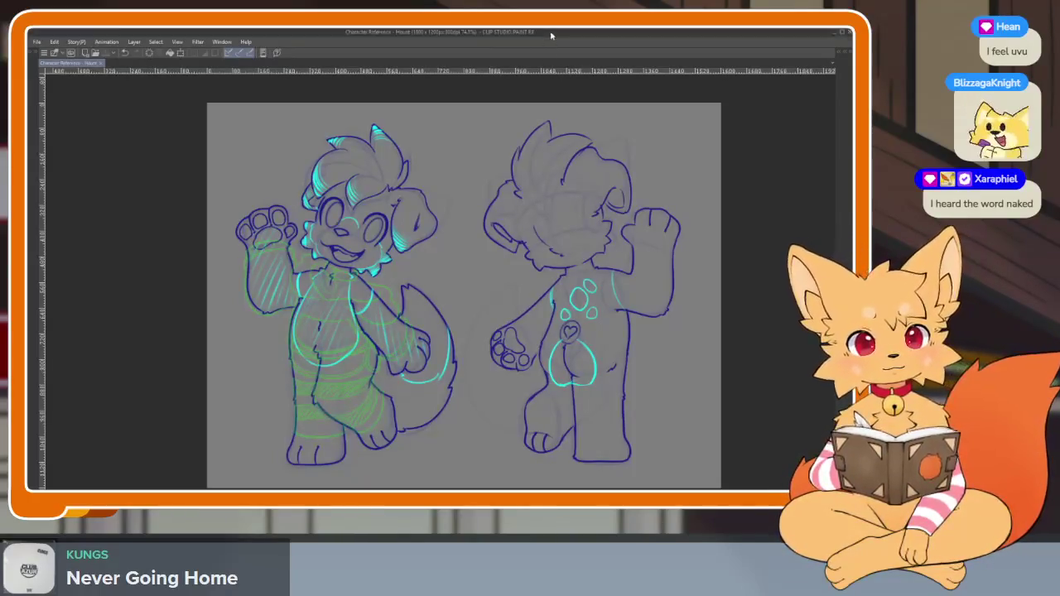
# Check the green and cyan sketch layers and make the cyan lines much fainter
pyautogui.press('Tab')
pyautogui.click(741, 207)
pyautogui.click(741, 207)
pyautogui.click(742, 195)
pyautogui.click(741, 195)
pyautogui.click(805, 161)
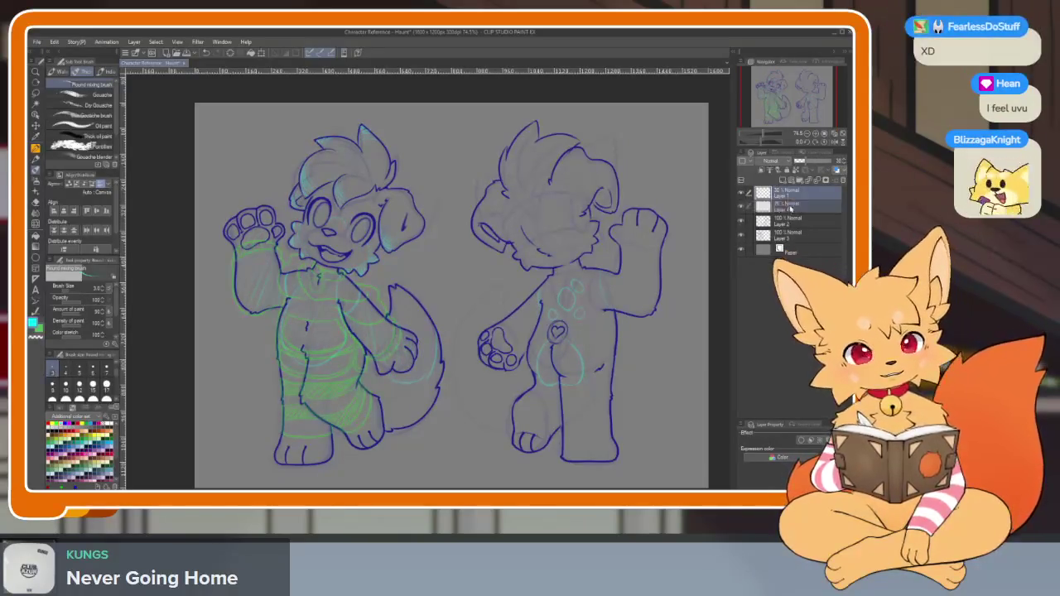
# Move Layer 1 below Layer 4, raise Layer 4 to 100% opacity, and hide it
pyautogui.moveTo(787, 193); pyautogui.dragTo(787, 214)
pyautogui.click(742, 194)
pyautogui.click(787, 193)
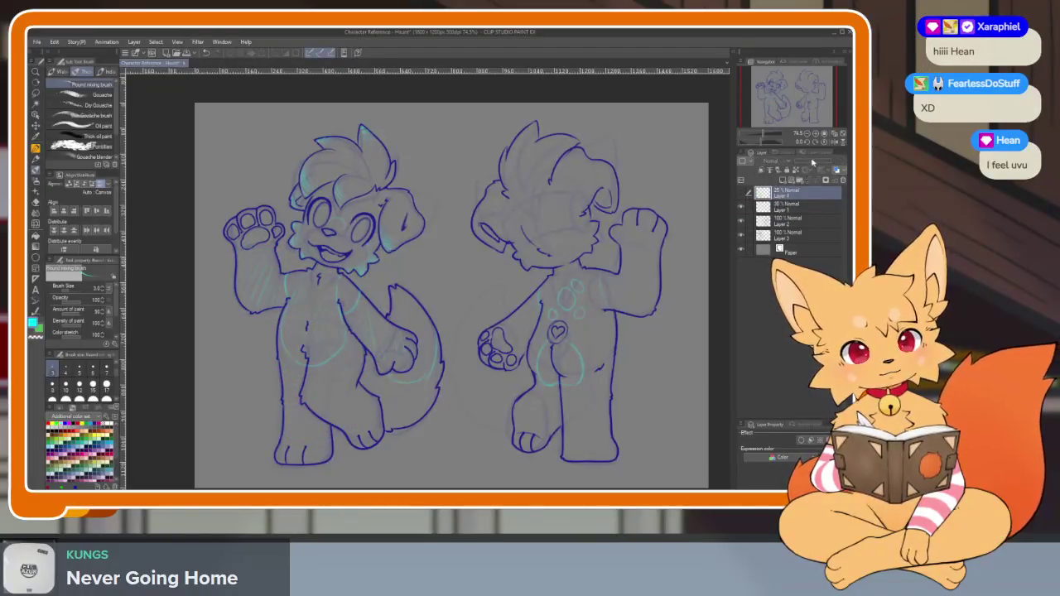
pyautogui.click(743, 193)
pyautogui.moveTo(821, 159); pyautogui.dragTo(837, 160)
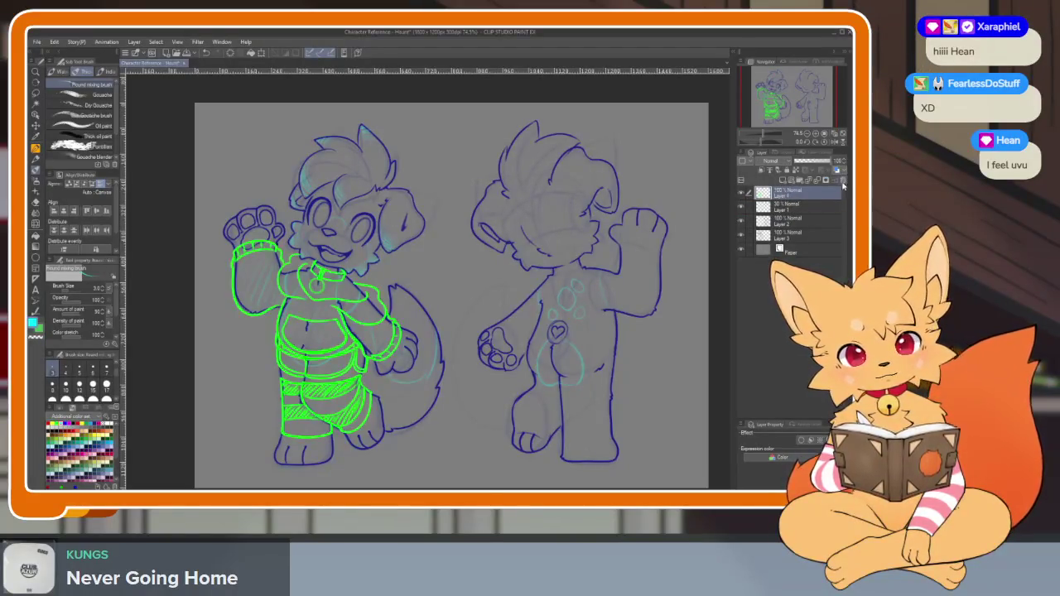
pyautogui.click(741, 193)
# Group Layers 1–3 into a collapsed folder named 'Body Sketch'
pyautogui.click(787, 207)
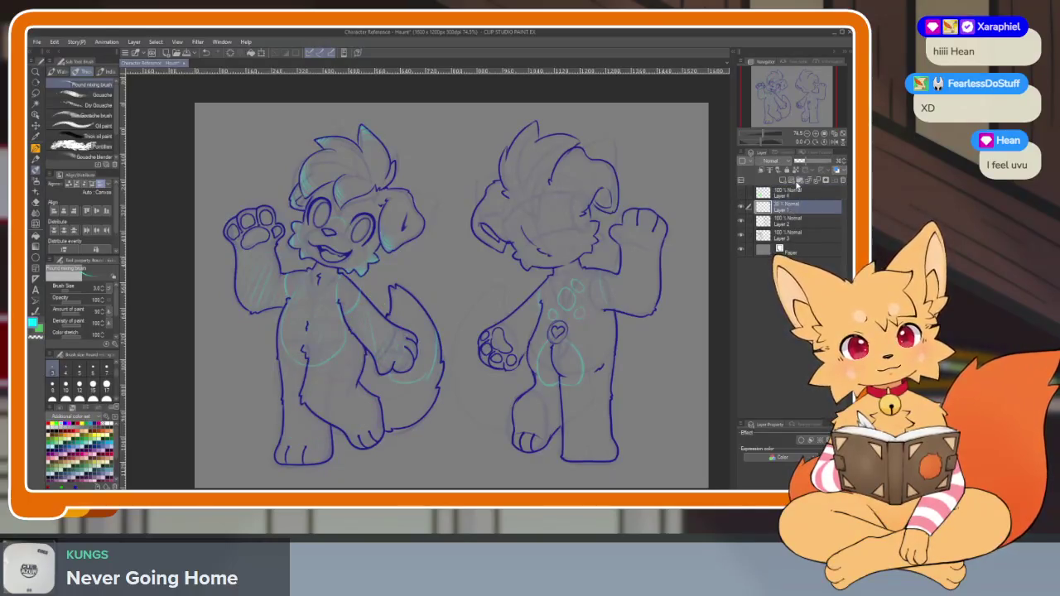
pyautogui.keyDown('shift'); pyautogui.click(788, 235); pyautogui.keyUp('shift')
pyautogui.hotkey('ctrl', 'g')
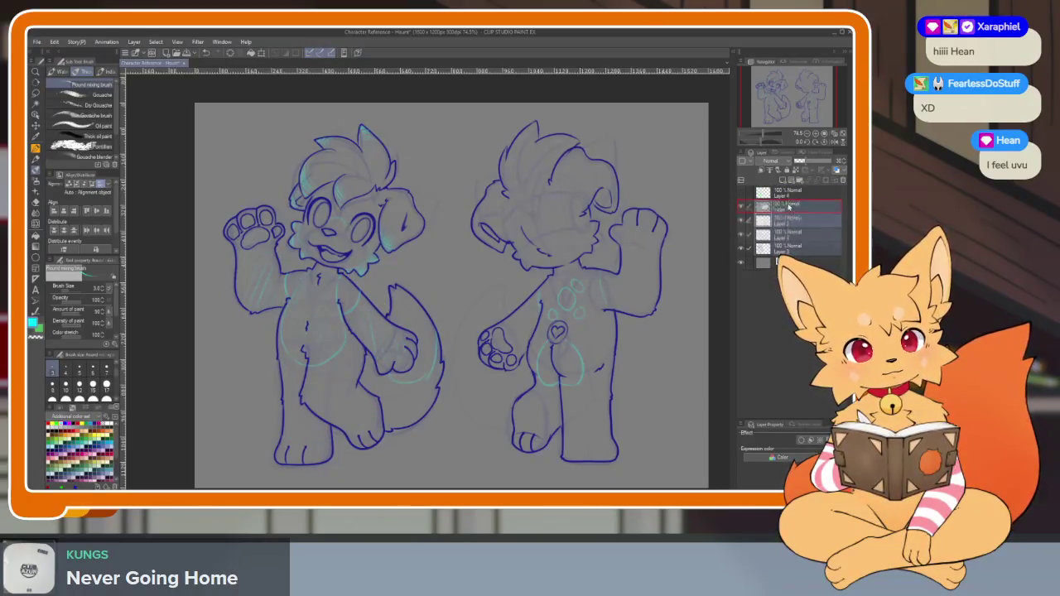
pyautogui.click(787, 208)
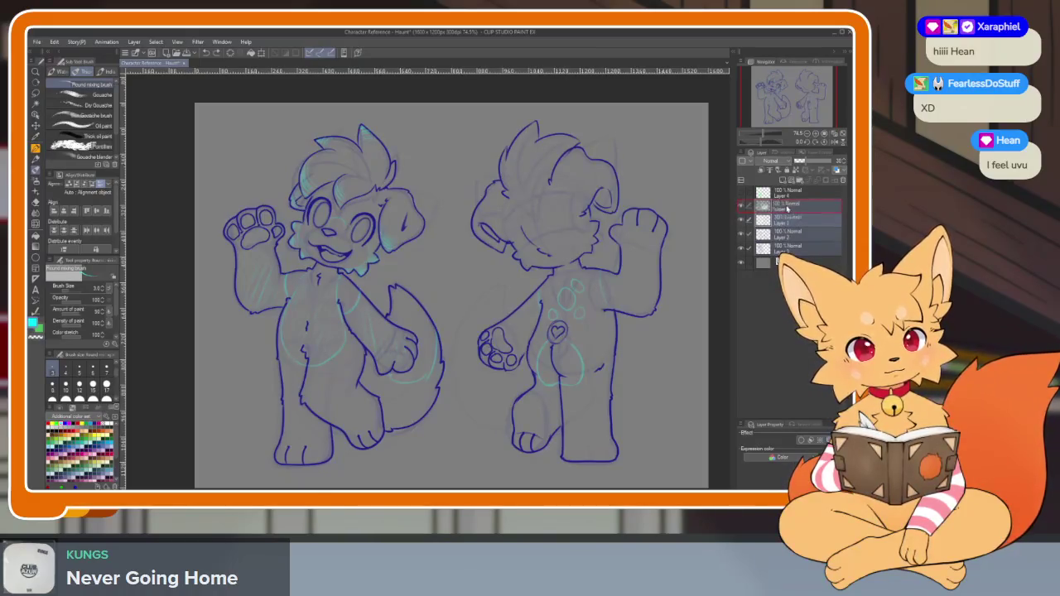
pyautogui.click(755, 207)
pyautogui.doubleClick(791, 207)
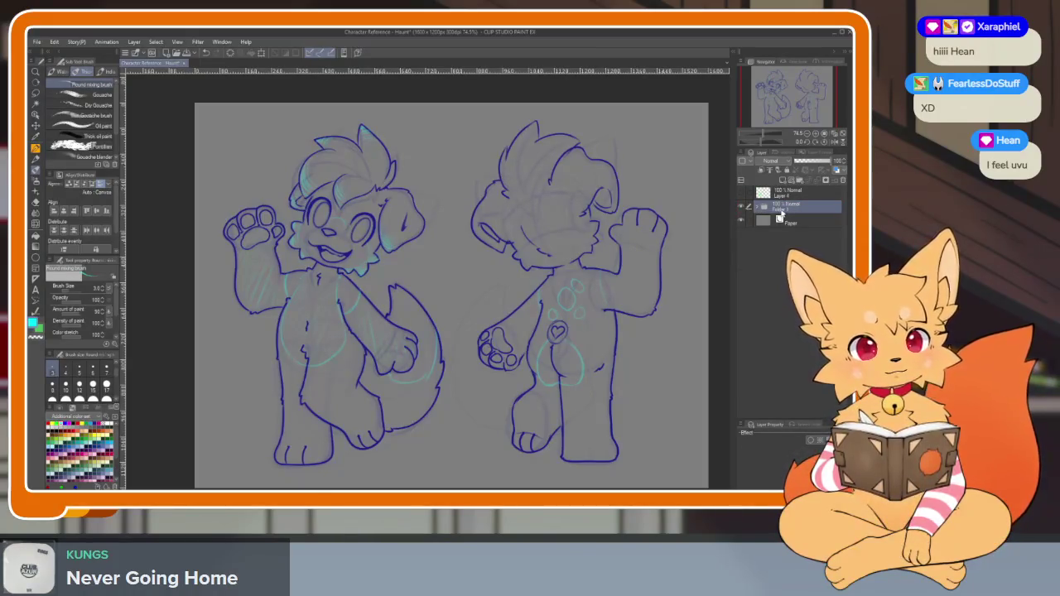
pyautogui.write('Body Sketch')
pyautogui.press('Return')
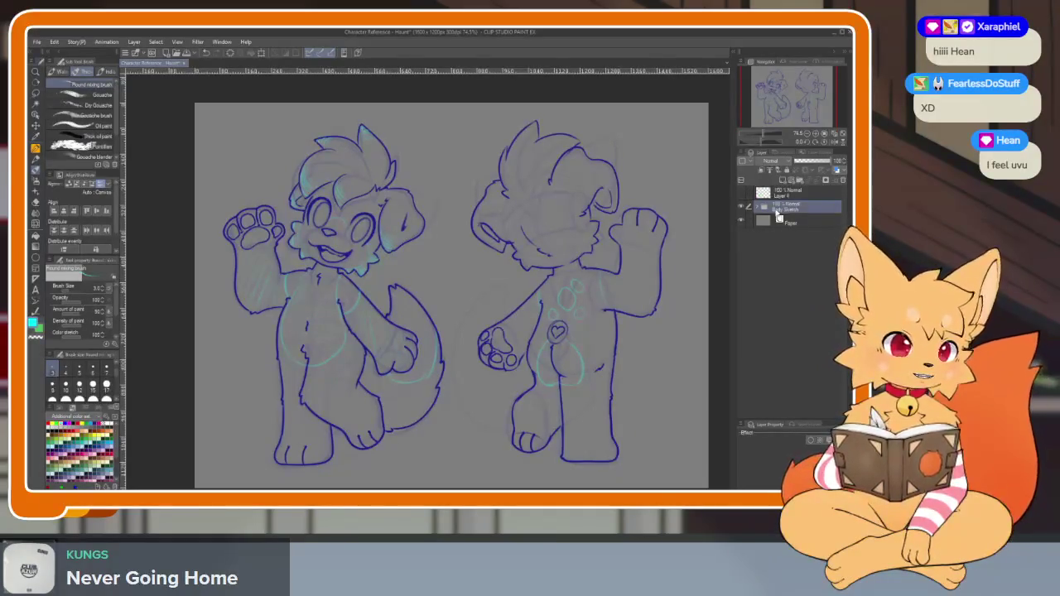
# Rename Layer 4 to 'Clothes Sketch', make it visible, and select it
pyautogui.click(783, 193)
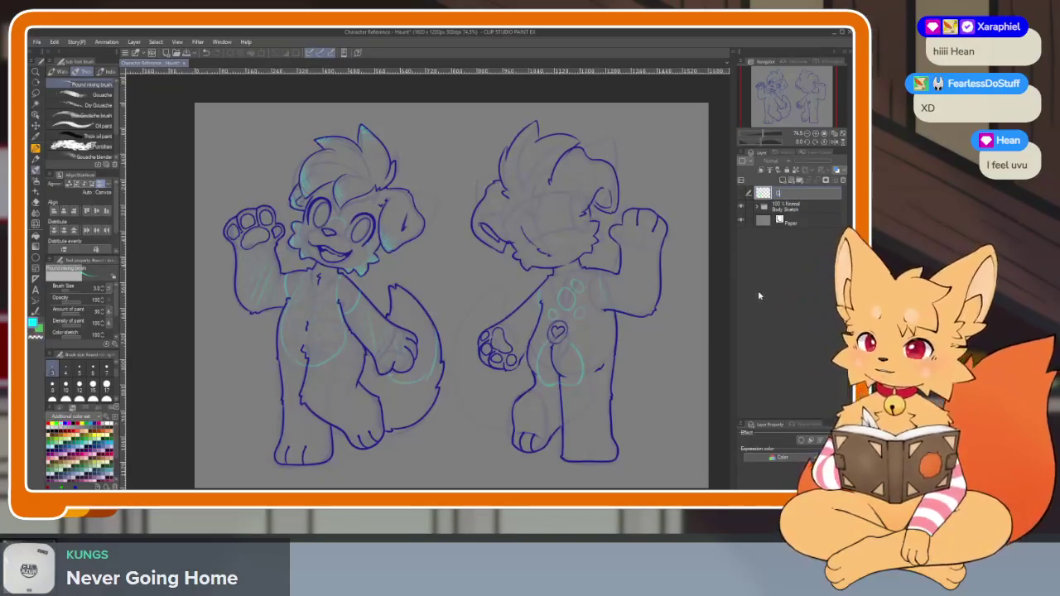
pyautogui.write('Col')
pyautogui.press('BackSpace')
pyautogui.press('BackSpace')
pyautogui.press('BackSpace')
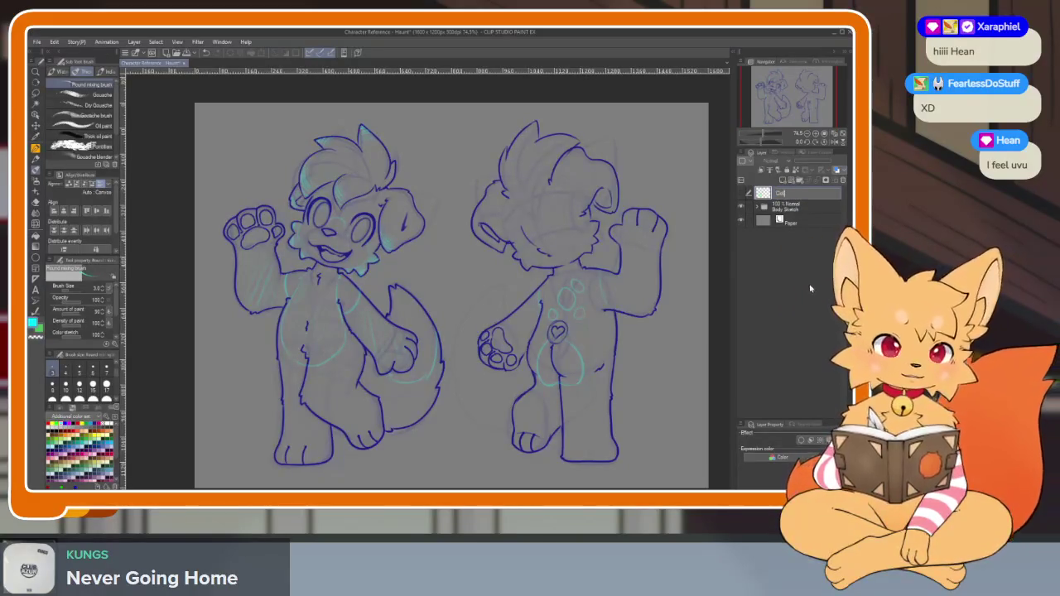
pyautogui.write('Outline')
pyautogui.write('s Sketch')
pyautogui.press('Return')
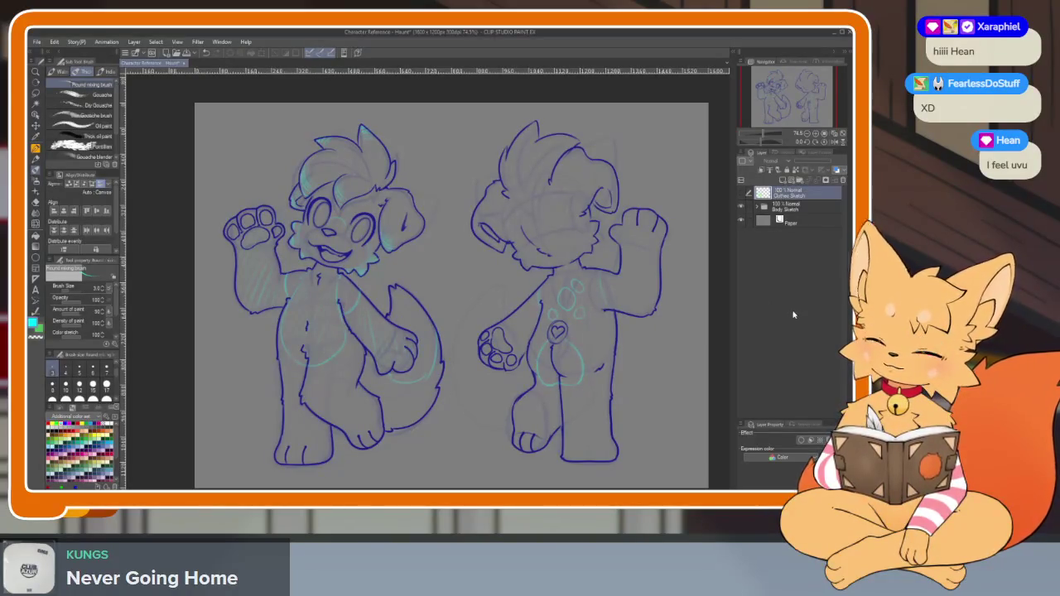
pyautogui.click(741, 193)
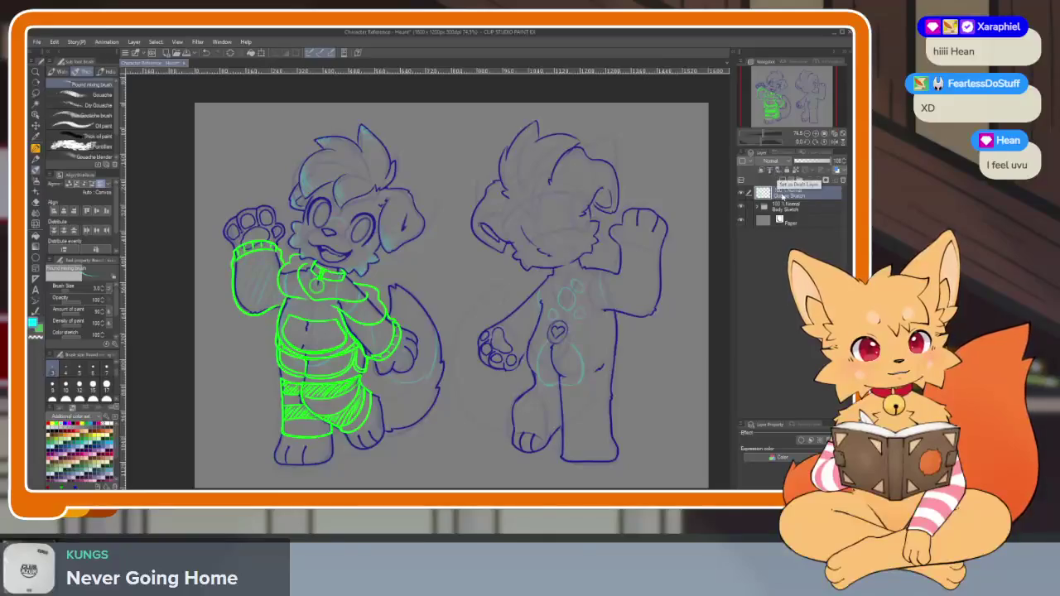
pyautogui.keyDown('ctrl'); pyautogui.click(795, 206); pyautogui.keyUp('ctrl')
pyautogui.click(790, 196)
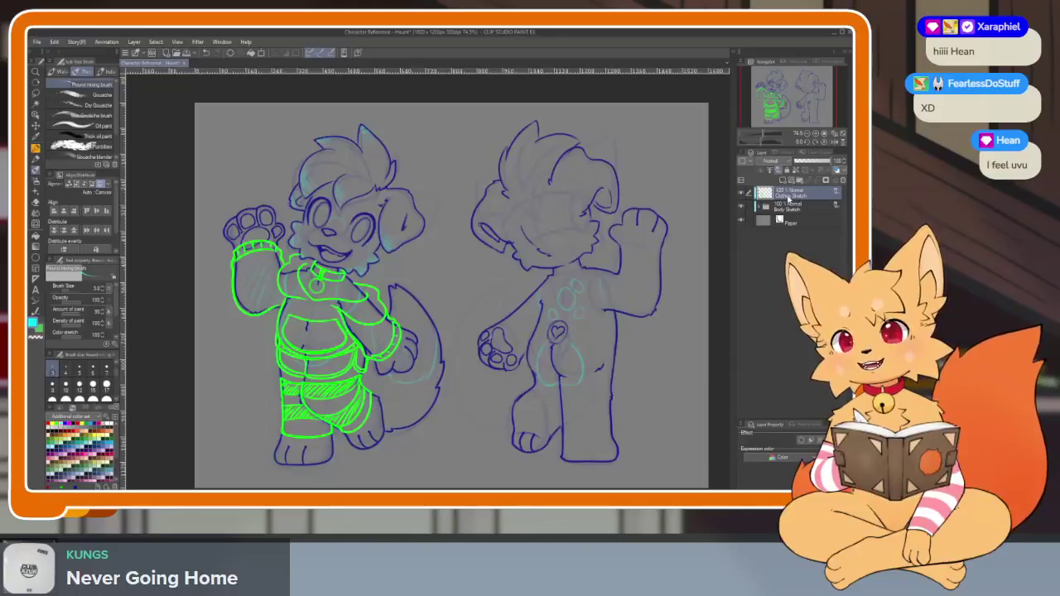
# Add a new layer folder with two new layers, then lower Body Sketch to about 20% opacity
pyautogui.click(802, 181)
pyautogui.click(802, 180)
pyautogui.click(802, 181)
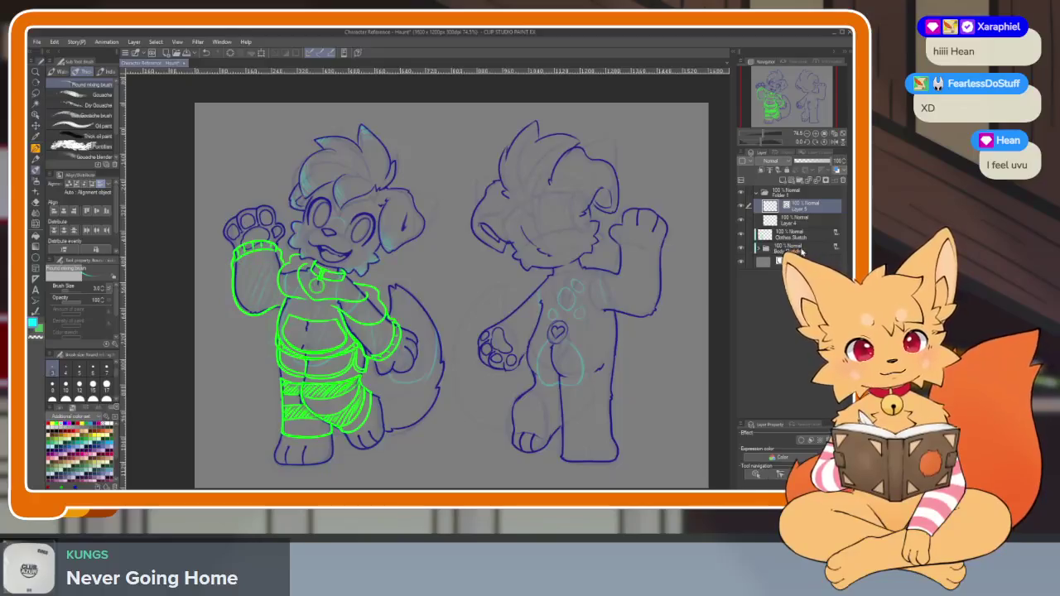
pyautogui.click(792, 249)
pyautogui.click(801, 162)
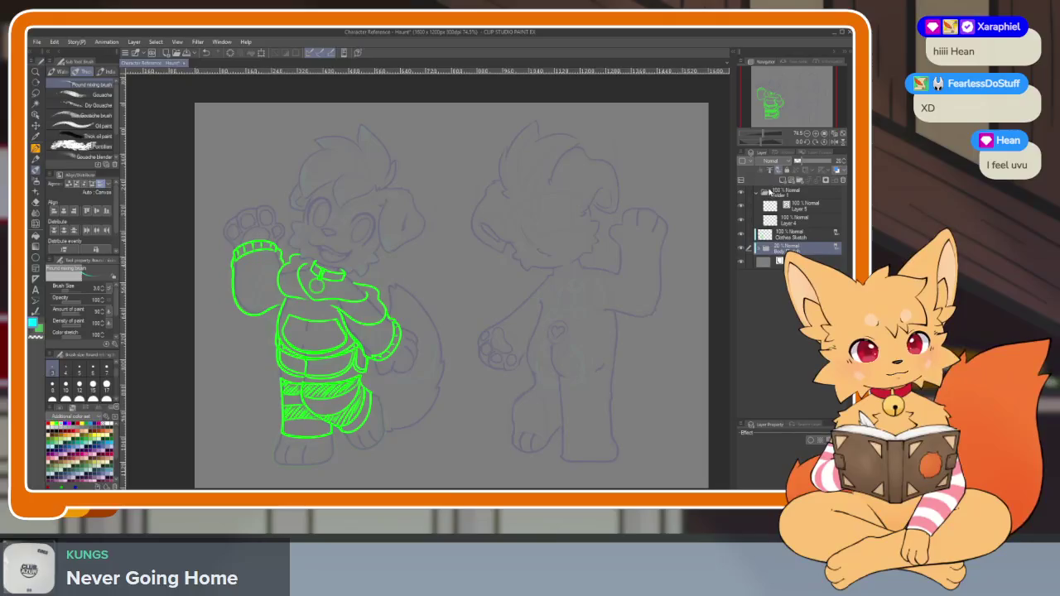
# Raise Body Sketch opacity and slightly rescale the sketch with Ctrl+T, then confirm
pyautogui.moveTo(803, 162); pyautogui.dragTo(838, 163)
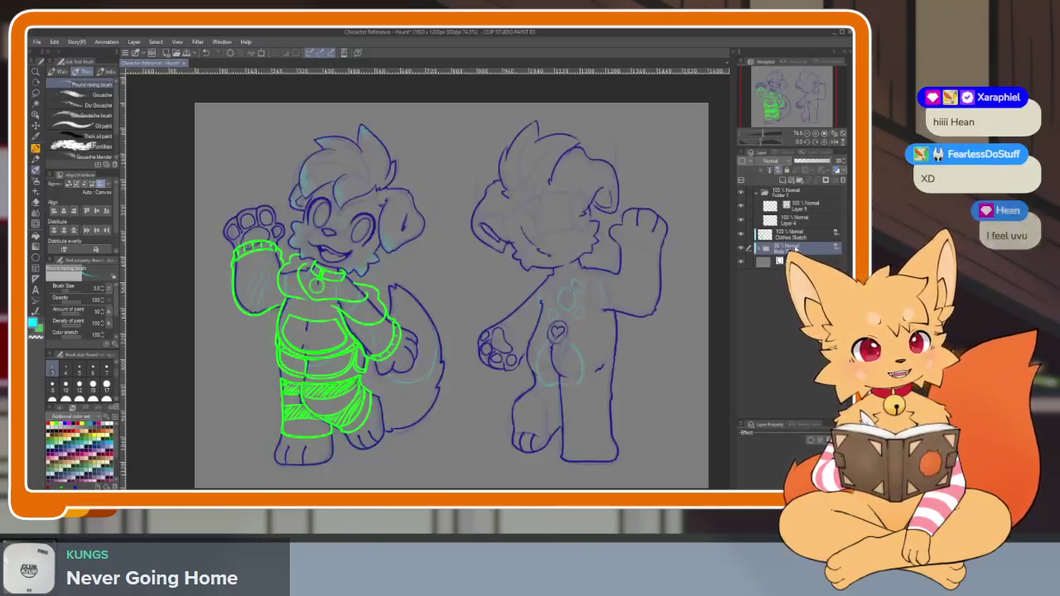
pyautogui.scroll(-2, 727, 270)
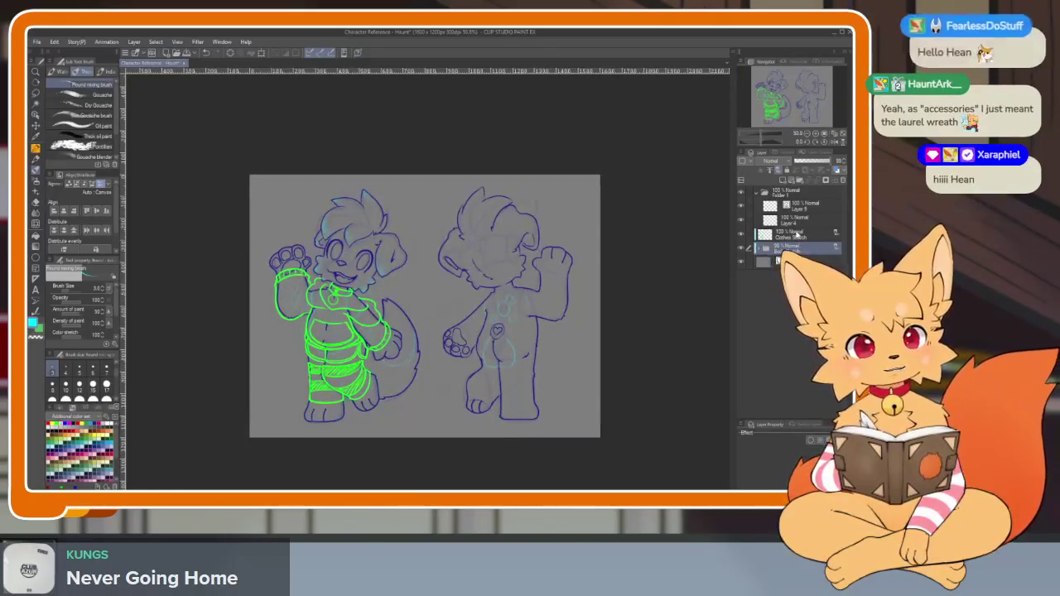
pyautogui.scroll(2, 514, 381)
pyautogui.hotkey('ctrl', 't')
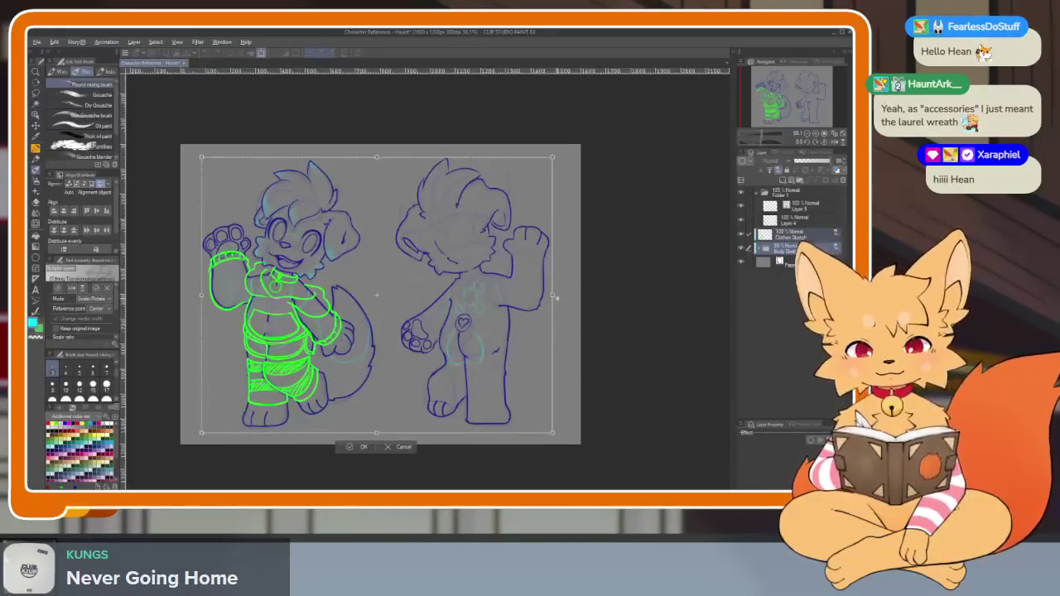
pyautogui.moveTo(552, 431); pyautogui.dragTo(531, 334)
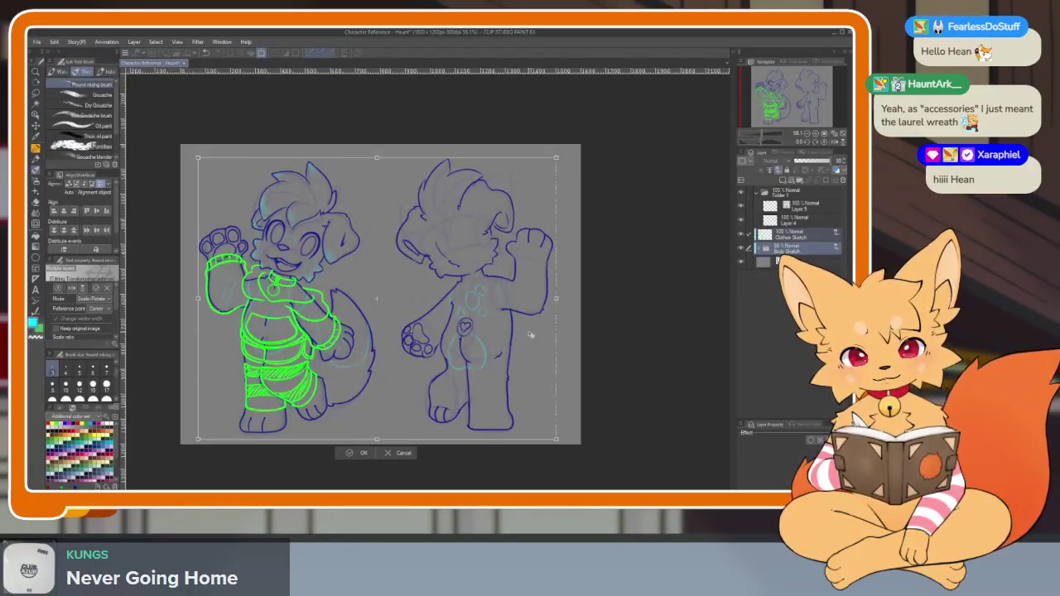
pyautogui.moveTo(546, 305); pyautogui.dragTo(520, 342)
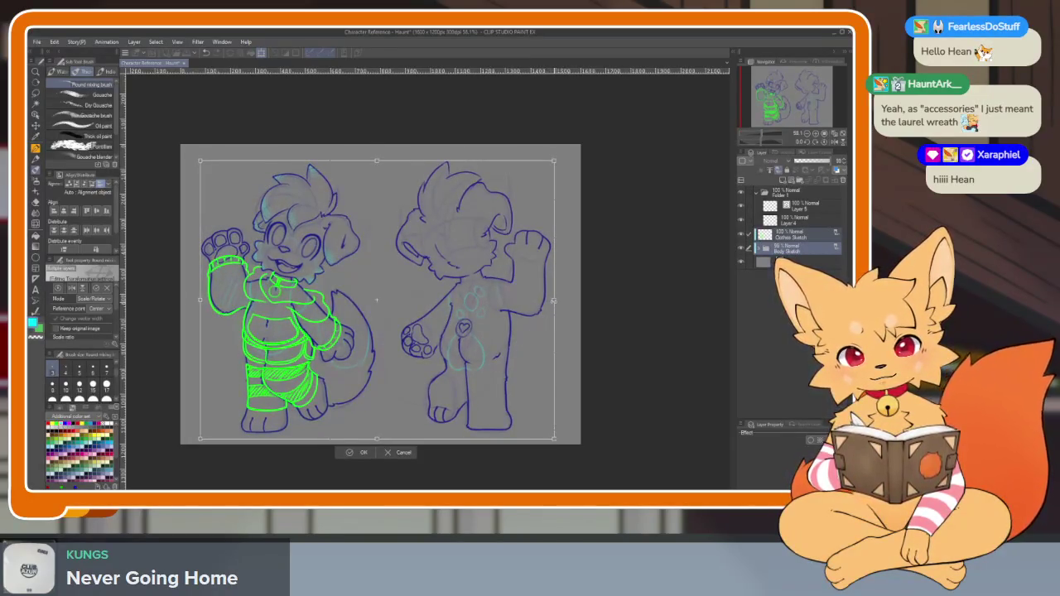
pyautogui.click(362, 452)
# Fade Body Sketch to low opacity, hide Clothes Sketch, and hide the side panels
pyautogui.scroll(-3, 540, 378)
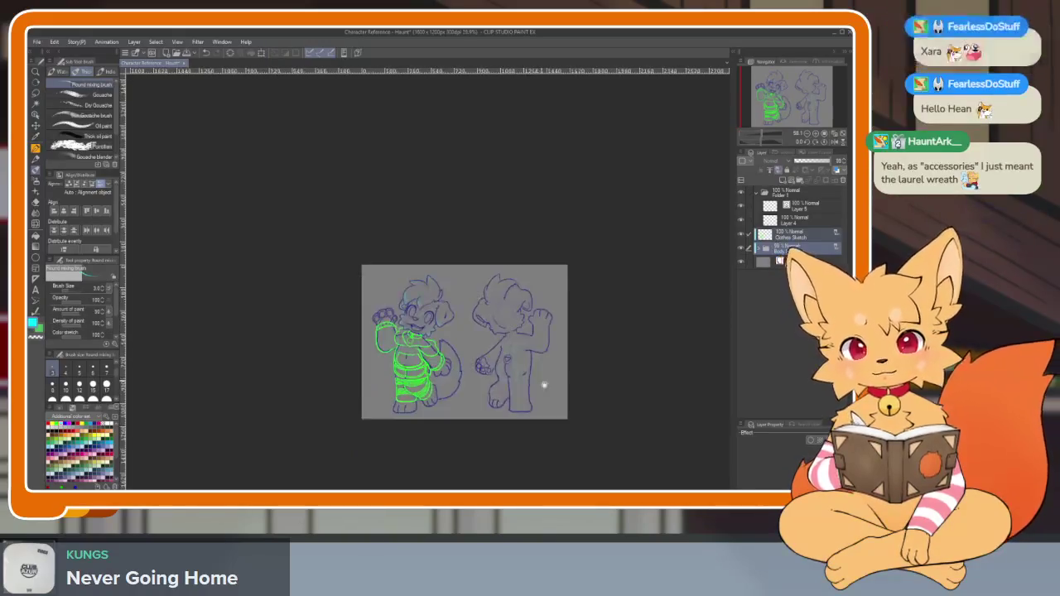
pyautogui.scroll(3, 547, 374)
pyautogui.scroll(2, 558, 371)
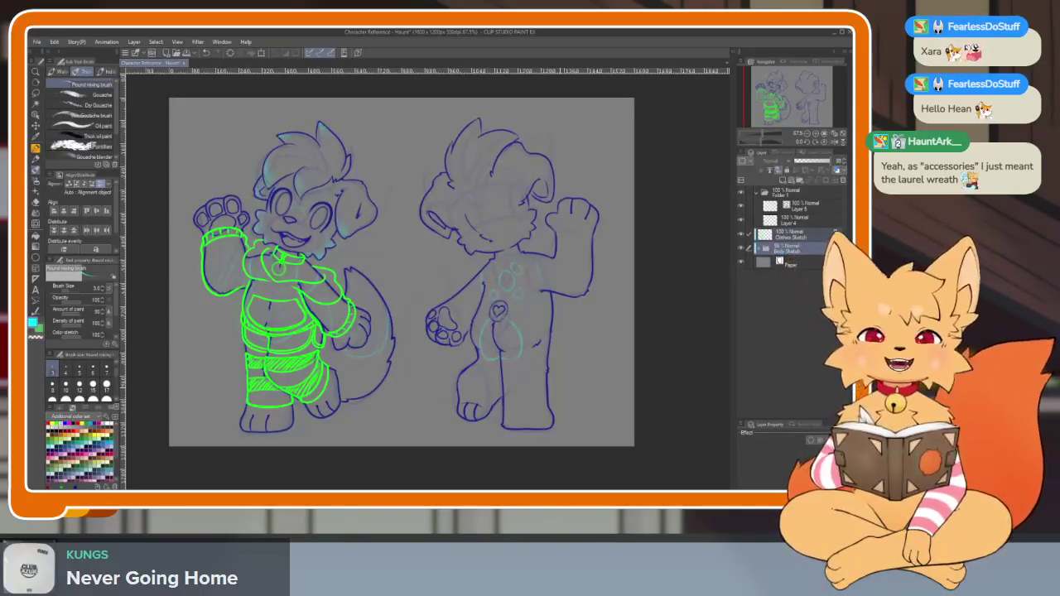
pyautogui.scroll(-1, 548, 362)
pyautogui.scroll(1, 549, 361)
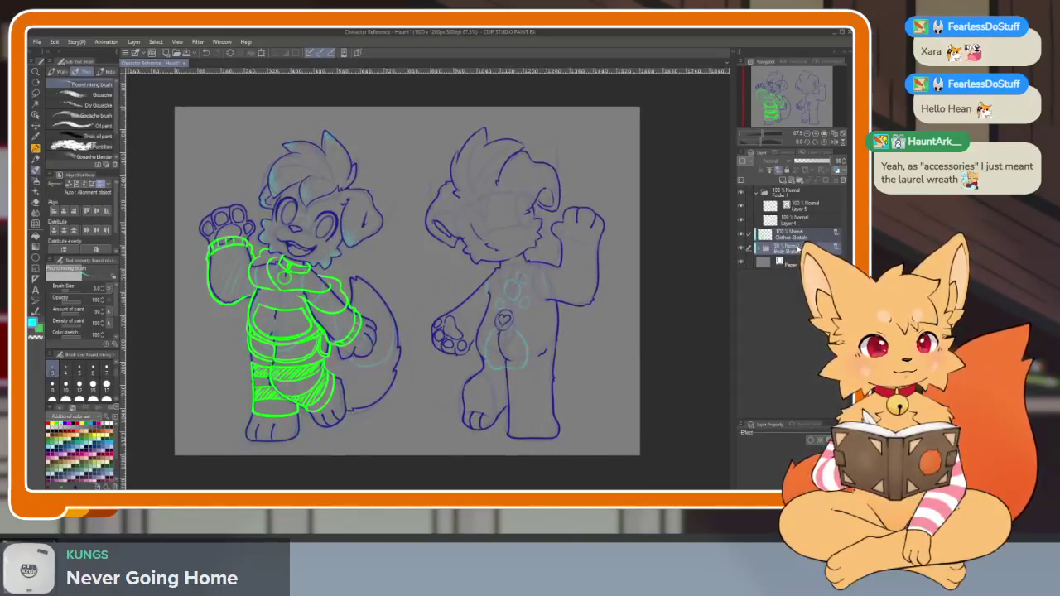
pyautogui.click(796, 238)
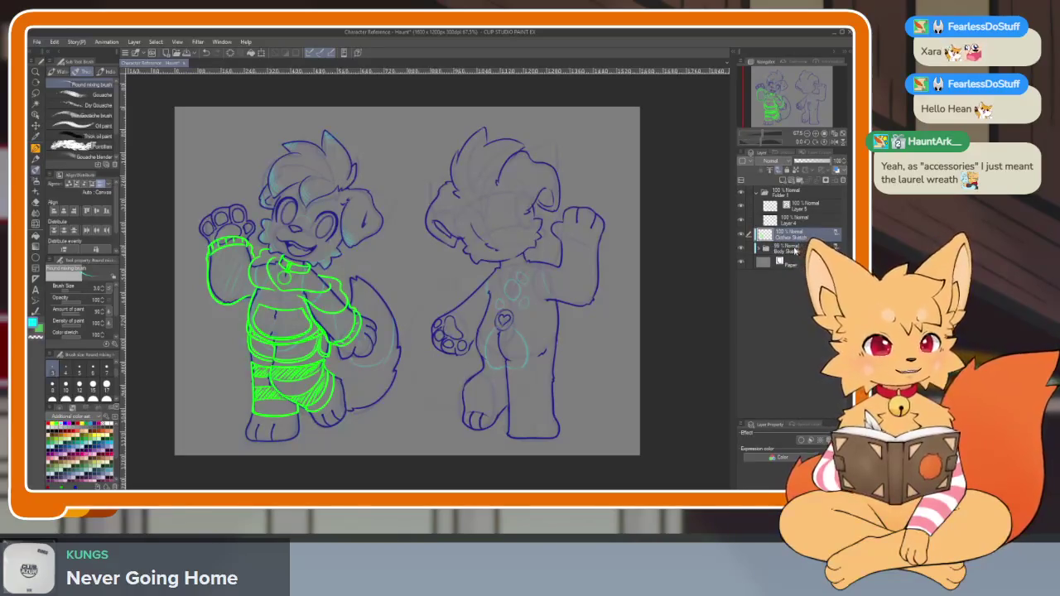
pyautogui.click(795, 250)
pyautogui.click(808, 163)
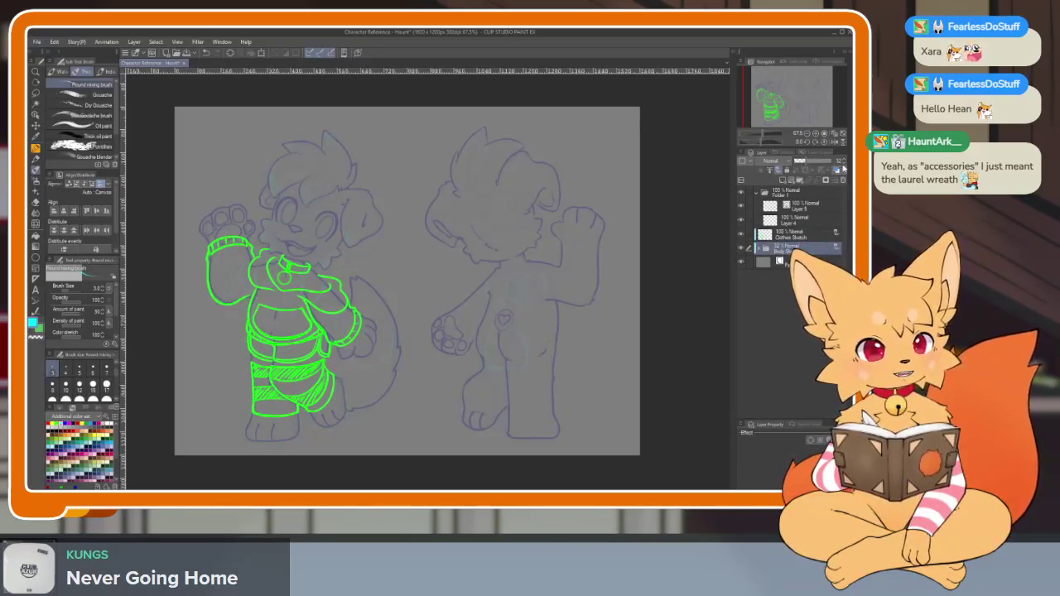
pyautogui.click(743, 237)
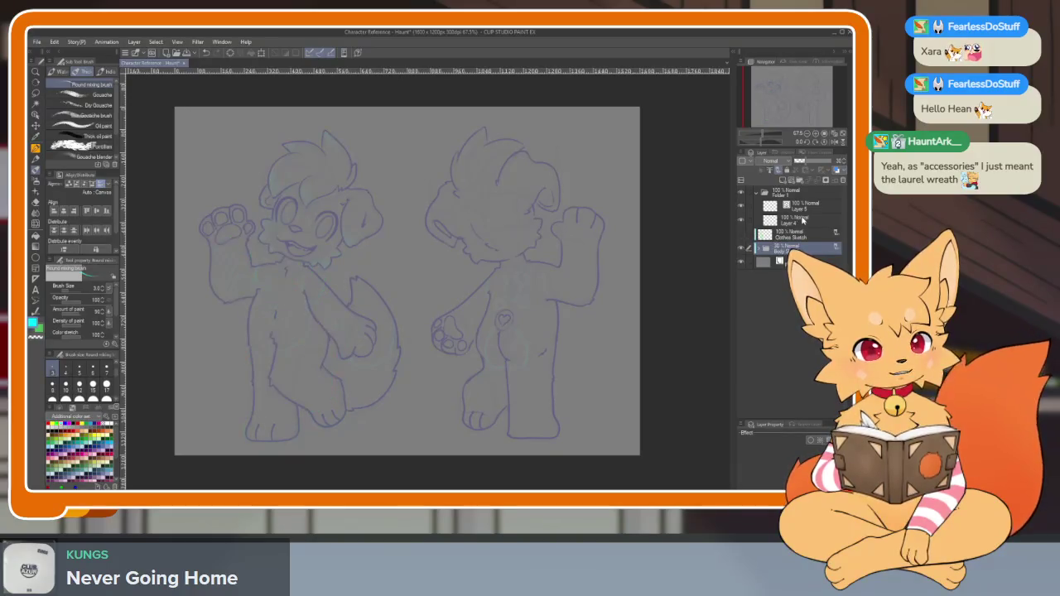
pyautogui.press('Tab')
# Test the pen with throwaway strokes, undoing them, and zoom in on the drawing
pyautogui.moveTo(367, 332)
pyautogui.mouseDown()
pyautogui.moveTo(386, 248)
pyautogui.moveTo(486, 306)
pyautogui.mouseUp()
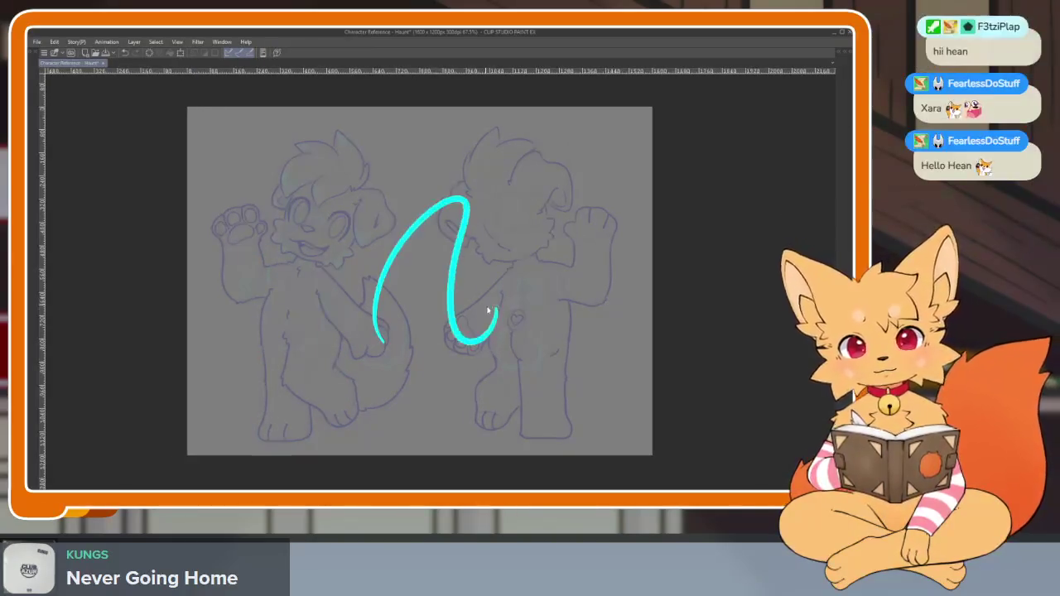
pyautogui.hotkey('ctrl', 'z')
pyautogui.hotkey('ctrl', '+')
pyautogui.hotkey('ctrl', '+')
pyautogui.press('Tab')
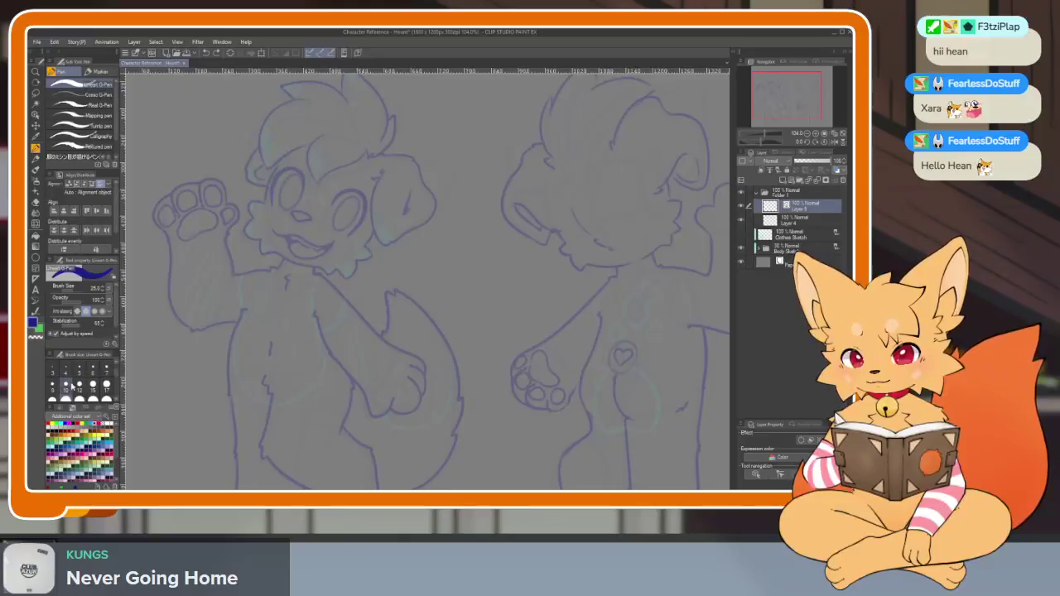
pyautogui.press('Tab')
pyautogui.moveTo(362, 422)
pyautogui.mouseDown()
pyautogui.moveTo(423, 195)
pyautogui.moveTo(486, 431)
pyautogui.mouseUp()
pyautogui.hotkey('ctrl', 'z')
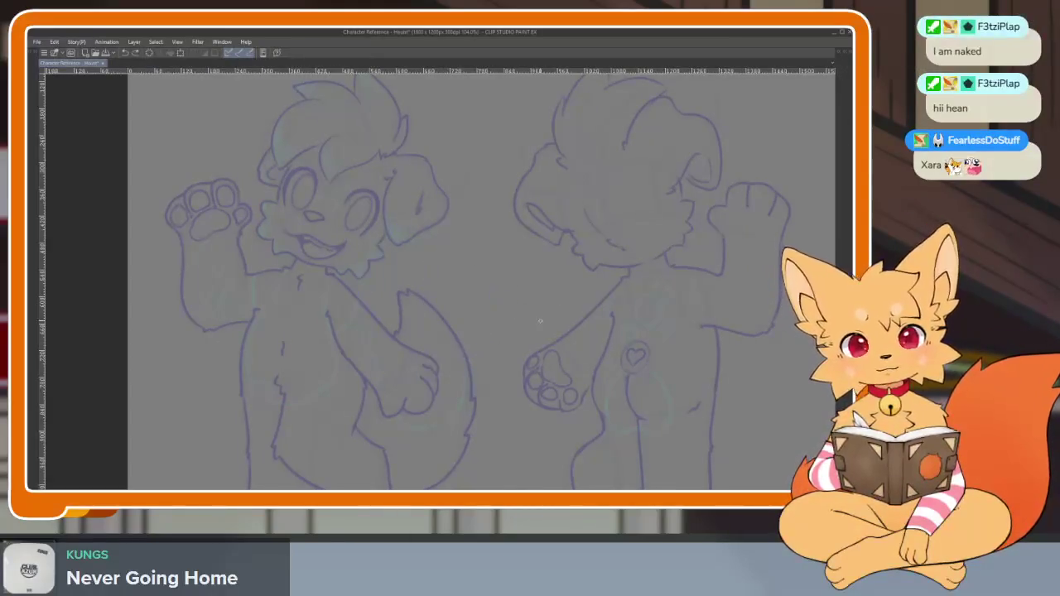
# Zoom closer on the face and try a few ink lines, undoing each
pyautogui.scroll(2, 580, 386)
pyautogui.scroll(2, 497, 386)
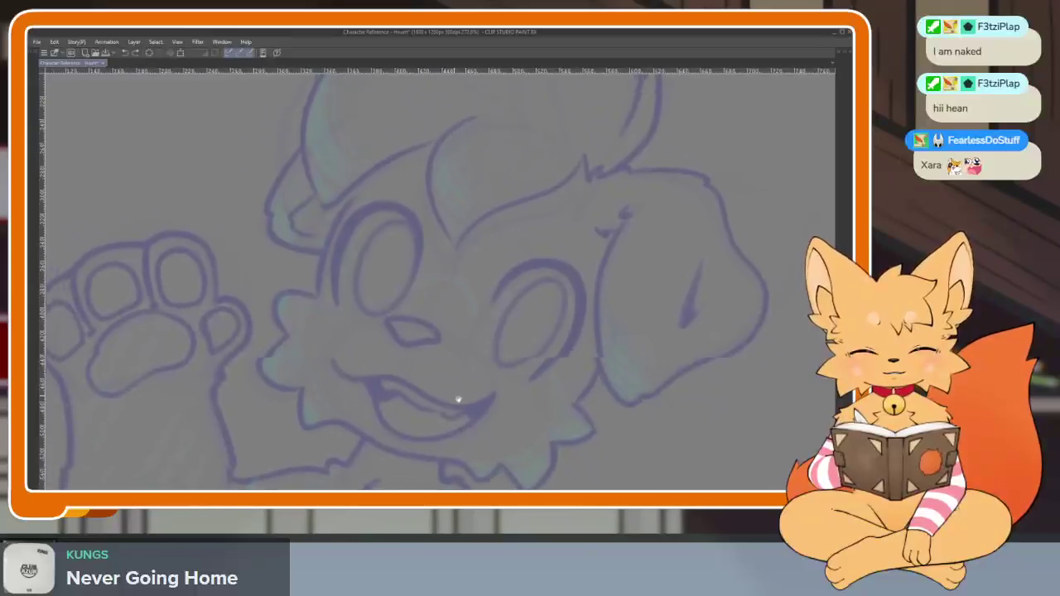
pyautogui.scroll(2, 449, 391)
pyautogui.scroll(1, 396, 392)
pyautogui.scroll(1, 372, 327)
pyautogui.scroll(1, 386, 329)
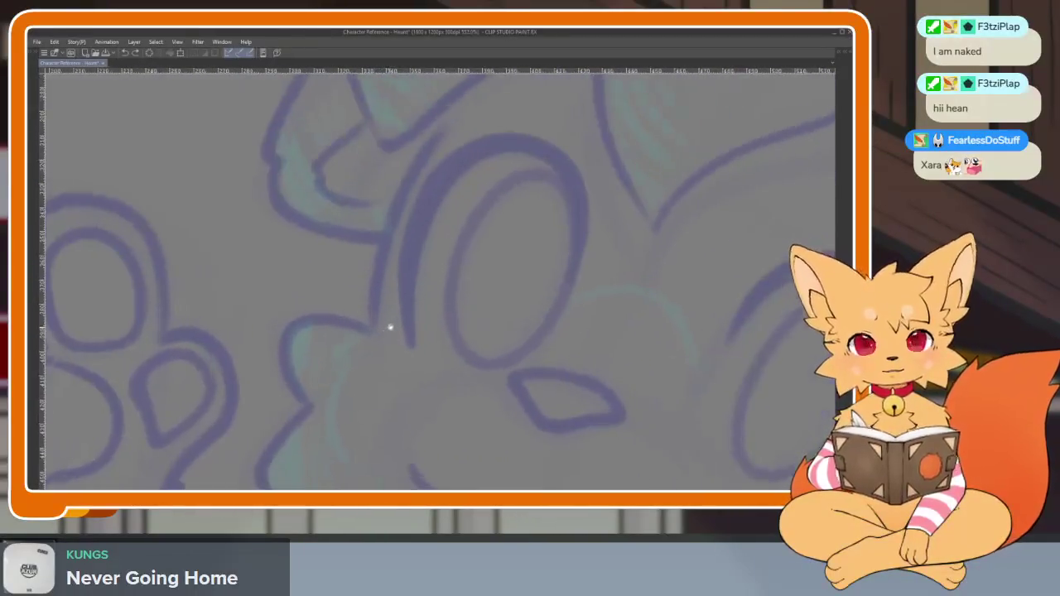
pyautogui.scroll(1, 394, 382)
pyautogui.scroll(1, 395, 381)
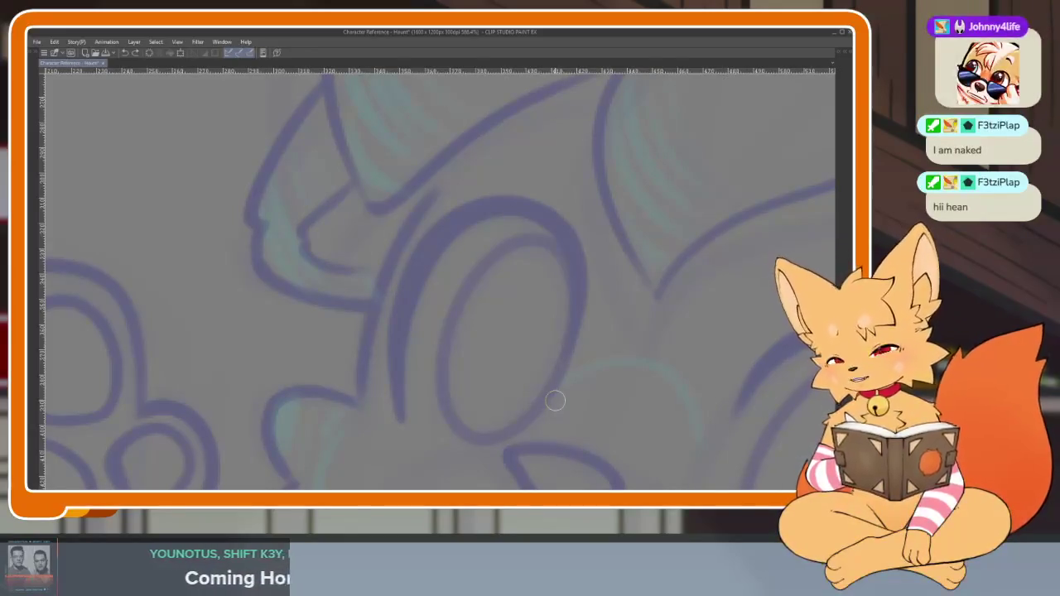
pyautogui.moveTo(497, 340); pyautogui.dragTo(511, 305)
pyautogui.hotkey('ctrl', 'z')
pyautogui.scroll(1, 422, 351)
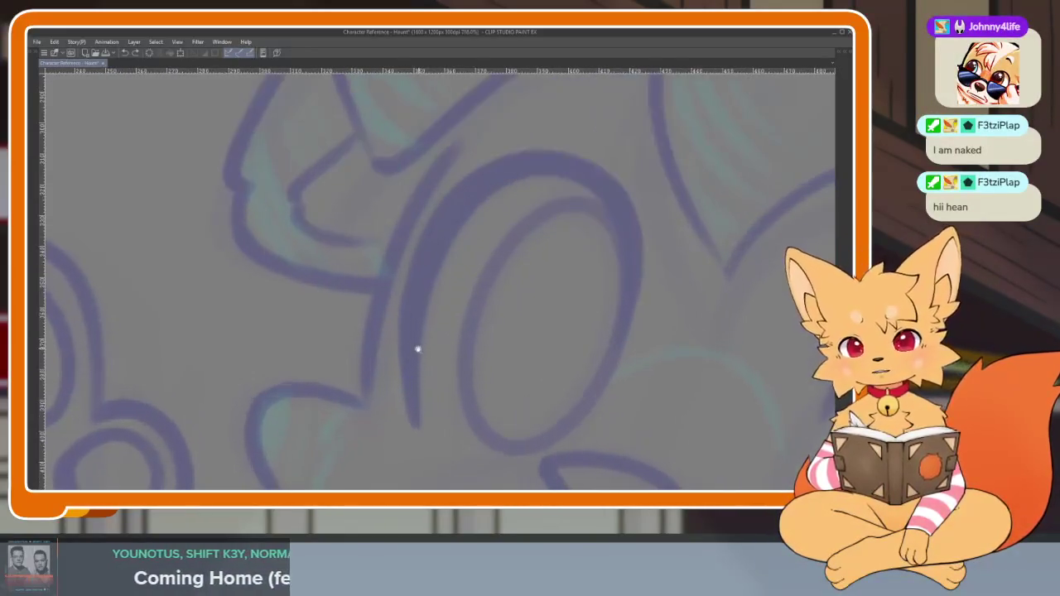
pyautogui.moveTo(449, 152); pyautogui.dragTo(362, 410)
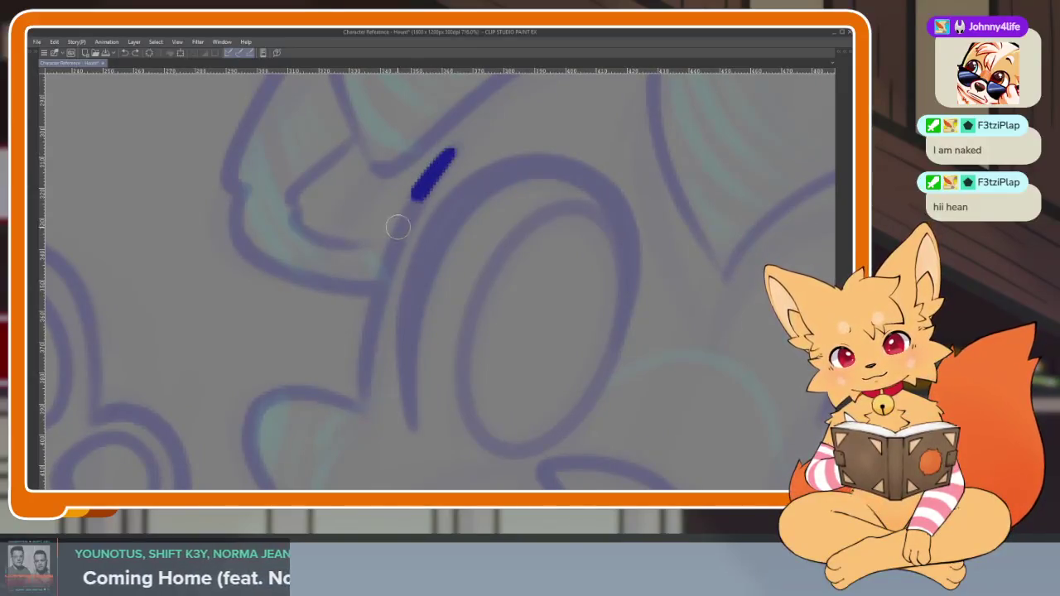
pyautogui.hotkey('ctrl', 'z')
# Ink the fluffy left cheek outline in dark blue down toward the jaw
pyautogui.press('Tab')
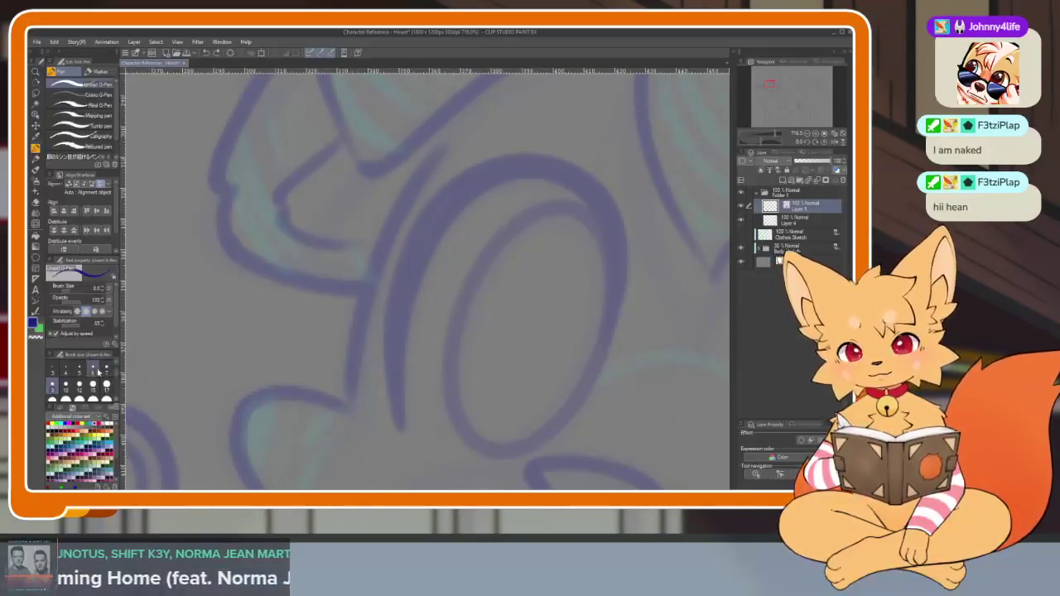
pyautogui.press('Tab')
pyautogui.moveTo(450, 189); pyautogui.dragTo(402, 379)
pyautogui.moveTo(477, 248); pyautogui.dragTo(516, 340)
pyautogui.hotkey('ctrl', 'z')
pyautogui.hotkey('ctrl', 'z')
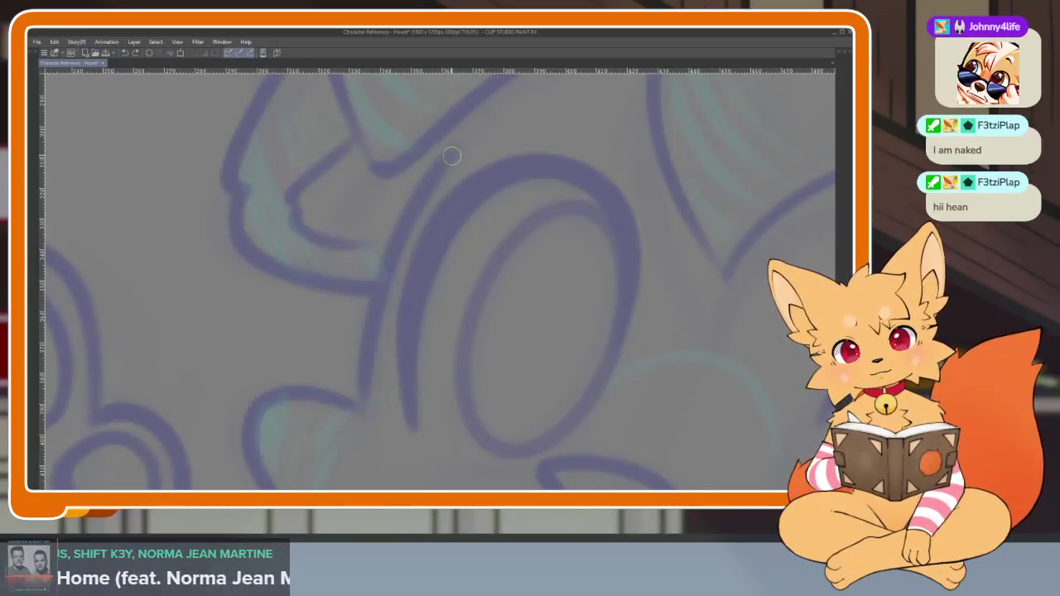
pyautogui.moveTo(425, 183); pyautogui.dragTo(367, 381)
pyautogui.hotkey('ctrl', 'z')
pyautogui.moveTo(447, 157)
pyautogui.mouseDown()
pyautogui.moveTo(366, 395)
pyautogui.moveTo(457, 254)
pyautogui.moveTo(430, 202)
pyautogui.moveTo(331, 177)
pyautogui.moveTo(307, 225)
pyautogui.moveTo(364, 311)
pyautogui.mouseUp()
pyautogui.hotkey('ctrl', 'z')
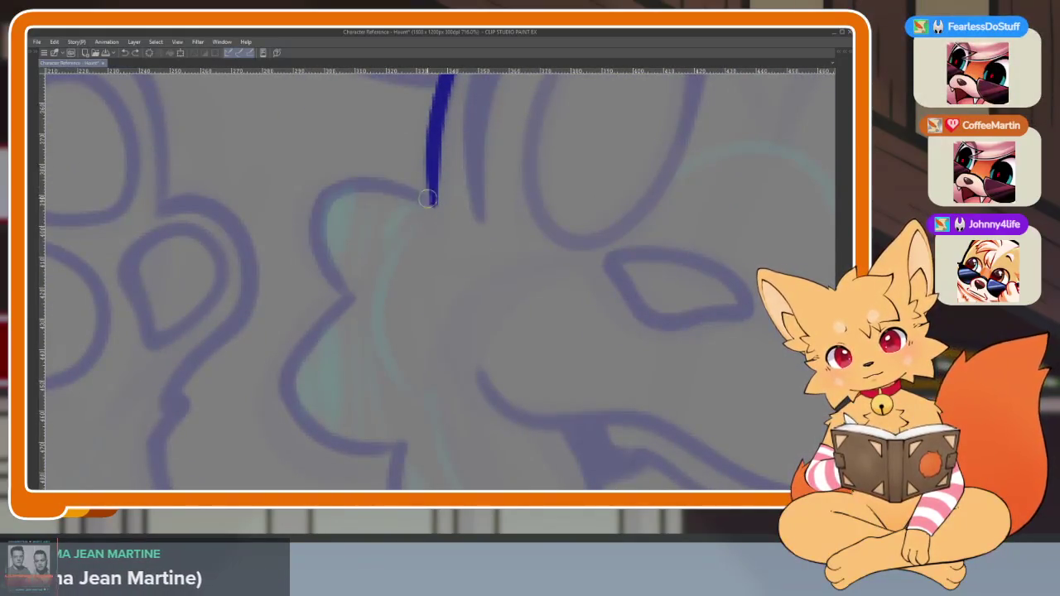
pyautogui.moveTo(323, 241)
pyautogui.mouseDown()
pyautogui.moveTo(378, 320)
pyautogui.moveTo(380, 214)
pyautogui.mouseUp()
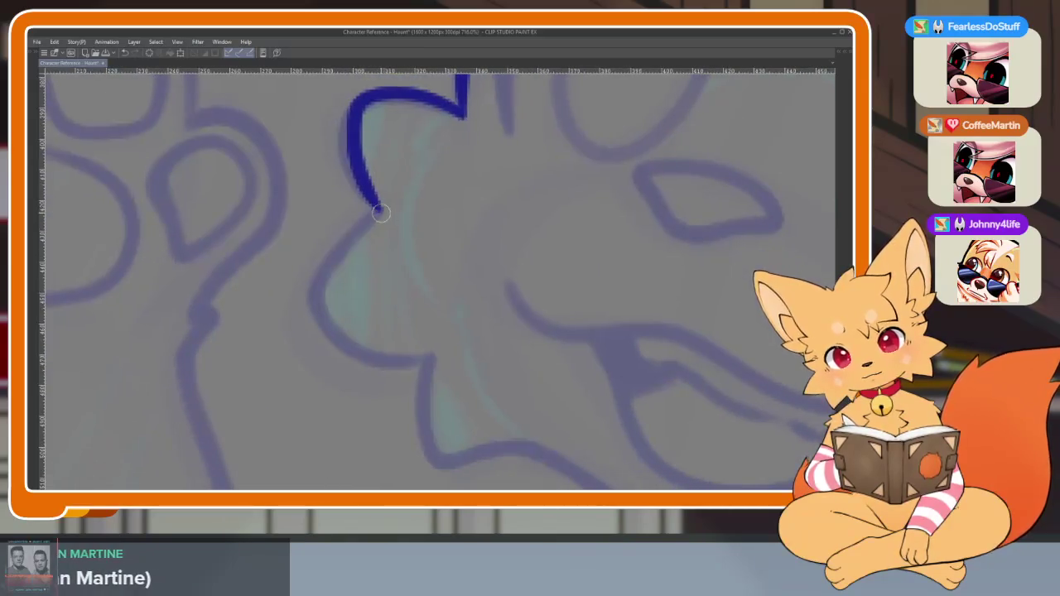
pyautogui.moveTo(320, 296); pyautogui.dragTo(390, 361)
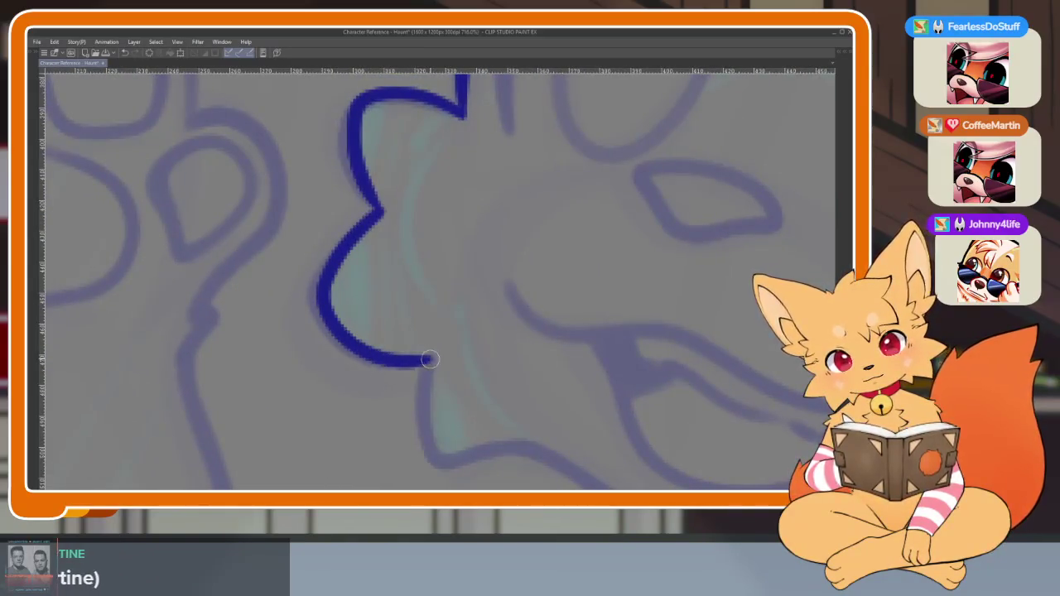
# Navigate the canvas to frame the puppy's floppy right ear
pyautogui.scroll(-3, 546, 447)
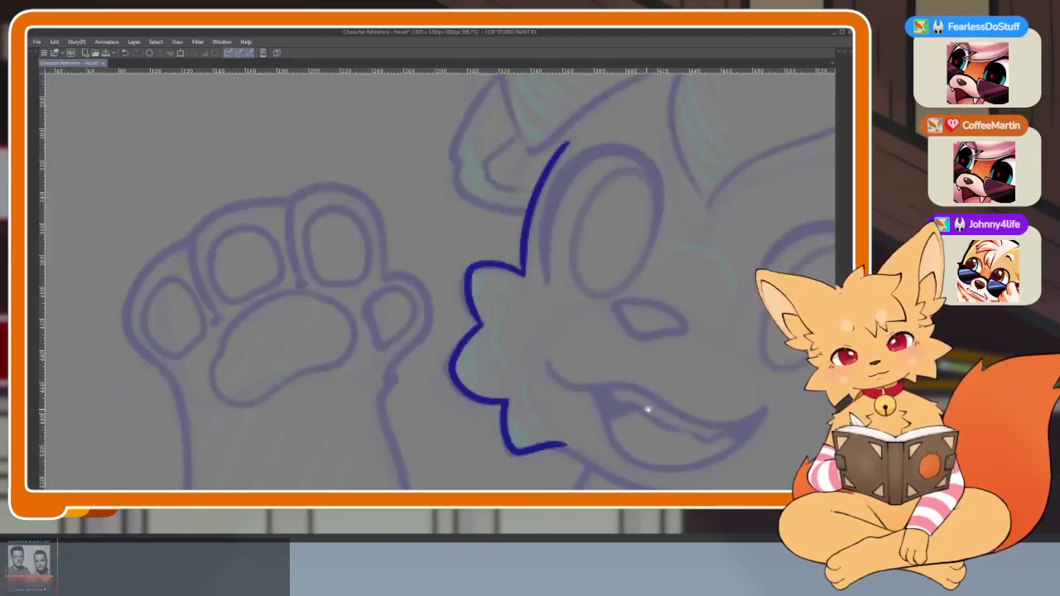
pyautogui.scroll(-2, 638, 407)
pyautogui.scroll(-1, 521, 379)
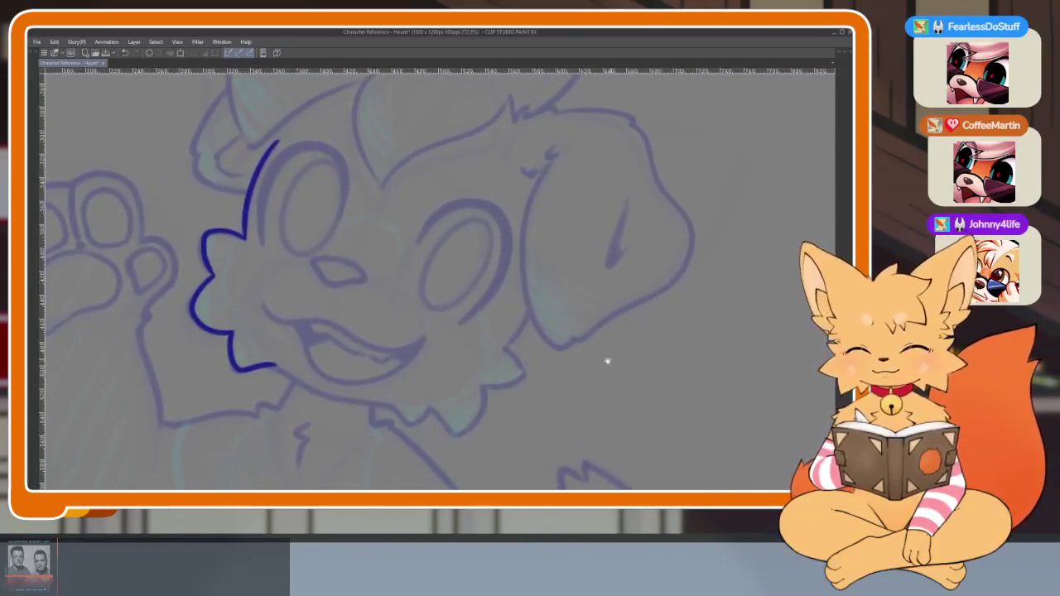
pyautogui.scroll(2, 521, 355)
pyautogui.scroll(1, 521, 386)
pyautogui.scroll(-1, 521, 386)
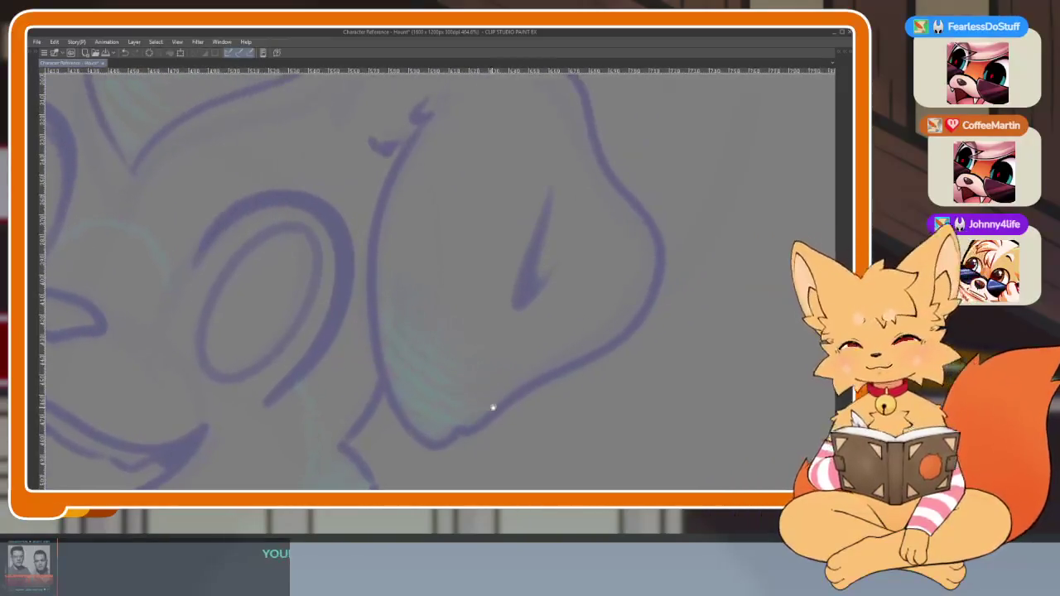
pyautogui.scroll(1, 509, 384)
pyautogui.scroll(1, 476, 360)
pyautogui.scroll(1, 476, 360)
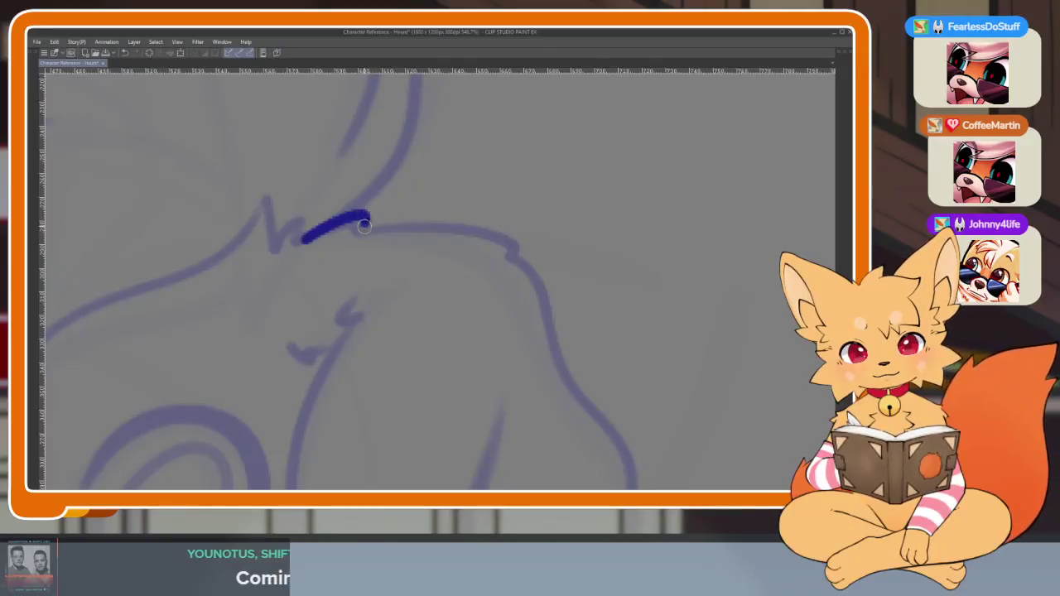
pyautogui.scroll(-5, 554, 284)
pyautogui.scroll(-1, 508, 171)
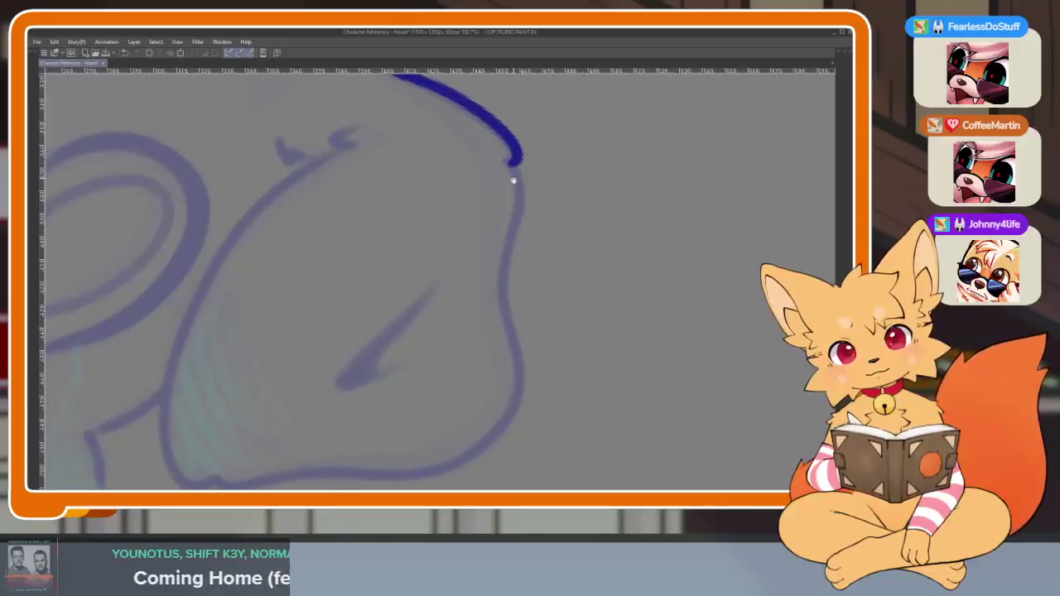
pyautogui.scroll(1, 540, 131)
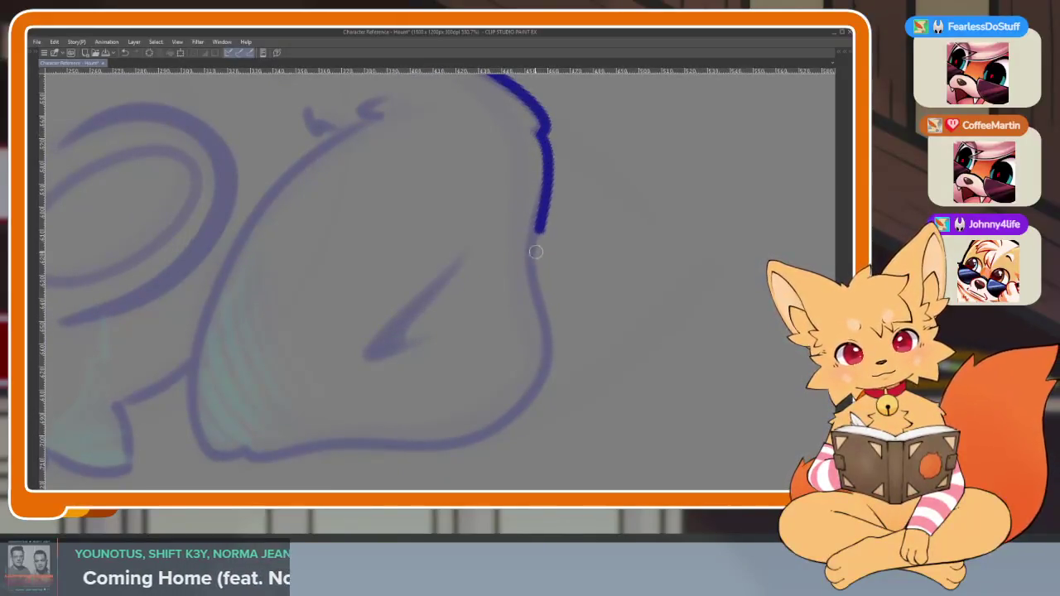
# Ink the right ear's outer edge, bottom and inner edge, removing the stray hook
pyautogui.moveTo(547, 320); pyautogui.dragTo(555, 367)
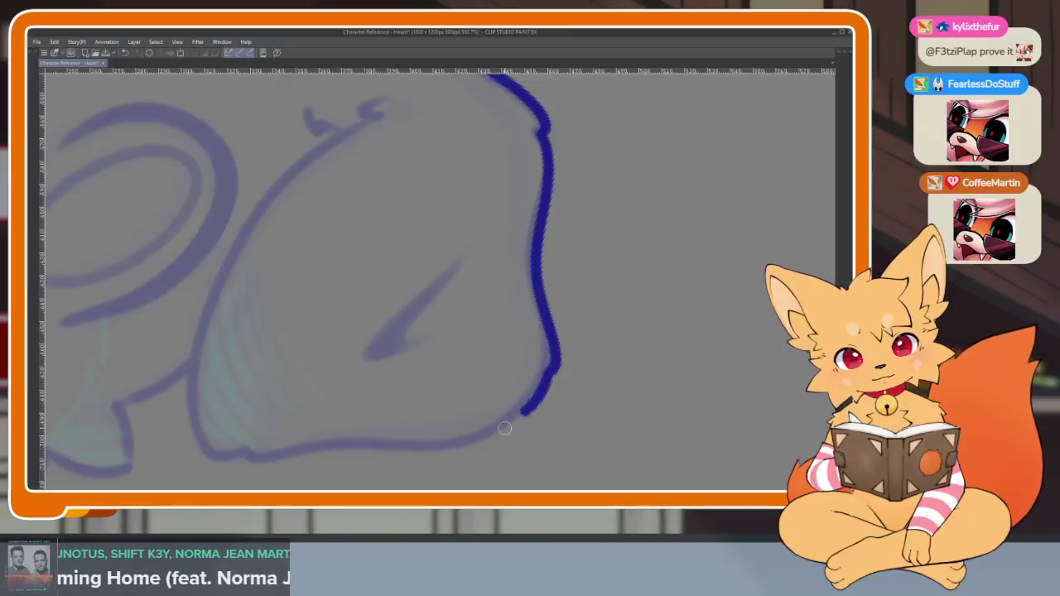
pyautogui.moveTo(404, 448); pyautogui.dragTo(289, 451)
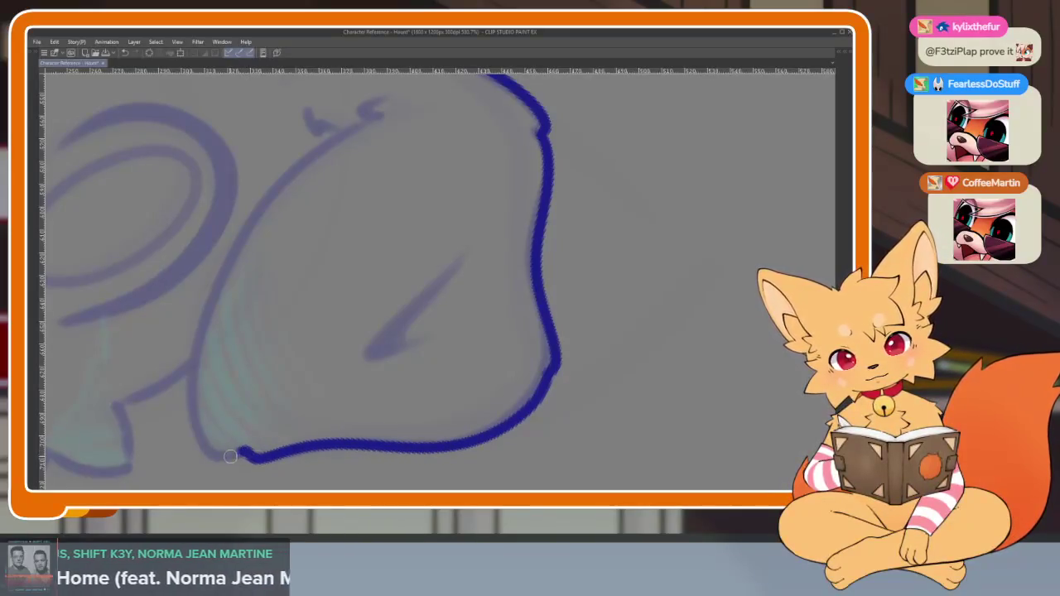
pyautogui.moveTo(222, 276); pyautogui.dragTo(327, 139)
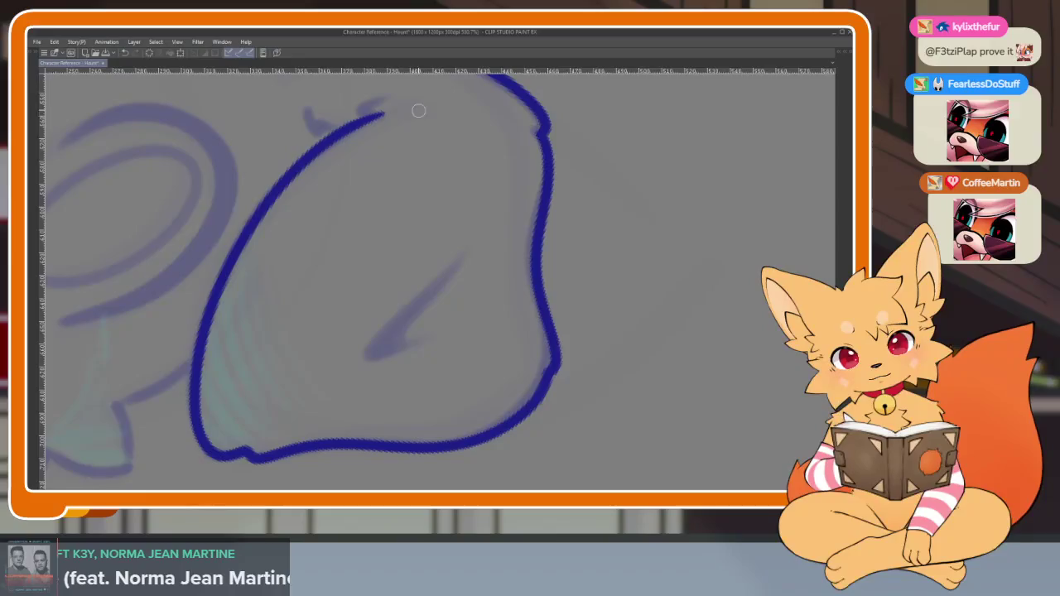
pyautogui.scroll(3, 415, 109)
pyautogui.scroll(2, 390, 260)
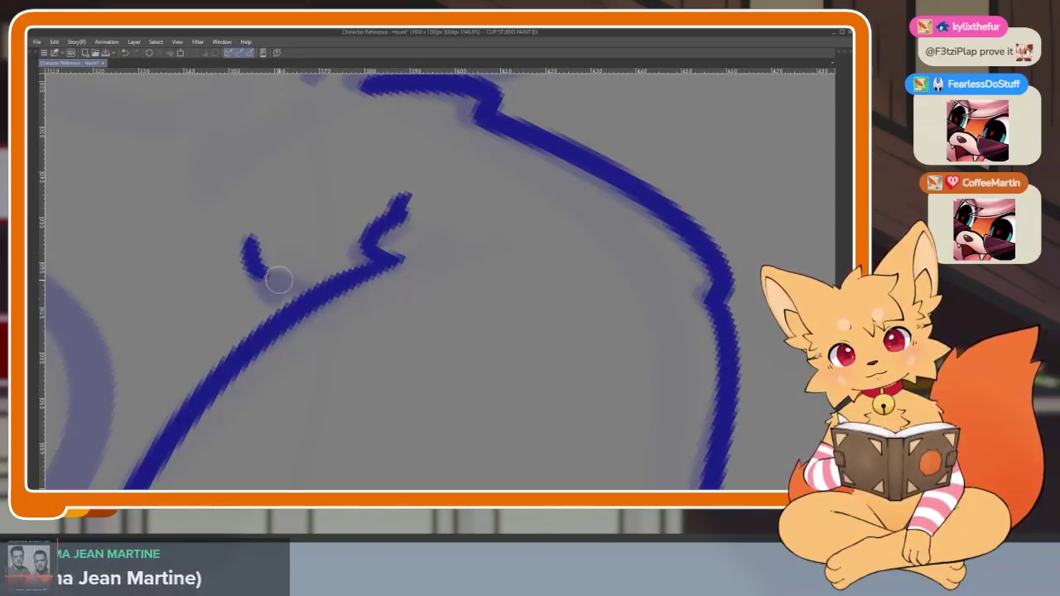
pyautogui.hotkey('ctrl', 'z')
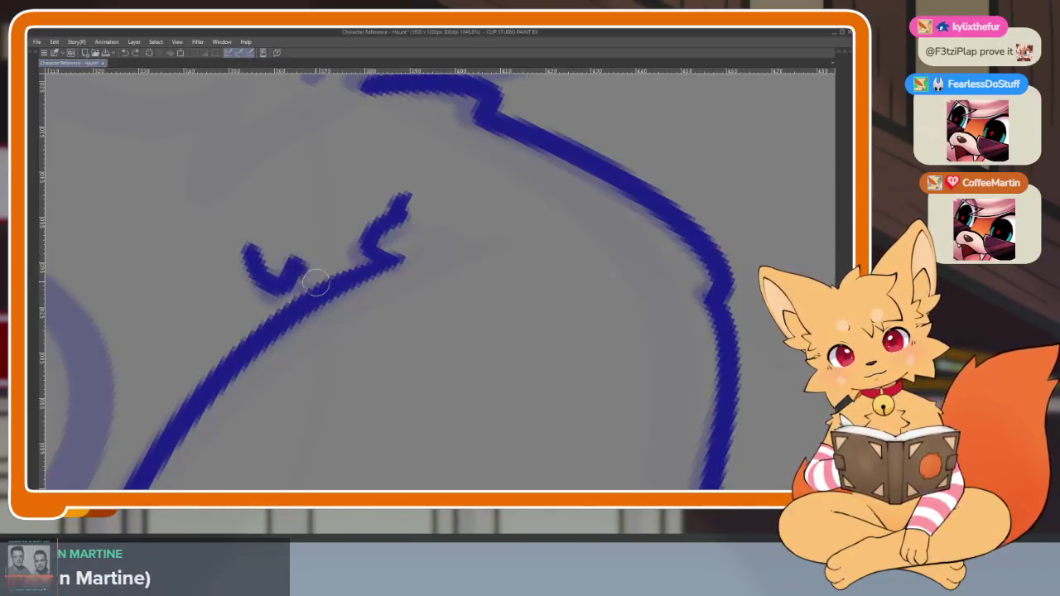
pyautogui.scroll(-5, 317, 287)
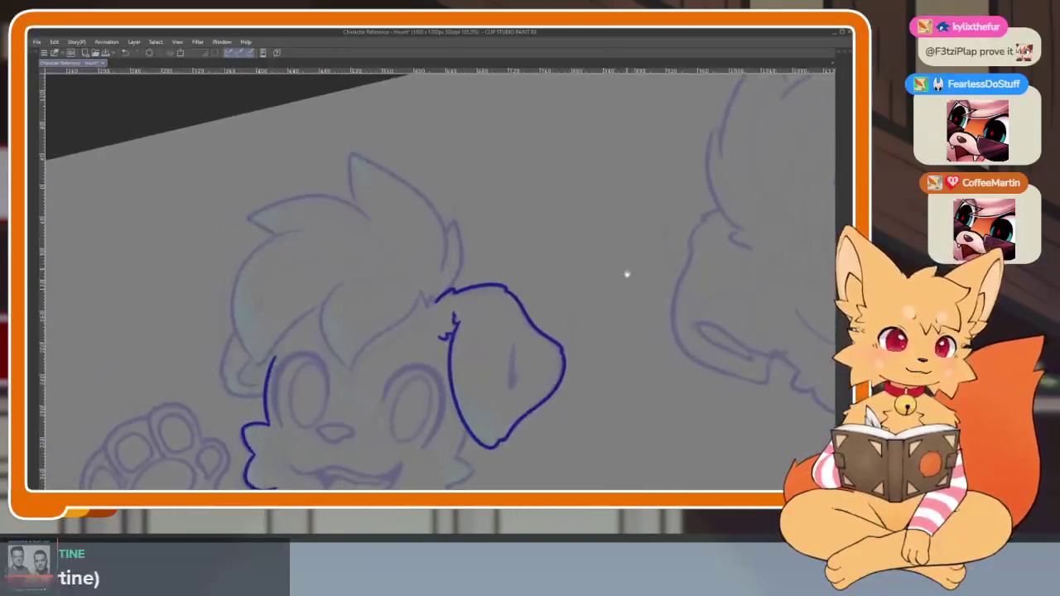
# Extend the dark blue outline down along the puppy's chin fluff
pyautogui.moveTo(445, 268); pyautogui.dragTo(643, 273)
pyautogui.press('Tab')
pyautogui.press('Tab')
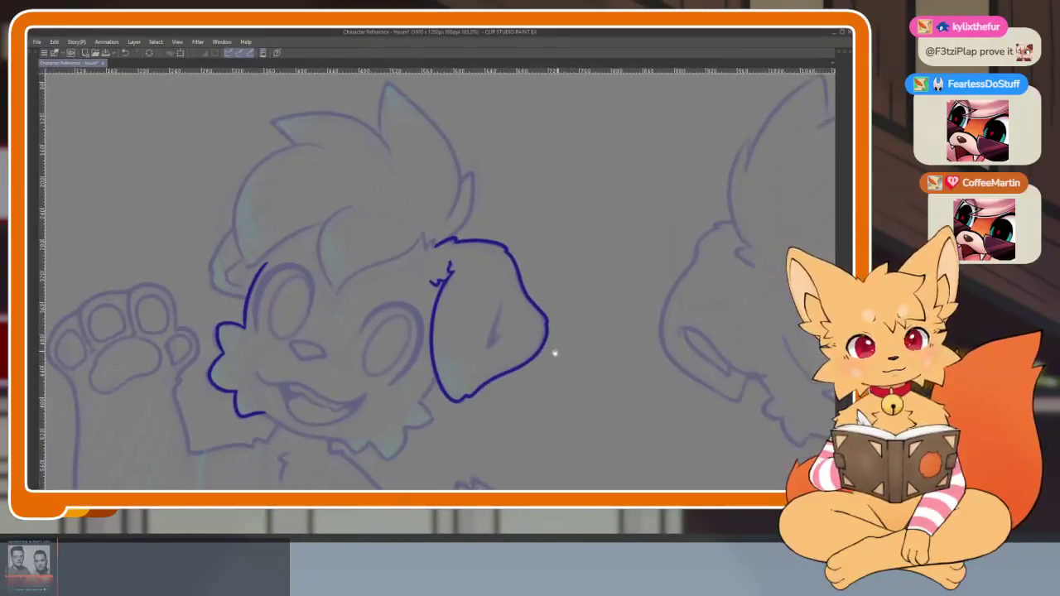
pyautogui.scroll(-3, 493, 323)
pyautogui.scroll(4, 478, 398)
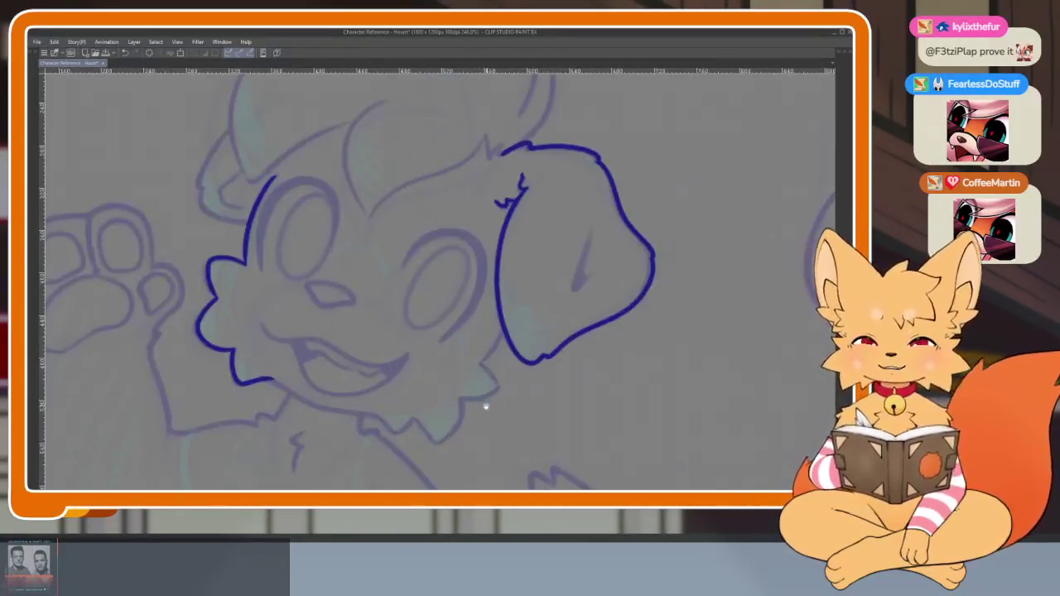
pyautogui.scroll(2, 485, 406)
pyautogui.scroll(-3, 537, 420)
pyautogui.scroll(5, 592, 390)
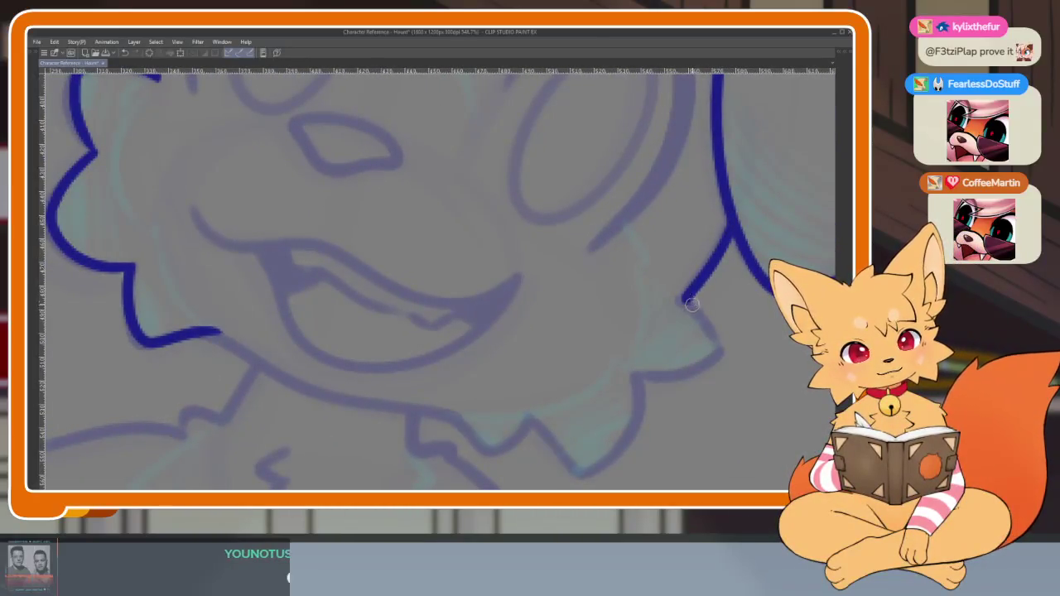
pyautogui.moveTo(684, 300); pyautogui.dragTo(718, 355)
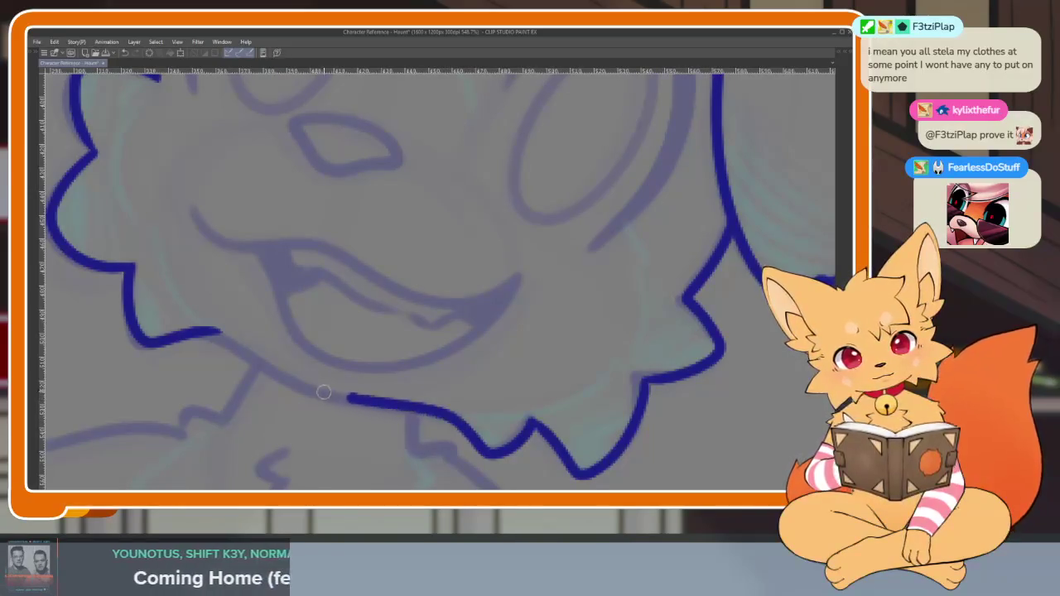
# Outline the puppy's nose in dark blue, top edge and bottom edge
pyautogui.scroll(-5, 597, 350)
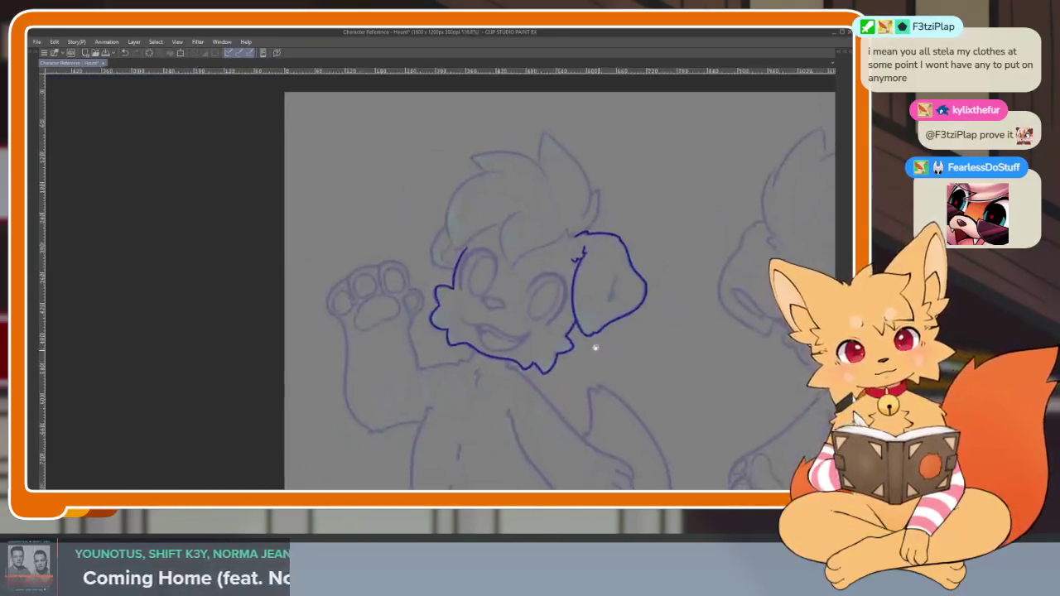
pyautogui.scroll(2, 544, 373)
pyautogui.scroll(3, 509, 322)
pyautogui.scroll(1, 368, 331)
pyautogui.scroll(2, 368, 331)
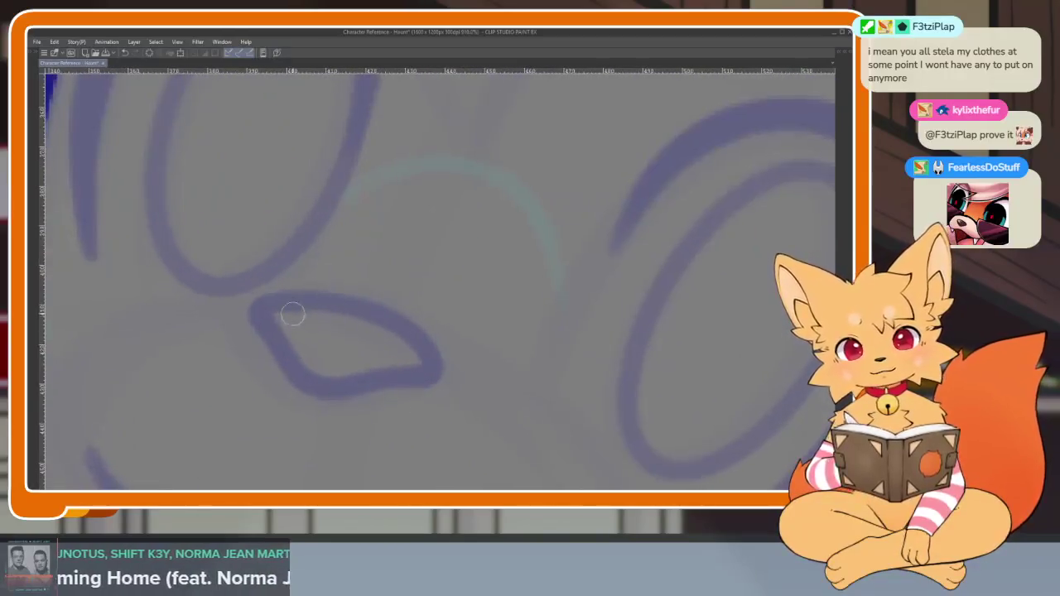
pyautogui.moveTo(335, 300); pyautogui.dragTo(425, 348)
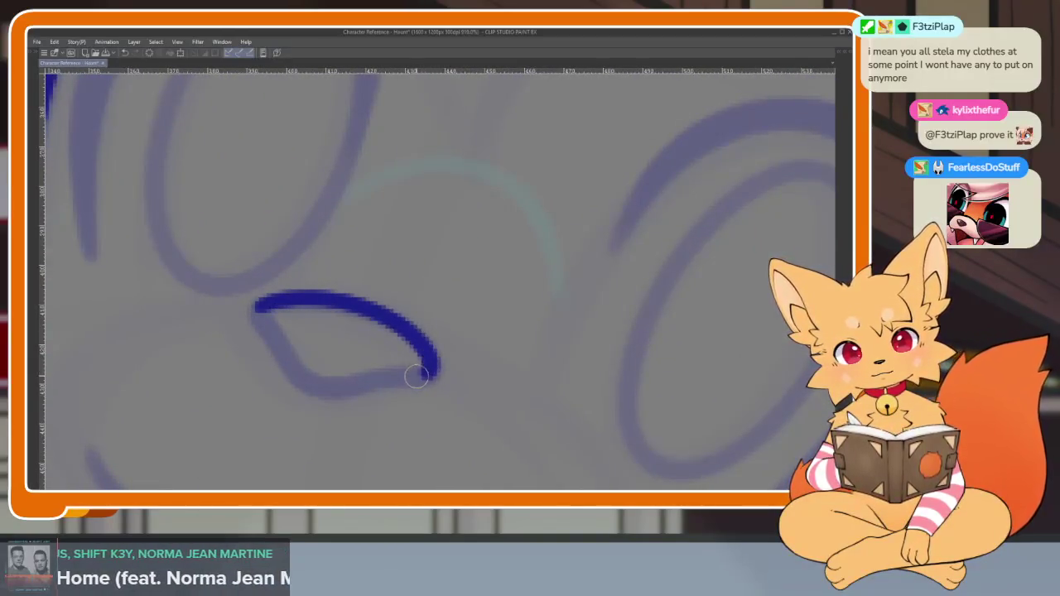
pyautogui.moveTo(370, 381); pyautogui.dragTo(300, 373)
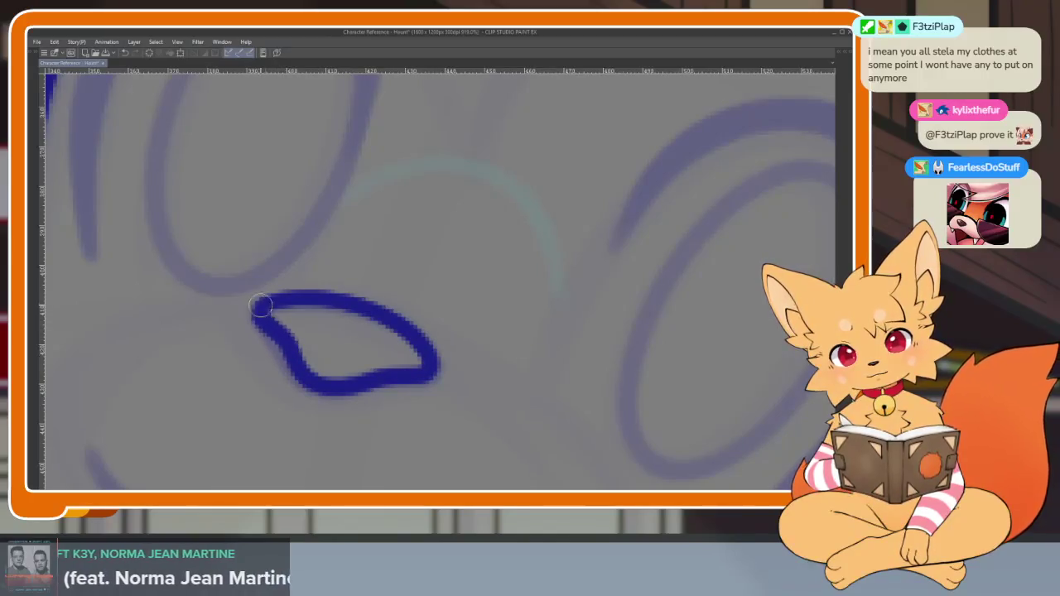
# Ink the upper curve of the puppy's open mouth
pyautogui.scroll(-3, 383, 326)
pyautogui.scroll(-2, 450, 339)
pyautogui.scroll(4, 459, 350)
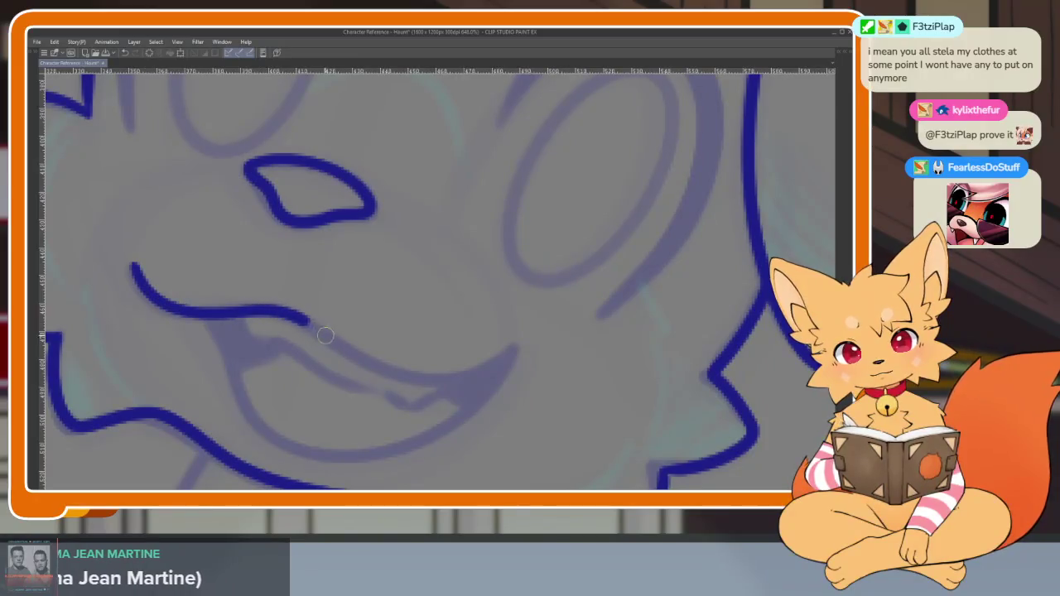
pyautogui.moveTo(470, 408)
pyautogui.mouseDown()
pyautogui.moveTo(373, 457)
pyautogui.moveTo(253, 419)
pyautogui.mouseUp()
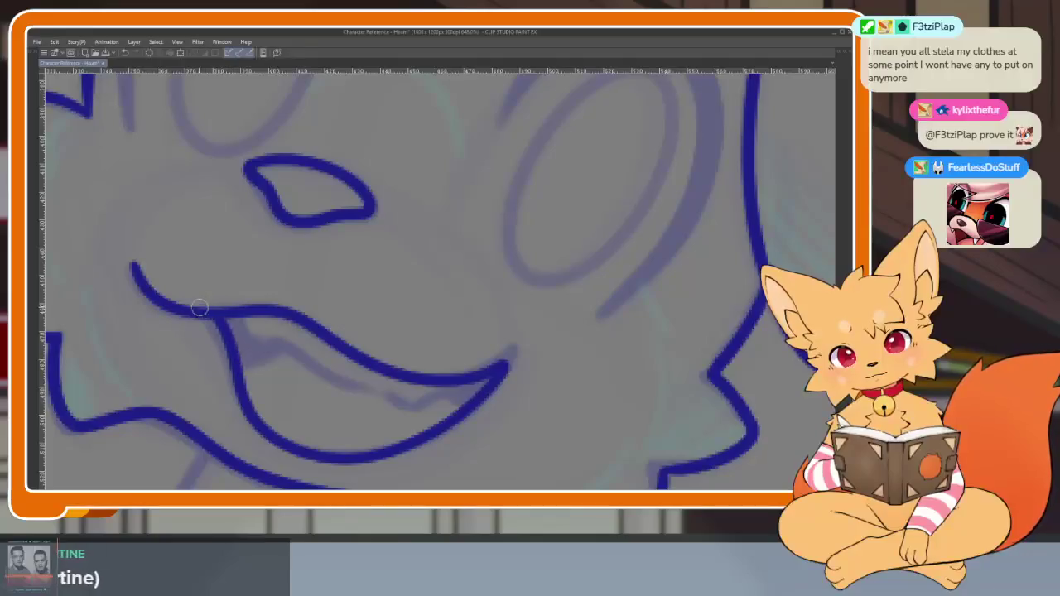
pyautogui.scroll(-2, 486, 369)
pyautogui.scroll(-2, 525, 367)
pyautogui.scroll(5, 547, 400)
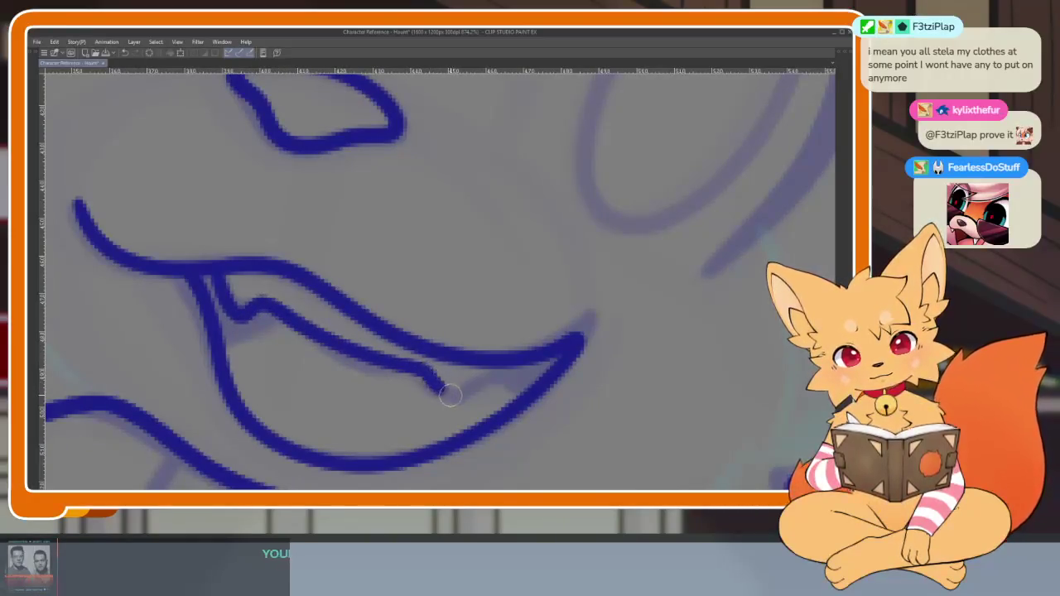
pyautogui.scroll(-3, 574, 343)
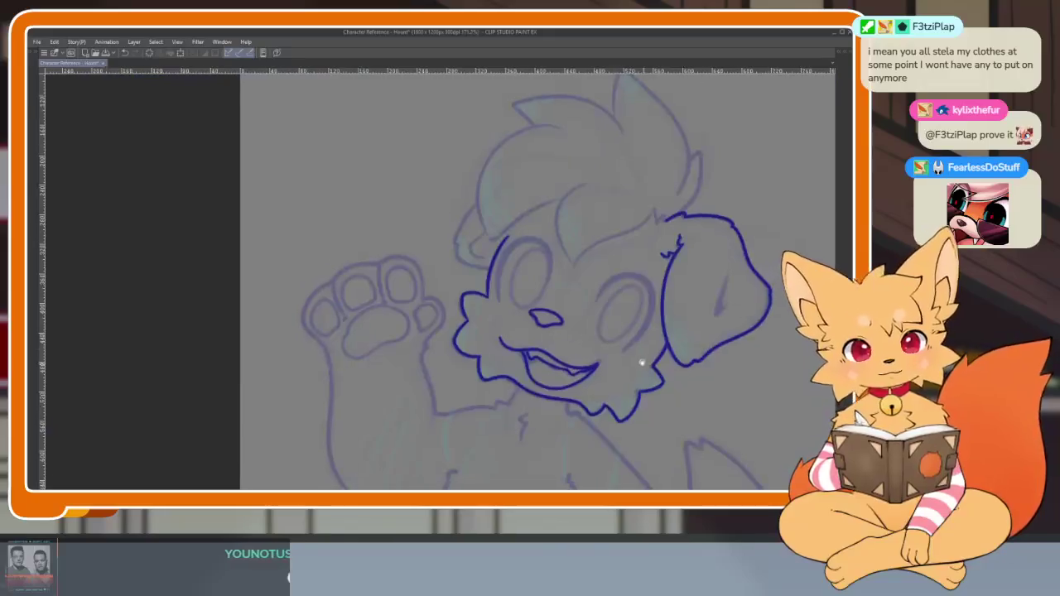
# Ink the tongue line inside the puppy's open mouth
pyautogui.scroll(4, 620, 361)
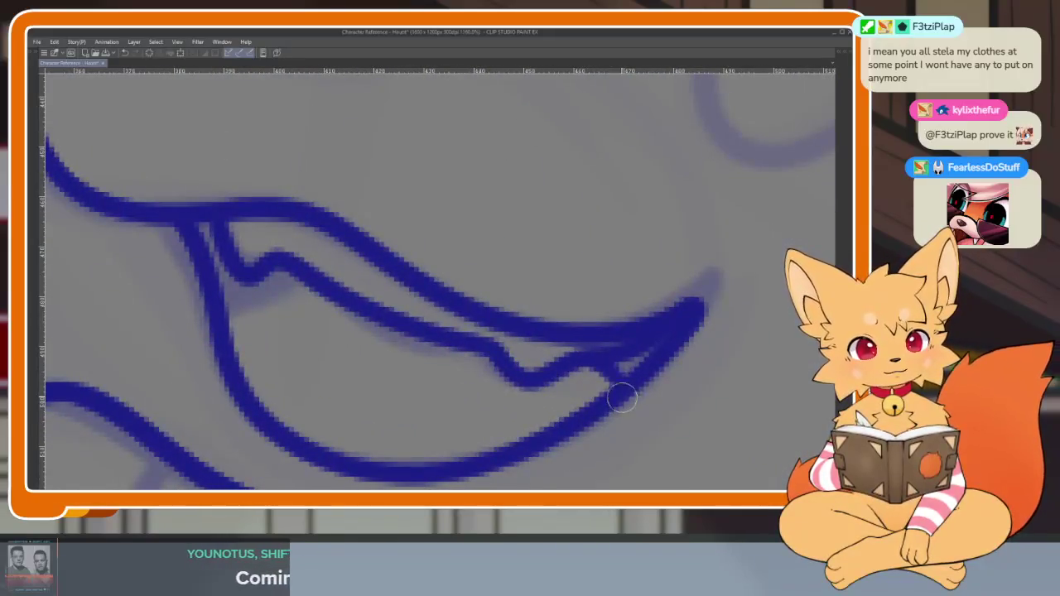
pyautogui.moveTo(311, 289)
pyautogui.mouseDown()
pyautogui.moveTo(249, 315)
pyautogui.moveTo(223, 353)
pyautogui.mouseUp()
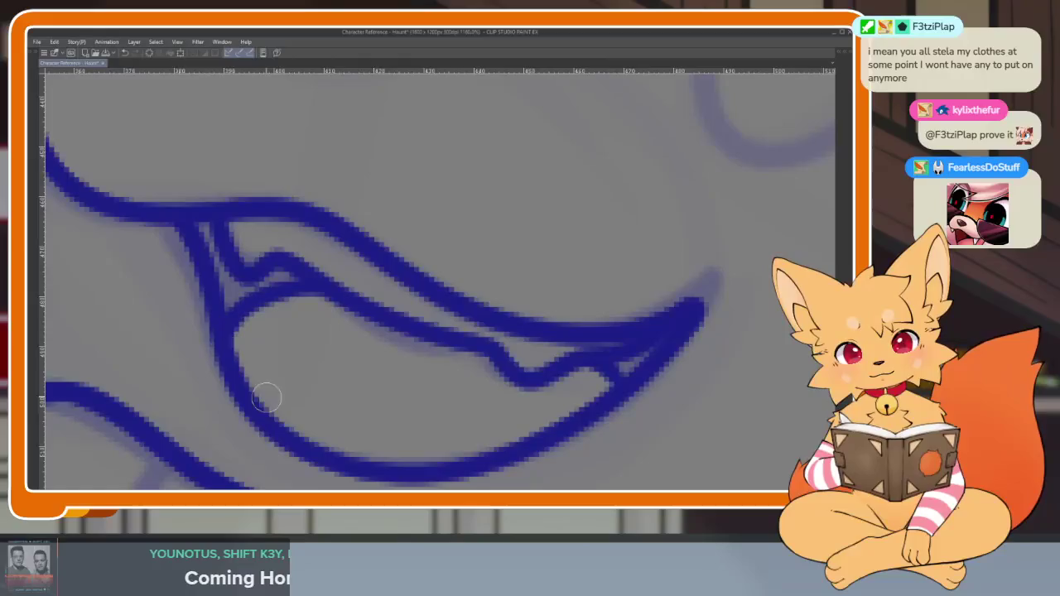
pyautogui.scroll(-5, 249, 391)
pyautogui.scroll(-3, 559, 385)
pyautogui.scroll(3, 572, 373)
pyautogui.scroll(1, 538, 352)
pyautogui.scroll(2, 612, 291)
pyautogui.scroll(-1, 611, 292)
pyautogui.scroll(-1, 647, 322)
pyautogui.scroll(-1, 644, 348)
pyautogui.scroll(-1, 652, 355)
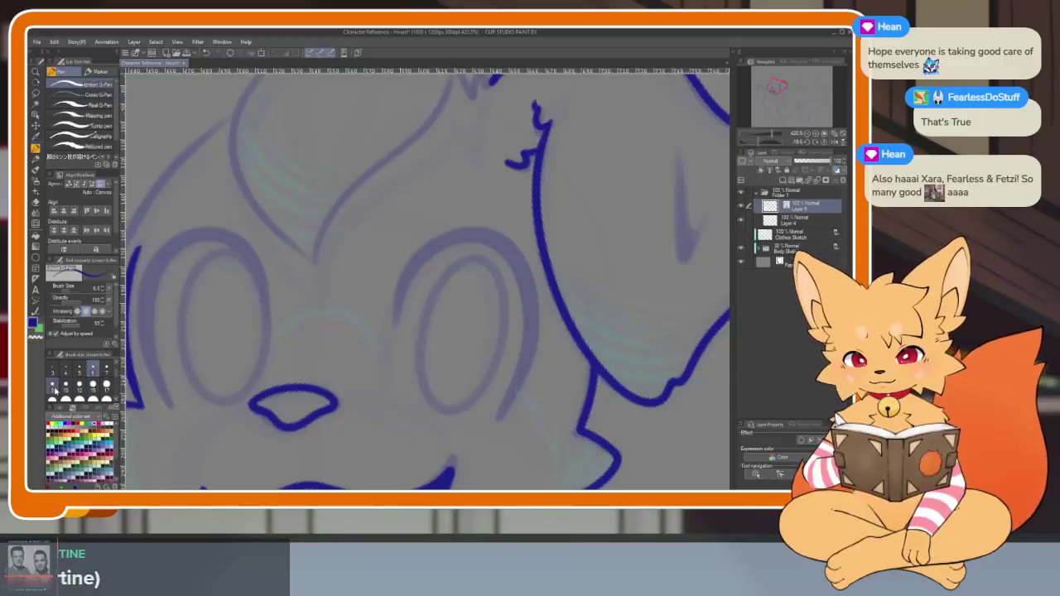
# Trace an arc over the right eye's rim, redoing the first undone attempt
pyautogui.moveTo(496, 410)
pyautogui.mouseDown()
pyautogui.moveTo(542, 219)
pyautogui.moveTo(589, 352)
pyautogui.mouseUp()
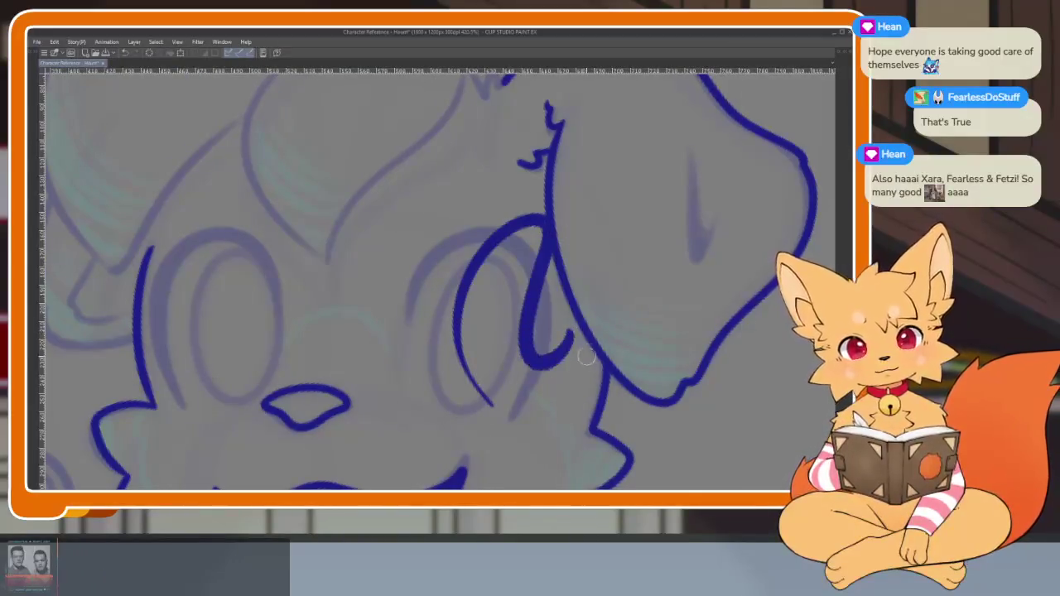
pyautogui.hotkey('ctrl', 'z')
pyautogui.scroll(1, 516, 395)
pyautogui.scroll(1, 525, 403)
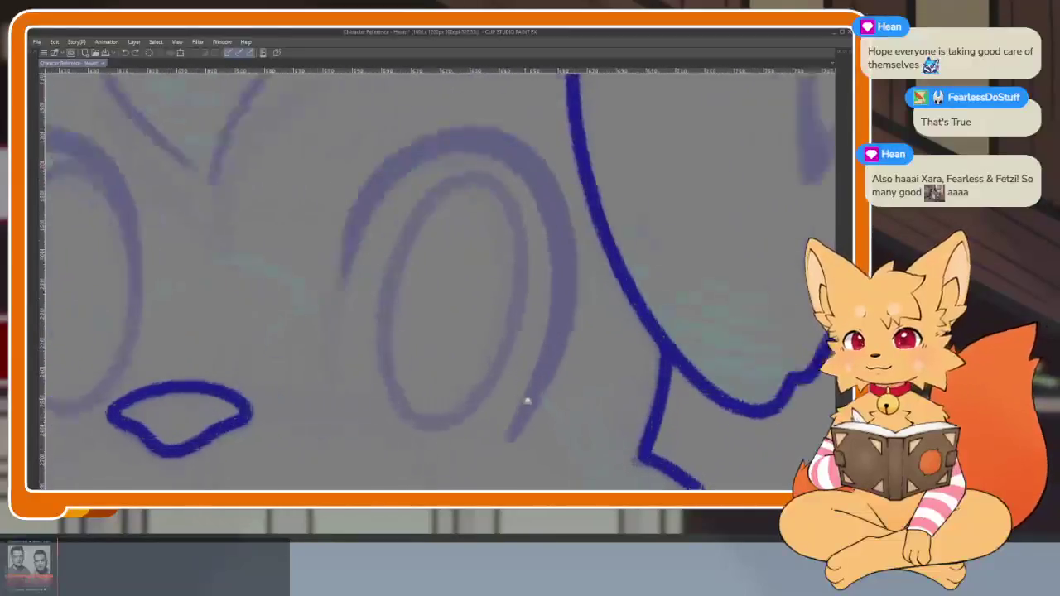
pyautogui.scroll(-1, 531, 401)
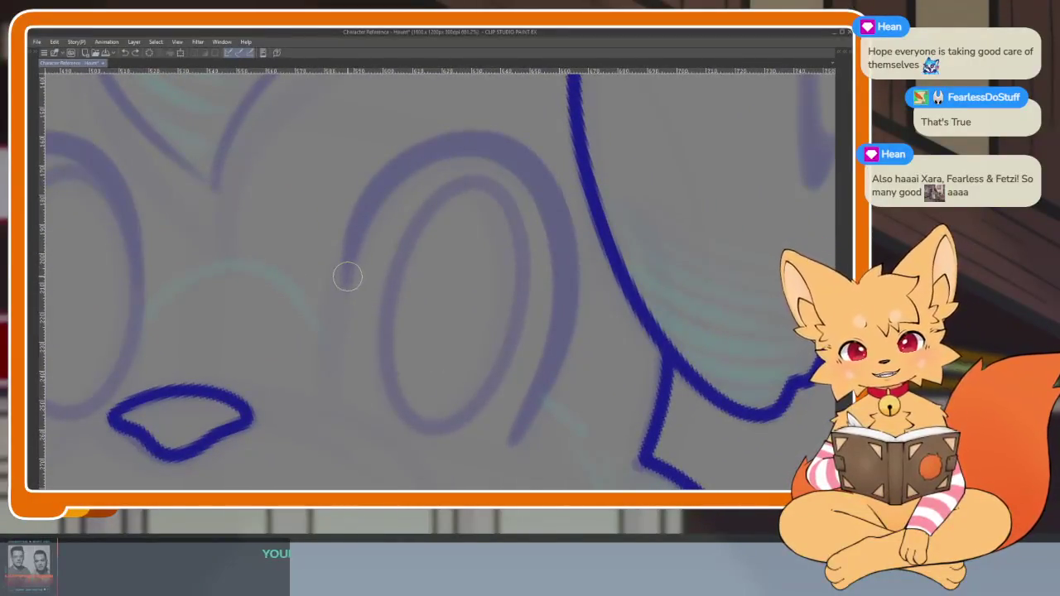
pyautogui.moveTo(349, 281)
pyautogui.mouseDown()
pyautogui.moveTo(376, 187)
pyautogui.moveTo(497, 154)
pyautogui.moveTo(554, 220)
pyautogui.moveTo(562, 300)
pyautogui.moveTo(507, 464)
pyautogui.mouseUp()
pyautogui.scroll(-2, 580, 356)
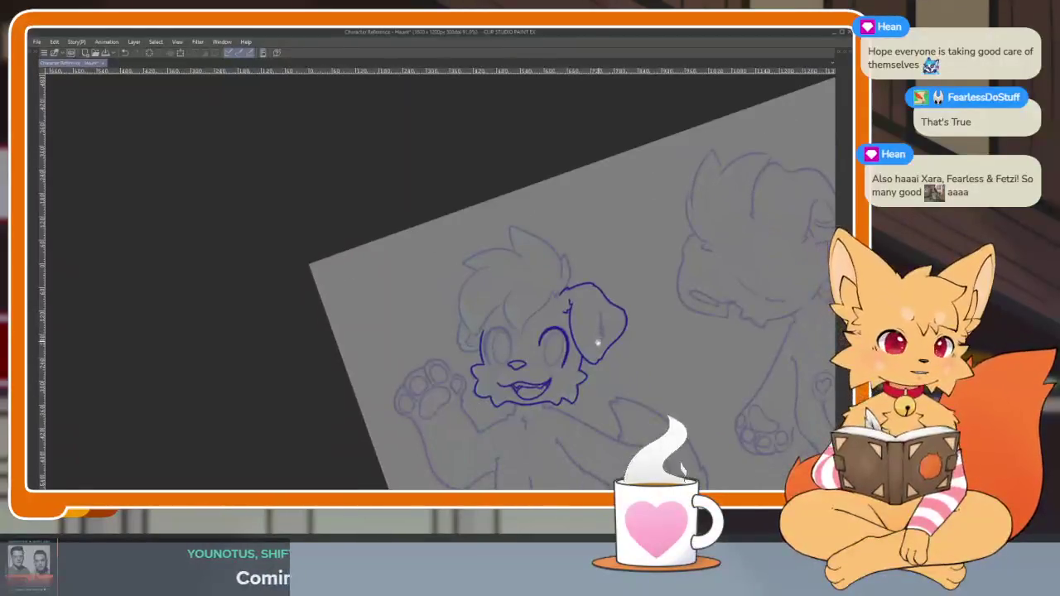
# Ink the arc over the left eye's top and side after two undone attempts
pyautogui.scroll(1, 569, 379)
pyautogui.scroll(1, 486, 414)
pyautogui.scroll(1, 606, 398)
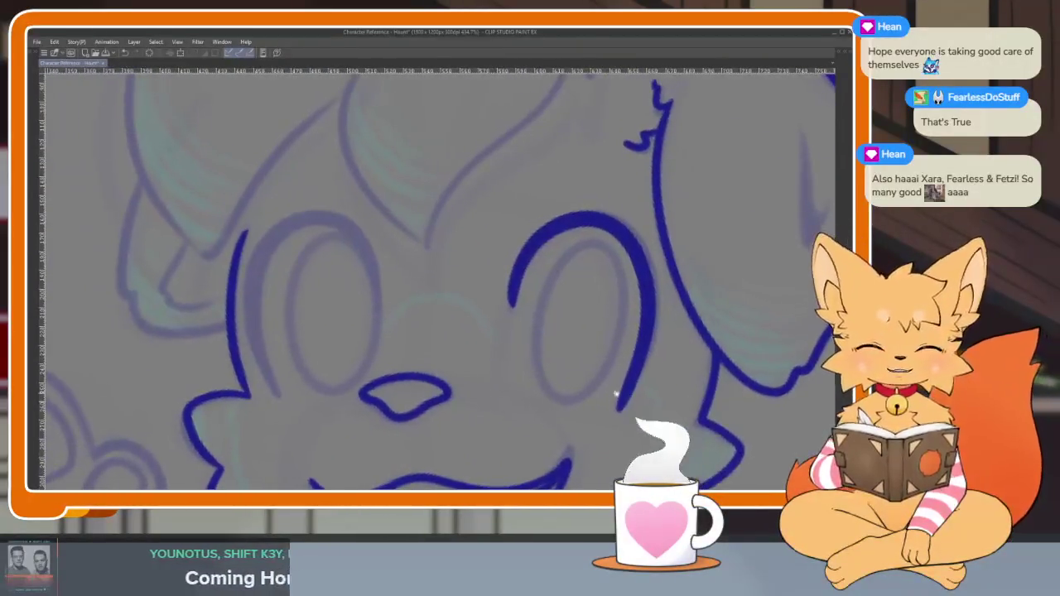
pyautogui.scroll(-1, 568, 410)
pyautogui.scroll(1, 490, 431)
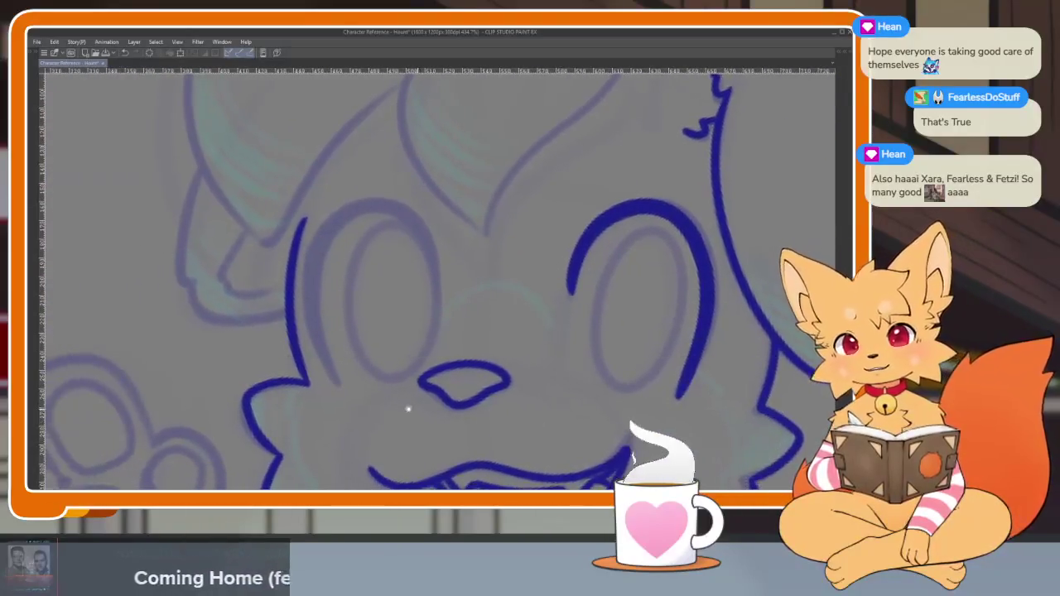
pyautogui.scroll(2, 416, 406)
pyautogui.scroll(-1, 423, 379)
pyautogui.scroll(-1, 514, 414)
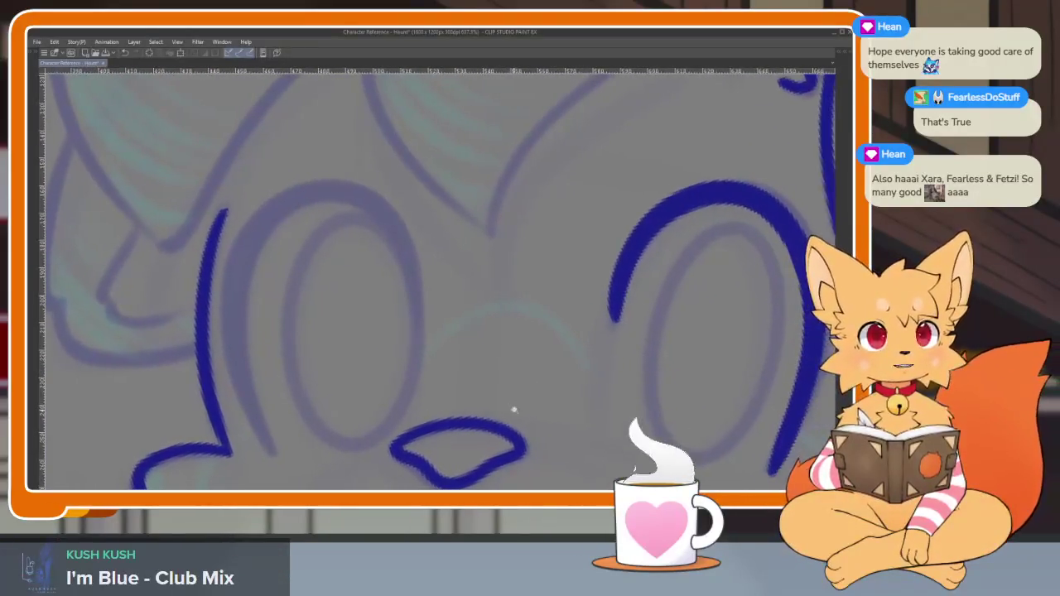
pyautogui.scroll(1, 511, 372)
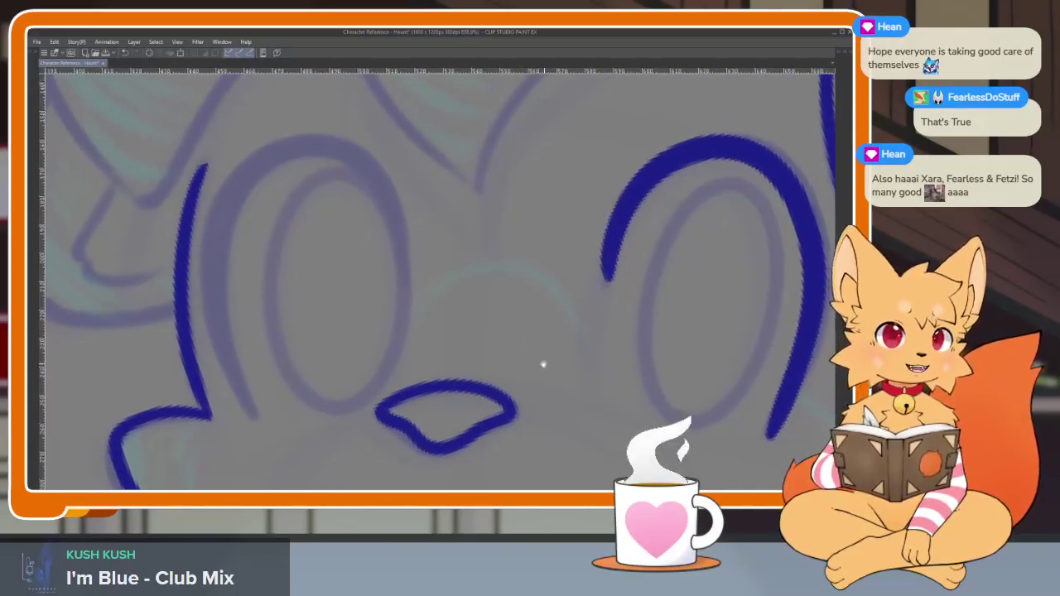
pyautogui.scroll(-1, 538, 348)
pyautogui.scroll(1, 537, 359)
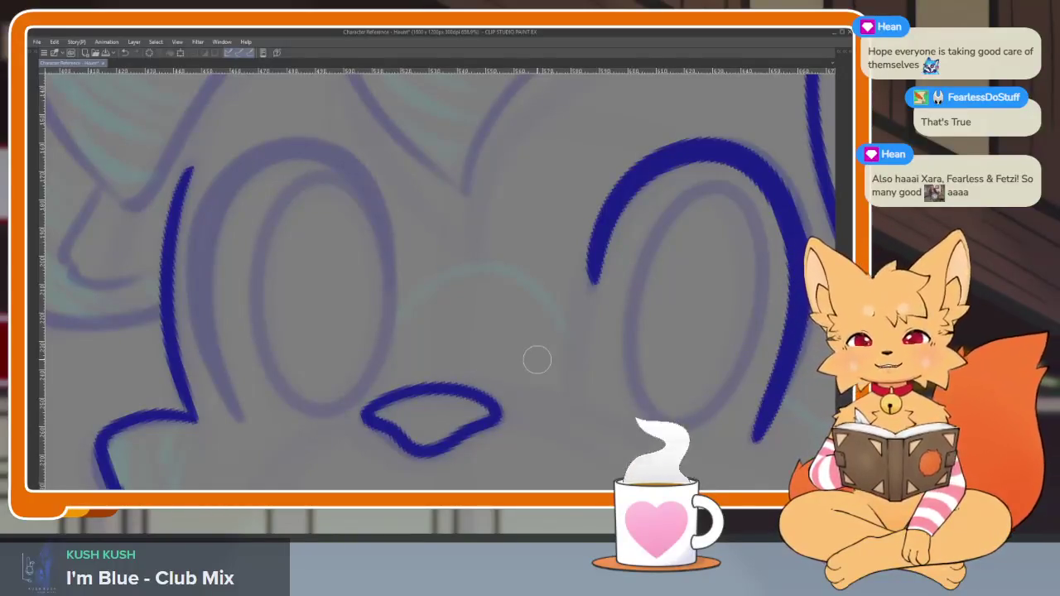
pyautogui.moveTo(403, 350); pyautogui.dragTo(440, 387)
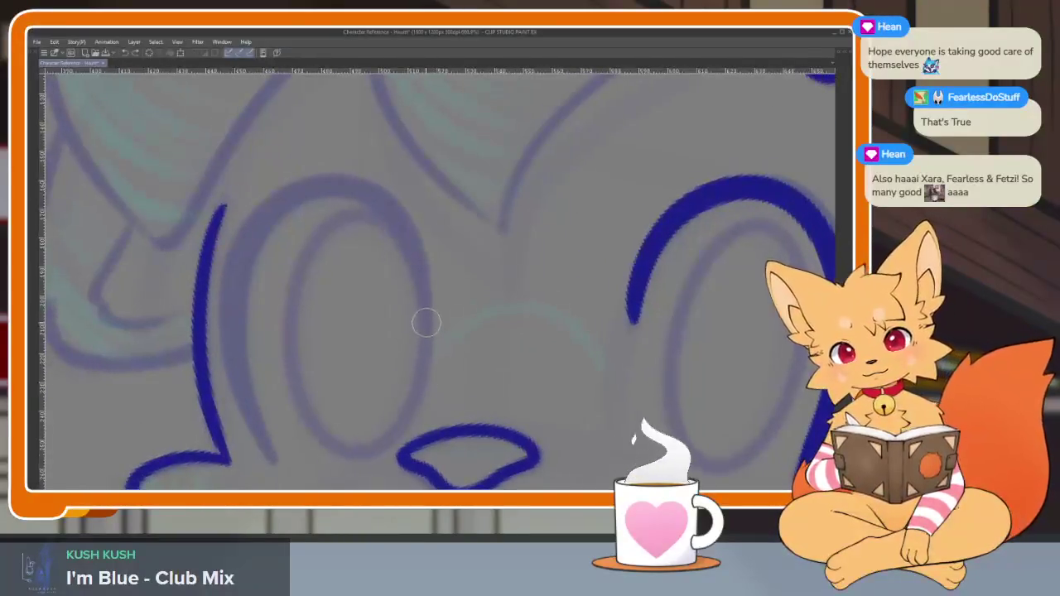
pyautogui.moveTo(423, 305); pyautogui.dragTo(386, 199)
pyautogui.hotkey('ctrl', 'z')
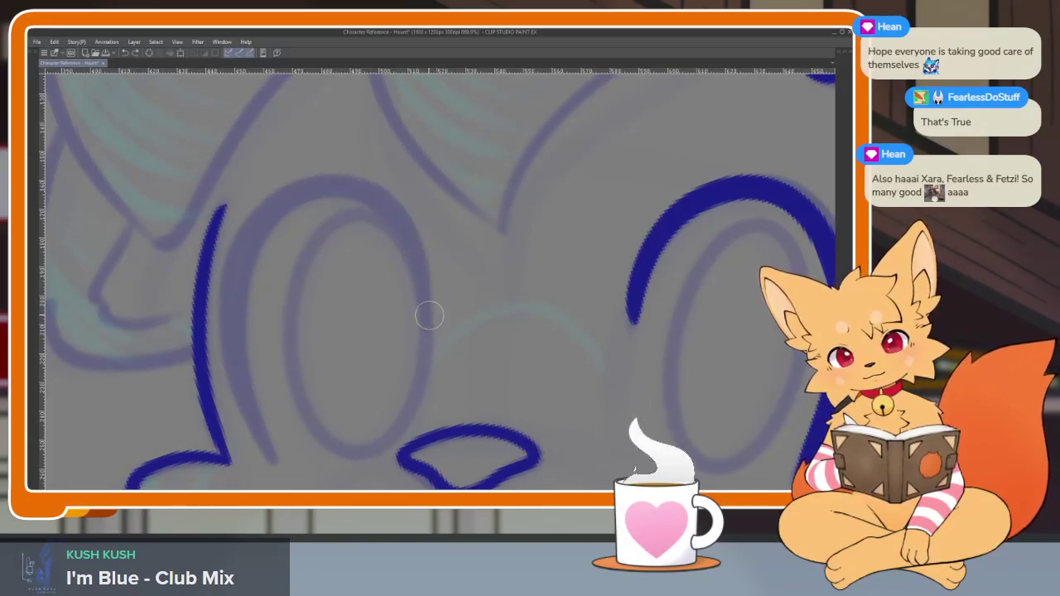
pyautogui.moveTo(429, 314); pyautogui.dragTo(386, 201)
pyautogui.hotkey('ctrl', 'z')
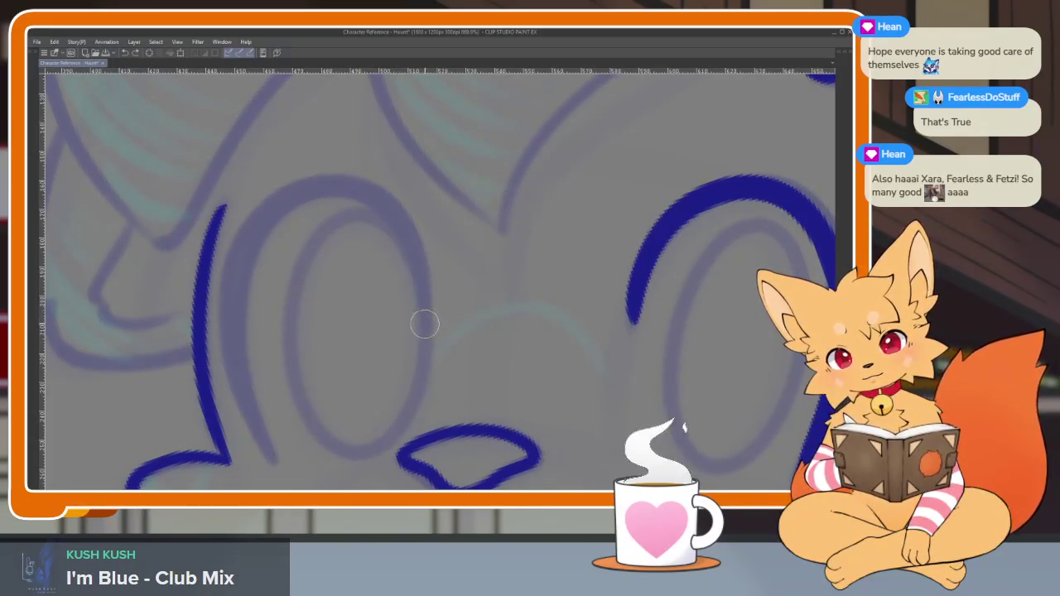
pyautogui.moveTo(420, 263)
pyautogui.mouseDown()
pyautogui.moveTo(338, 185)
pyautogui.moveTo(244, 237)
pyautogui.moveTo(239, 373)
pyautogui.moveTo(289, 474)
pyautogui.mouseUp()
# Select the left eye arc and nudge it slightly right
pyautogui.scroll(-5, 587, 345)
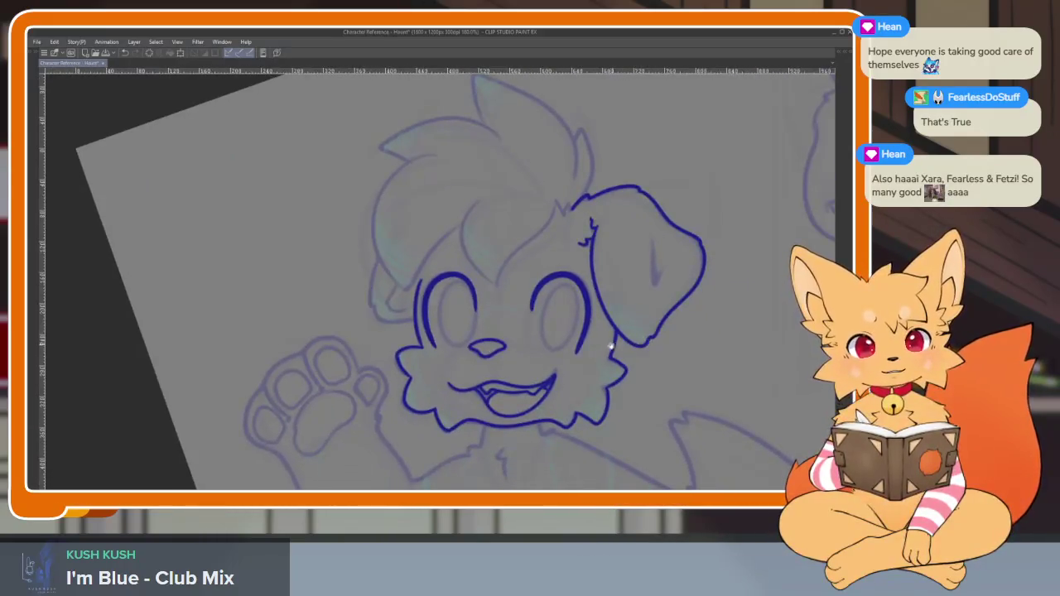
pyautogui.scroll(-1, 596, 358)
pyautogui.scroll(3, 595, 358)
pyautogui.scroll(1, 500, 379)
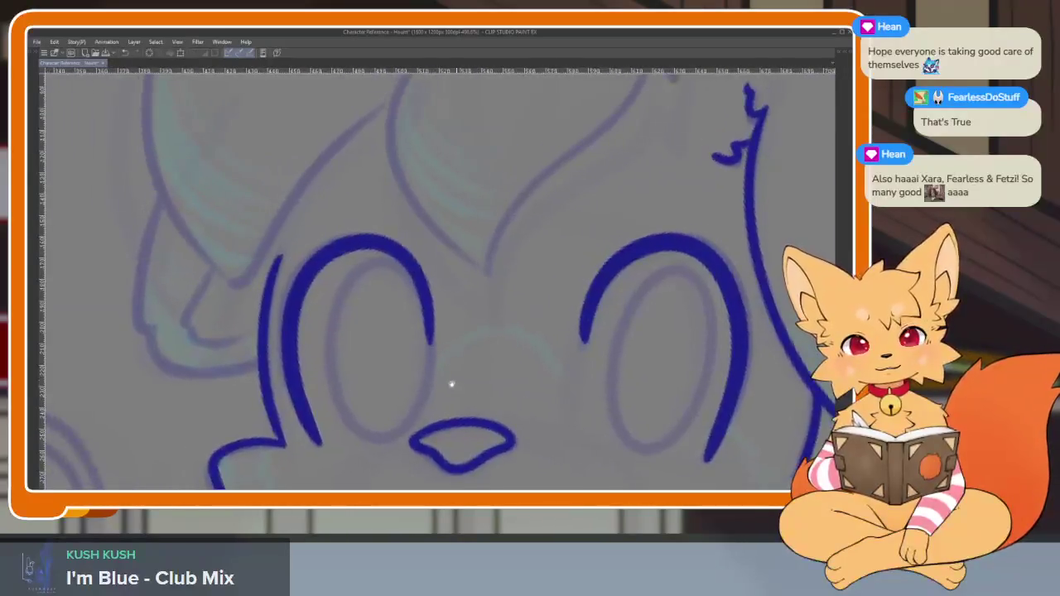
pyautogui.scroll(1, 457, 386)
pyautogui.scroll(-1, 450, 363)
pyautogui.click(433, 328)
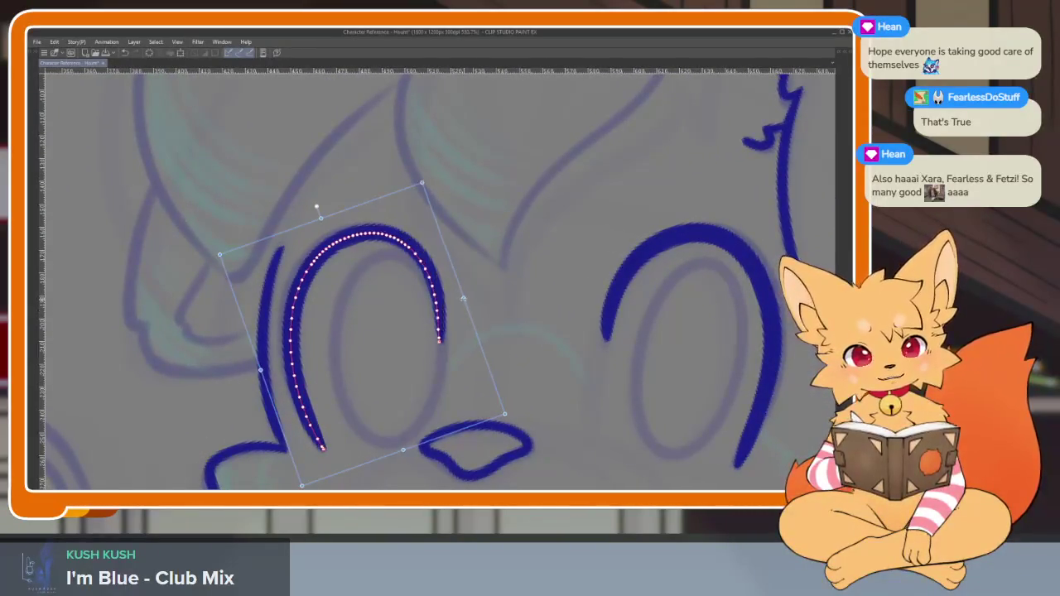
pyautogui.moveTo(458, 300); pyautogui.dragTo(467, 316)
# Mirror the canvas view to check the eye proportions, then restore it
pyautogui.scroll(-1, 495, 244)
pyautogui.scroll(-5, 494, 243)
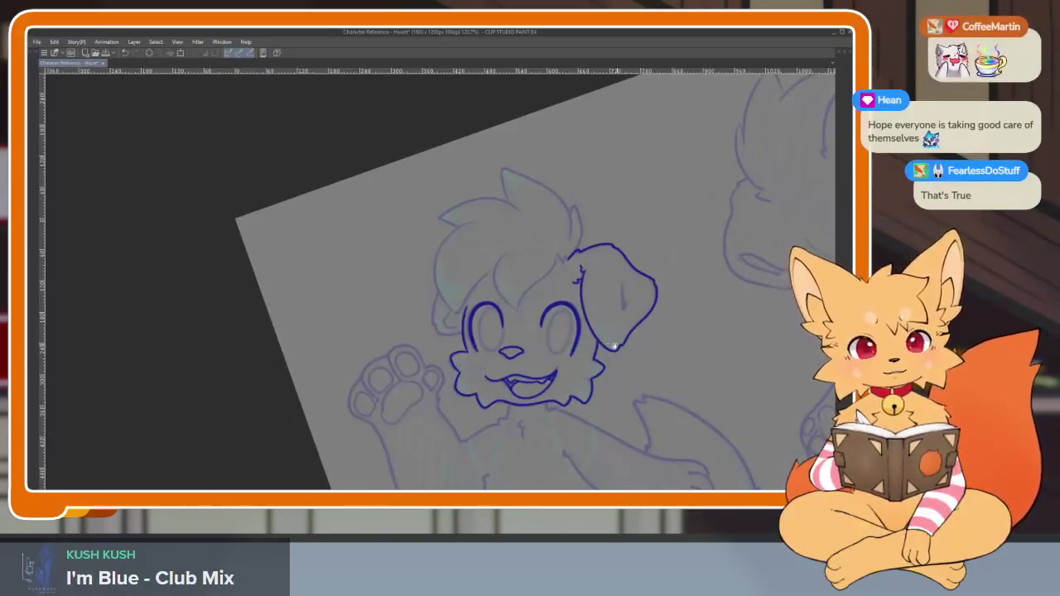
pyautogui.scroll(5, 611, 336)
pyautogui.scroll(1, 575, 362)
pyautogui.scroll(-5, 580, 356)
pyautogui.scroll(5, 561, 351)
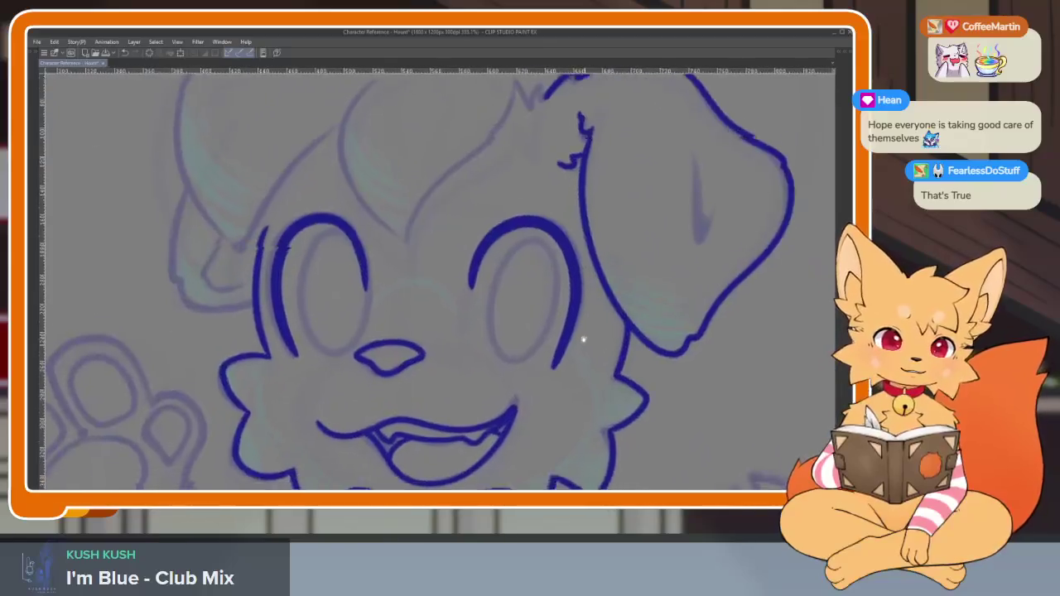
pyautogui.scroll(-1, 585, 346)
pyautogui.press('h')
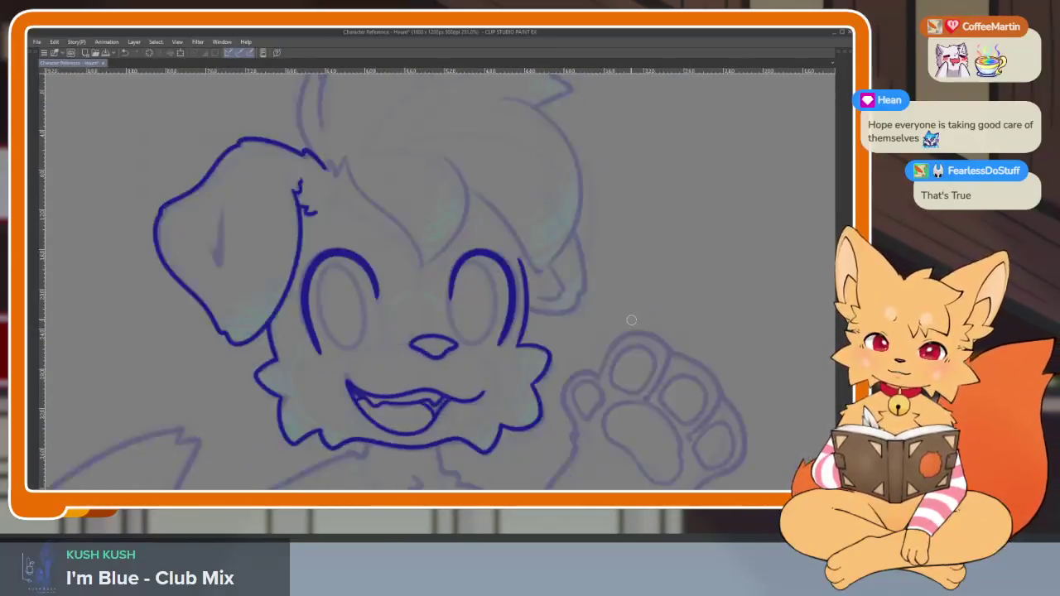
pyautogui.press('h')
# Select the right eye arc and rotate it slightly
pyautogui.scroll(1, 549, 351)
pyautogui.scroll(1, 438, 334)
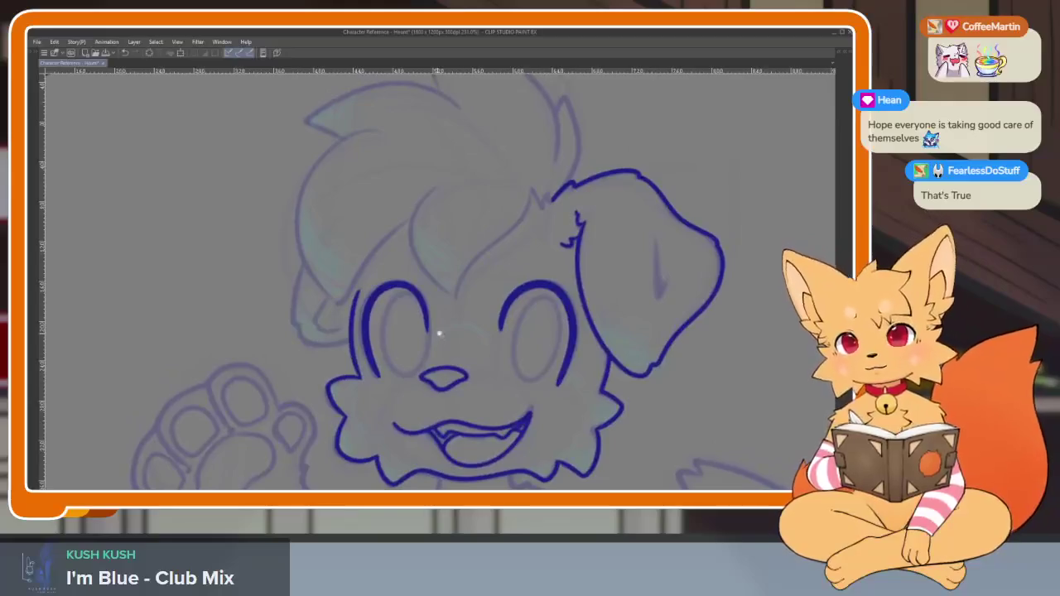
pyautogui.scroll(2, 519, 378)
pyautogui.scroll(1, 520, 378)
pyautogui.keyDown('ctrl'); pyautogui.click(667, 211); pyautogui.keyUp('ctrl')
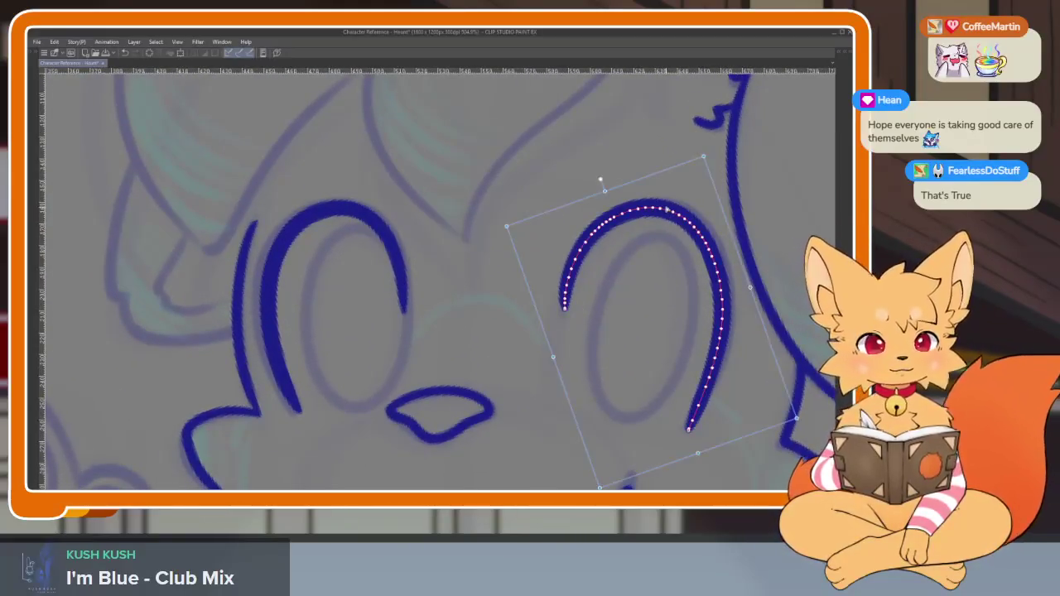
pyautogui.moveTo(708, 151); pyautogui.dragTo(706, 149)
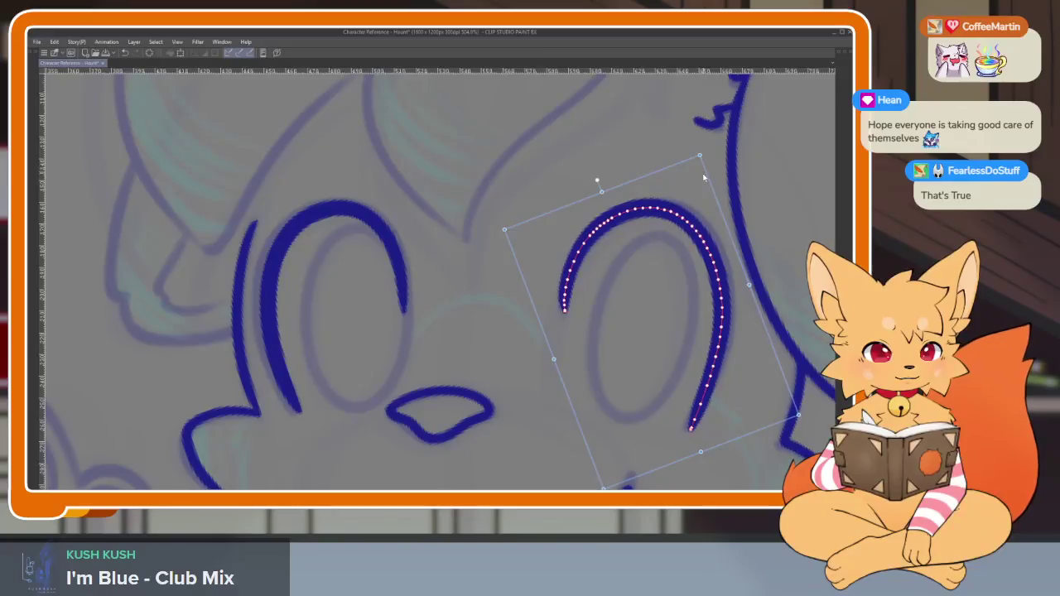
# Show the tool and layer palettes and choose the Ellipse sub tool
pyautogui.scroll(-5, 704, 176)
pyautogui.scroll(5, 566, 377)
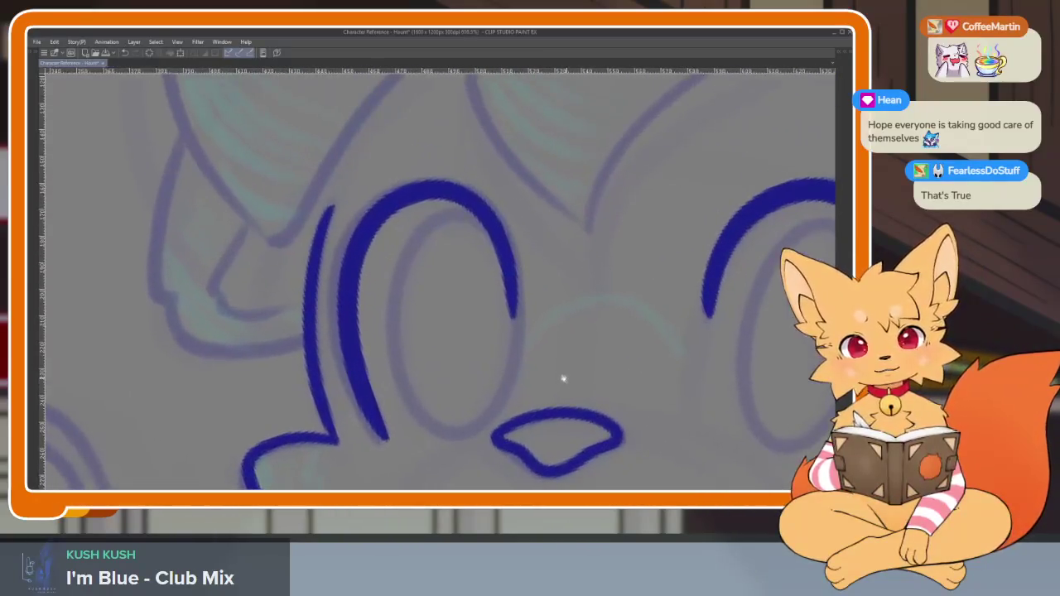
pyautogui.press('Tab')
pyautogui.click(100, 135)
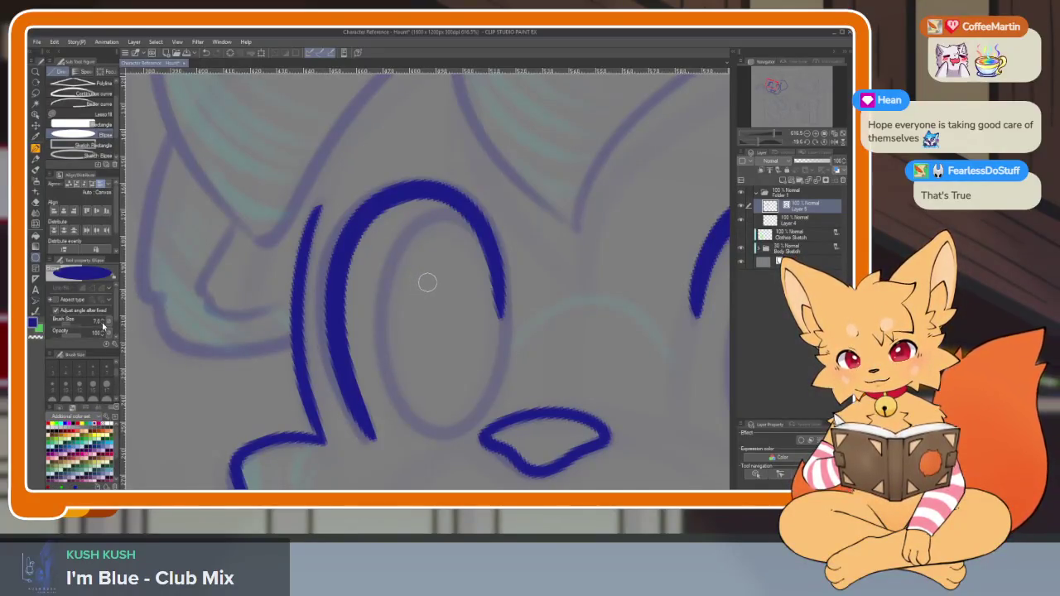
# Draw an oval inside the left eye, redoing it until it fits
pyautogui.press('Tab')
pyautogui.moveTo(408, 257); pyautogui.dragTo(517, 379)
pyautogui.hotkey('ctrl', 'z')
pyautogui.moveTo(401, 212)
pyautogui.mouseDown()
pyautogui.moveTo(497, 366)
pyautogui.moveTo(510, 438)
pyautogui.mouseUp()
pyautogui.hotkey('ctrl', 'z')
pyautogui.moveTo(445, 288); pyautogui.dragTo(299, 279)
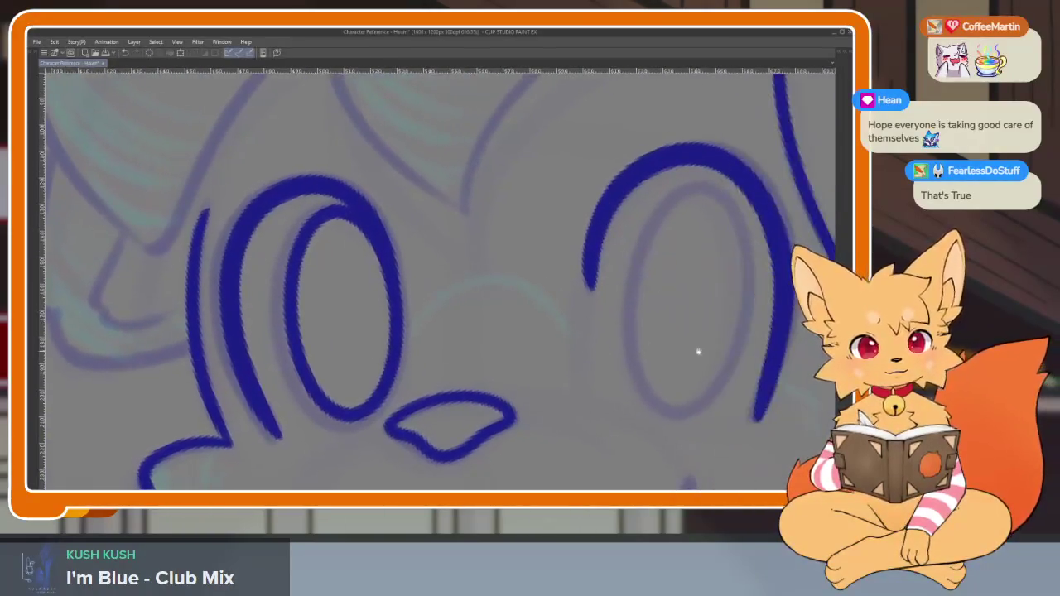
pyautogui.hotkey('ctrl', 'z')
pyautogui.moveTo(239, 217); pyautogui.dragTo(365, 436)
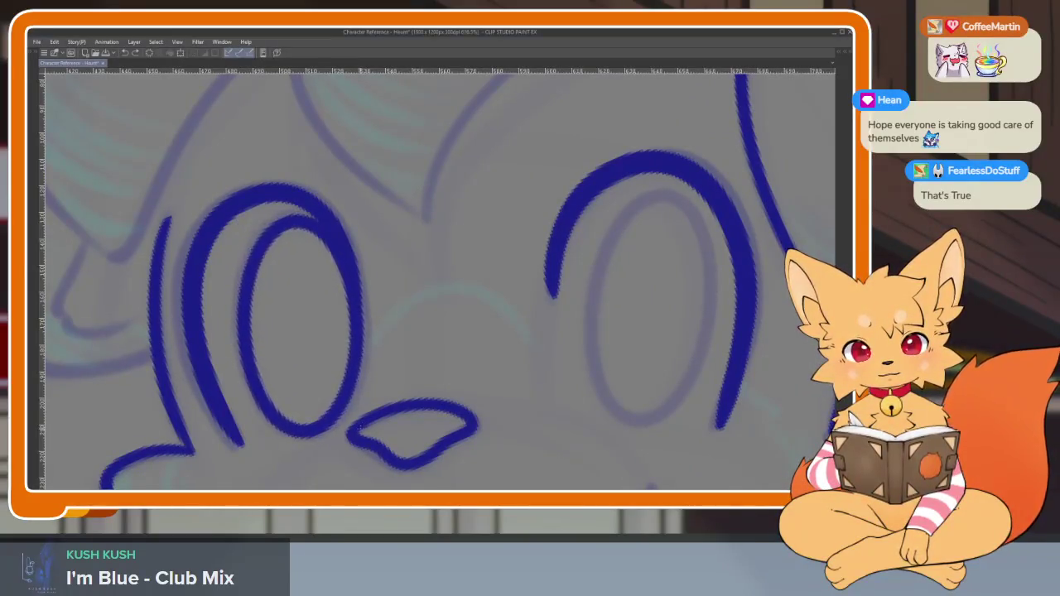
# Draw an oval inside the right eye and nudge it up and left
pyautogui.moveTo(685, 375)
pyautogui.mouseDown()
pyautogui.moveTo(542, 366)
pyautogui.moveTo(470, 385)
pyautogui.mouseUp()
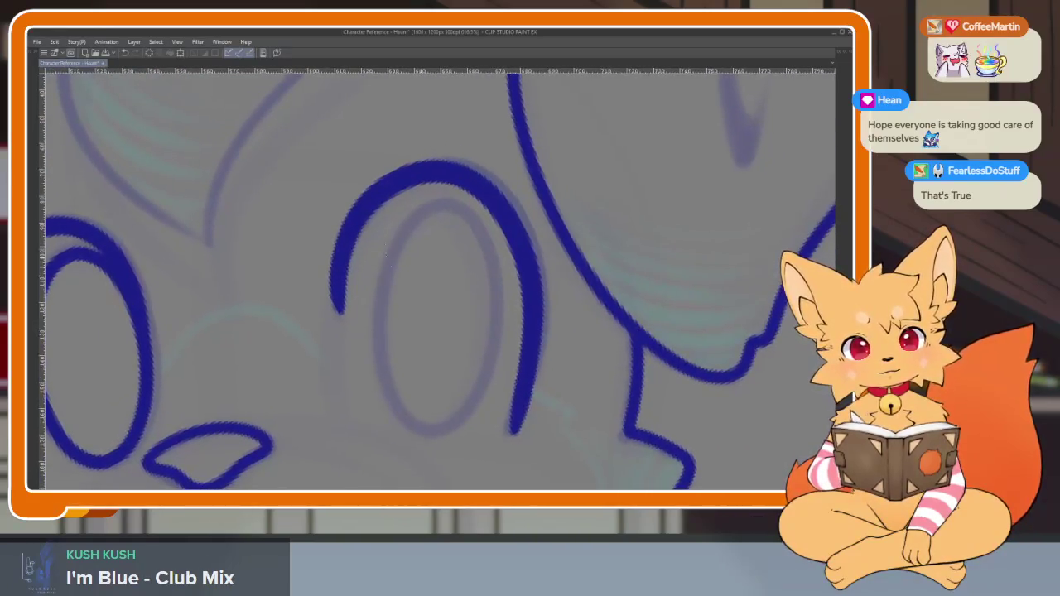
pyautogui.moveTo(432, 203); pyautogui.dragTo(426, 207)
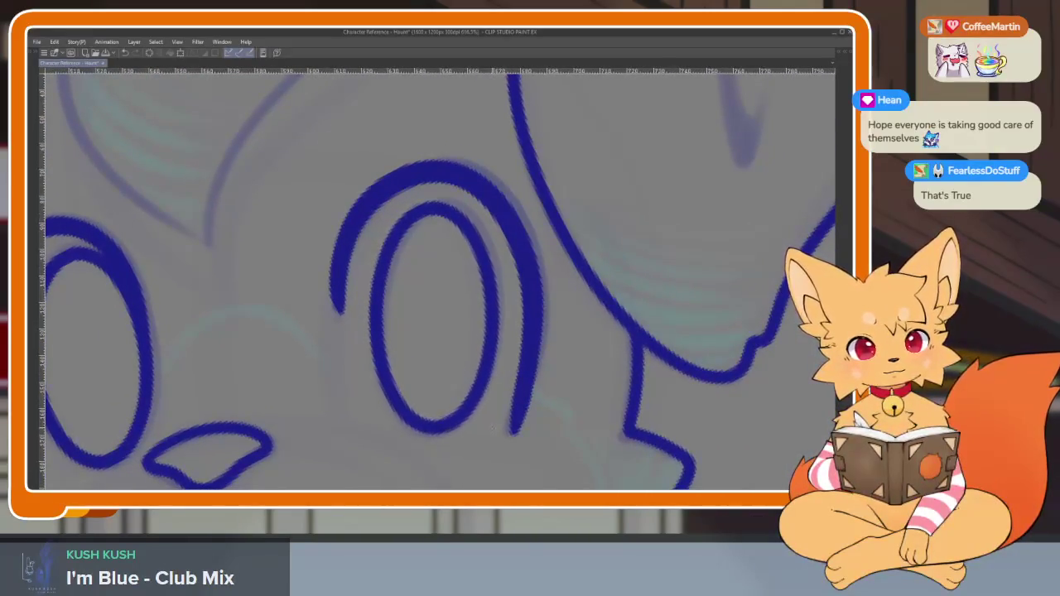
pyautogui.scroll(-5, 491, 429)
pyautogui.scroll(2, 508, 343)
pyautogui.scroll(1, 559, 326)
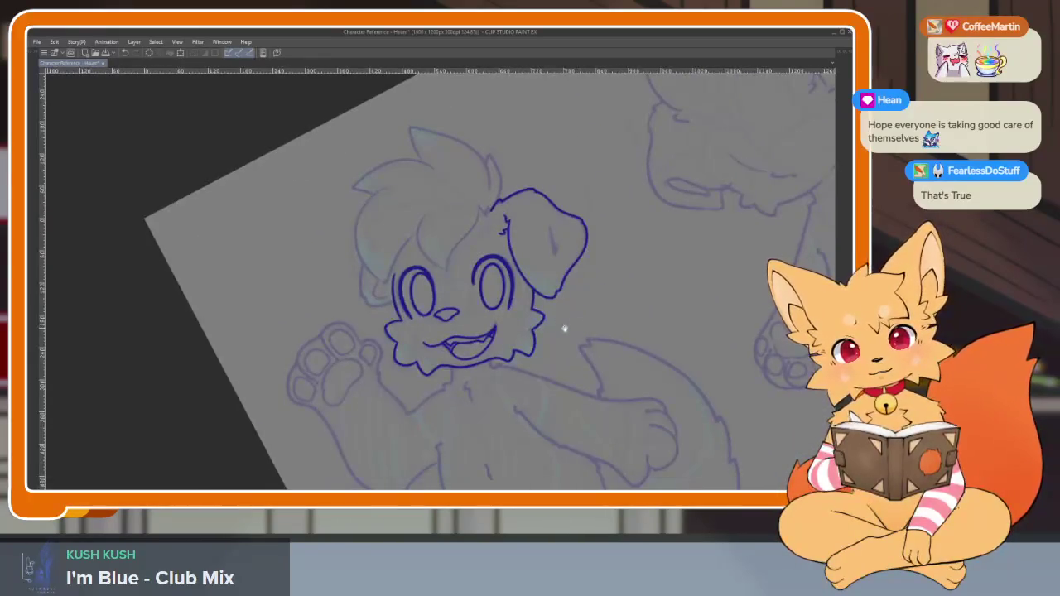
pyautogui.scroll(2, 569, 327)
pyautogui.click(483, 280)
pyautogui.moveTo(478, 267); pyautogui.dragTo(476, 265)
# Toggle the side palettes and zoom around to review both eye ovals
pyautogui.scroll(-5, 472, 254)
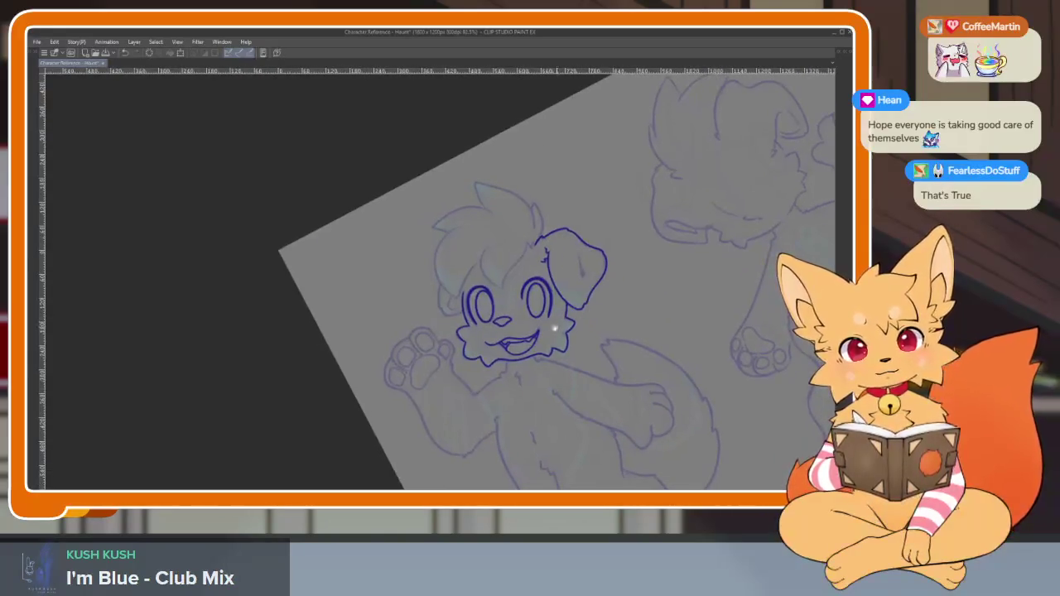
pyautogui.scroll(5, 573, 355)
pyautogui.scroll(2, 557, 393)
pyautogui.press('Tab')
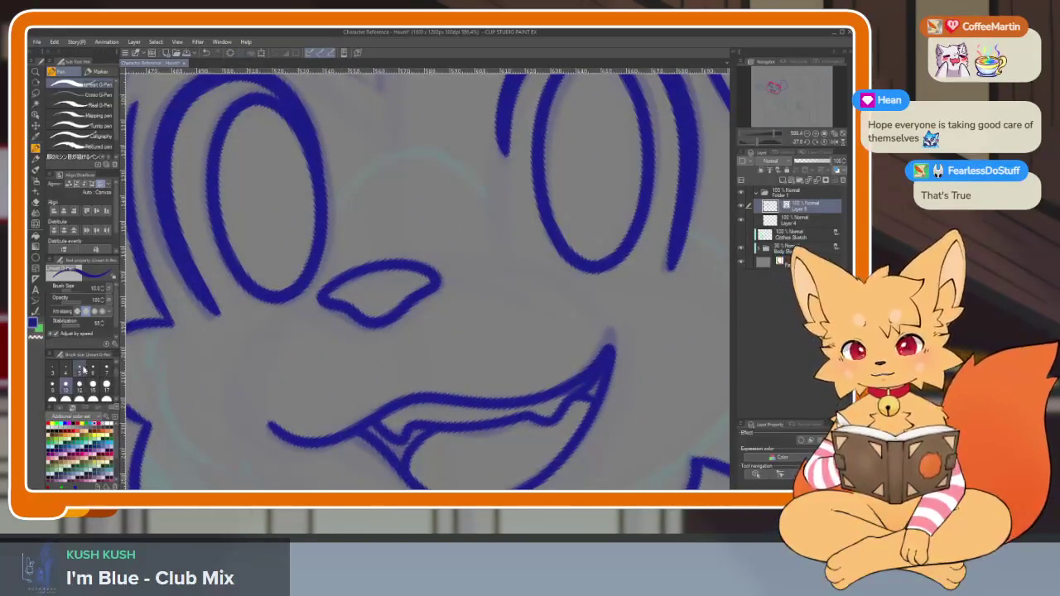
pyautogui.press('Tab')
pyautogui.scroll(1, 630, 364)
pyautogui.scroll(1, 700, 373)
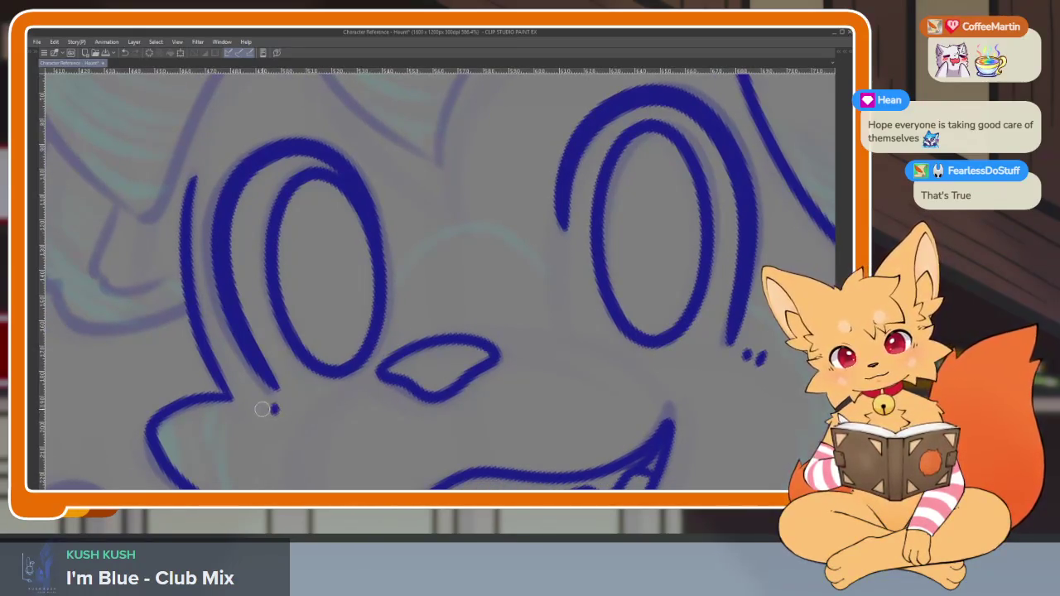
pyautogui.scroll(-5, 260, 415)
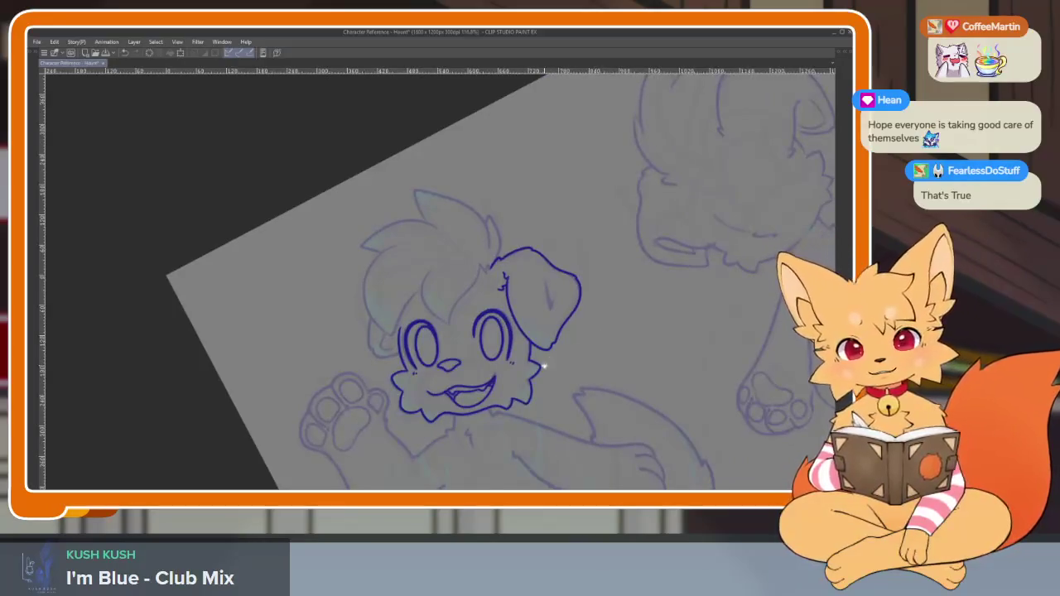
# Ink an oval eyebrow above the right eye
pyautogui.scroll(3, 477, 313)
pyautogui.scroll(3, 514, 327)
pyautogui.scroll(3, 538, 334)
pyautogui.scroll(2, 538, 333)
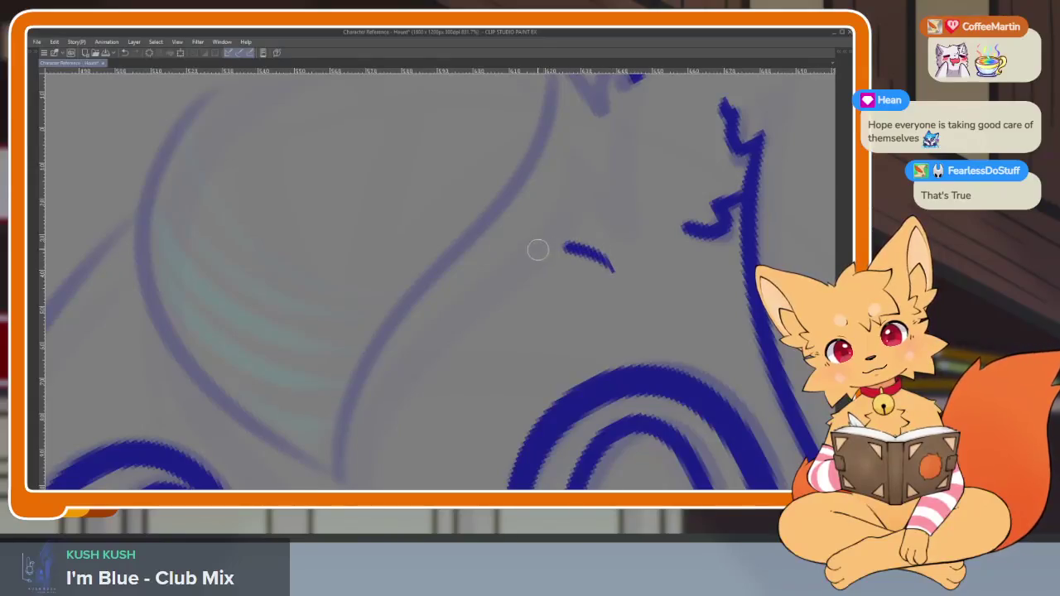
pyautogui.moveTo(542, 248); pyautogui.dragTo(488, 322)
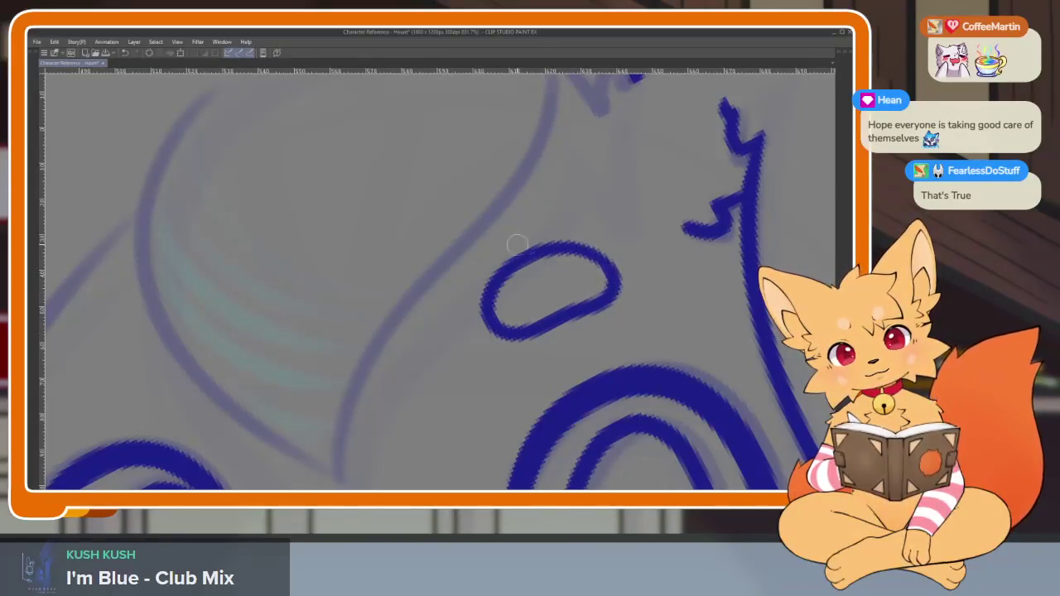
pyautogui.scroll(-2, 563, 265)
pyautogui.scroll(-2, 611, 296)
pyautogui.scroll(3, 622, 307)
pyautogui.scroll(1, 593, 331)
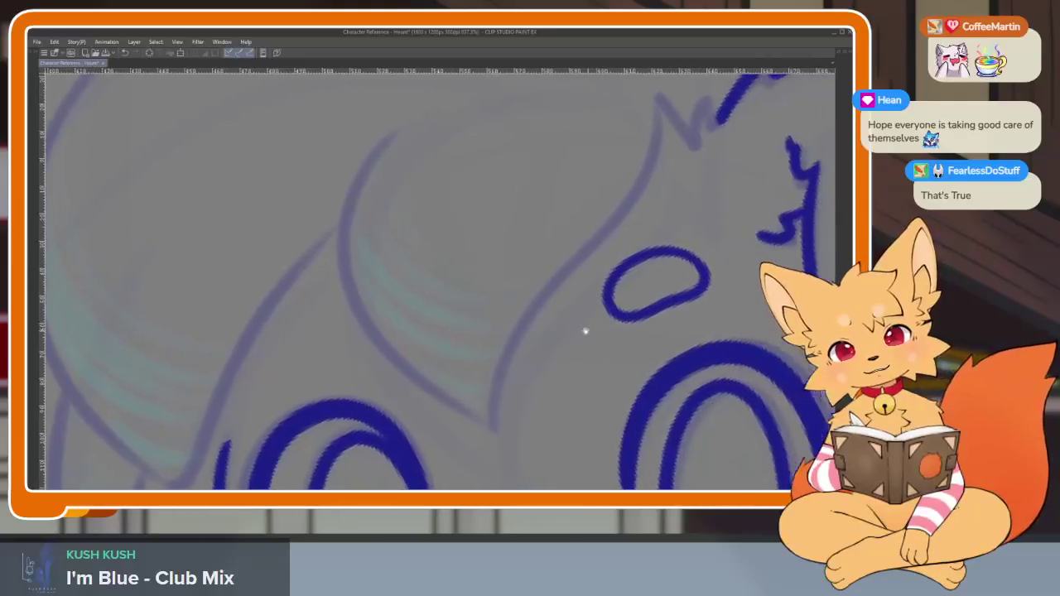
# Copy the eyebrow over the left eye and rotate it with Edit > Transform
pyautogui.press('Tab')
pyautogui.press('Tab')
pyautogui.moveTo(616, 252); pyautogui.dragTo(560, 257)
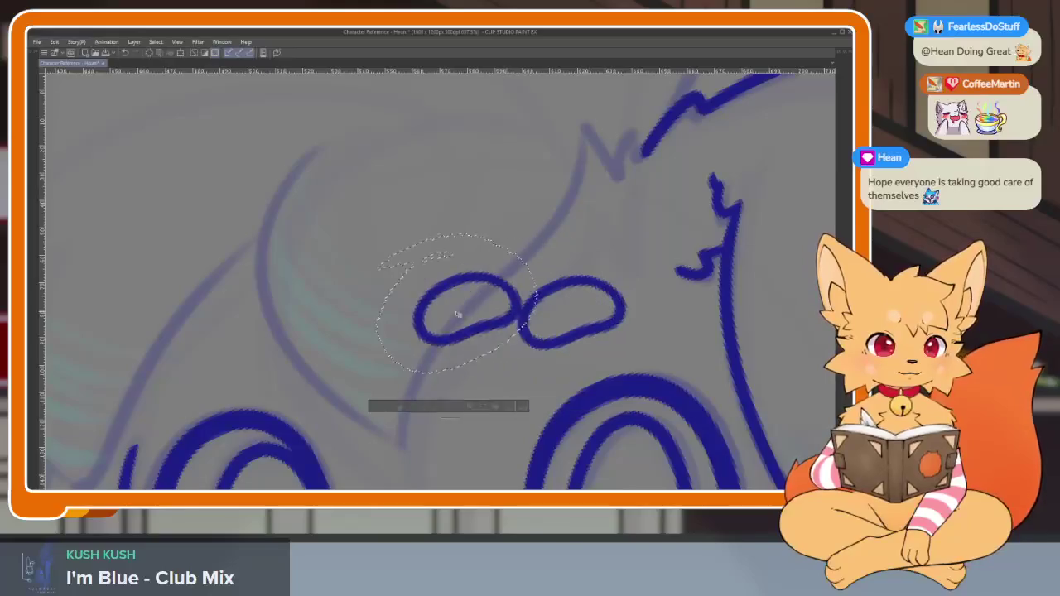
pyautogui.moveTo(571, 311); pyautogui.dragTo(285, 327)
pyautogui.click(54, 41)
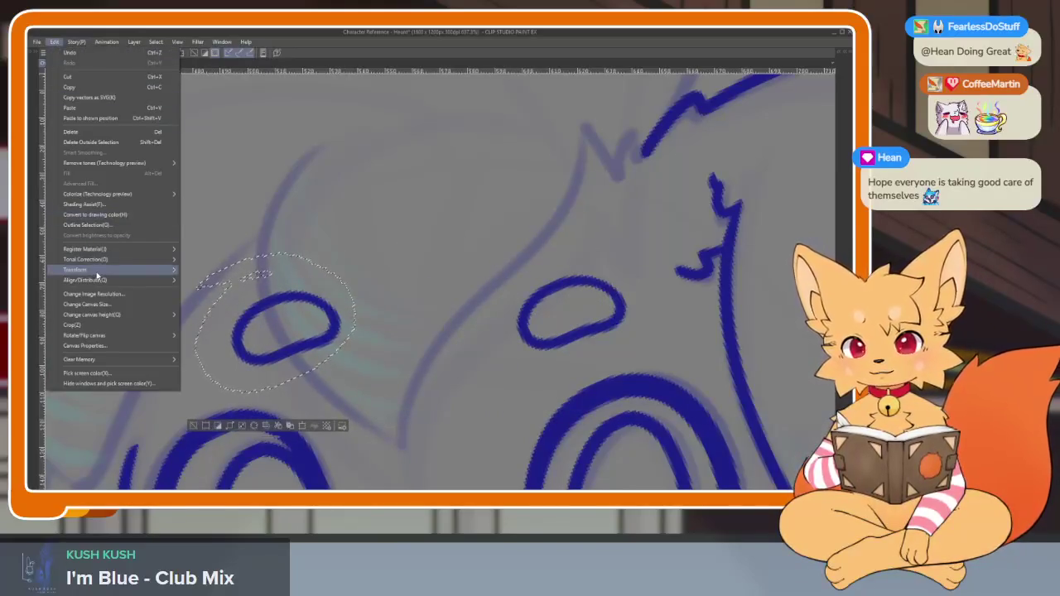
pyautogui.moveTo(77, 270)
pyautogui.click(239, 351)
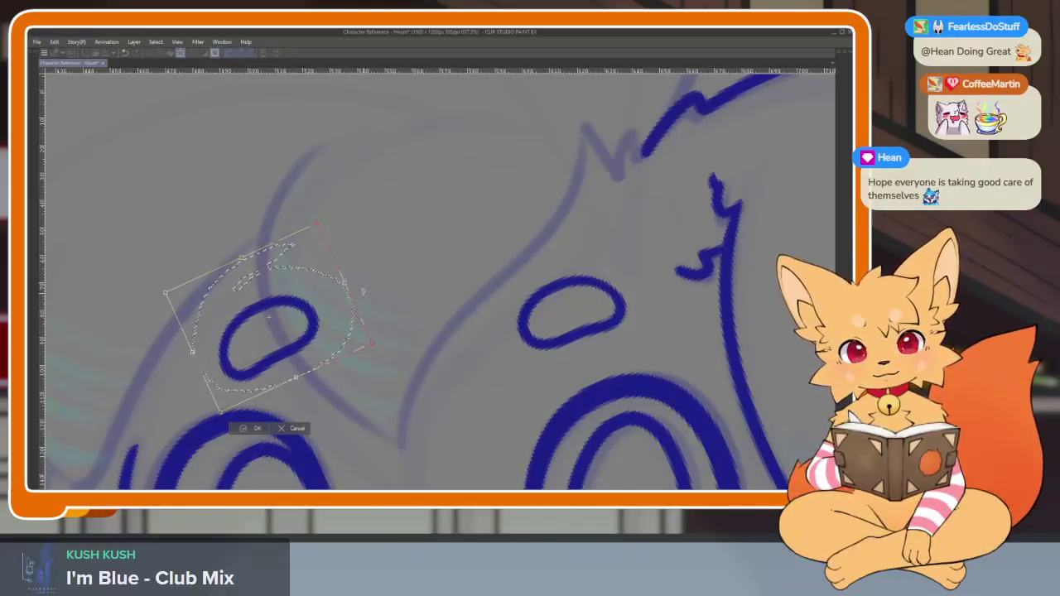
pyautogui.moveTo(267, 317); pyautogui.dragTo(249, 331)
pyautogui.scroll(-3, 534, 271)
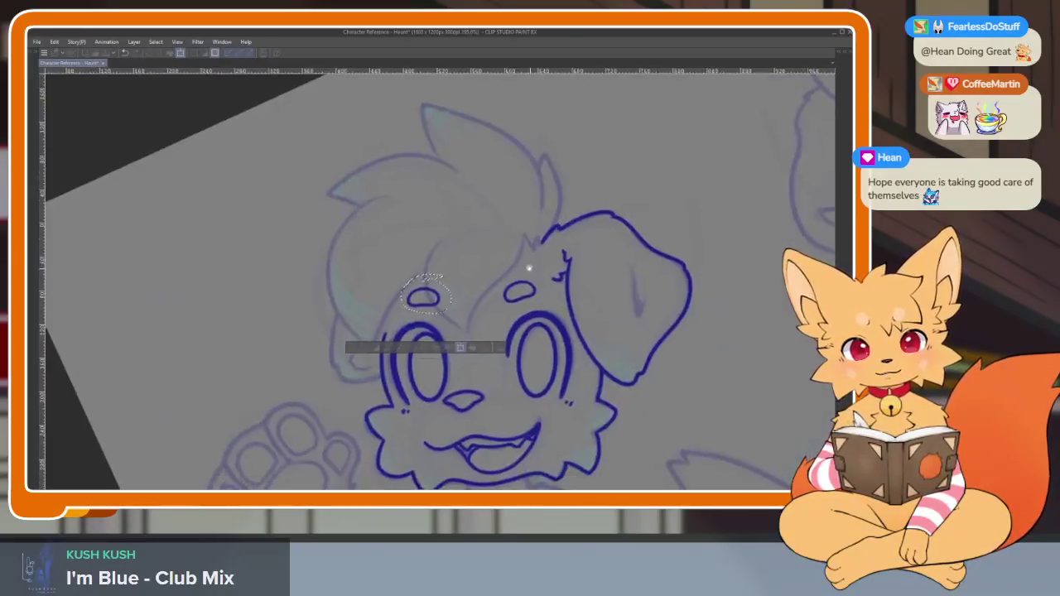
pyautogui.scroll(2, 533, 272)
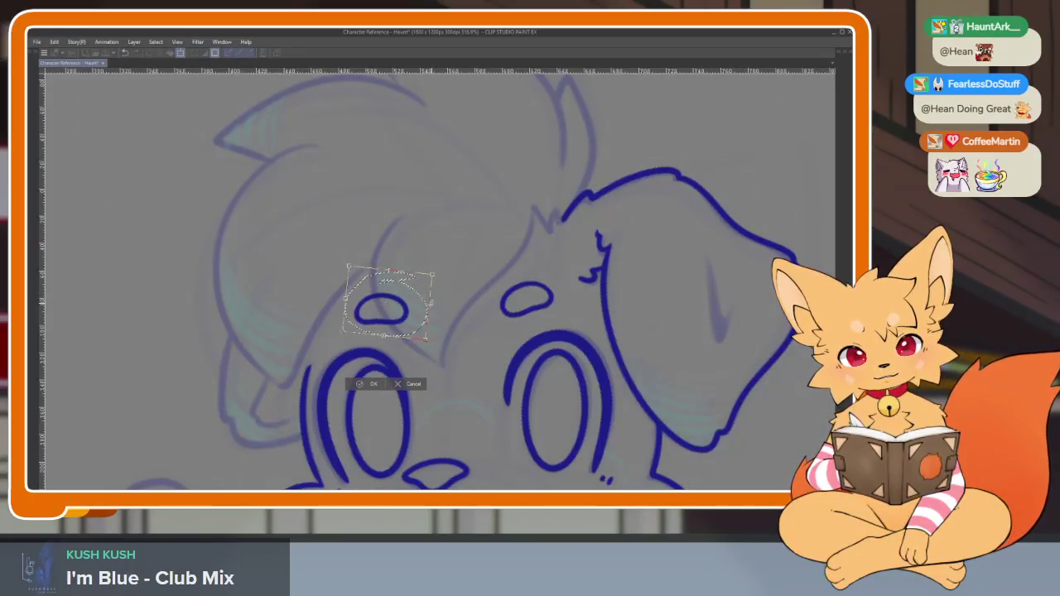
pyautogui.click(371, 383)
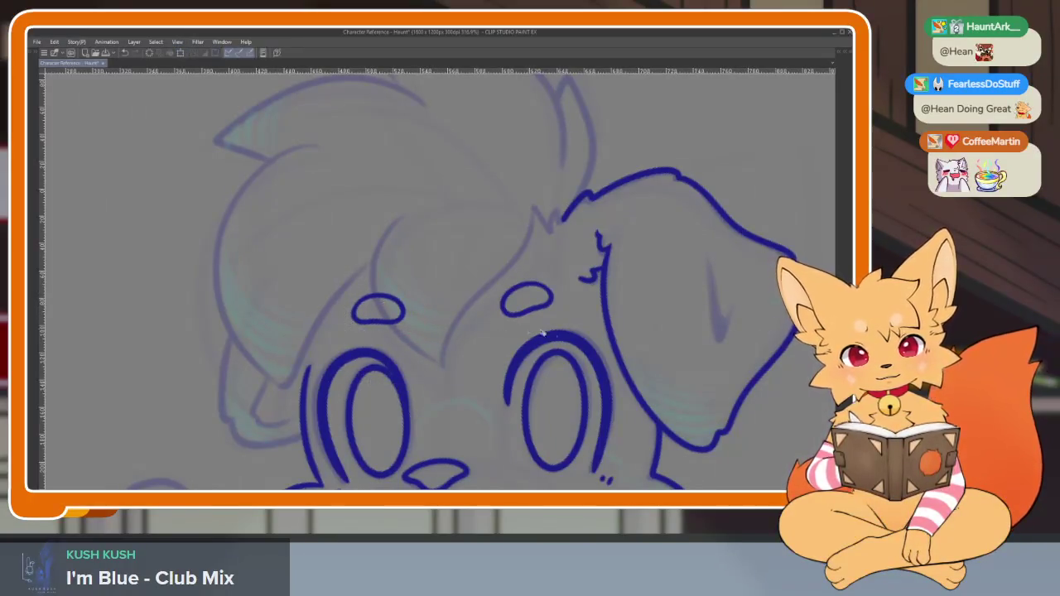
# Nudge and tilt the left eyebrow slightly into place
pyautogui.scroll(-5, 618, 334)
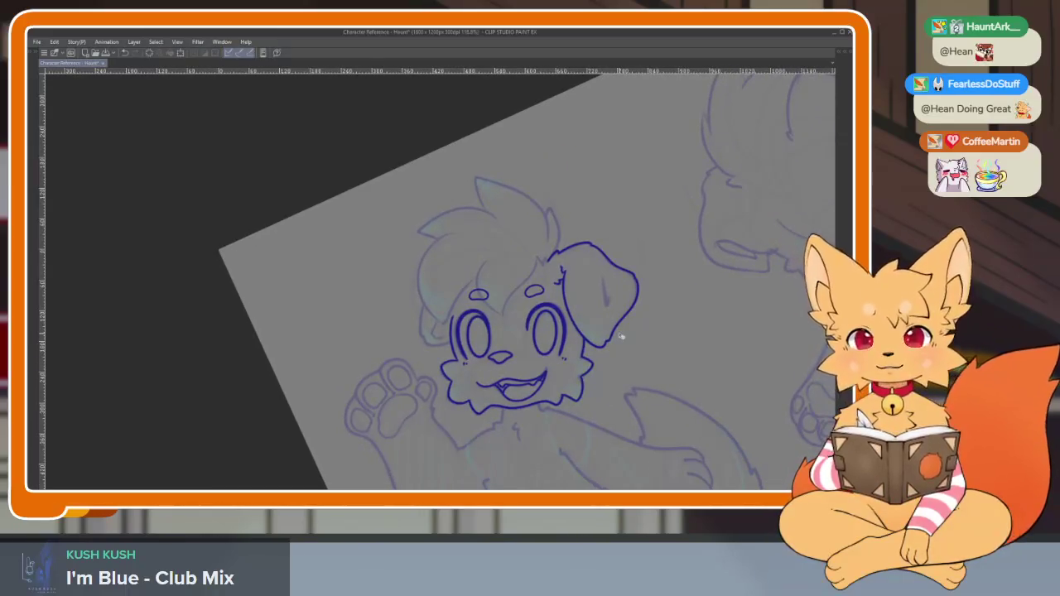
pyautogui.scroll(3, 486, 240)
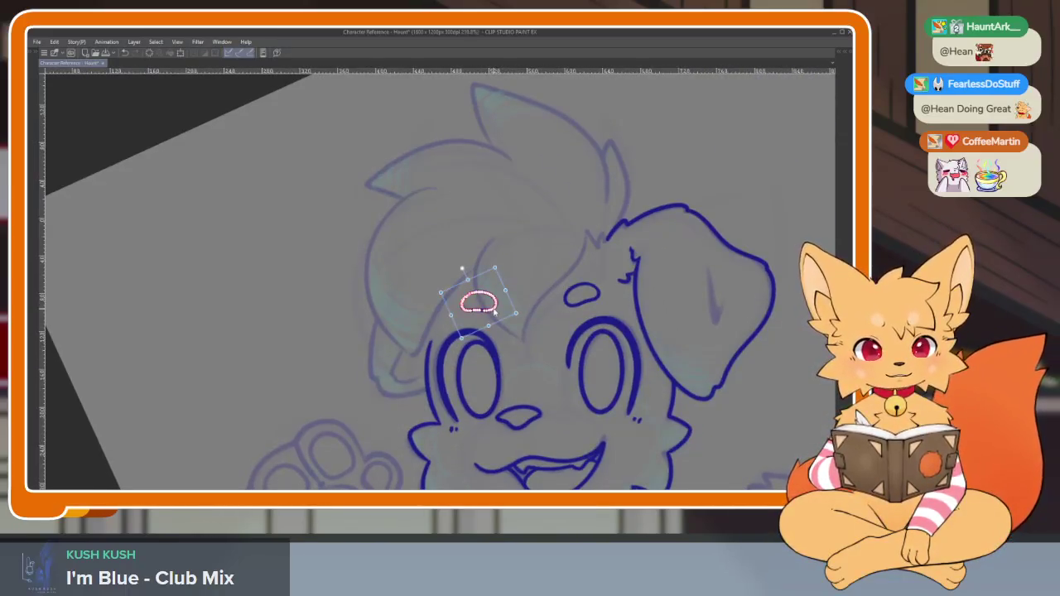
pyautogui.moveTo(494, 313); pyautogui.dragTo(494, 316)
pyautogui.scroll(-3, 492, 308)
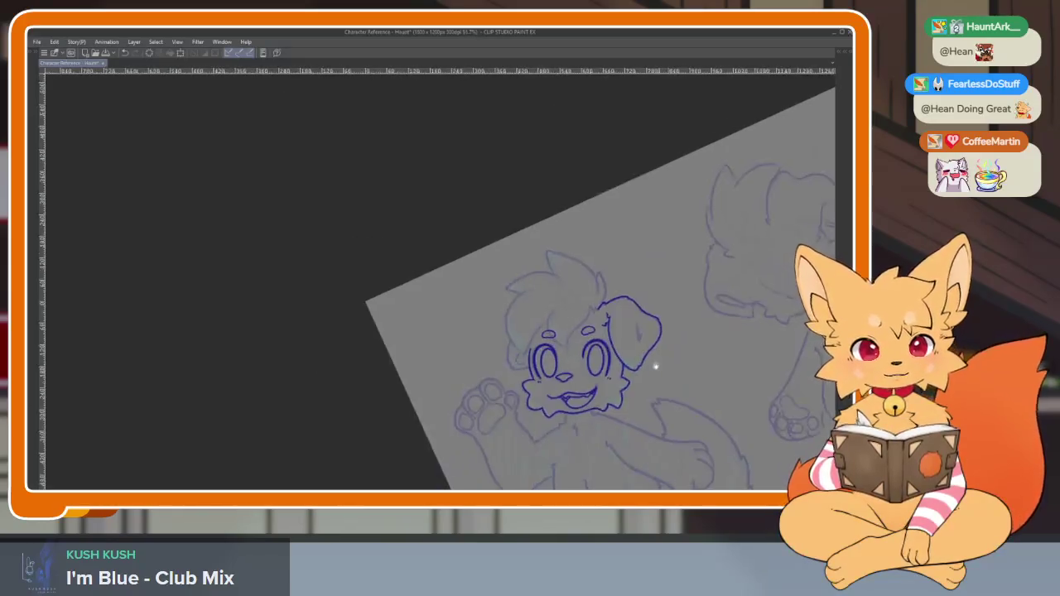
pyautogui.scroll(2, 580, 348)
pyautogui.scroll(3, 555, 292)
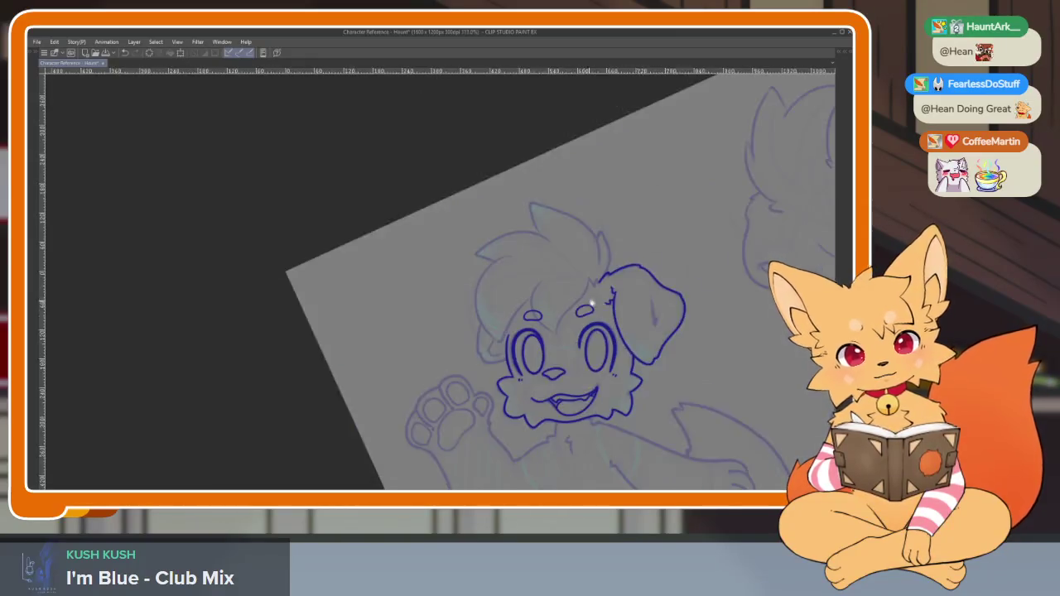
pyautogui.scroll(-5, 679, 301)
pyautogui.scroll(2, 679, 301)
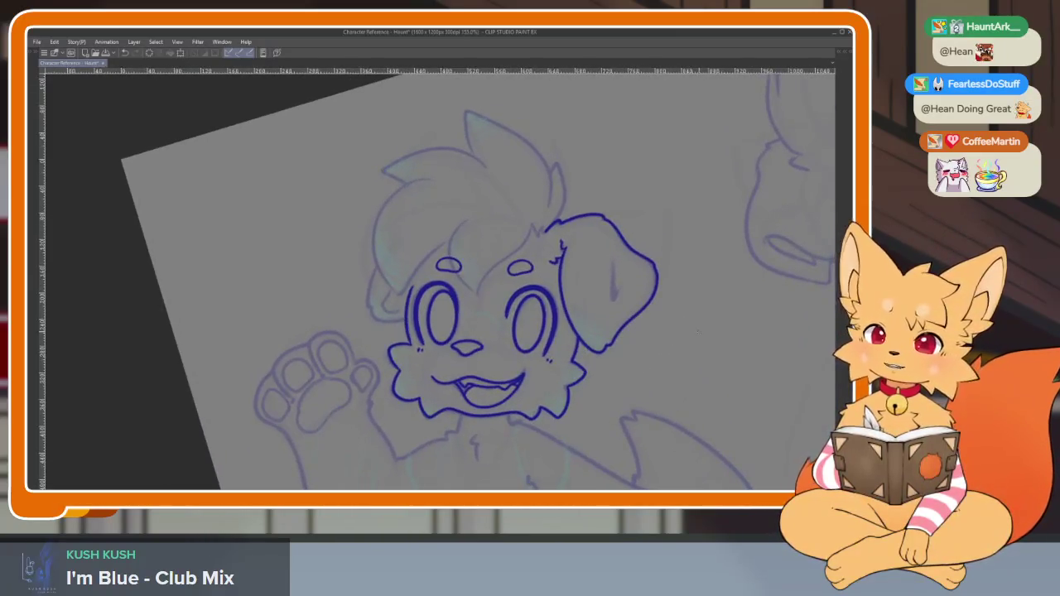
# Mirror the canvas view, show the side palettes and reset the canvas rotation
pyautogui.press('h')
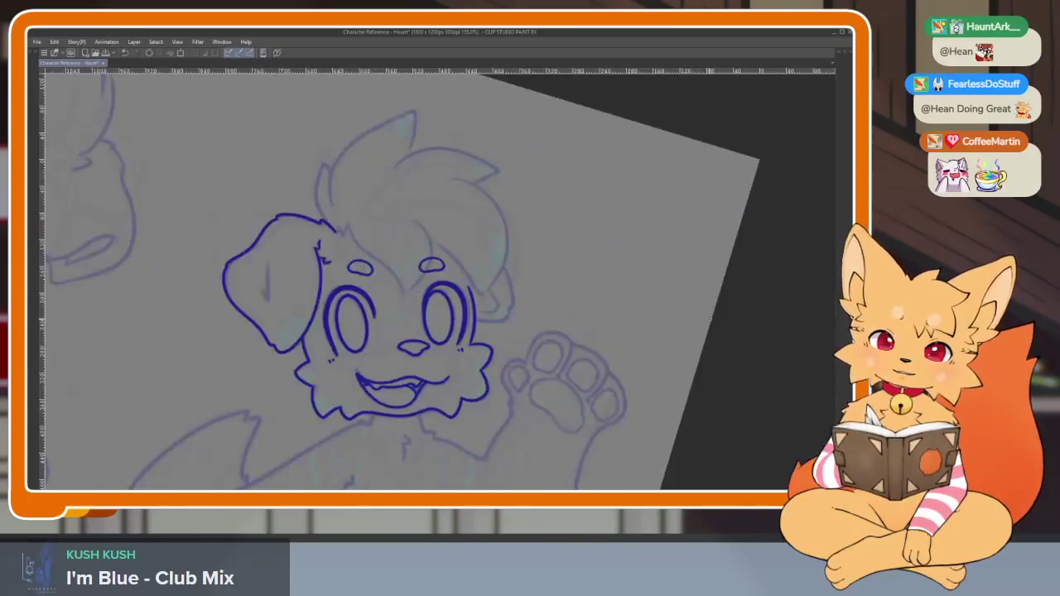
pyautogui.press('Tab')
pyautogui.click(826, 144)
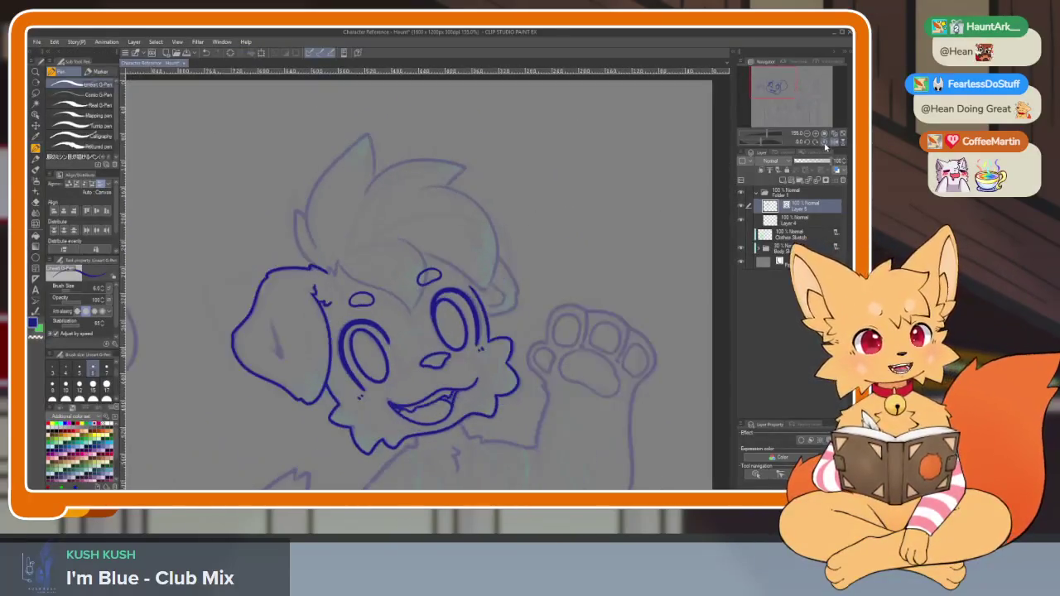
# Unflip the canvas, hide the side palettes, and zoom in on the puppy's head
pyautogui.click(830, 143)
pyautogui.press('Tab')
pyautogui.scroll(3, 544, 364)
pyautogui.scroll(1, 545, 364)
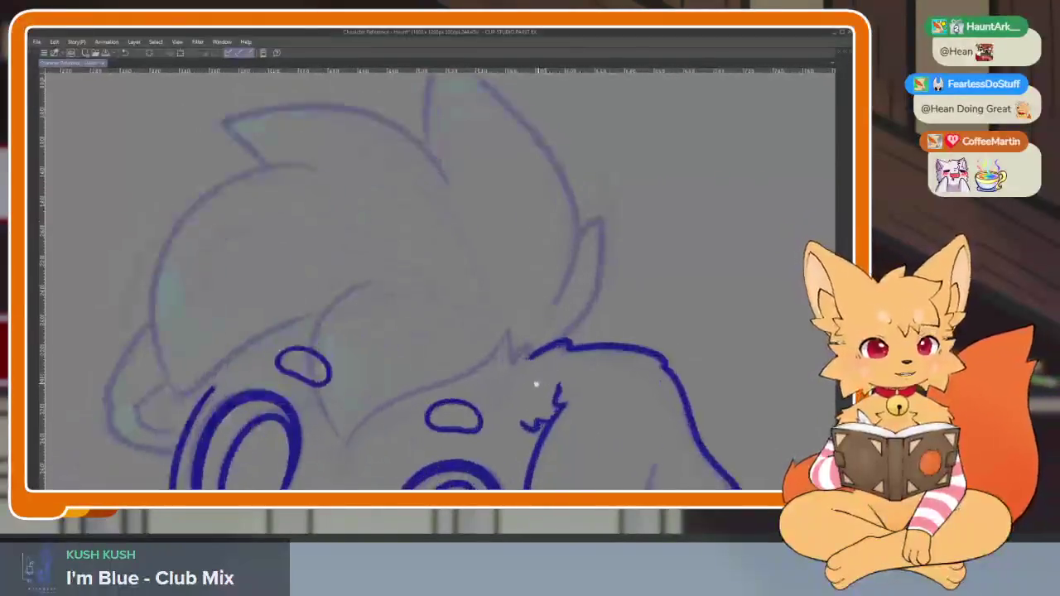
pyautogui.scroll(1, 540, 383)
pyautogui.scroll(1, 635, 350)
pyautogui.scroll(1, 620, 372)
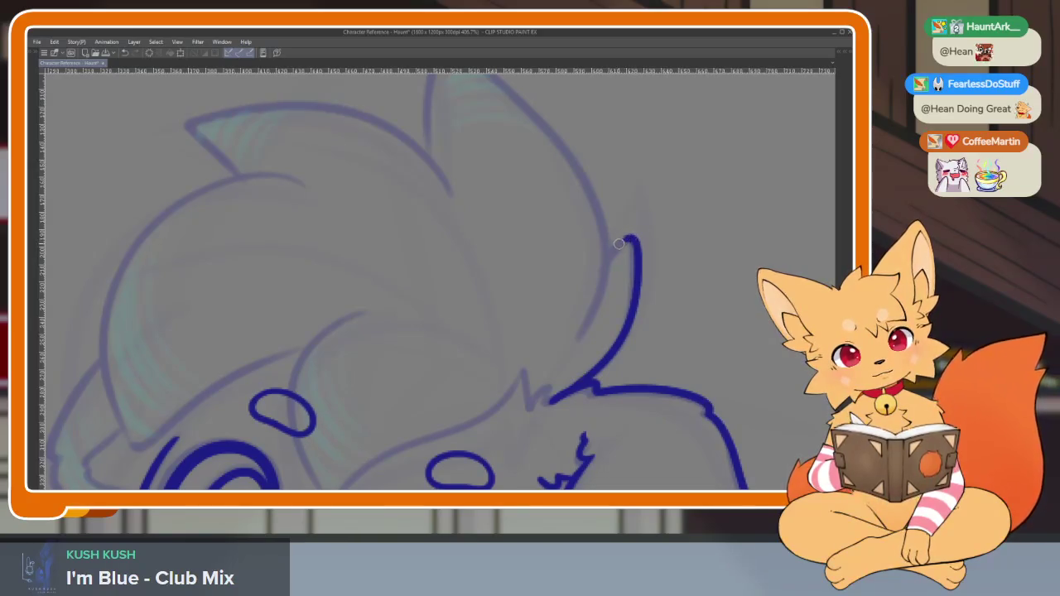
pyautogui.scroll(-4, 627, 282)
pyautogui.scroll(3, 594, 404)
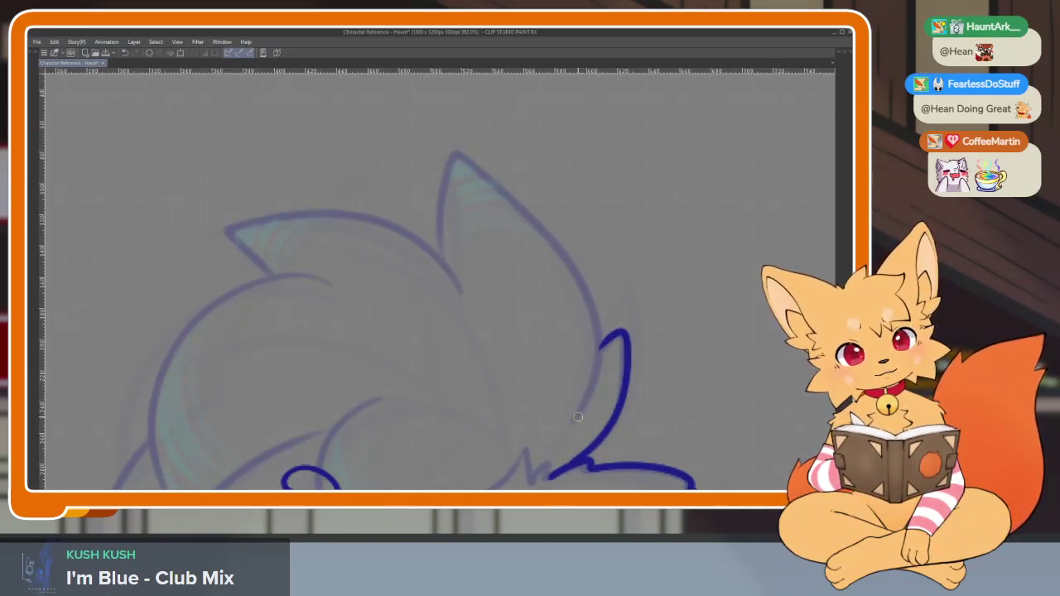
# Ink the outer edge of the pointed hair tuft up to its tip in dark blue
pyautogui.moveTo(593, 380); pyautogui.dragTo(562, 251)
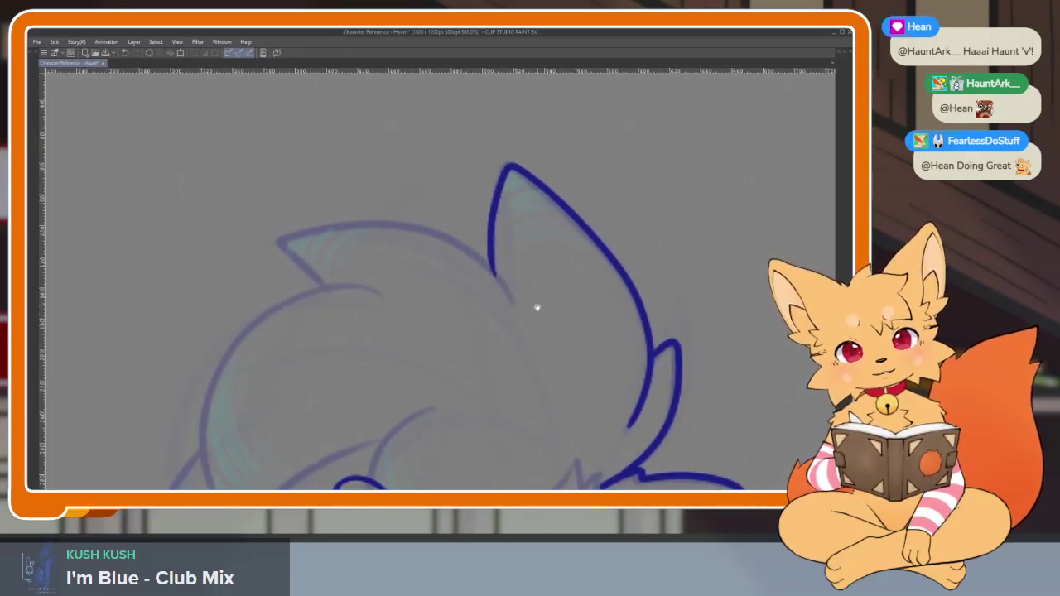
pyautogui.scroll(2, 535, 305)
pyautogui.scroll(1, 539, 334)
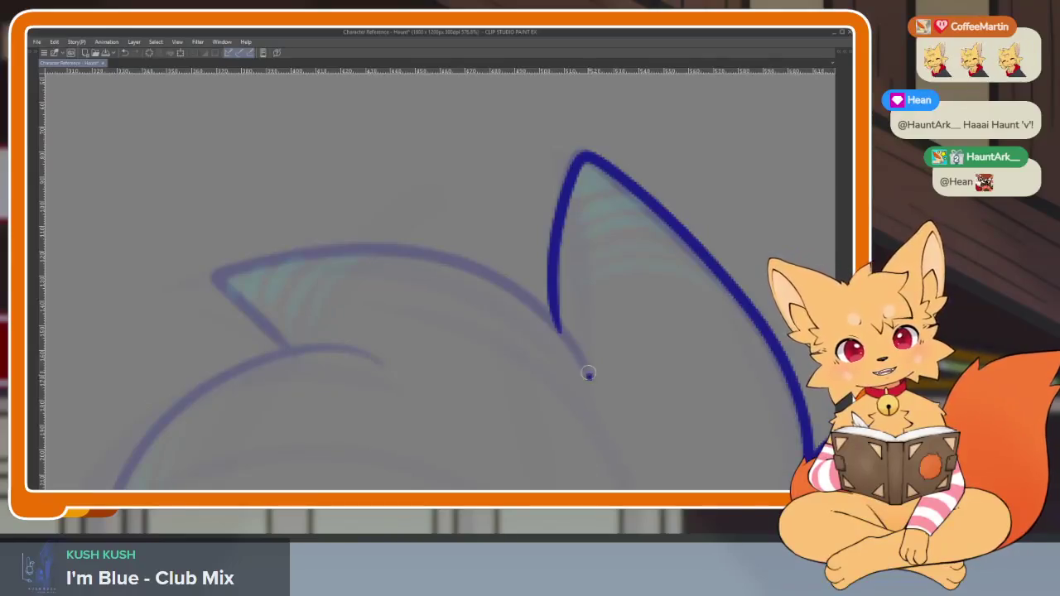
pyautogui.moveTo(589, 375); pyautogui.dragTo(439, 259)
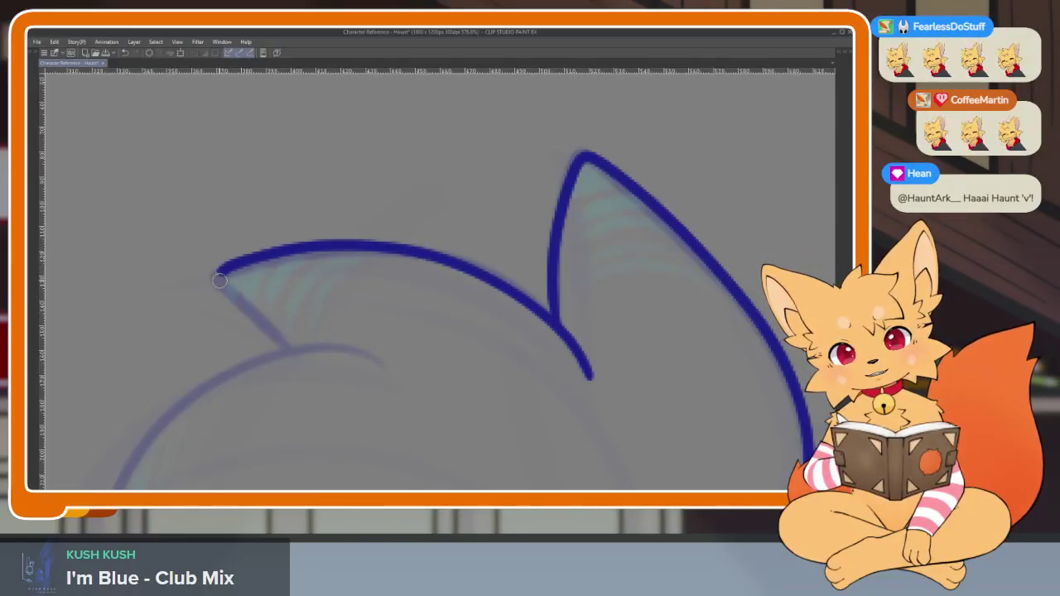
# Ink the head outline down the left side, curving it round toward the eyebrow
pyautogui.scroll(-3, 456, 403)
pyautogui.scroll(2, 505, 324)
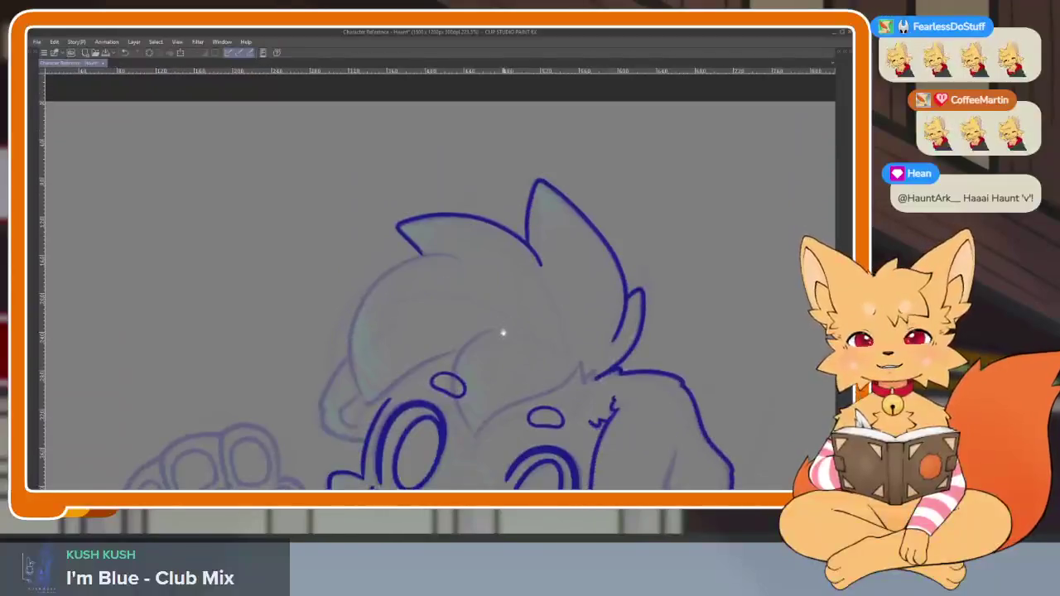
pyautogui.scroll(1, 513, 362)
pyautogui.scroll(1, 522, 380)
pyautogui.scroll(1, 509, 383)
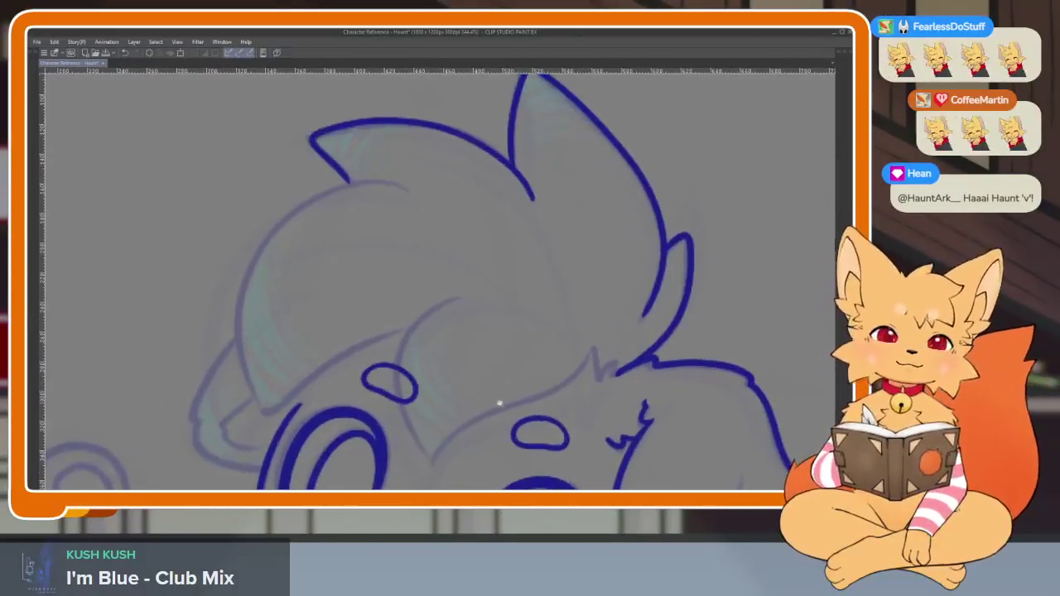
pyautogui.scroll(1, 499, 402)
pyautogui.scroll(1, 488, 392)
pyautogui.scroll(1, 483, 395)
pyautogui.scroll(1, 482, 395)
pyautogui.scroll(1, 491, 397)
pyautogui.scroll(-1, 499, 398)
pyautogui.scroll(1, 481, 393)
pyautogui.scroll(1, 443, 403)
pyautogui.scroll(1, 441, 400)
pyautogui.scroll(1, 442, 393)
pyautogui.scroll(1, 436, 392)
pyautogui.scroll(1, 443, 402)
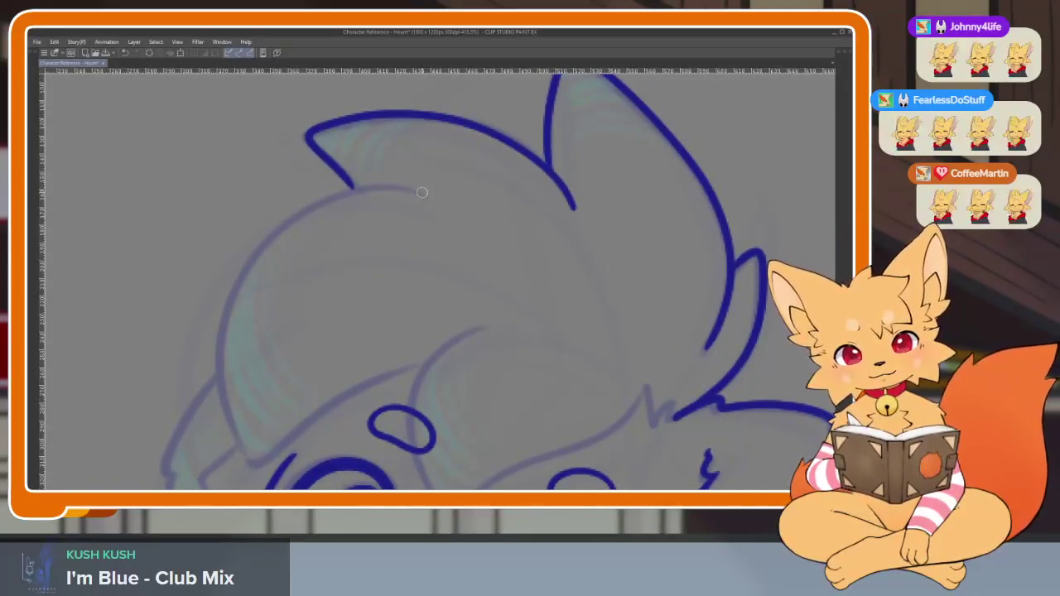
pyautogui.moveTo(244, 267); pyautogui.dragTo(215, 383)
pyautogui.moveTo(240, 454); pyautogui.dragTo(329, 409)
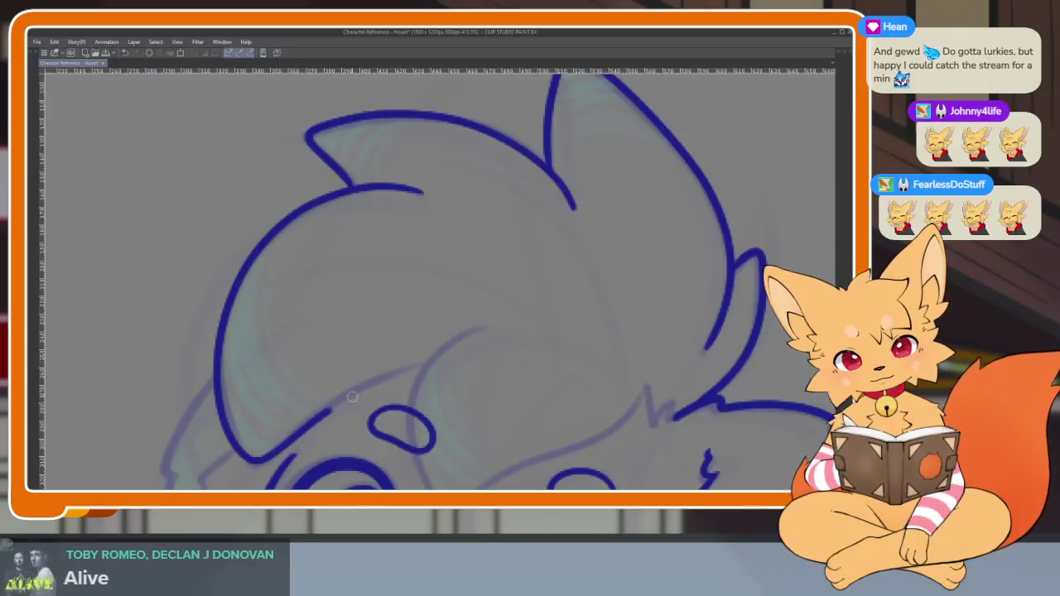
# Readjust the zoom and shift the view slightly across the face
pyautogui.scroll(-5, 520, 386)
pyautogui.scroll(5, 540, 379)
pyautogui.scroll(2, 449, 213)
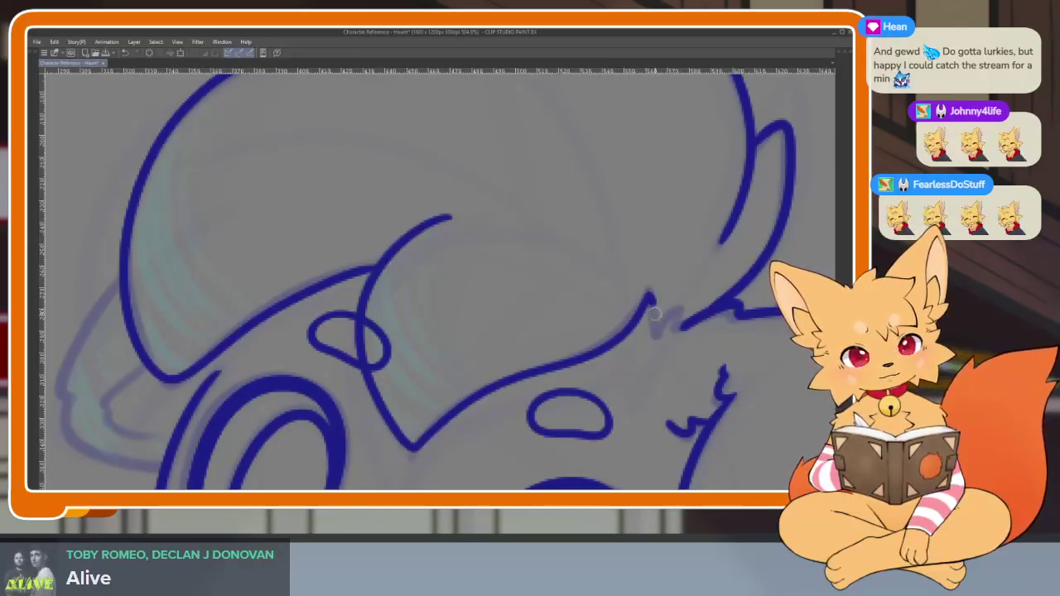
pyautogui.scroll(-5, 709, 315)
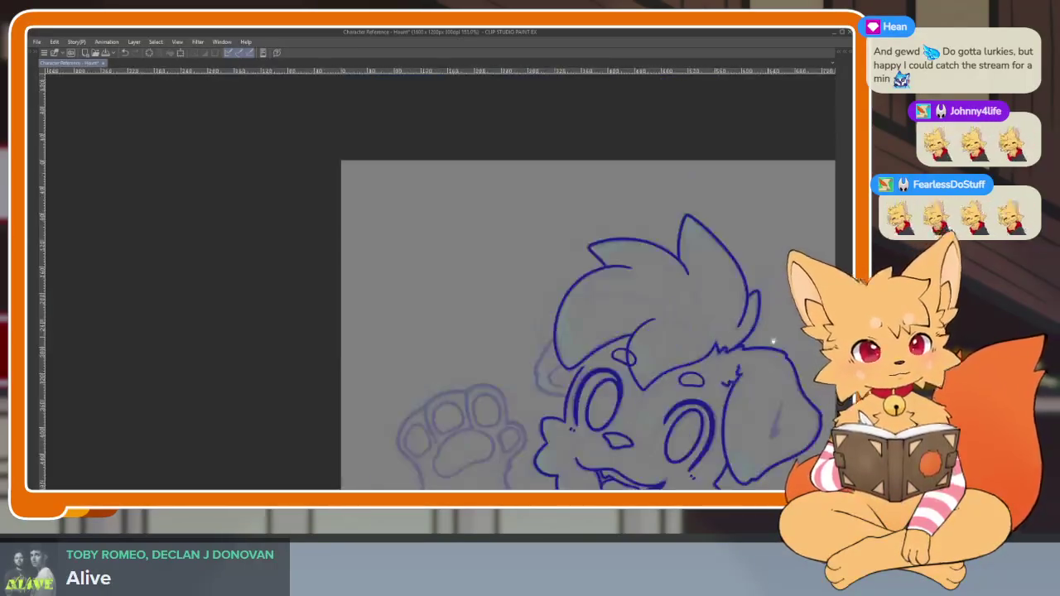
pyautogui.scroll(2, 646, 356)
pyautogui.scroll(2, 633, 369)
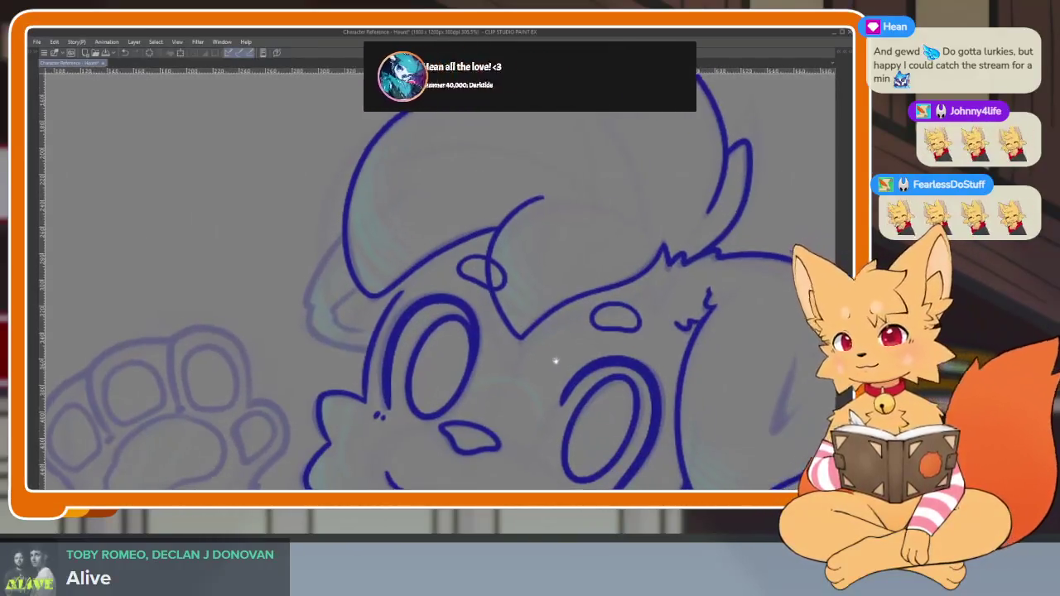
pyautogui.moveTo(520, 373); pyautogui.dragTo(497, 383)
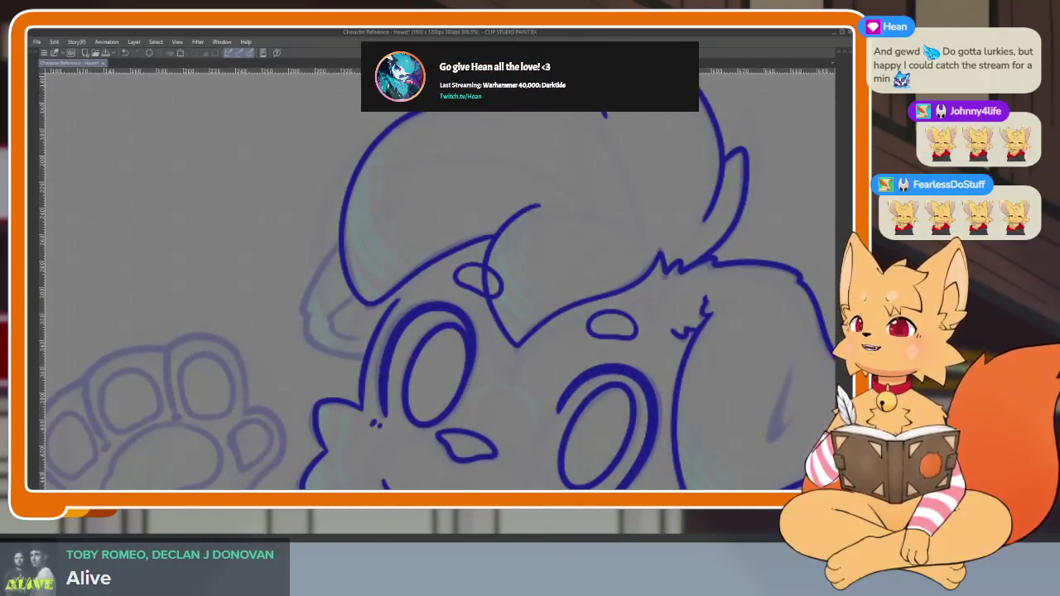
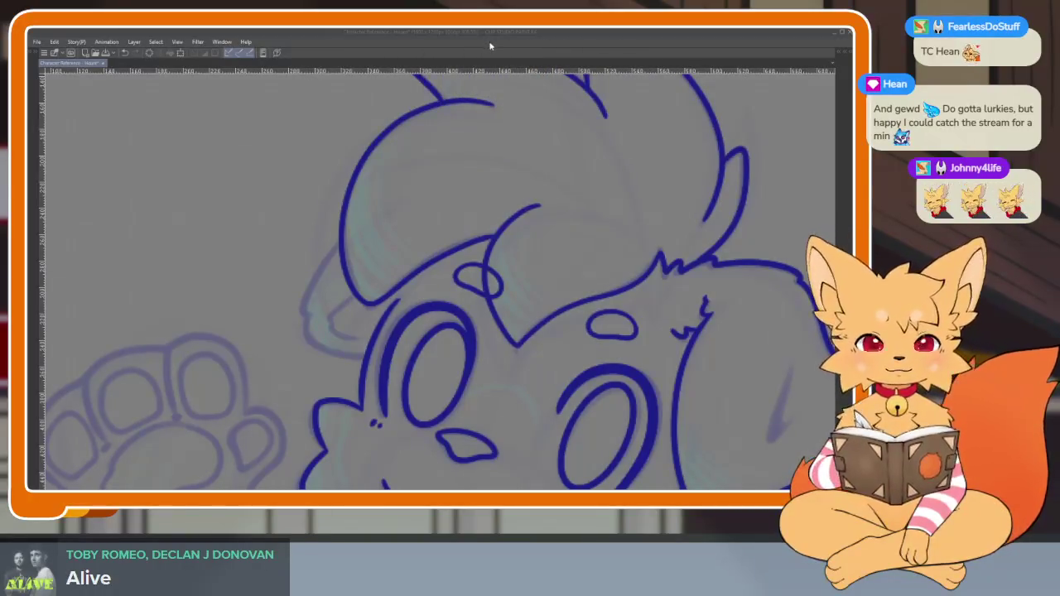
# Ink the snout outline past the chin, then redo the misplaced cheek line below the eye
pyautogui.scroll(3, 339, 320)
pyautogui.scroll(3, 372, 189)
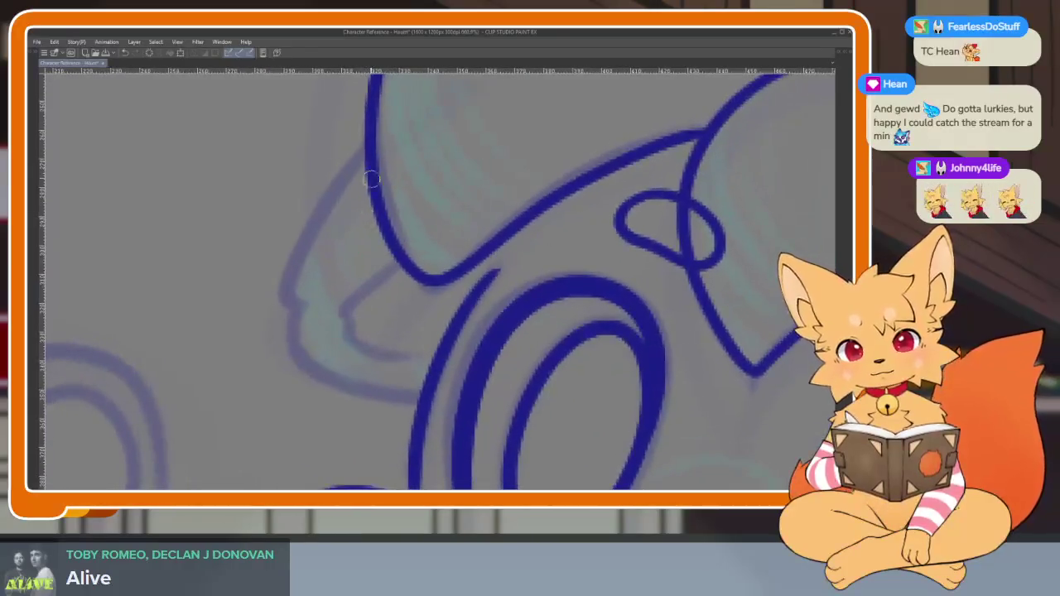
pyautogui.moveTo(355, 163)
pyautogui.mouseDown()
pyautogui.moveTo(308, 240)
pyautogui.moveTo(298, 304)
pyautogui.mouseUp()
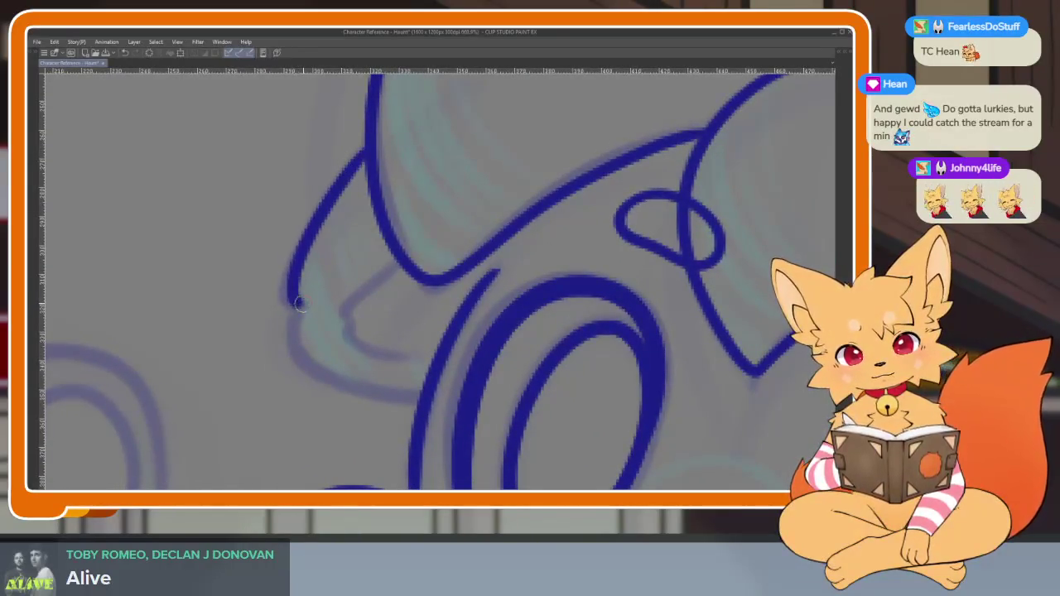
pyautogui.moveTo(319, 371); pyautogui.dragTo(406, 391)
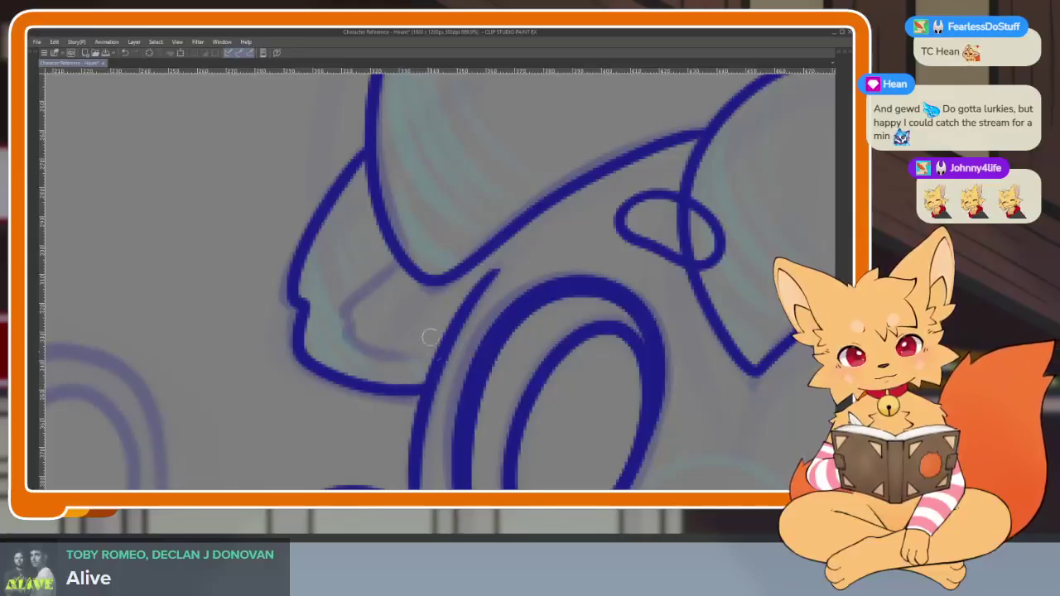
pyautogui.moveTo(371, 295); pyautogui.dragTo(355, 326)
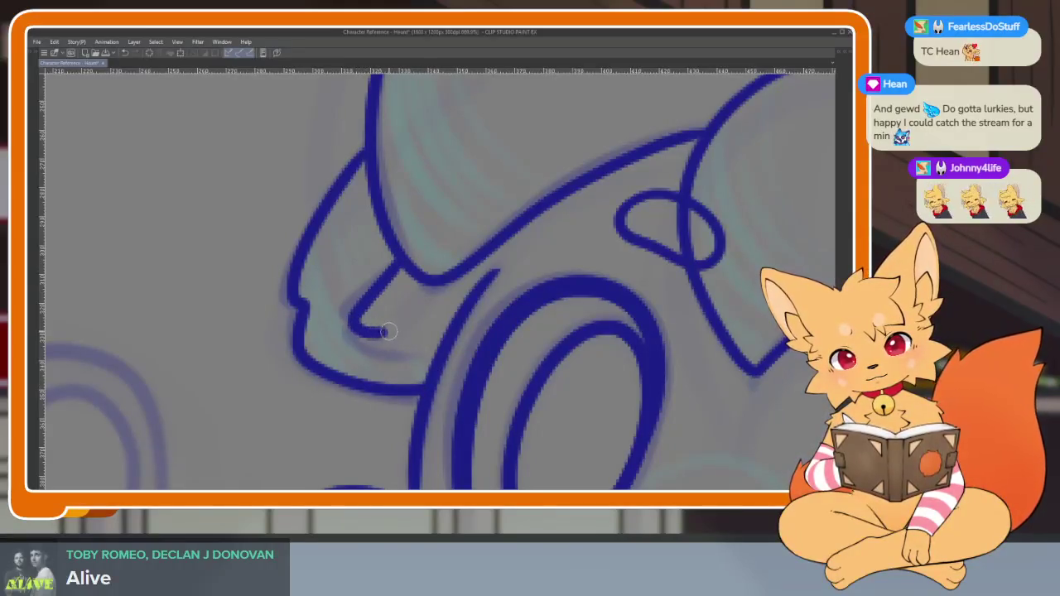
pyautogui.hotkey('ctrl', 'z')
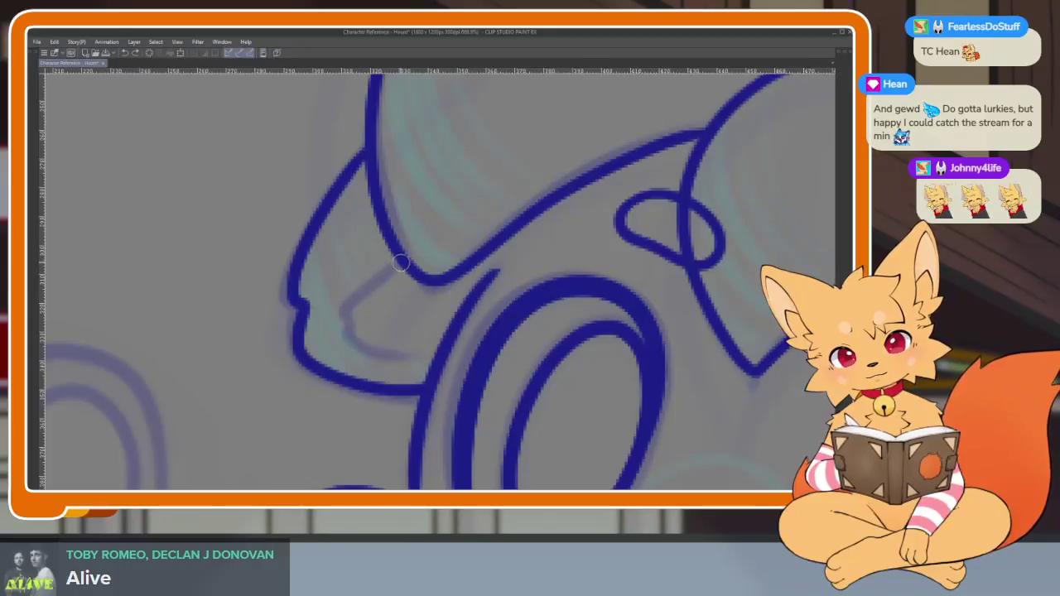
pyautogui.moveTo(386, 289)
pyautogui.mouseDown()
pyautogui.moveTo(365, 336)
pyautogui.moveTo(451, 335)
pyautogui.mouseUp()
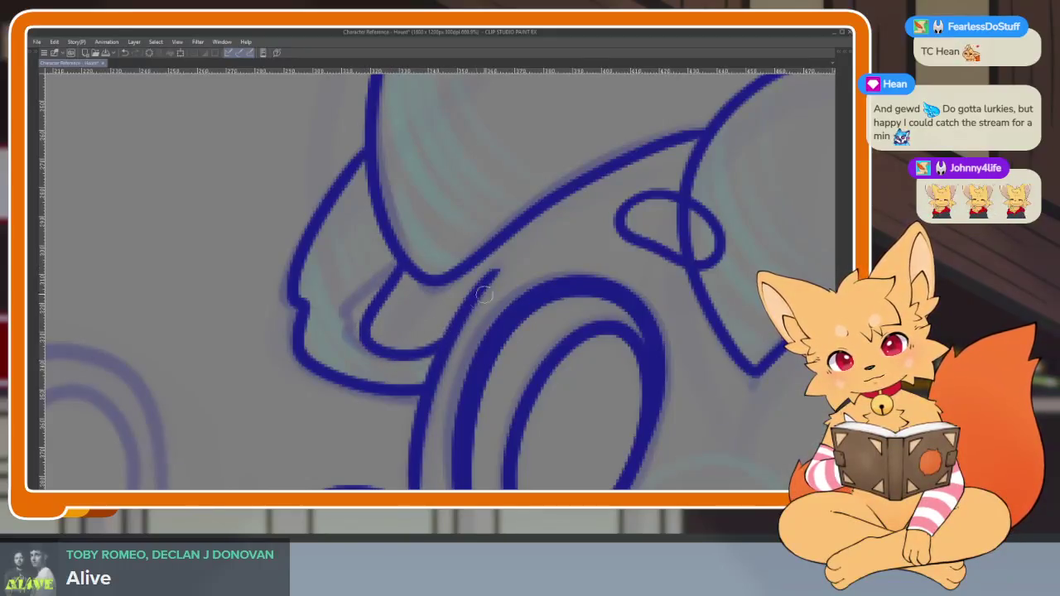
# Zoom and pan the view over the puppy's face and waving paw
pyautogui.scroll(-5, 451, 335)
pyautogui.scroll(3, 497, 298)
pyautogui.scroll(2, 503, 290)
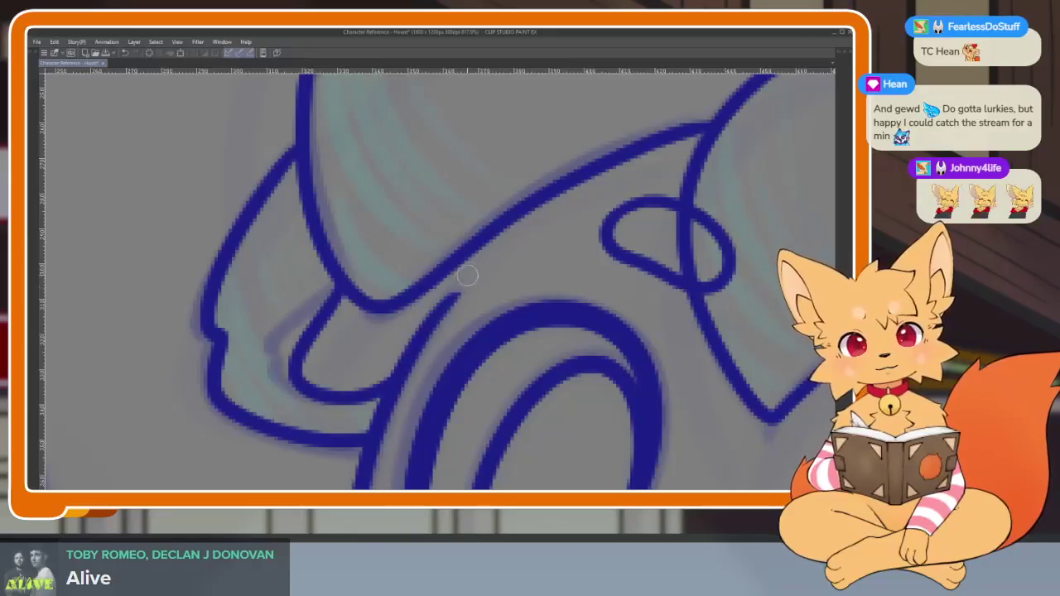
pyautogui.scroll(-4, 442, 303)
pyautogui.scroll(1, 544, 268)
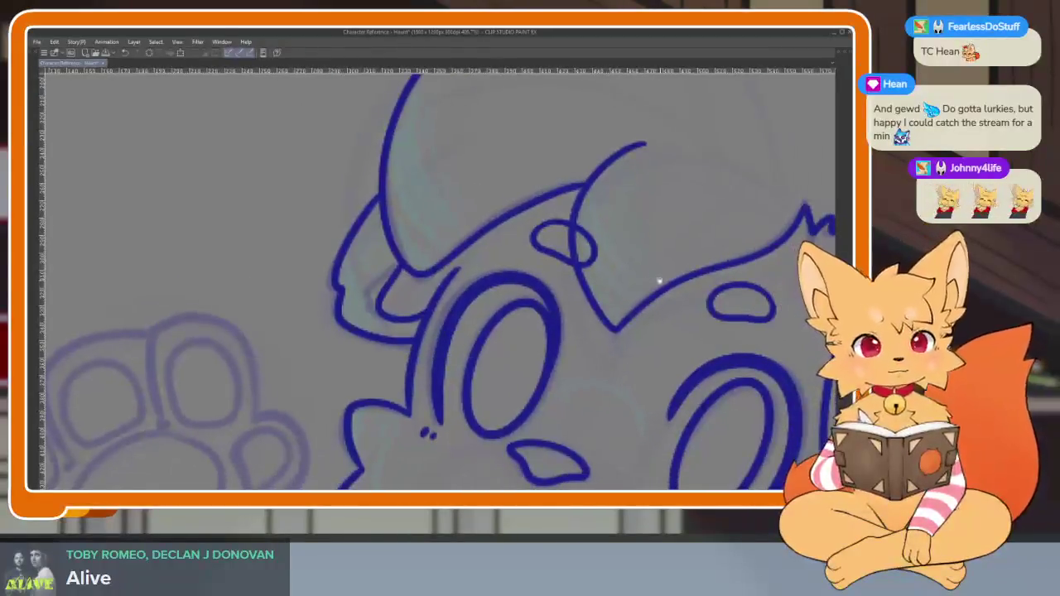
pyautogui.scroll(-3, 671, 337)
pyautogui.scroll(2, 588, 351)
pyautogui.scroll(2, 585, 360)
pyautogui.scroll(1, 627, 379)
pyautogui.scroll(-1, 635, 362)
pyautogui.scroll(-1, 580, 355)
pyautogui.scroll(-2, 588, 372)
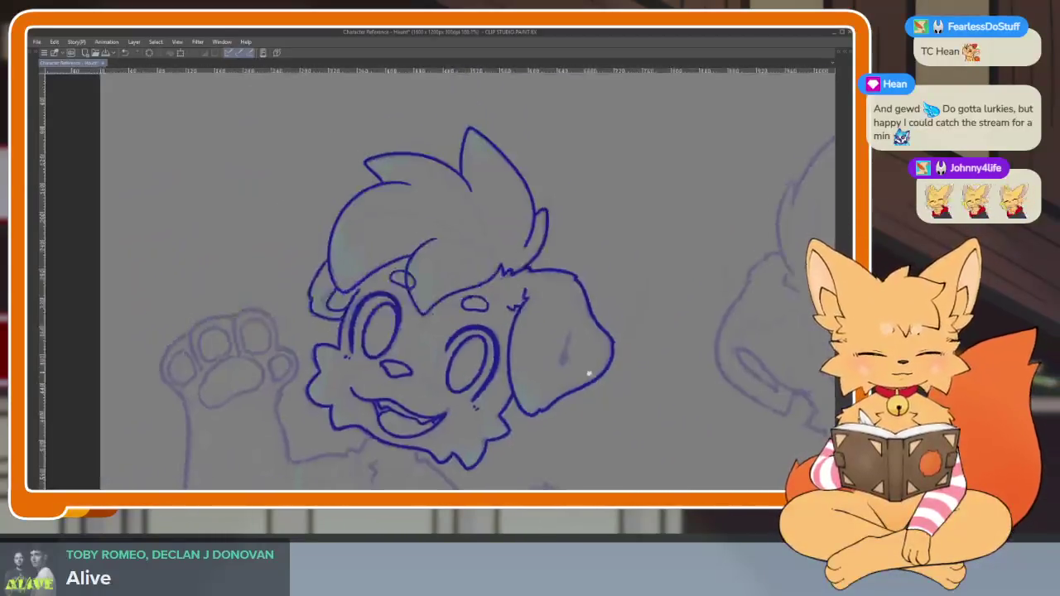
pyautogui.scroll(-1, 631, 360)
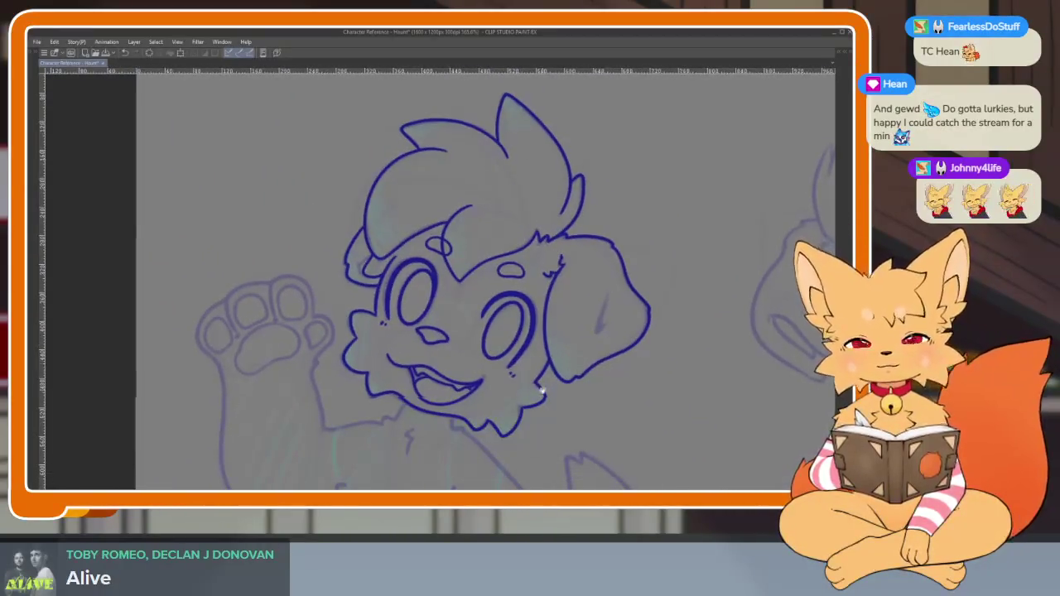
pyautogui.scroll(-1, 540, 396)
pyautogui.scroll(1, 495, 397)
pyautogui.scroll(2, 432, 400)
pyautogui.scroll(1, 431, 400)
pyautogui.scroll(1, 435, 409)
pyautogui.scroll(1, 435, 409)
pyautogui.scroll(1, 439, 412)
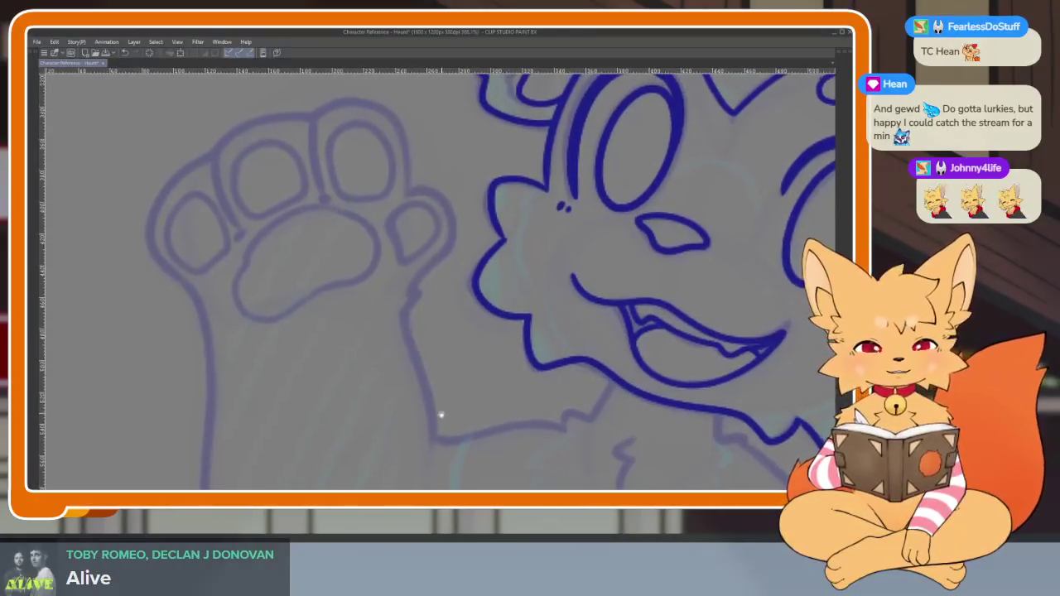
pyautogui.scroll(1, 441, 410)
pyautogui.moveTo(443, 395); pyautogui.dragTo(433, 329)
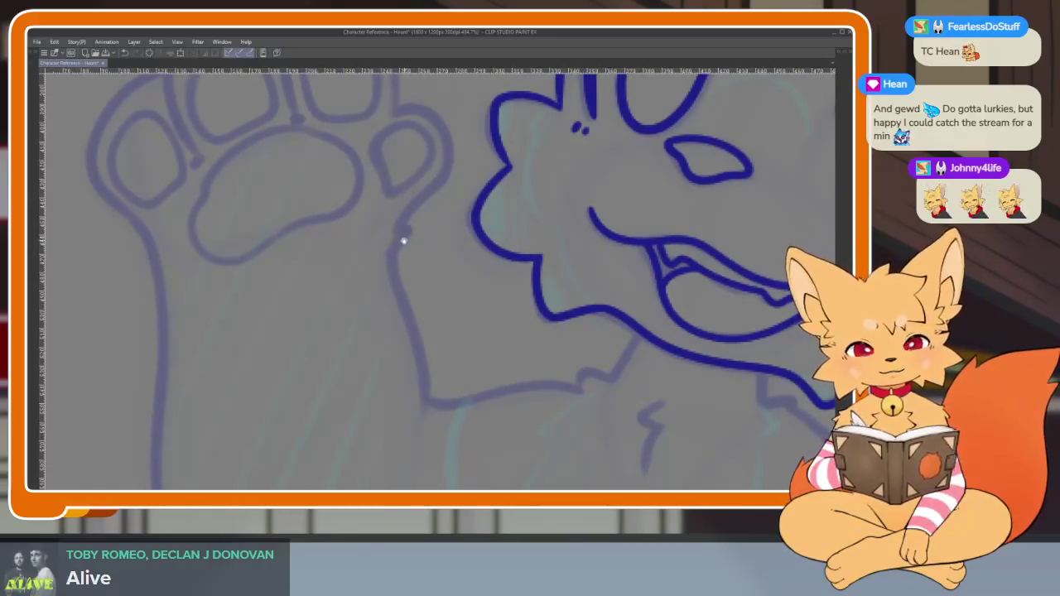
pyautogui.scroll(-5, 411, 243)
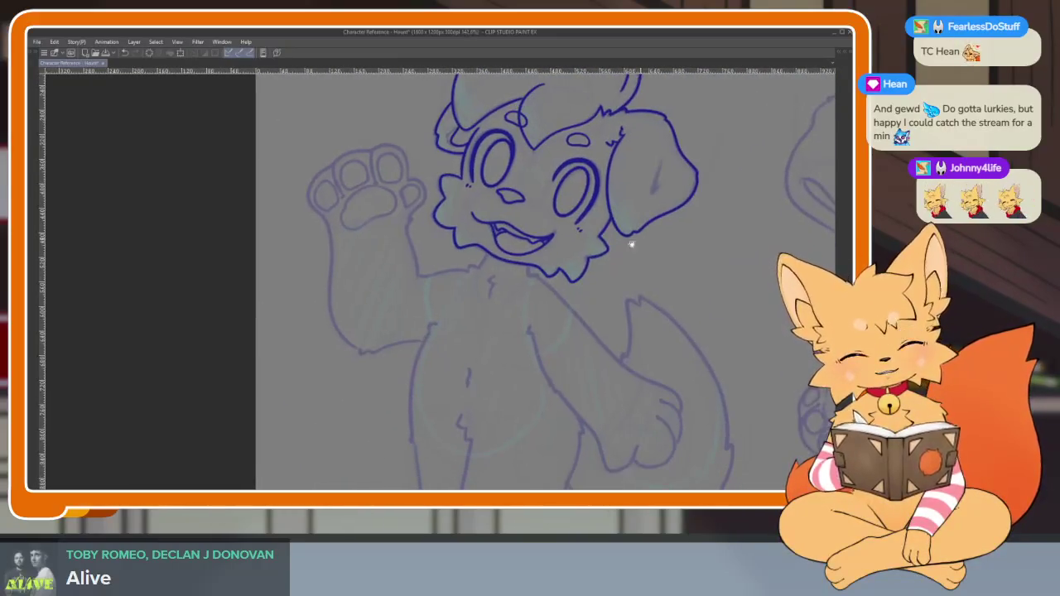
pyautogui.scroll(2, 428, 225)
pyautogui.scroll(2, 481, 326)
# Undo the stray stroke near the paw and zoom in along the paw outline
pyautogui.scroll(1, 467, 324)
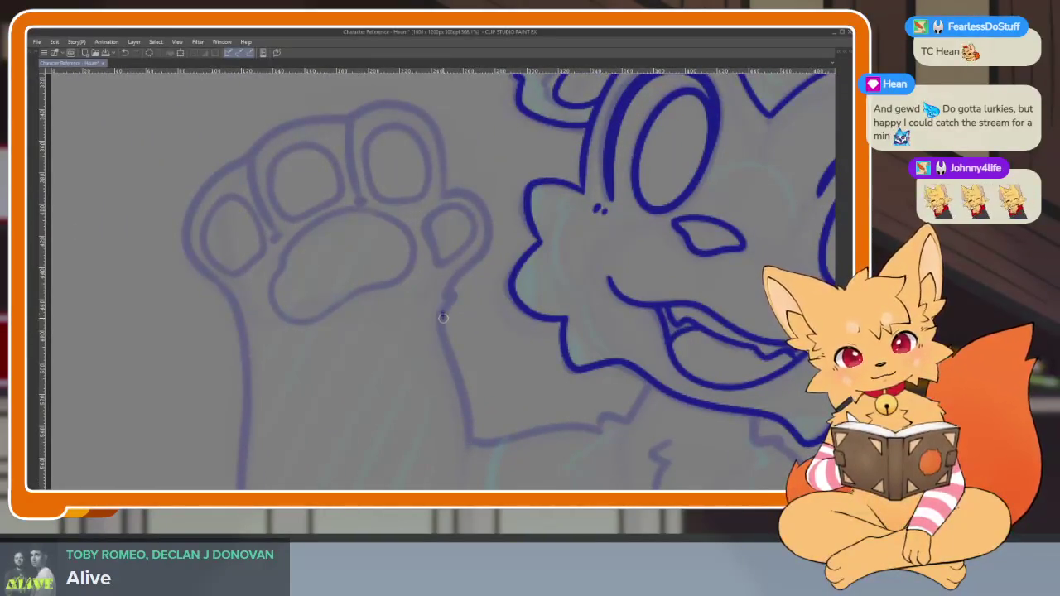
pyautogui.moveTo(470, 455); pyautogui.dragTo(526, 309)
pyautogui.hotkey('ctrl', 'z')
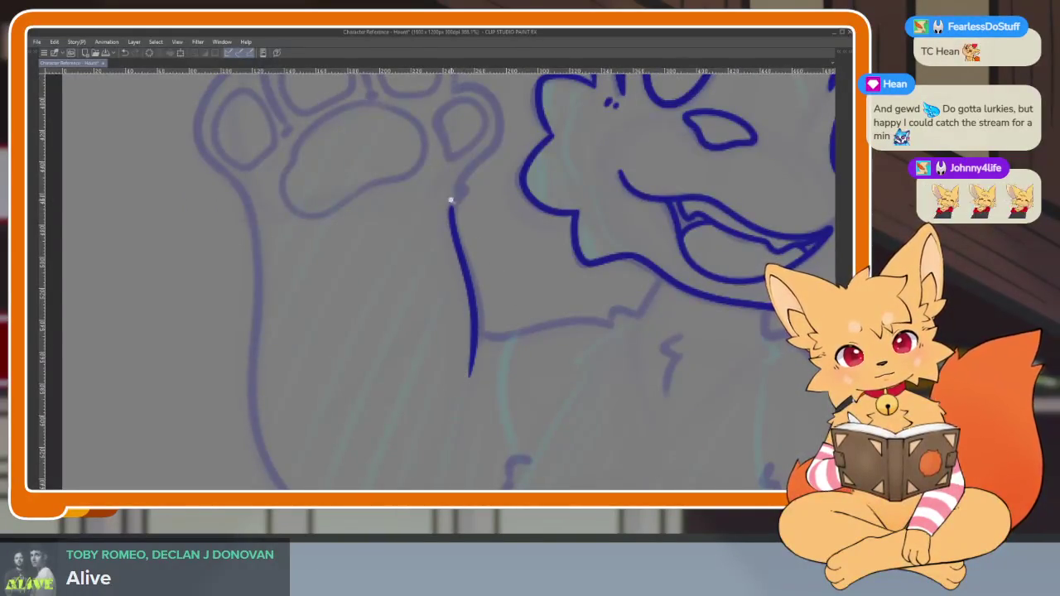
pyautogui.scroll(2, 451, 204)
pyautogui.scroll(1, 506, 373)
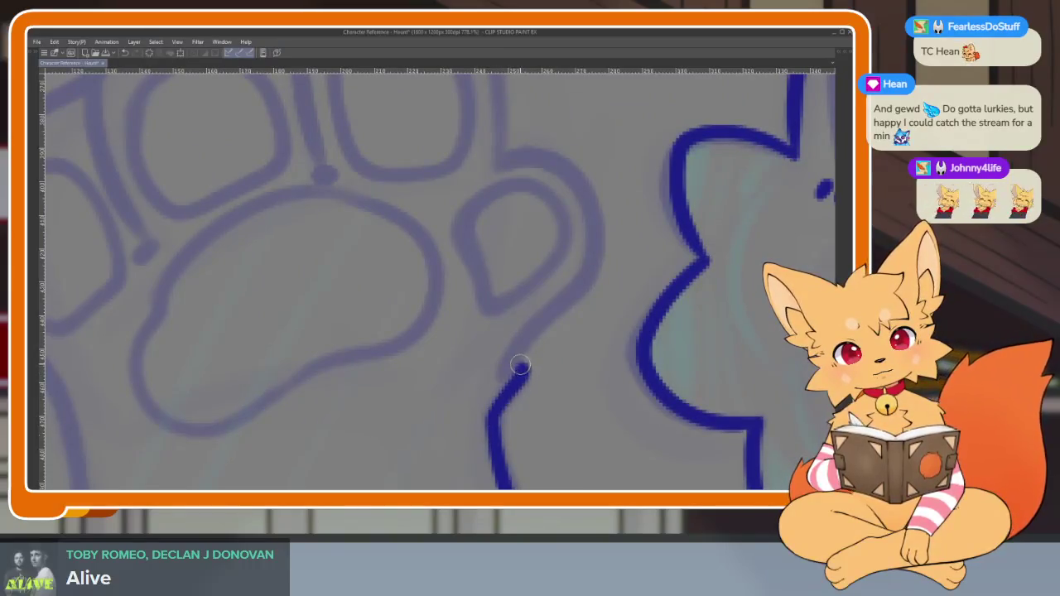
pyautogui.scroll(-3, 543, 327)
pyautogui.scroll(2, 547, 323)
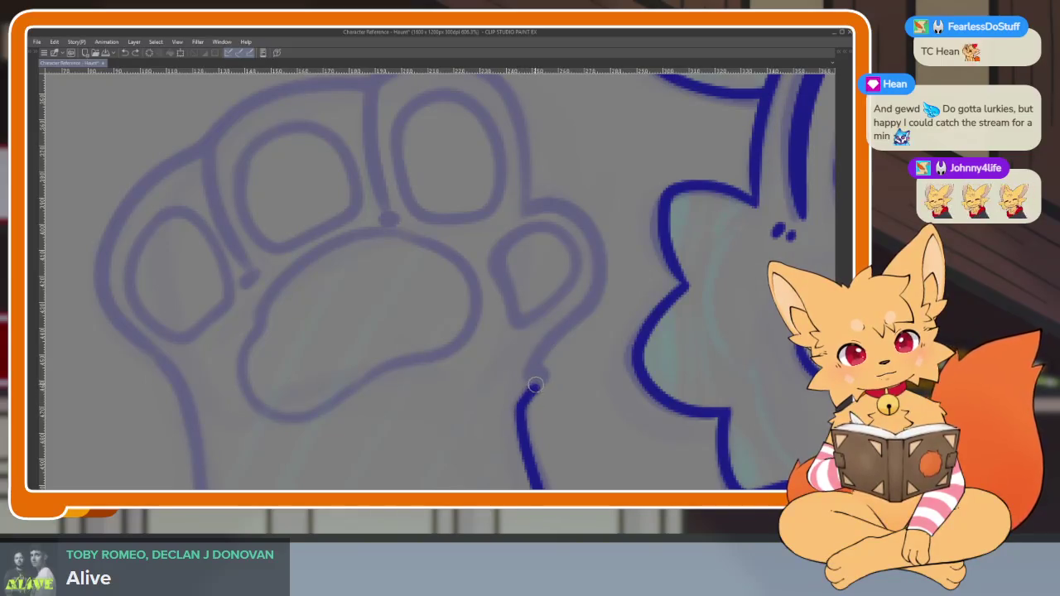
pyautogui.moveTo(549, 347)
pyautogui.mouseDown()
pyautogui.moveTo(571, 373)
pyautogui.moveTo(555, 394)
pyautogui.mouseUp()
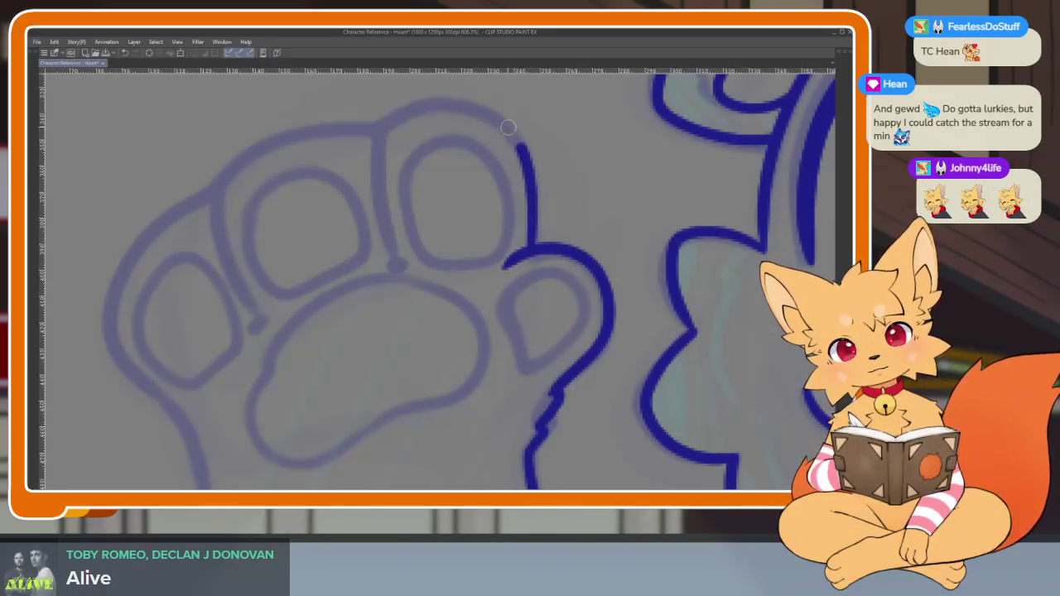
# Ink the paw top down its left side and the arm's lower edge toward the chest
pyautogui.moveTo(263, 142); pyautogui.dragTo(150, 386)
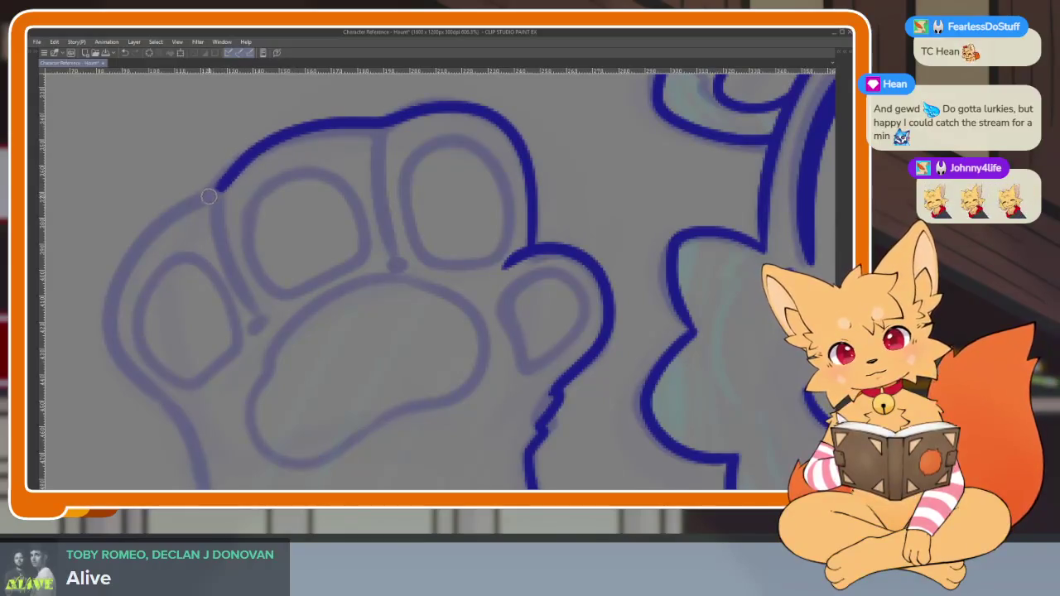
pyautogui.scroll(-5, 218, 474)
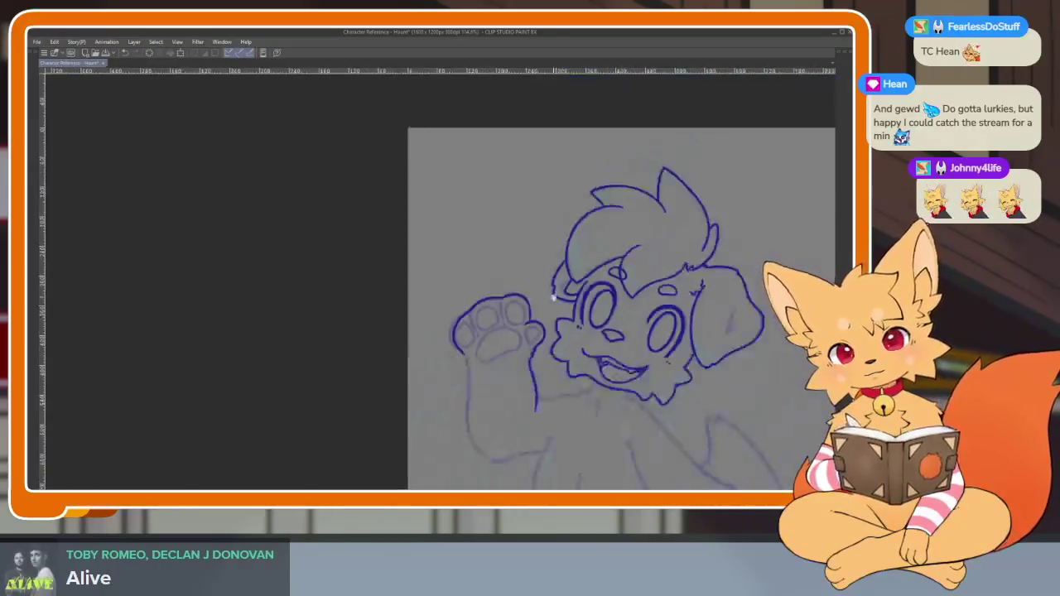
pyautogui.scroll(2, 533, 246)
pyautogui.scroll(2, 420, 279)
pyautogui.scroll(1, 256, 201)
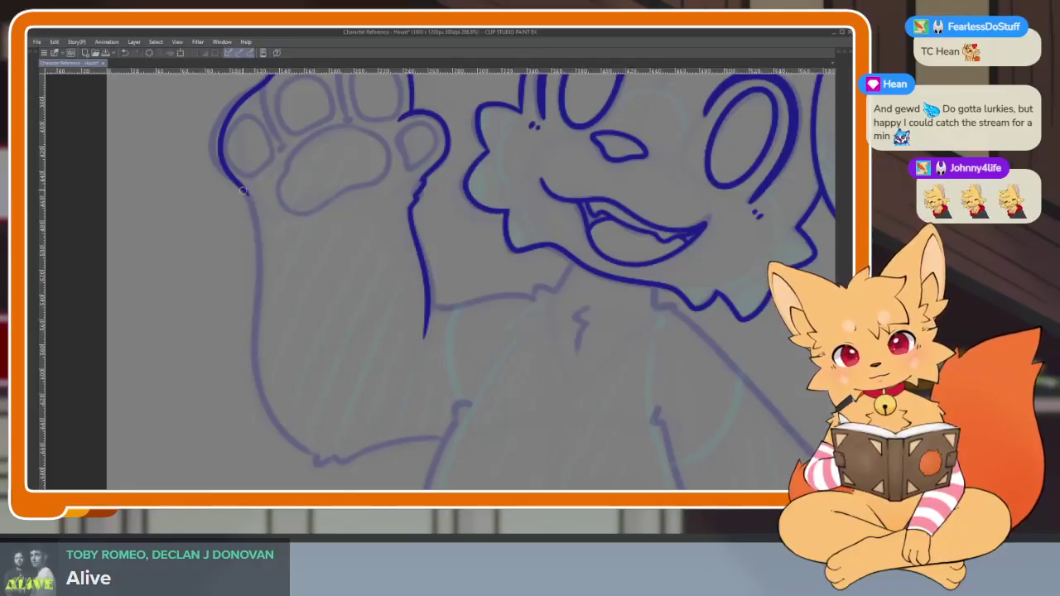
pyautogui.scroll(2, 242, 190)
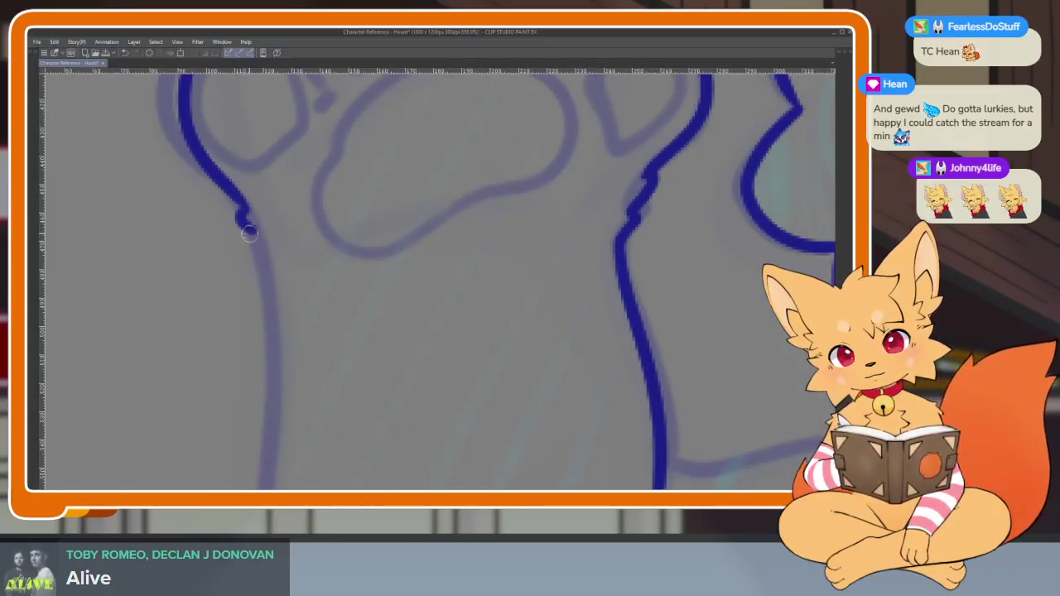
pyautogui.scroll(-4, 260, 254)
pyautogui.scroll(2, 360, 241)
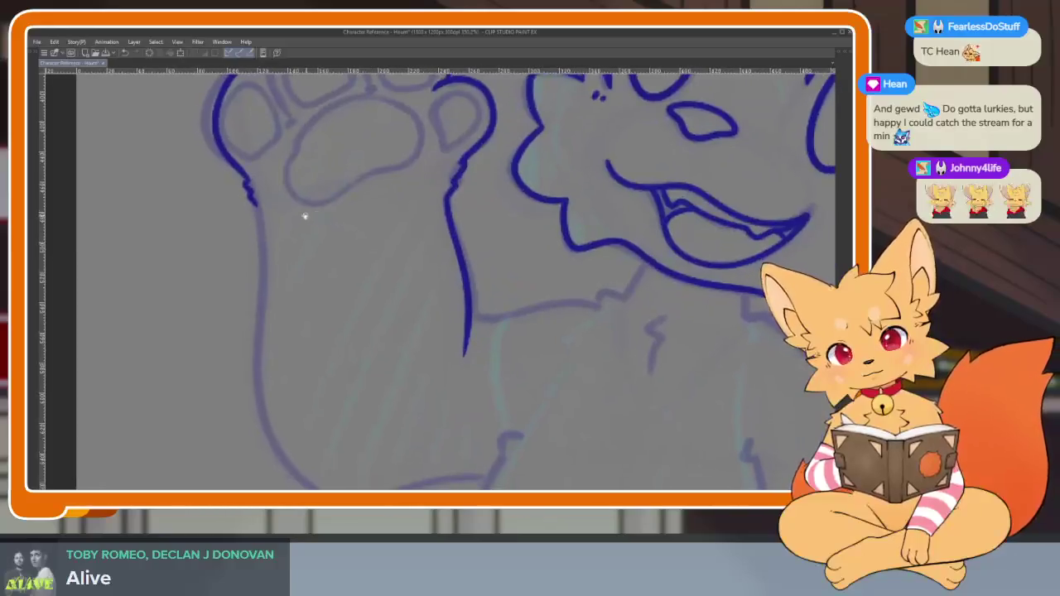
pyautogui.scroll(1, 307, 218)
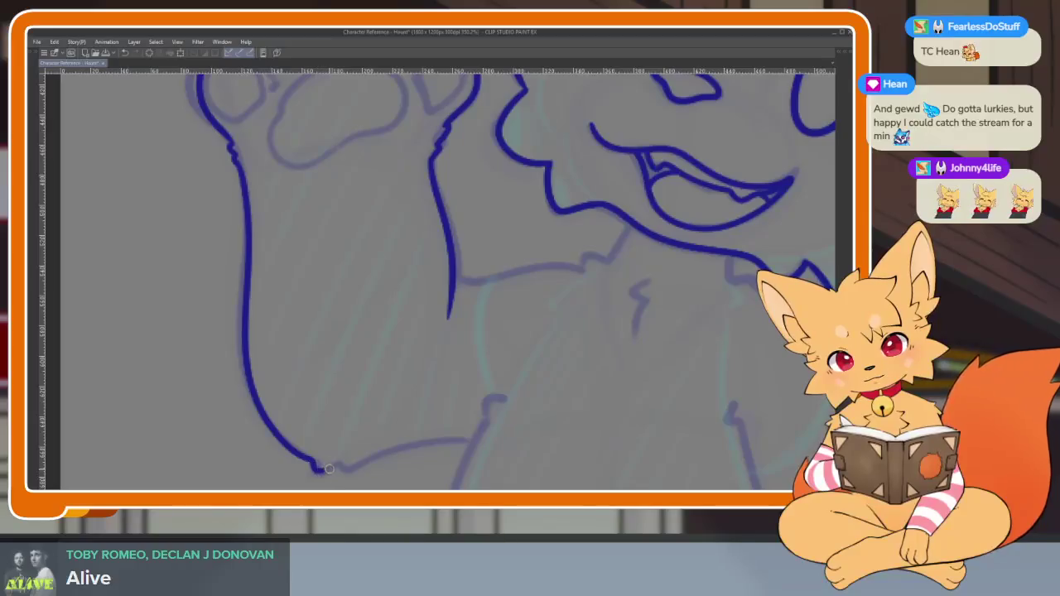
pyautogui.scroll(1, 578, 351)
pyautogui.scroll(1, 535, 376)
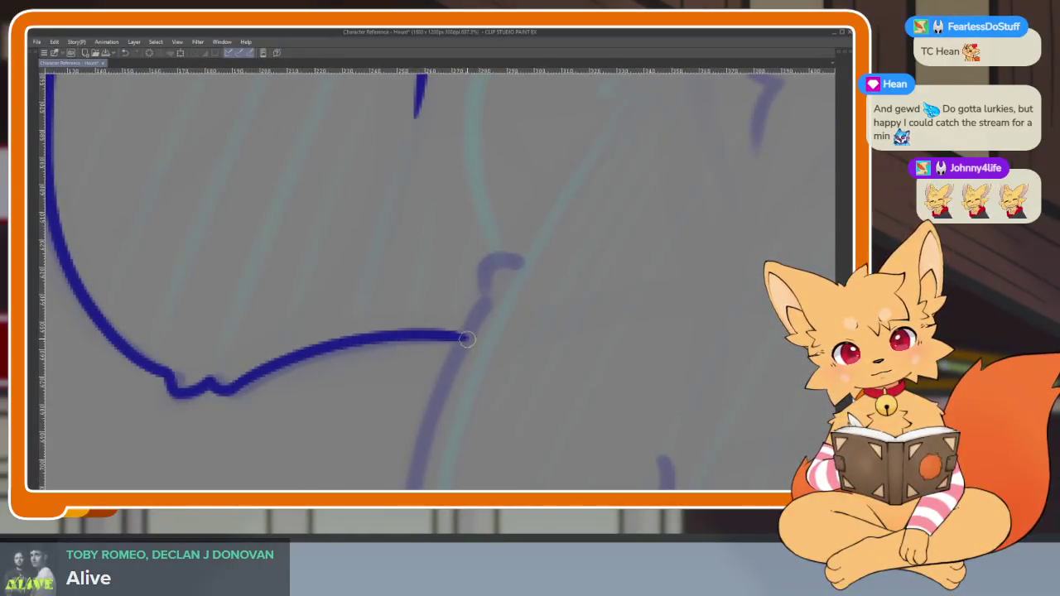
pyautogui.moveTo(253, 375); pyautogui.dragTo(472, 335)
# Switch to a different inking brush subtool, keeping the panels hidden afterward
pyautogui.scroll(-5, 532, 384)
pyautogui.scroll(3, 532, 384)
pyautogui.scroll(1, 535, 351)
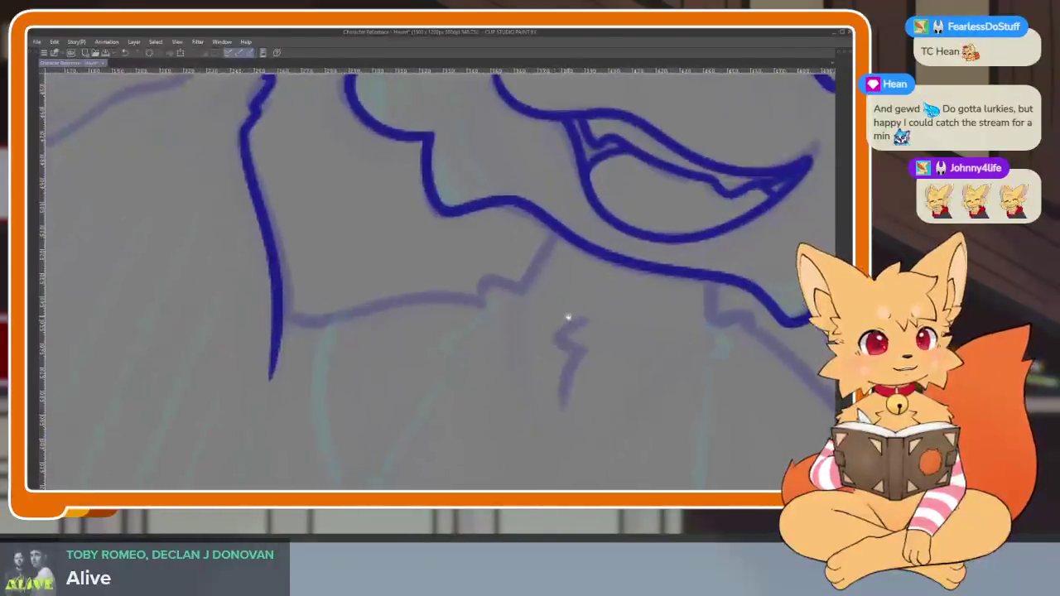
pyautogui.scroll(1, 568, 315)
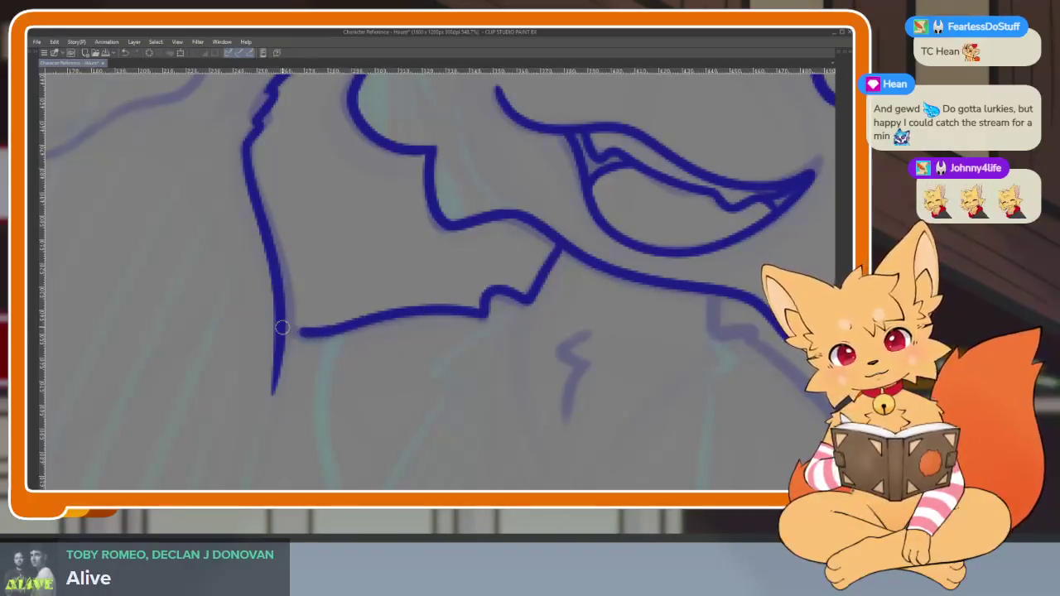
pyautogui.moveTo(362, 372); pyautogui.dragTo(464, 356)
pyautogui.press('Tab')
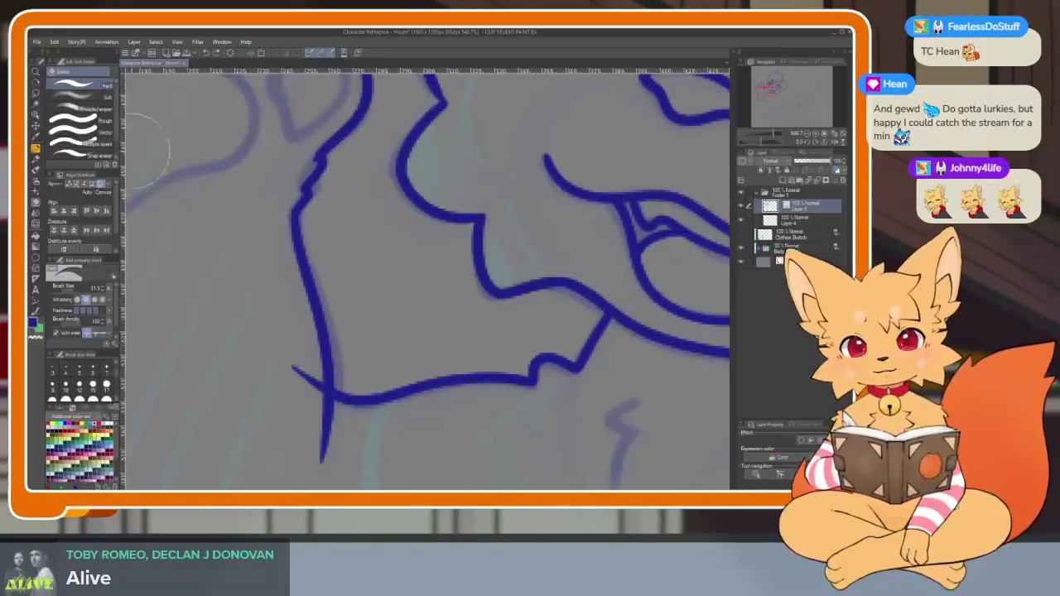
pyautogui.click(108, 133)
pyautogui.press('Tab')
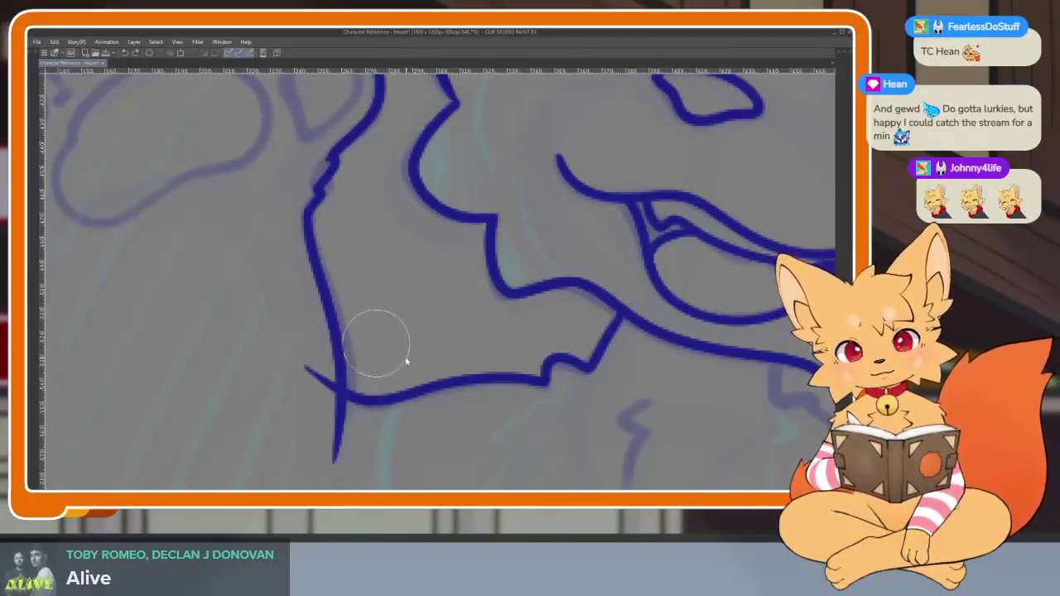
# Ink the dividing lines between the paw's toe pads
pyautogui.scroll(-4, 349, 424)
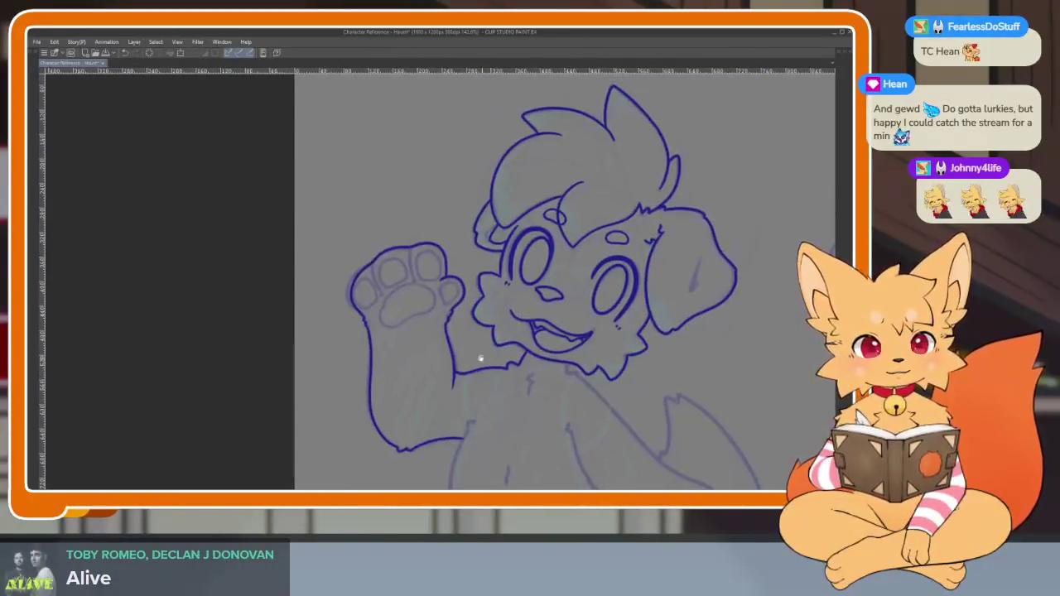
pyautogui.scroll(3, 455, 336)
pyautogui.scroll(1, 481, 290)
pyautogui.scroll(1, 495, 303)
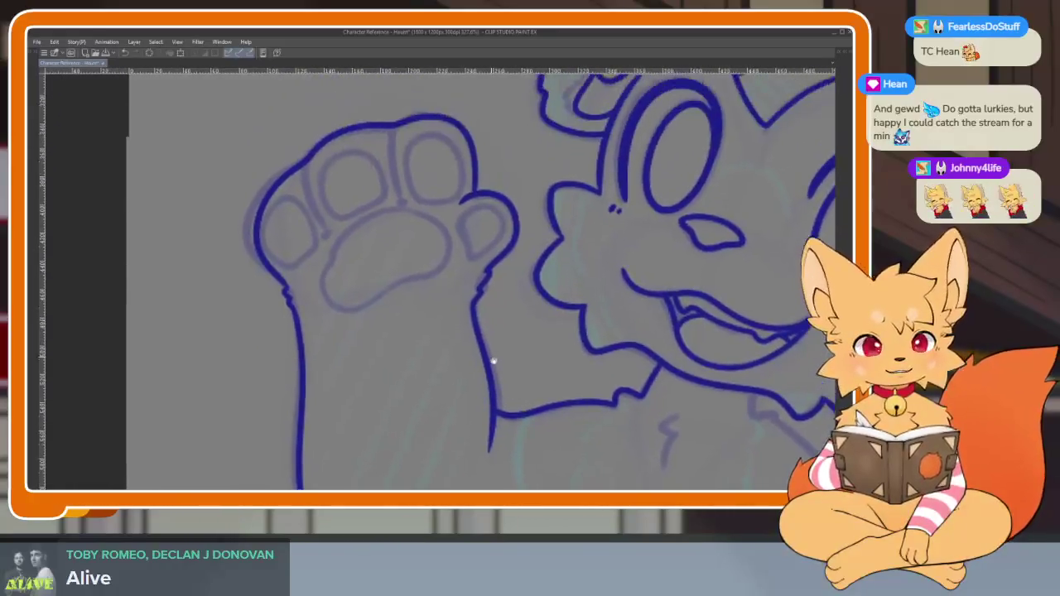
pyautogui.scroll(2, 485, 356)
pyautogui.scroll(1, 450, 298)
pyautogui.scroll(1, 378, 348)
pyautogui.scroll(1, 356, 224)
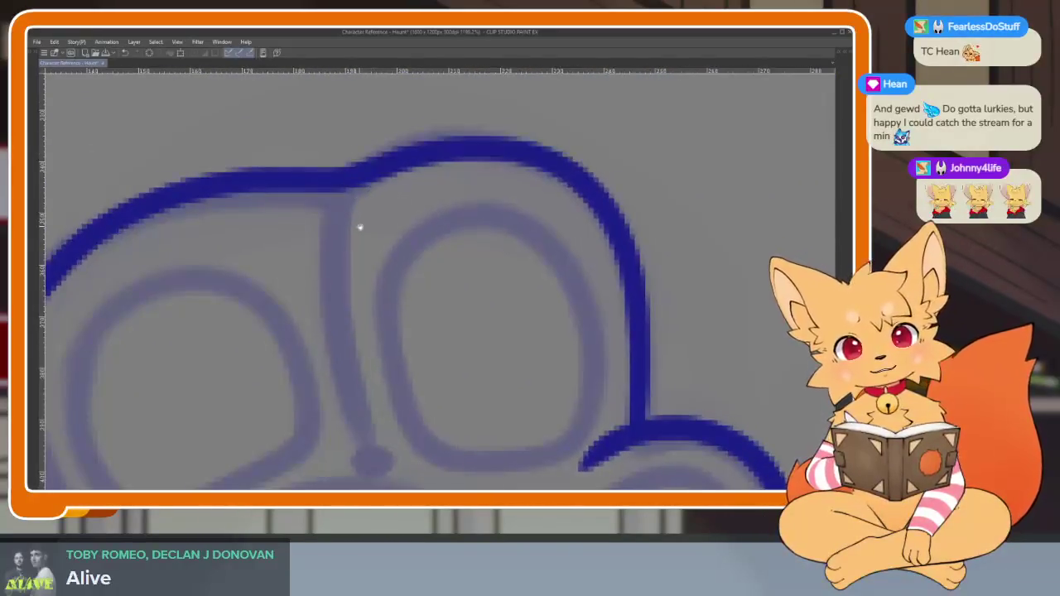
pyautogui.scroll(1, 378, 141)
pyautogui.moveTo(352, 174)
pyautogui.mouseDown()
pyautogui.moveTo(343, 320)
pyautogui.moveTo(370, 439)
pyautogui.mouseUp()
pyautogui.moveTo(346, 349); pyautogui.dragTo(521, 206)
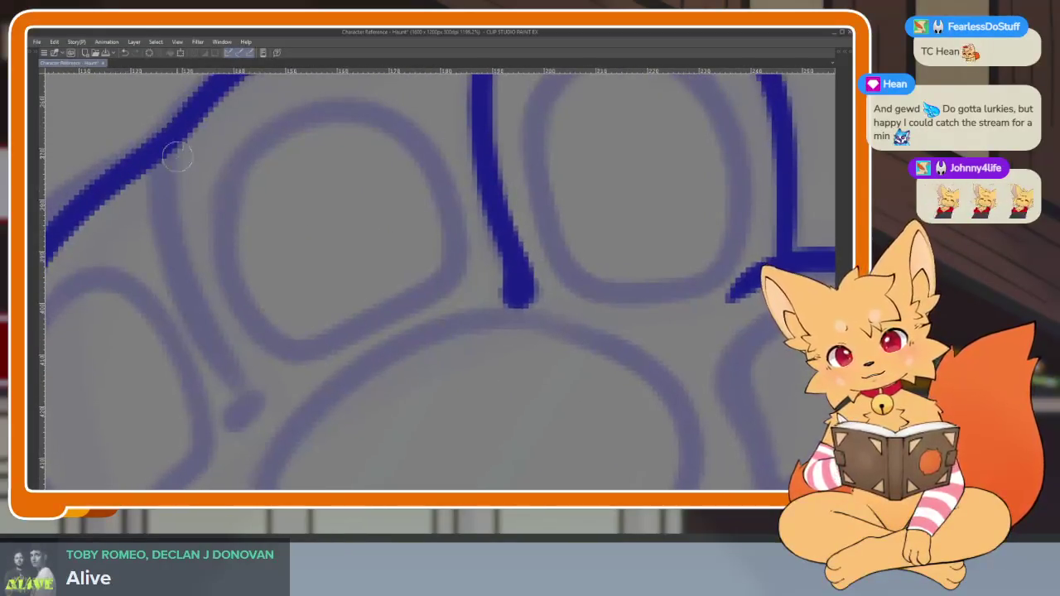
pyautogui.moveTo(175, 132)
pyautogui.mouseDown()
pyautogui.moveTo(196, 315)
pyautogui.moveTo(256, 405)
pyautogui.mouseUp()
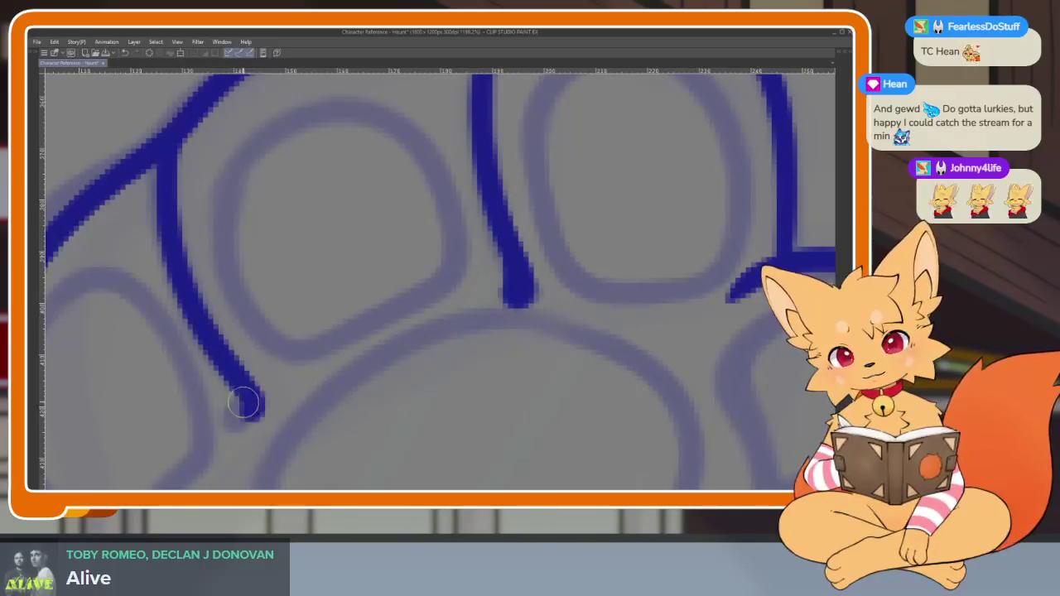
# Outline the middle toe pad and the top of the left toe pad
pyautogui.scroll(-3, 504, 339)
pyautogui.scroll(3, 516, 315)
pyautogui.scroll(1, 521, 320)
pyautogui.scroll(-2, 505, 315)
pyautogui.scroll(1, 481, 323)
pyautogui.moveTo(378, 370)
pyautogui.mouseDown()
pyautogui.moveTo(355, 237)
pyautogui.moveTo(442, 184)
pyautogui.moveTo(504, 296)
pyautogui.moveTo(455, 377)
pyautogui.moveTo(398, 381)
pyautogui.moveTo(358, 344)
pyautogui.mouseUp()
pyautogui.moveTo(381, 310); pyautogui.dragTo(493, 295)
pyautogui.moveTo(265, 405)
pyautogui.mouseDown()
pyautogui.moveTo(221, 315)
pyautogui.moveTo(304, 221)
pyautogui.moveTo(379, 315)
pyautogui.moveTo(348, 386)
pyautogui.moveTo(263, 410)
pyautogui.mouseUp()
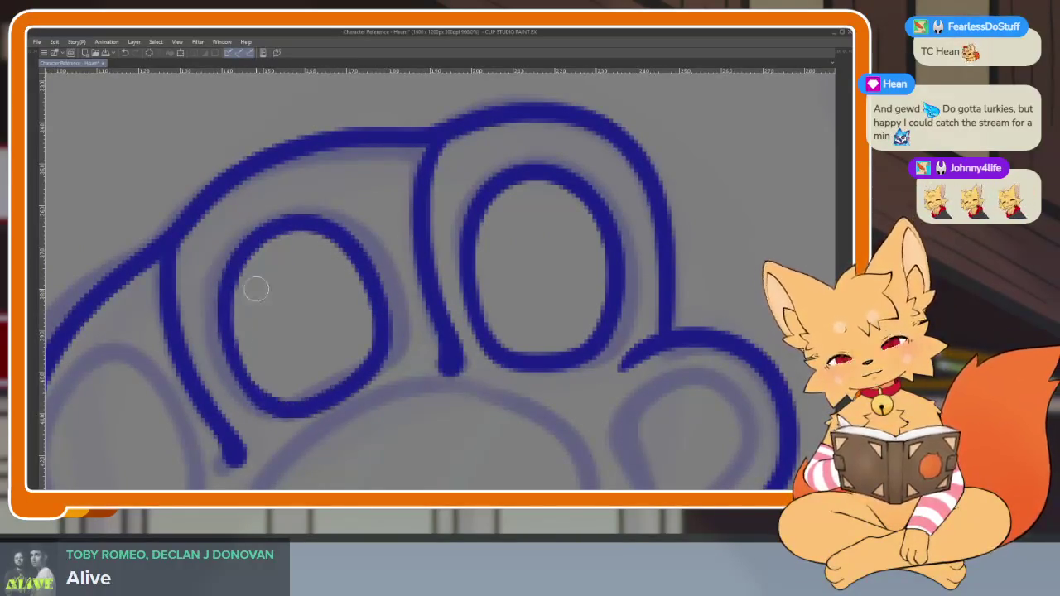
# Narrow the left toe-pad oval slightly by editing its vector line
pyautogui.scroll(-3, 373, 390)
pyautogui.scroll(3, 524, 346)
pyautogui.scroll(2, 524, 347)
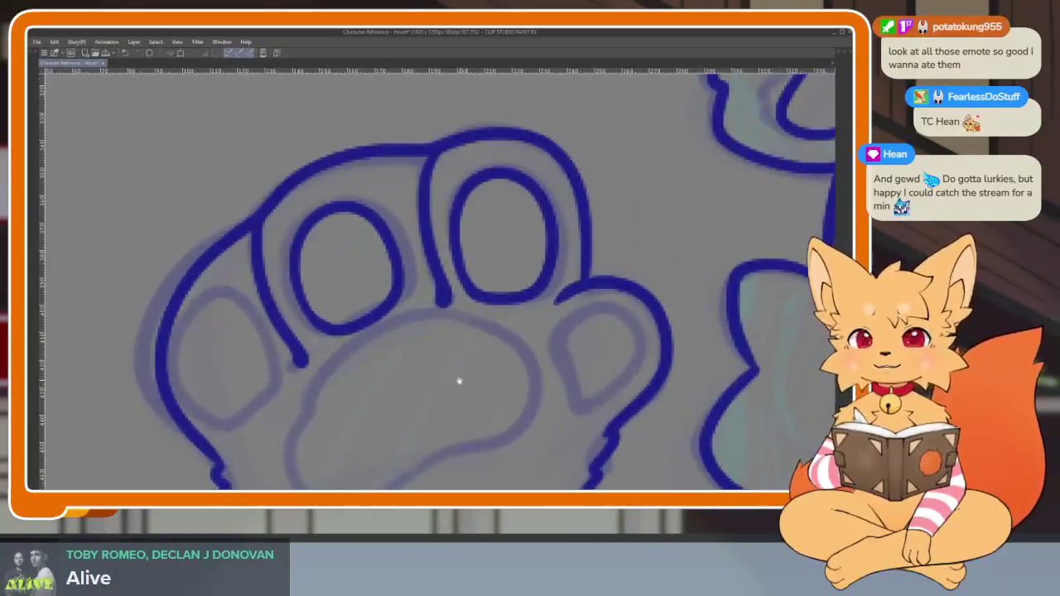
pyautogui.scroll(2, 459, 379)
pyautogui.scroll(1, 481, 378)
pyautogui.scroll(1, 468, 398)
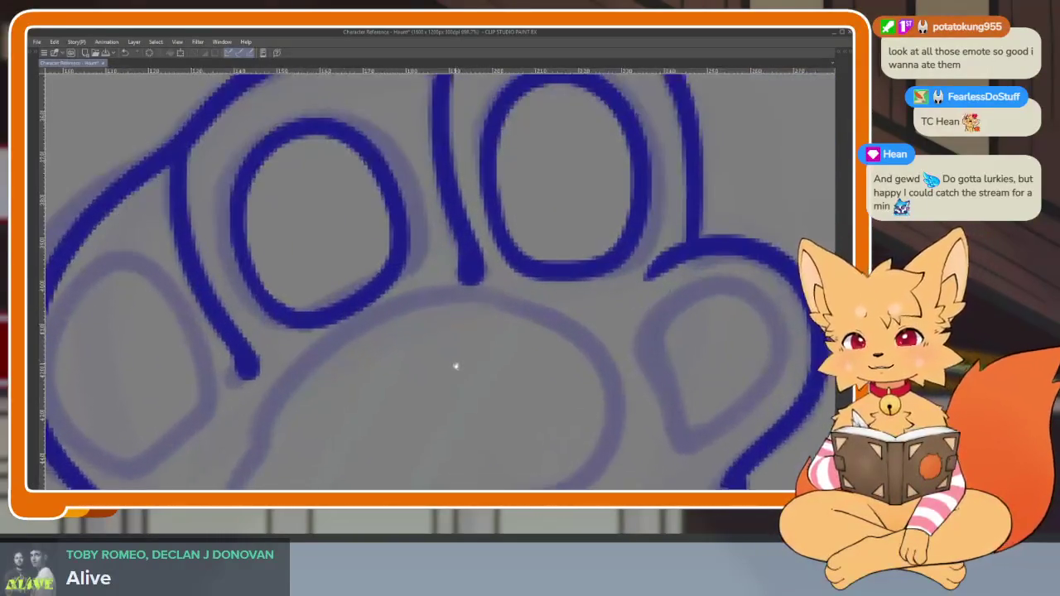
pyautogui.scroll(1, 455, 362)
pyautogui.keyDown('ctrl'); pyautogui.click(408, 275); pyautogui.keyUp('ctrl')
pyautogui.moveTo(440, 304); pyautogui.dragTo(448, 294)
pyautogui.click(539, 286)
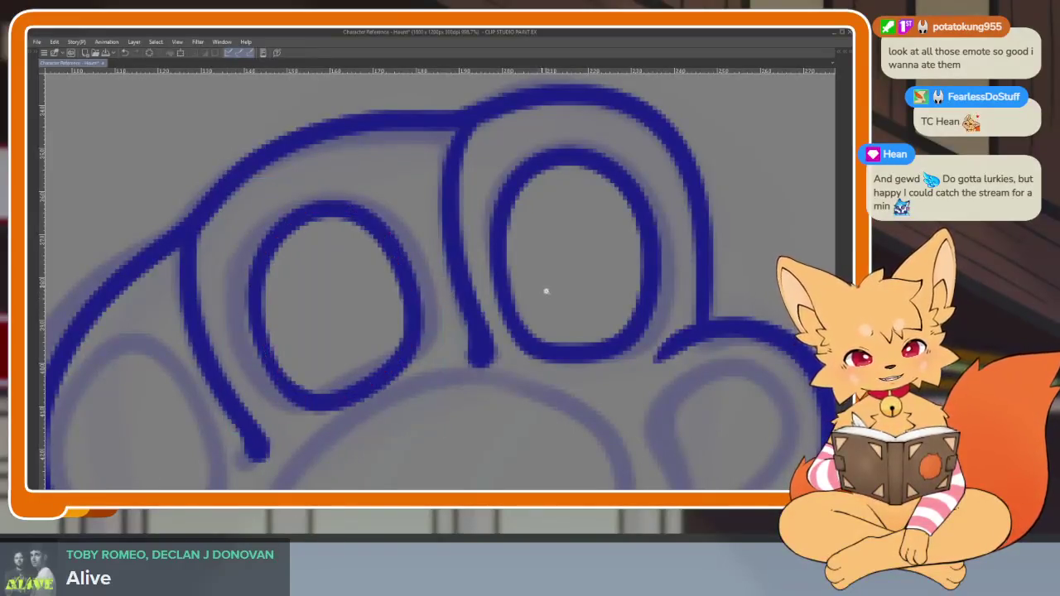
pyautogui.scroll(-3, 539, 287)
pyautogui.scroll(3, 503, 284)
pyautogui.keyDown('ctrl'); pyautogui.click(390, 264); pyautogui.keyUp('ctrl')
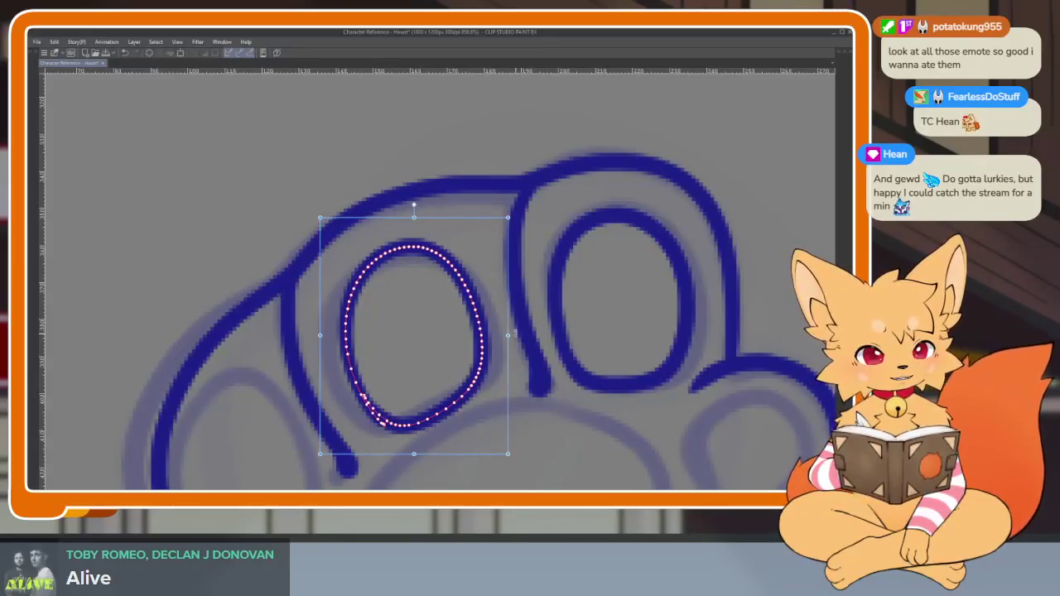
# Ink the outer line of the leftmost toe
pyautogui.scroll(-3, 608, 374)
pyautogui.scroll(3, 556, 378)
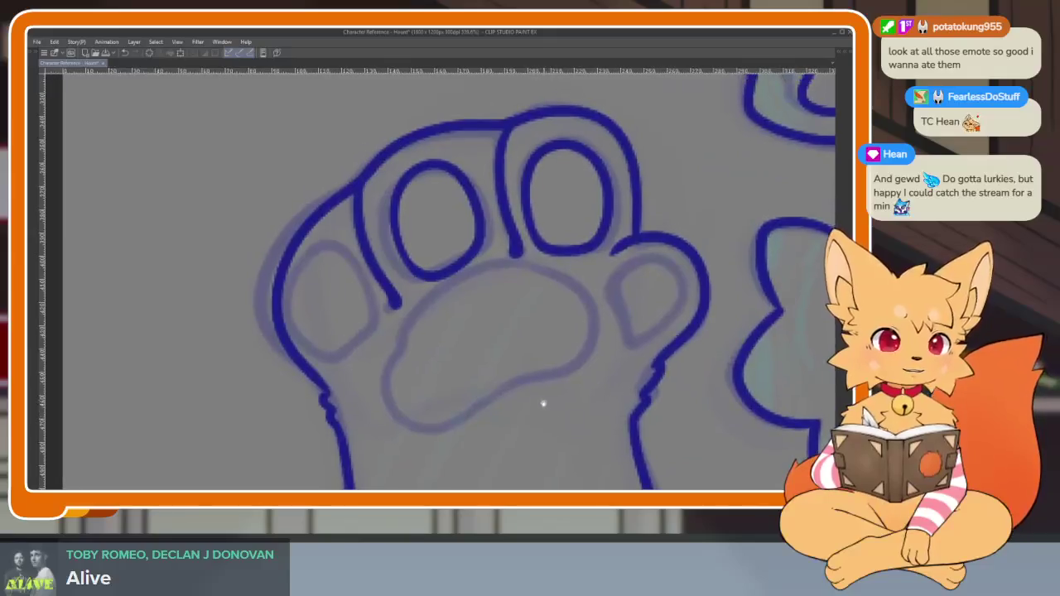
pyautogui.scroll(2, 513, 398)
pyautogui.scroll(1, 447, 388)
pyautogui.scroll(2, 427, 391)
pyautogui.scroll(1, 398, 373)
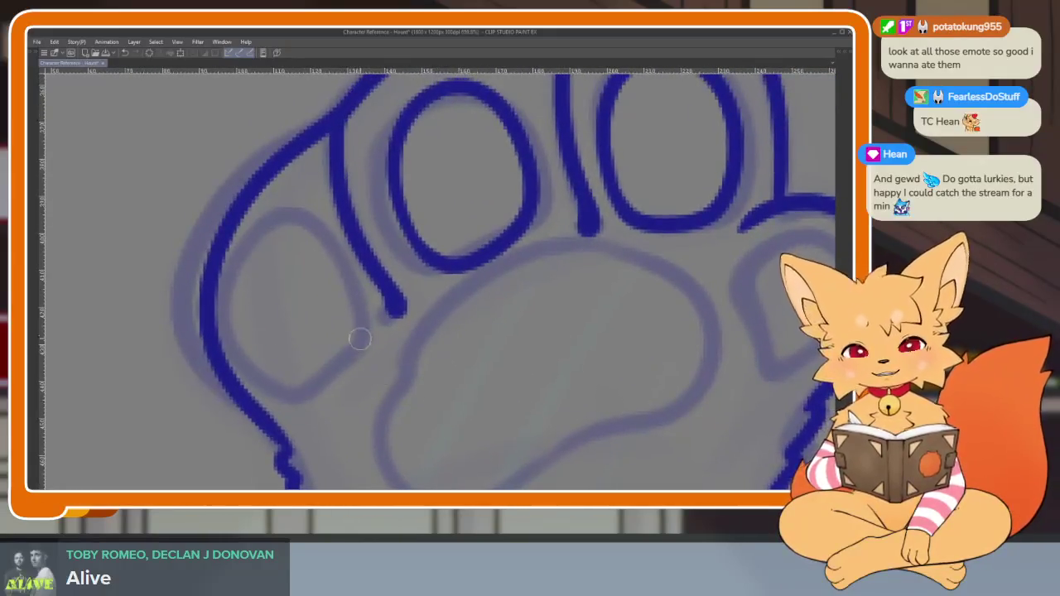
pyautogui.scroll(-3, 359, 345)
pyautogui.scroll(2, 356, 339)
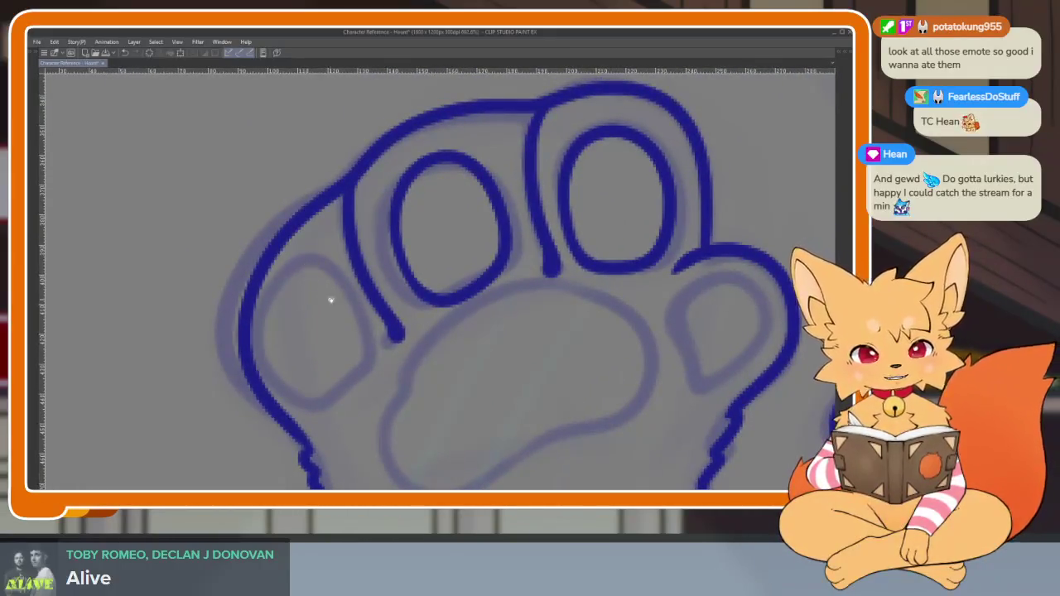
pyautogui.scroll(-1, 323, 302)
pyautogui.scroll(1, 315, 310)
pyautogui.scroll(-1, 313, 318)
pyautogui.scroll(2, 332, 335)
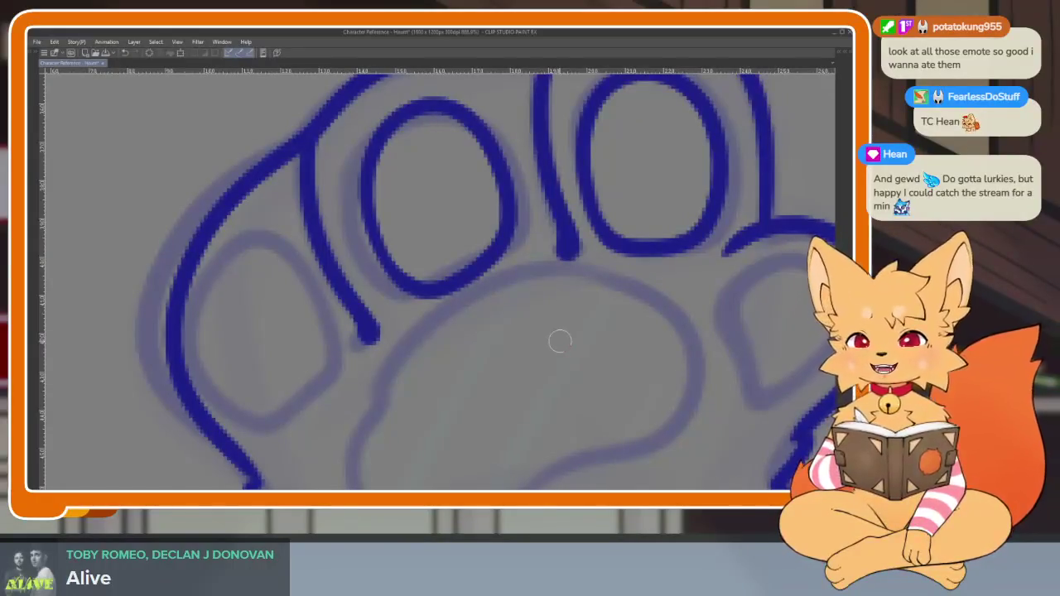
pyautogui.scroll(-1, 405, 348)
pyautogui.scroll(-1, 361, 338)
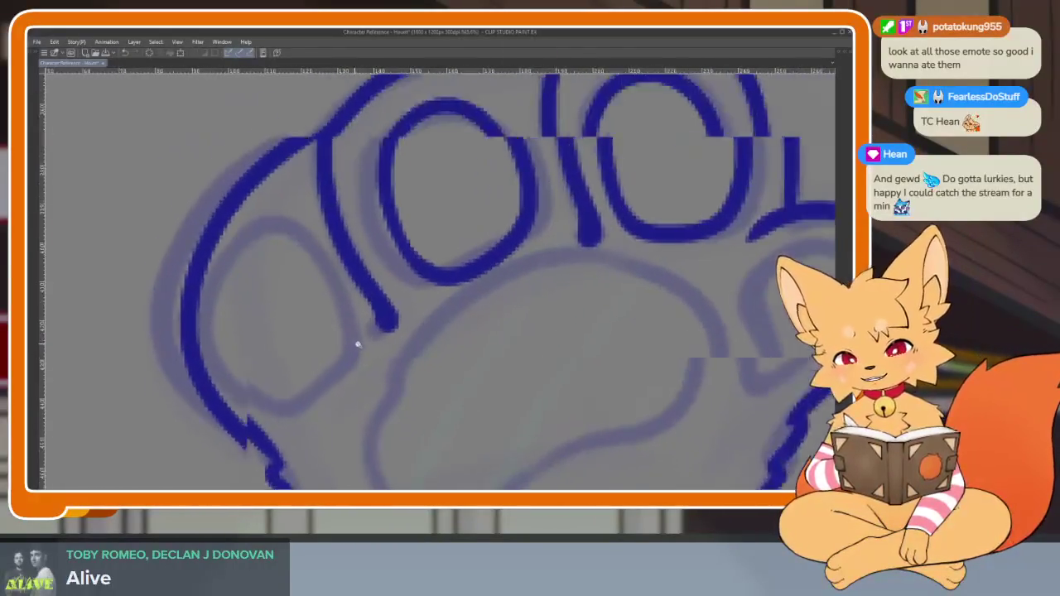
pyautogui.scroll(2, 323, 298)
pyautogui.moveTo(279, 227)
pyautogui.mouseDown()
pyautogui.moveTo(224, 287)
pyautogui.moveTo(277, 407)
pyautogui.moveTo(332, 399)
pyautogui.mouseUp()
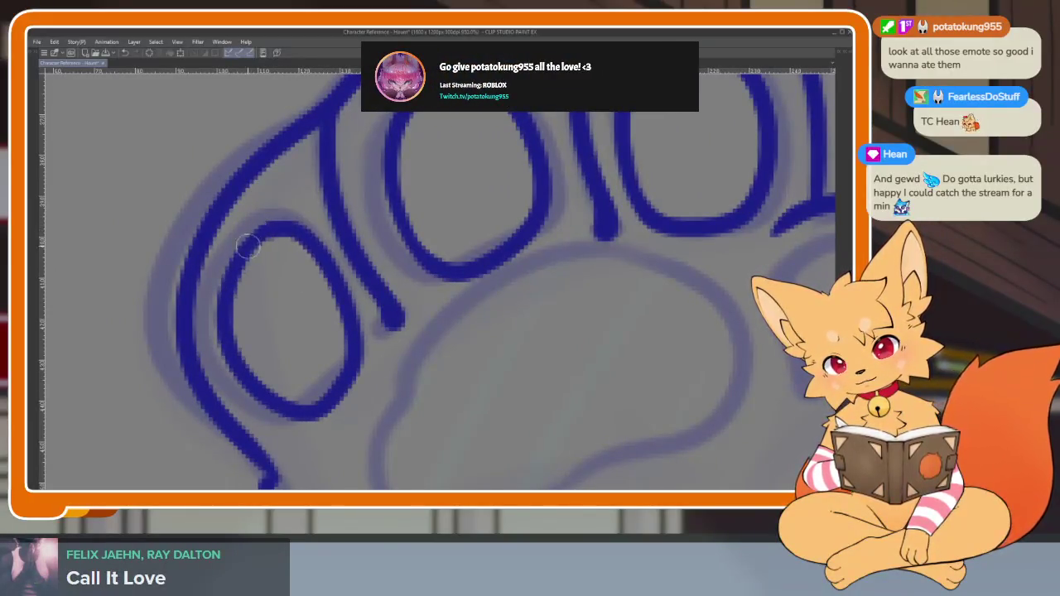
# Ink the upper curve around the rightmost toe
pyautogui.scroll(-5, 626, 341)
pyautogui.scroll(1, 626, 341)
pyautogui.scroll(2, 629, 347)
pyautogui.scroll(1, 589, 350)
pyautogui.scroll(2, 578, 373)
pyautogui.scroll(2, 579, 362)
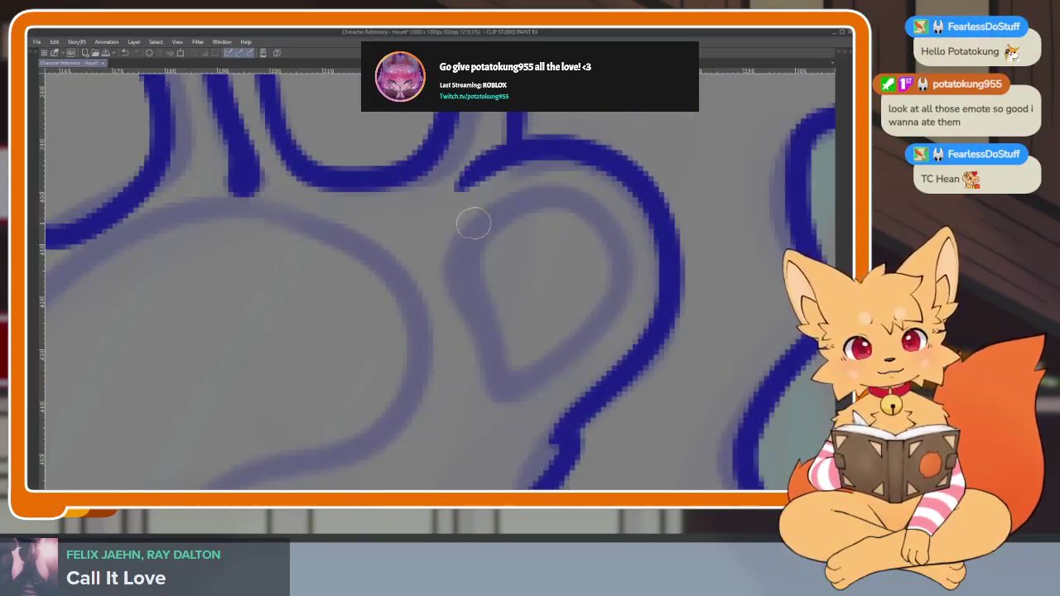
pyautogui.moveTo(473, 230)
pyautogui.mouseDown()
pyautogui.moveTo(597, 206)
pyautogui.moveTo(596, 327)
pyautogui.moveTo(504, 372)
pyautogui.moveTo(459, 279)
pyautogui.moveTo(571, 192)
pyautogui.mouseUp()
pyautogui.scroll(-5, 571, 193)
pyautogui.scroll(1, 596, 315)
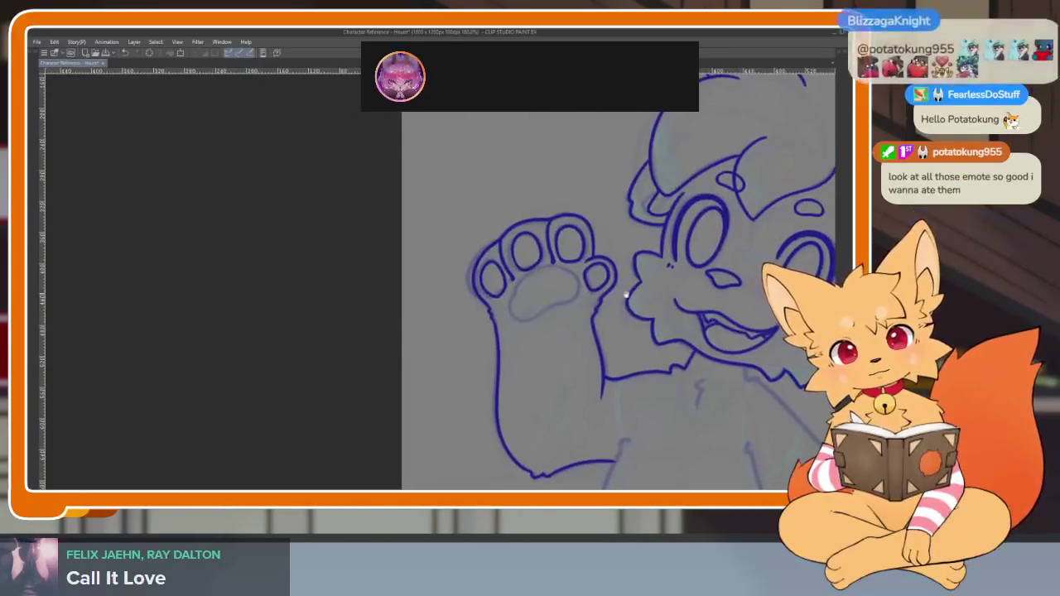
pyautogui.scroll(2, 606, 307)
pyautogui.scroll(2, 585, 326)
pyautogui.scroll(1, 585, 325)
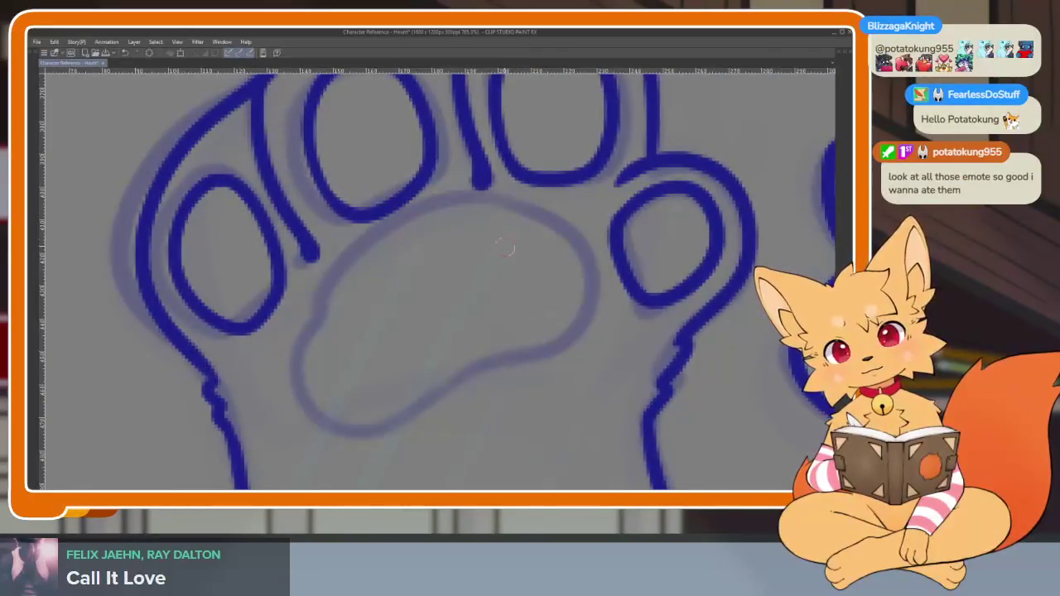
# Outline the central palm pad, redrawing it as a single clean stroke
pyautogui.hotkey('ctrl', 'z')
pyautogui.moveTo(503, 232)
pyautogui.mouseDown()
pyautogui.moveTo(386, 243)
pyautogui.moveTo(324, 301)
pyautogui.moveTo(290, 390)
pyautogui.mouseUp()
pyautogui.moveTo(308, 428)
pyautogui.mouseDown()
pyautogui.moveTo(422, 412)
pyautogui.moveTo(602, 317)
pyautogui.moveTo(541, 255)
pyautogui.mouseUp()
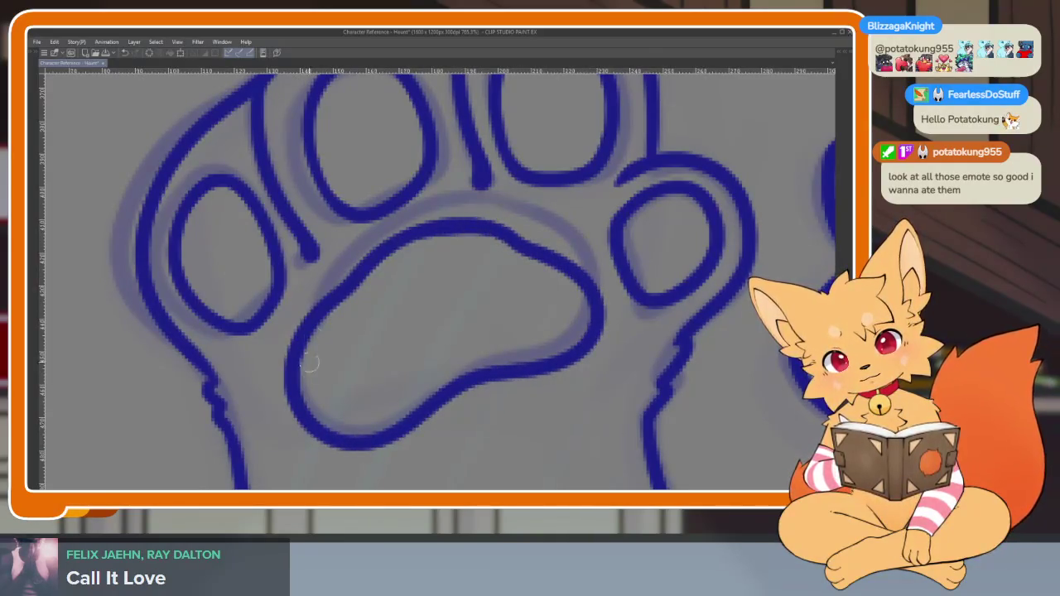
pyautogui.scroll(-1, 639, 326)
pyautogui.scroll(-3, 638, 326)
pyautogui.scroll(4, 629, 341)
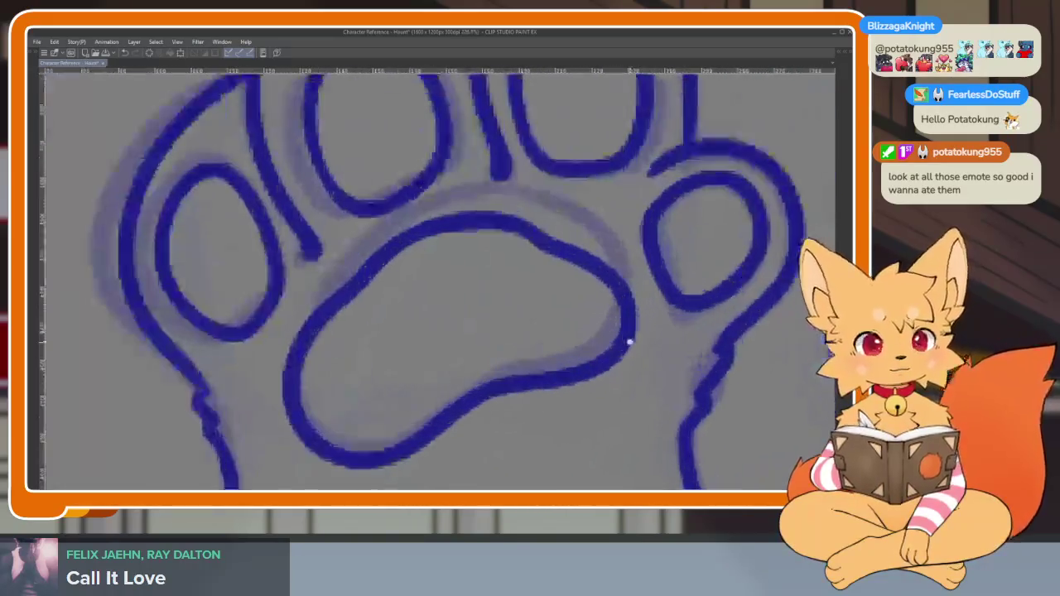
pyautogui.hotkey('ctrl', 'z')
pyautogui.moveTo(514, 199)
pyautogui.mouseDown()
pyautogui.moveTo(374, 235)
pyautogui.moveTo(328, 293)
pyautogui.moveTo(331, 429)
pyautogui.moveTo(457, 404)
pyautogui.moveTo(525, 359)
pyautogui.moveTo(632, 326)
pyautogui.moveTo(596, 237)
pyautogui.moveTo(539, 208)
pyautogui.mouseUp()
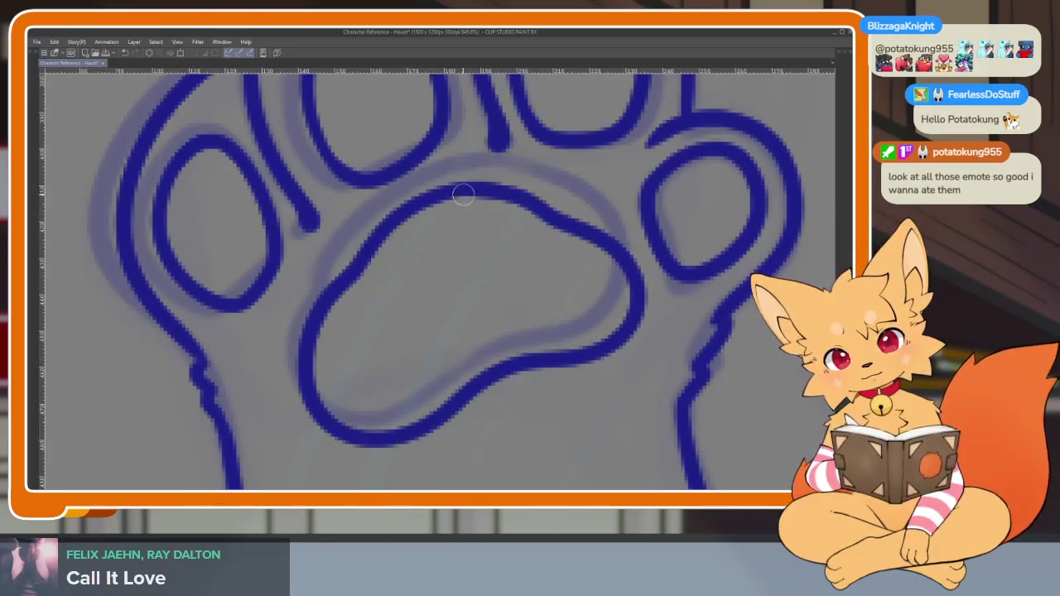
pyautogui.scroll(-2, 553, 212)
pyautogui.scroll(-1, 580, 249)
pyautogui.scroll(-2, 630, 290)
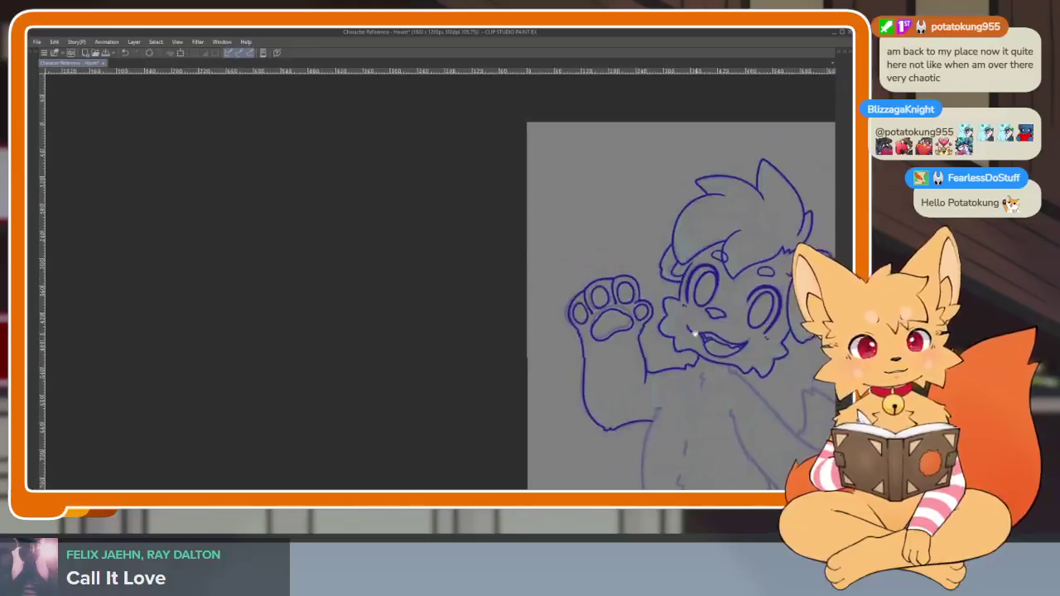
# Zoom in on the chest and ink the jagged blue fur tuft below the cheek fluff
pyautogui.scroll(-1, 666, 323)
pyautogui.moveTo(665, 324); pyautogui.dragTo(500, 274)
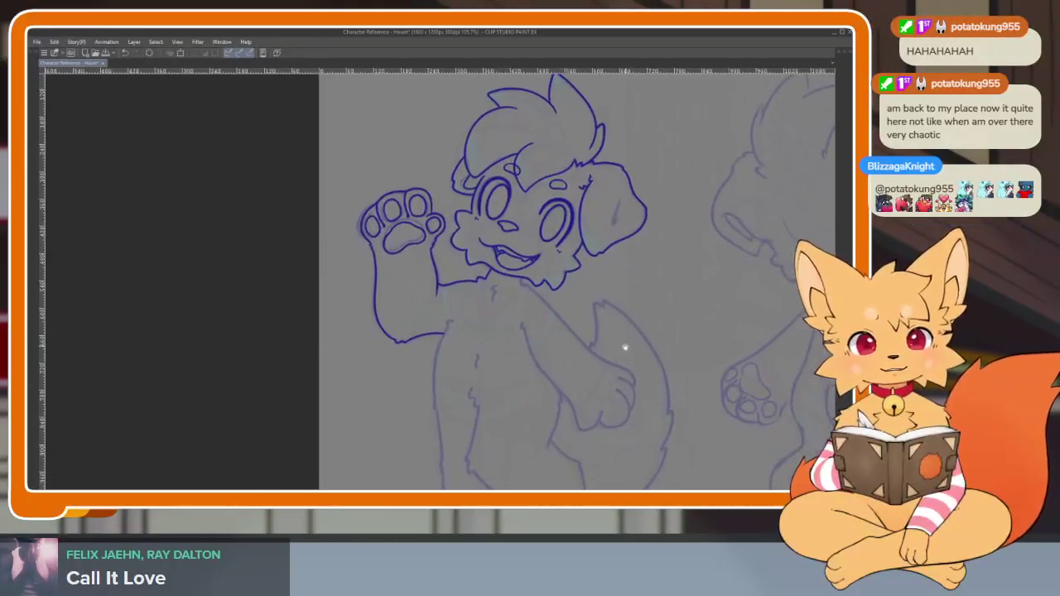
pyautogui.scroll(1, 610, 356)
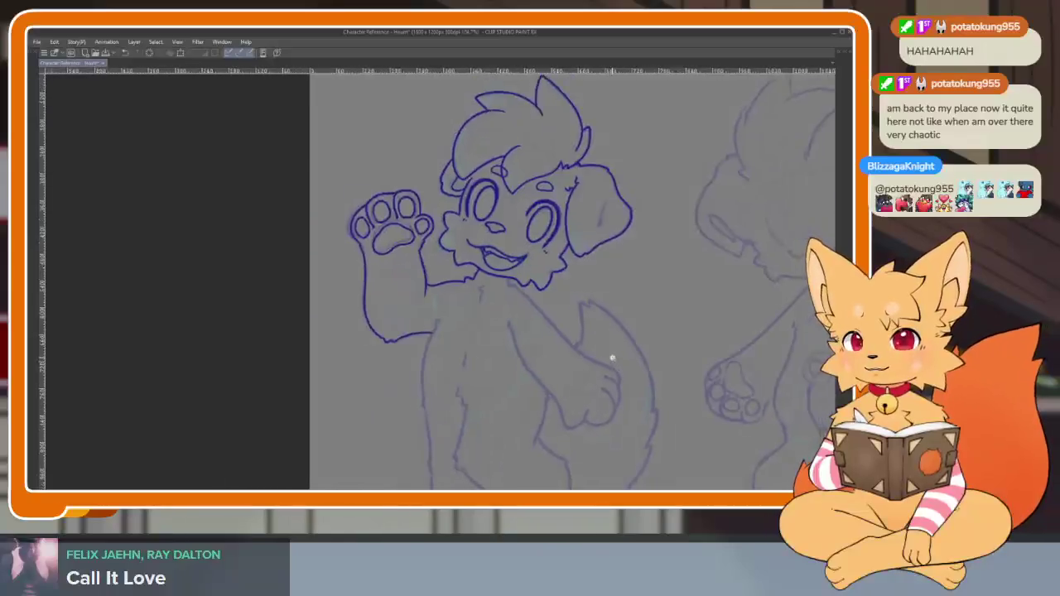
pyautogui.scroll(1, 611, 359)
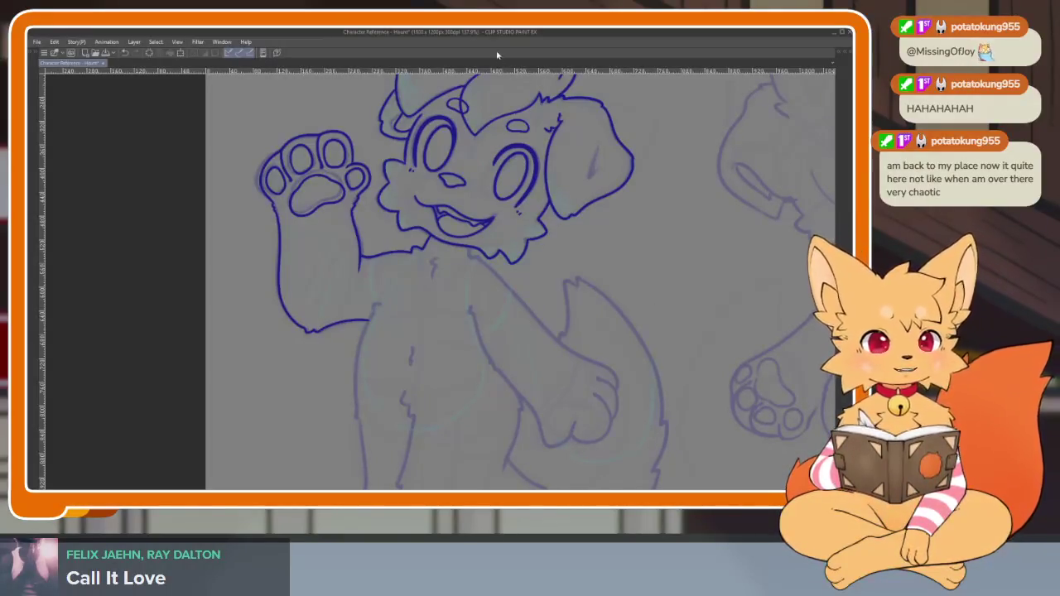
pyautogui.scroll(1, 456, 230)
pyautogui.scroll(4, 438, 238)
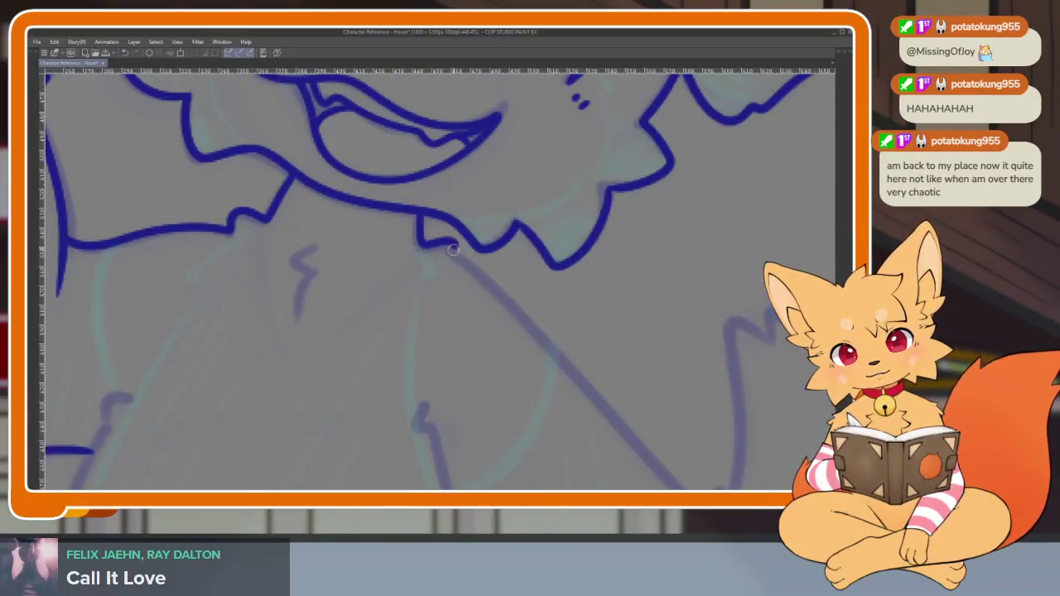
pyautogui.scroll(2, 296, 265)
pyautogui.moveTo(361, 216)
pyautogui.mouseDown()
pyautogui.moveTo(328, 273)
pyautogui.moveTo(328, 355)
pyautogui.moveTo(341, 350)
pyautogui.mouseUp()
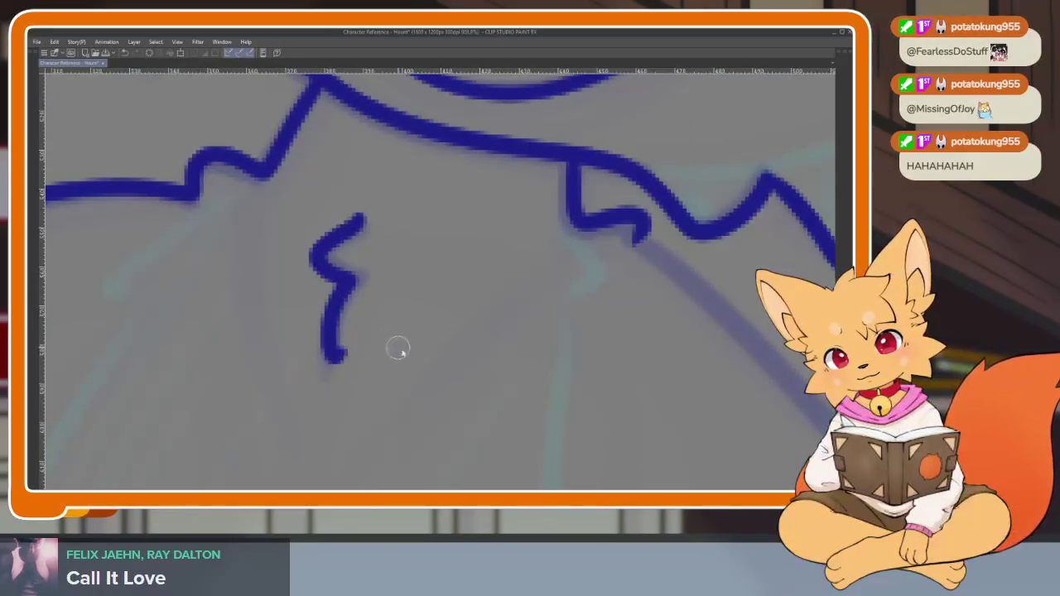
# Ink the arm's edge as a long line down the body's side
pyautogui.scroll(-6, 395, 345)
pyautogui.scroll(4, 489, 273)
pyautogui.scroll(-2, 398, 252)
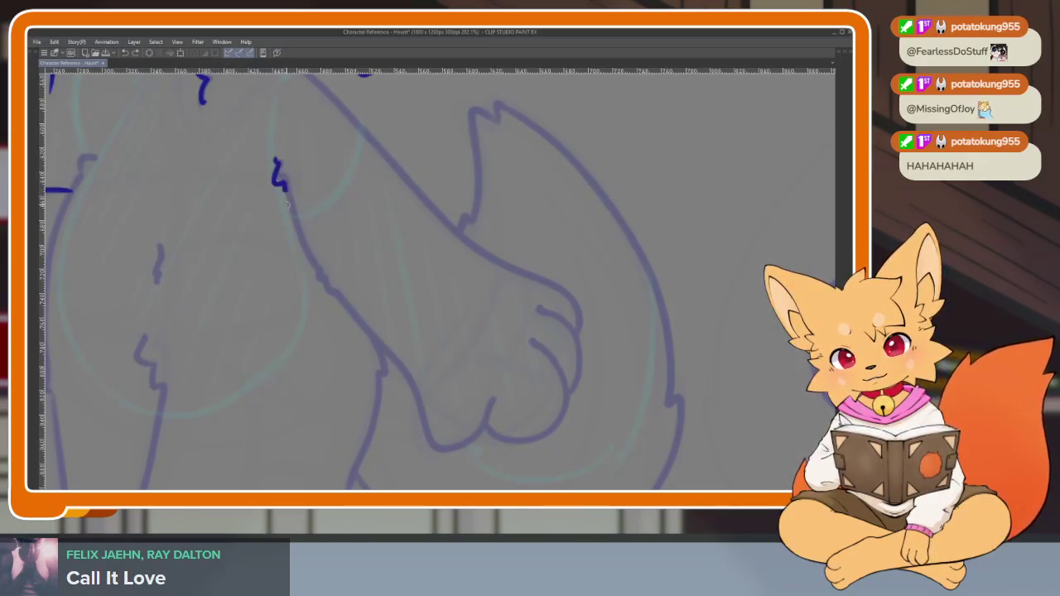
pyautogui.moveTo(286, 199)
pyautogui.mouseDown()
pyautogui.moveTo(319, 276)
pyautogui.moveTo(381, 340)
pyautogui.mouseUp()
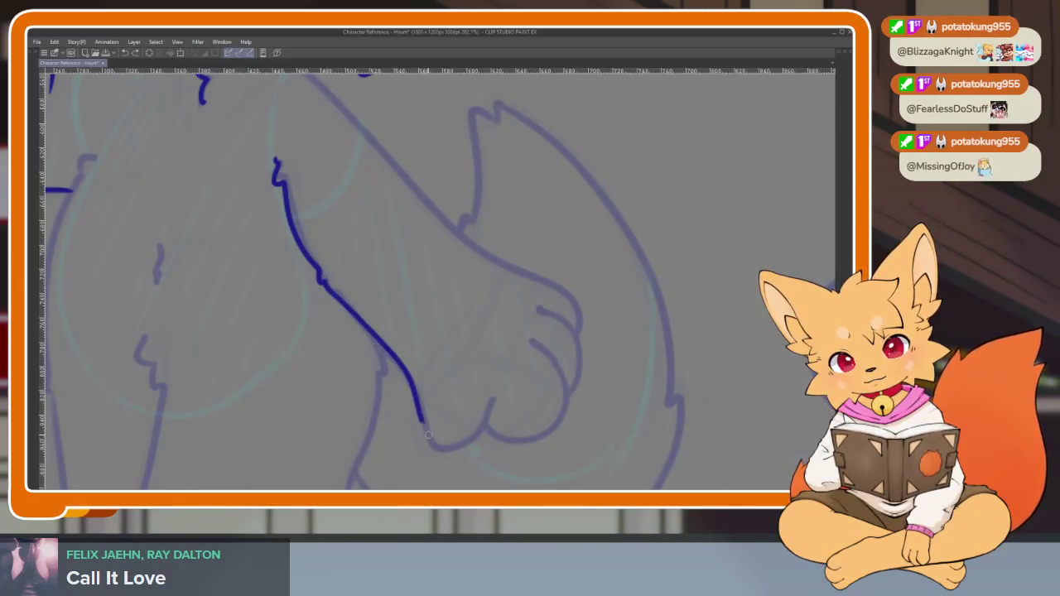
# Rotate the view and ink the lowered arm's long diagonal line, undoing bad attempts
pyautogui.moveTo(560, 423)
pyautogui.mouseDown()
pyautogui.moveTo(585, 356)
pyautogui.moveTo(603, 442)
pyautogui.moveTo(652, 265)
pyautogui.moveTo(621, 323)
pyautogui.moveTo(671, 188)
pyautogui.moveTo(657, 132)
pyautogui.moveTo(402, 328)
pyautogui.moveTo(344, 420)
pyautogui.moveTo(303, 456)
pyautogui.moveTo(207, 449)
pyautogui.moveTo(156, 411)
pyautogui.moveTo(131, 344)
pyautogui.moveTo(166, 315)
pyautogui.mouseUp()
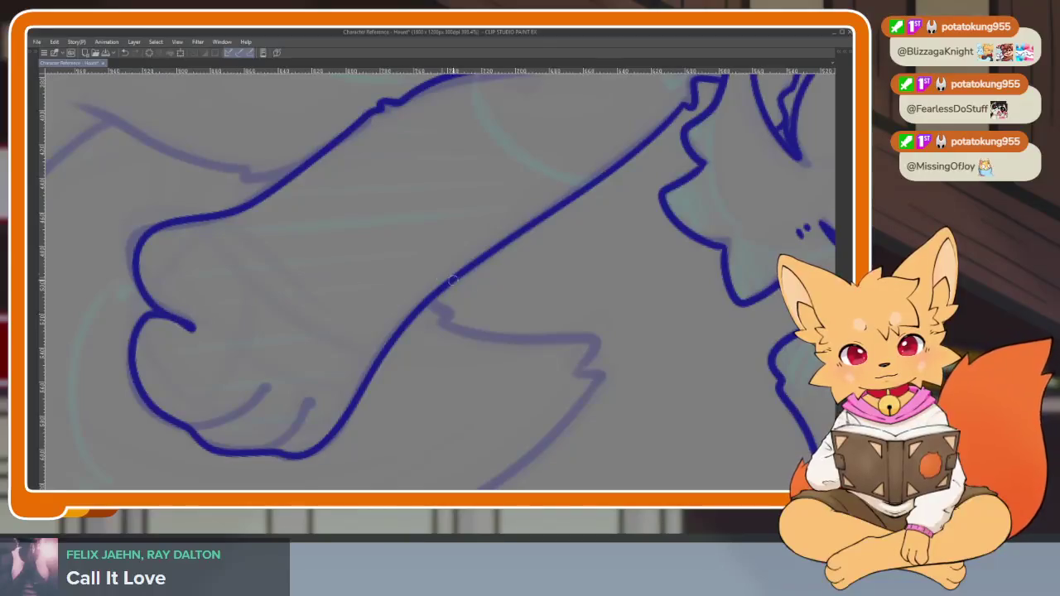
pyautogui.hotkey('ctrl', 'z')
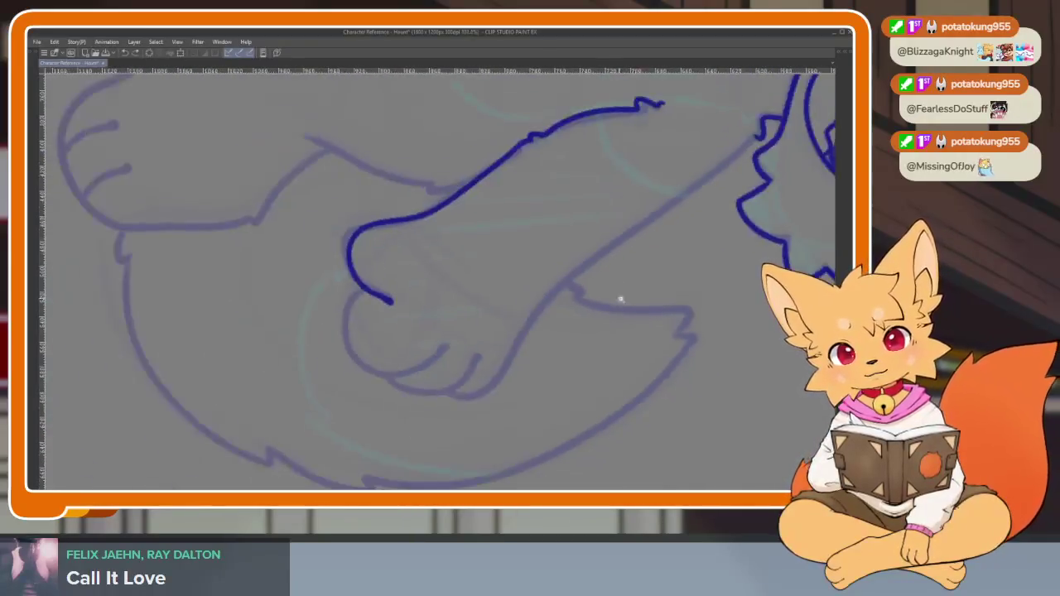
pyautogui.scroll(2, 616, 297)
pyautogui.scroll(1, 620, 298)
pyautogui.moveTo(746, 103); pyautogui.dragTo(638, 181)
pyautogui.hotkey('ctrl', 'z')
pyautogui.moveTo(758, 92)
pyautogui.mouseDown()
pyautogui.moveTo(505, 290)
pyautogui.moveTo(408, 421)
pyautogui.moveTo(357, 441)
pyautogui.mouseUp()
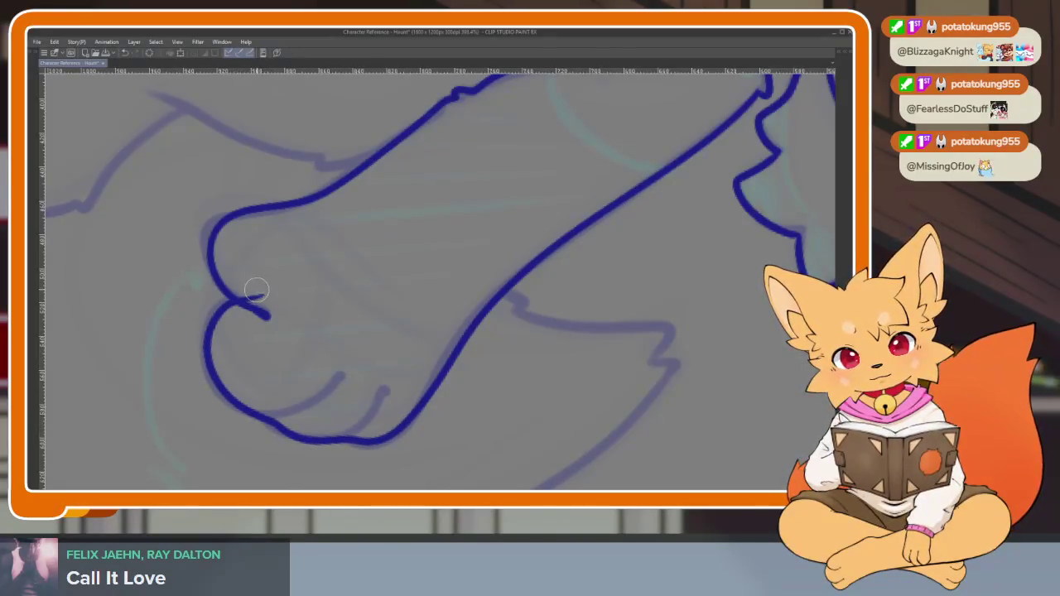
# Add two toe lines to the lowered paw and zoom out to check the arm
pyautogui.scroll(2, 425, 296)
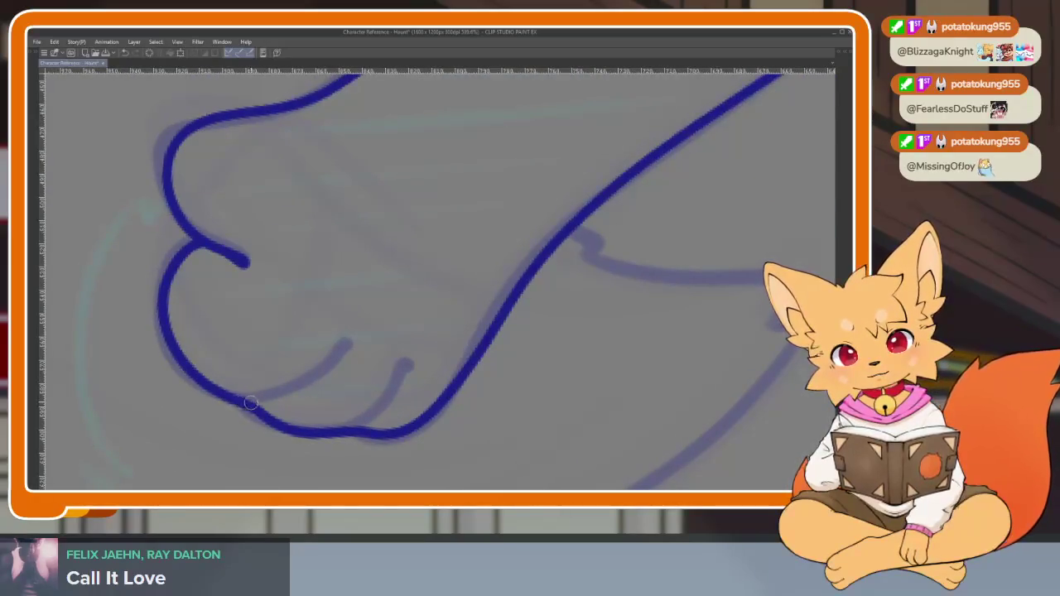
pyautogui.moveTo(245, 397); pyautogui.dragTo(327, 358)
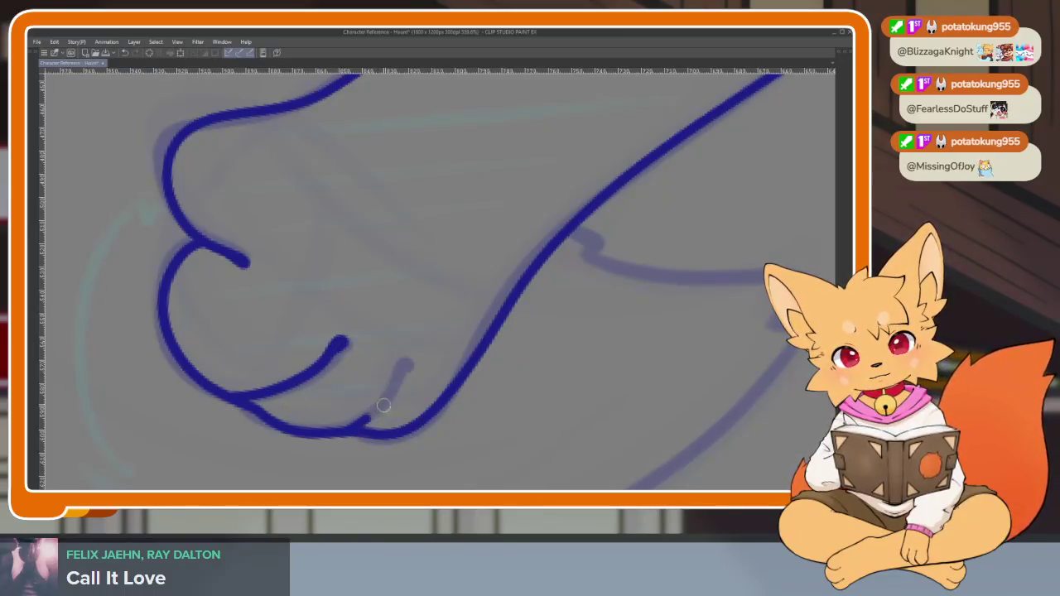
pyautogui.moveTo(382, 407); pyautogui.dragTo(408, 361)
pyautogui.scroll(-5, 395, 393)
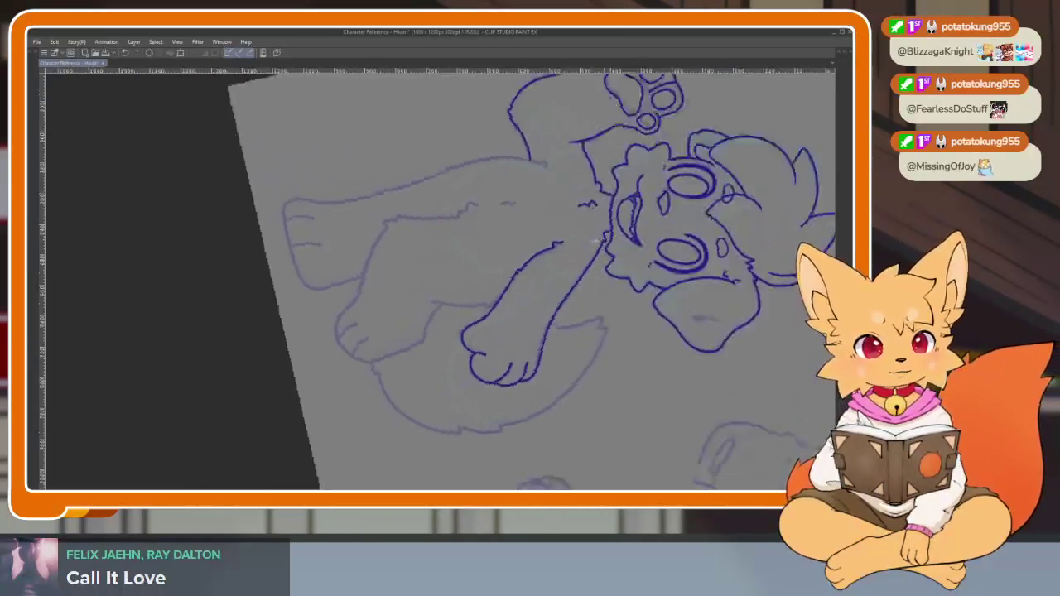
pyautogui.press('Tab')
pyautogui.press('Tab')
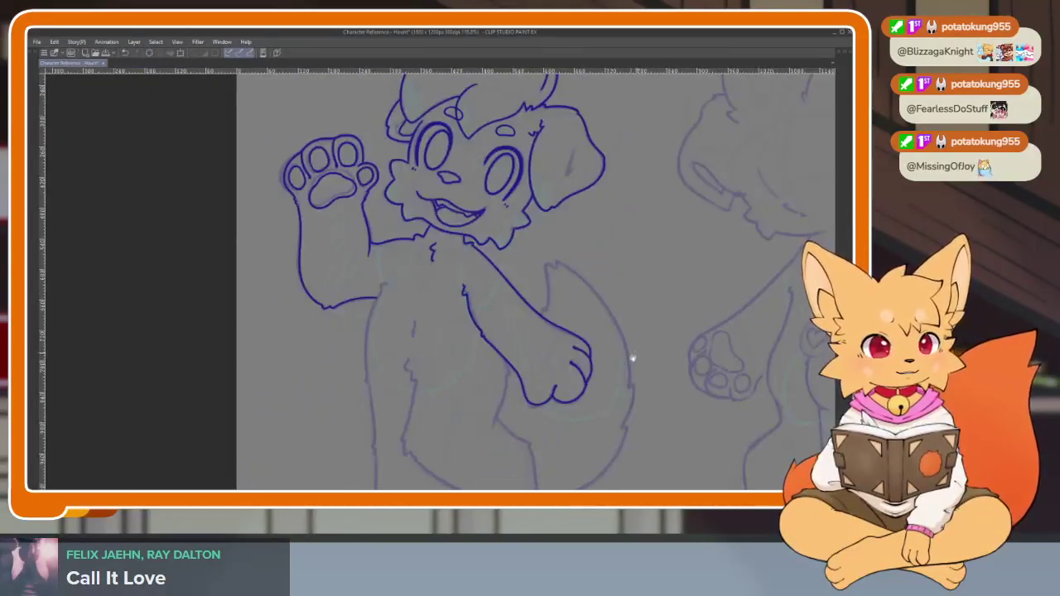
# Ink the left outline of the puppy's torso
pyautogui.scroll(3, 634, 351)
pyautogui.scroll(3, 391, 247)
pyautogui.scroll(3, 412, 220)
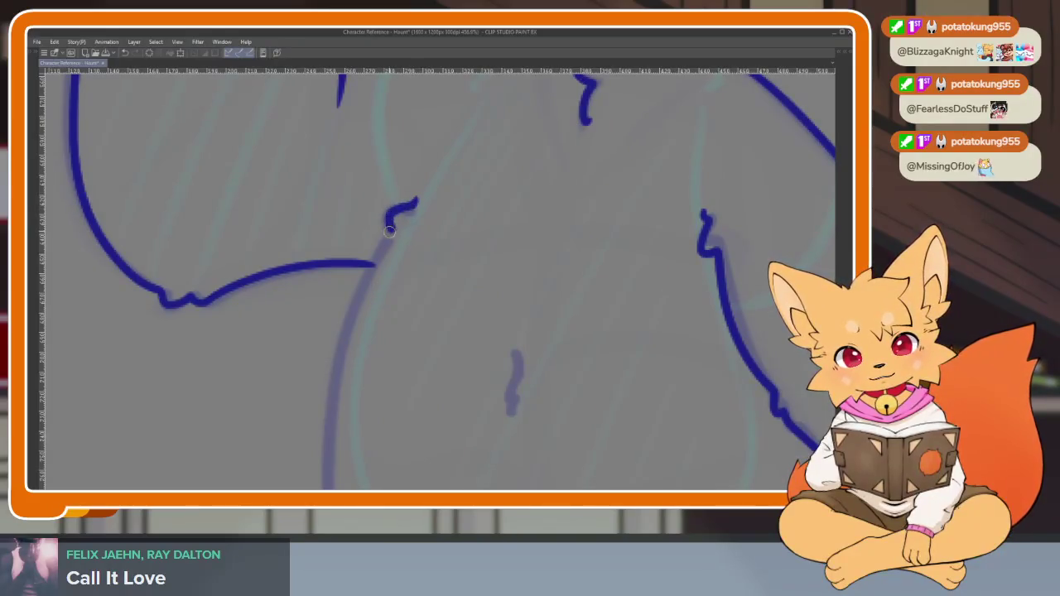
pyautogui.scroll(-2, 382, 242)
pyautogui.scroll(-1, 419, 249)
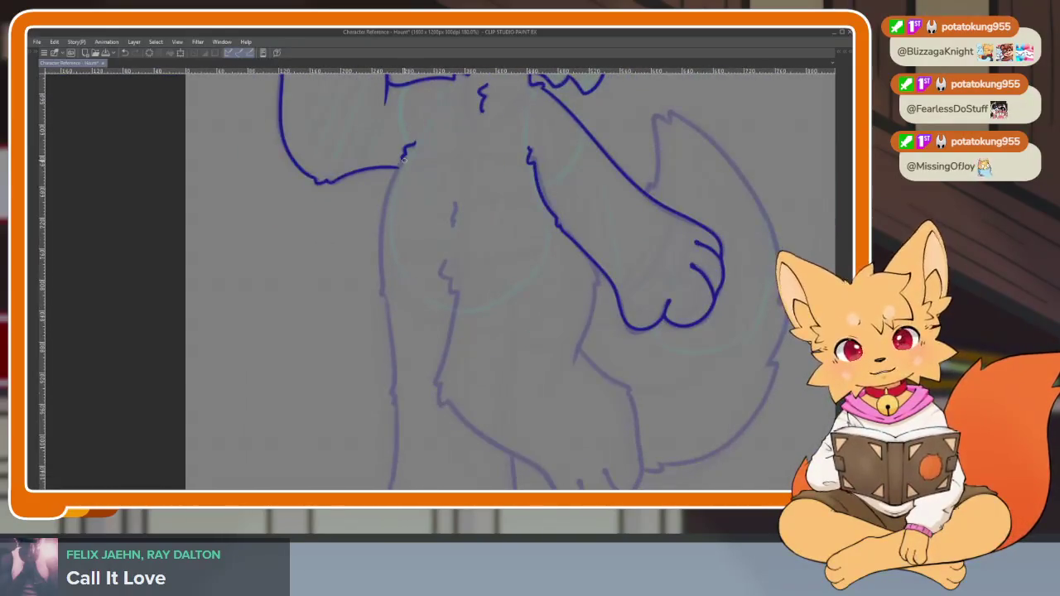
pyautogui.scroll(2, 403, 162)
pyautogui.moveTo(403, 152)
pyautogui.mouseDown()
pyautogui.moveTo(381, 197)
pyautogui.moveTo(369, 353)
pyautogui.mouseUp()
# Try inking the left leg outline, undoing the unsatisfactory strokes
pyautogui.scroll(-3, 378, 370)
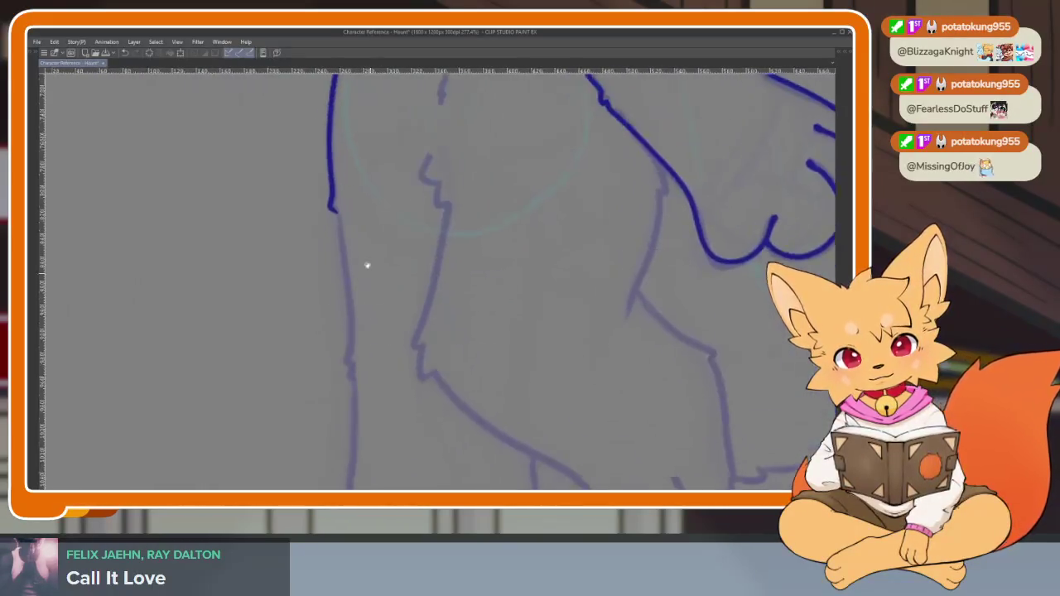
pyautogui.scroll(-3, 372, 279)
pyautogui.scroll(1, 348, 173)
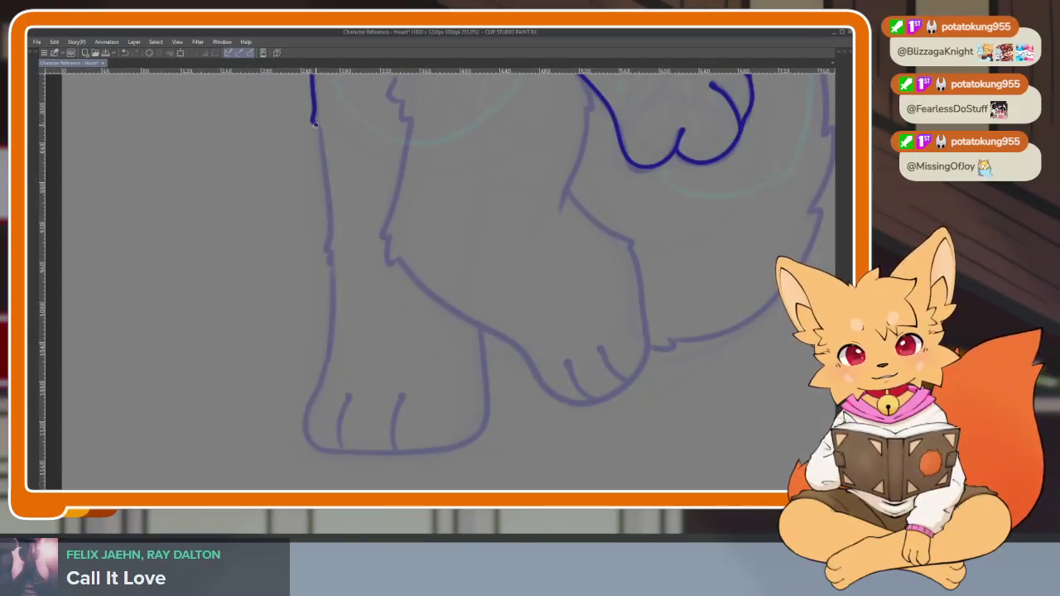
pyautogui.moveTo(321, 148); pyautogui.dragTo(328, 217)
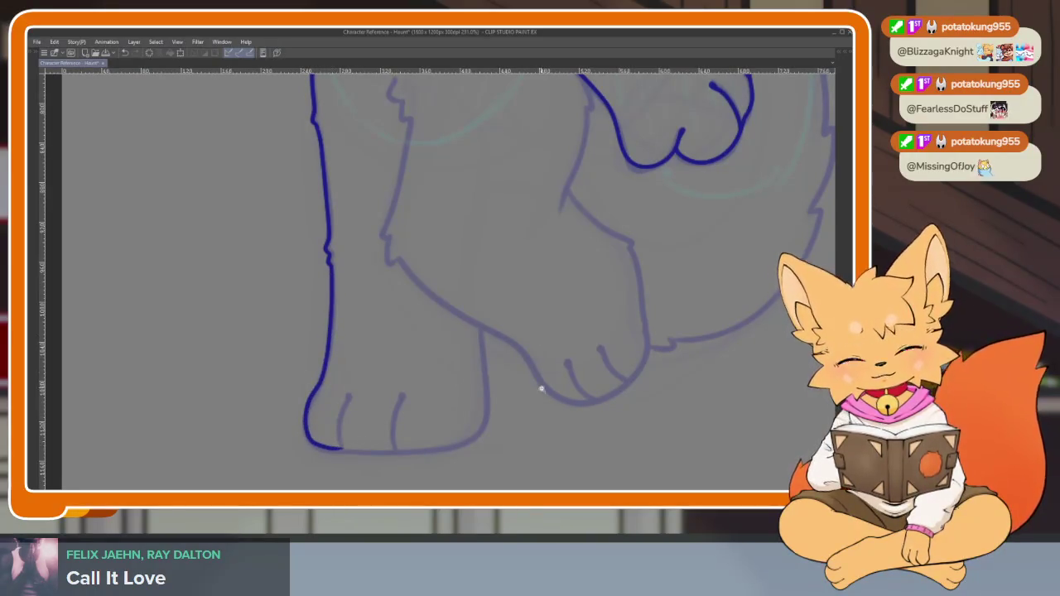
pyautogui.hotkey('ctrl', 'z')
pyautogui.scroll(1, 514, 390)
pyautogui.scroll(1, 432, 339)
pyautogui.moveTo(272, 75); pyautogui.dragTo(278, 163)
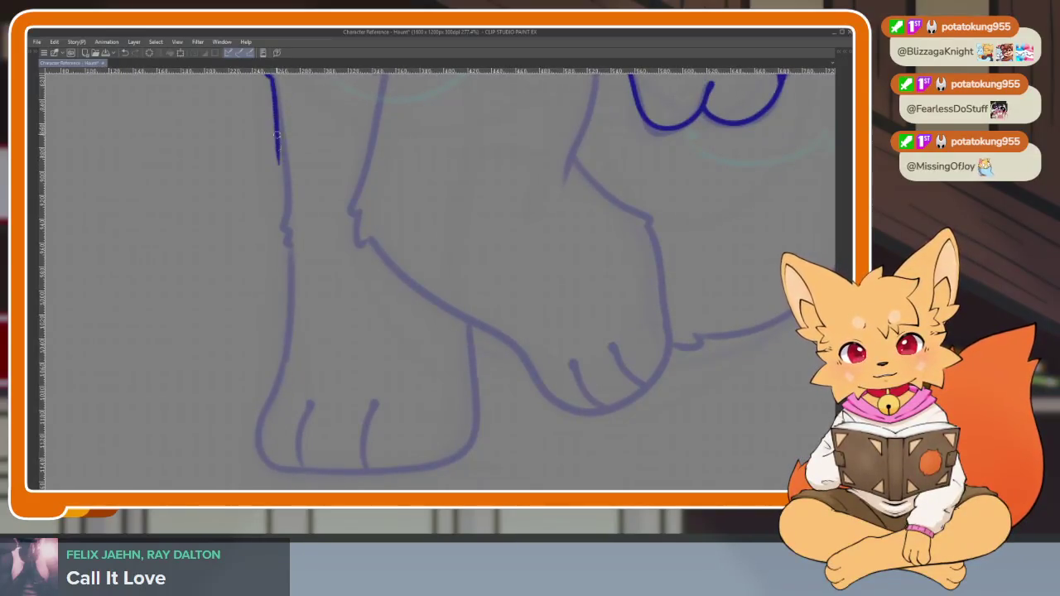
pyautogui.hotkey('ctrl', 'z')
# Ink the leg outline from the top stub down to the foot and along its bottom
pyautogui.scroll(-1, 282, 137)
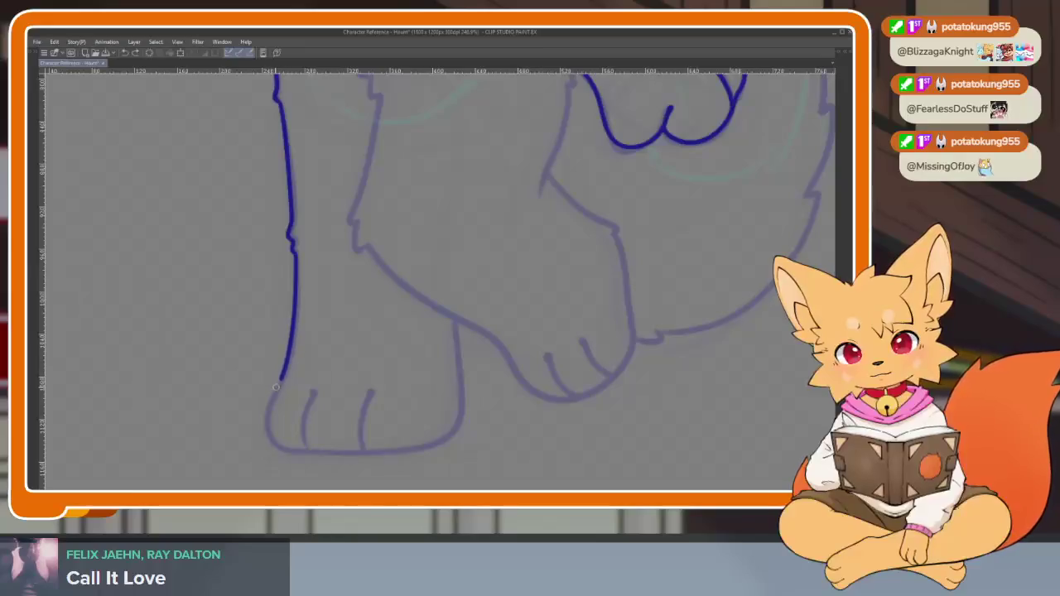
pyautogui.hotkey('ctrl', 'z')
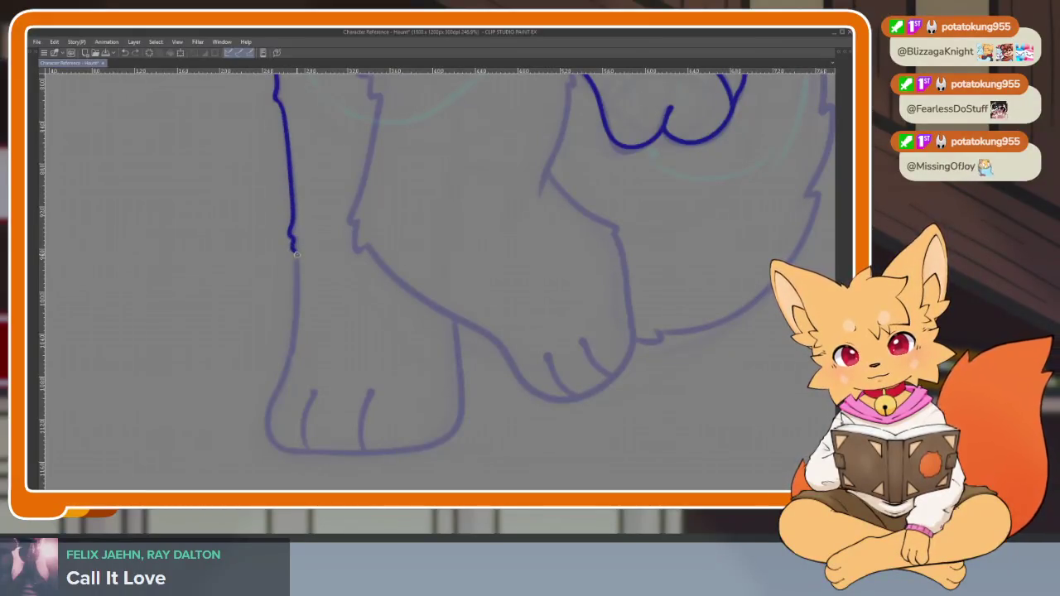
pyautogui.scroll(2, 443, 255)
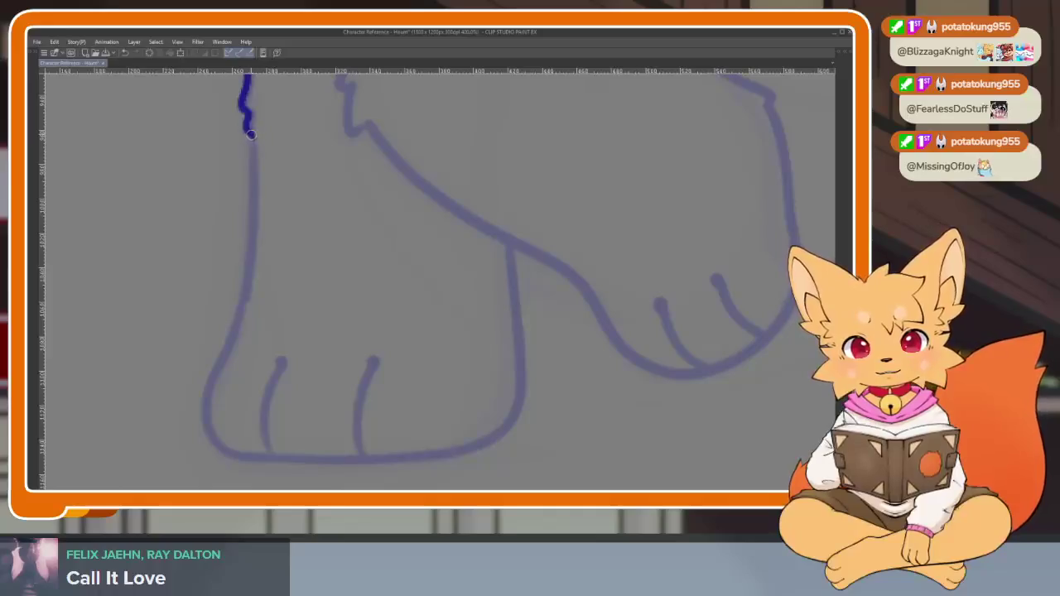
pyautogui.moveTo(251, 134)
pyautogui.mouseDown()
pyautogui.moveTo(204, 397)
pyautogui.moveTo(229, 458)
pyautogui.mouseUp()
pyautogui.hotkey('ctrl', 'z')
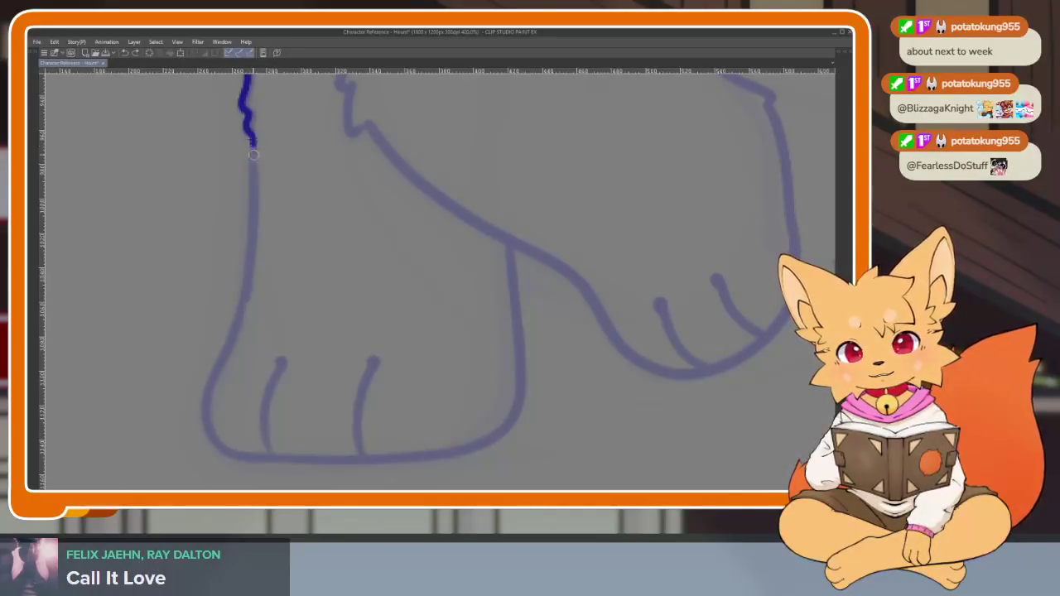
pyautogui.moveTo(253, 151); pyautogui.dragTo(217, 362)
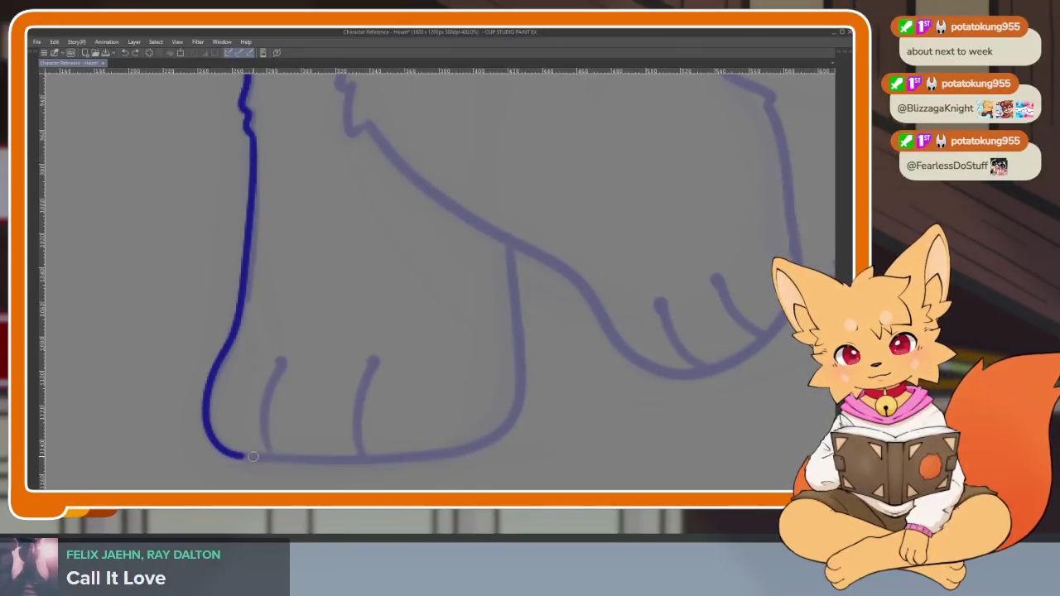
pyautogui.moveTo(358, 461)
pyautogui.mouseDown()
pyautogui.moveTo(489, 443)
pyautogui.moveTo(519, 296)
pyautogui.moveTo(514, 190)
pyautogui.mouseUp()
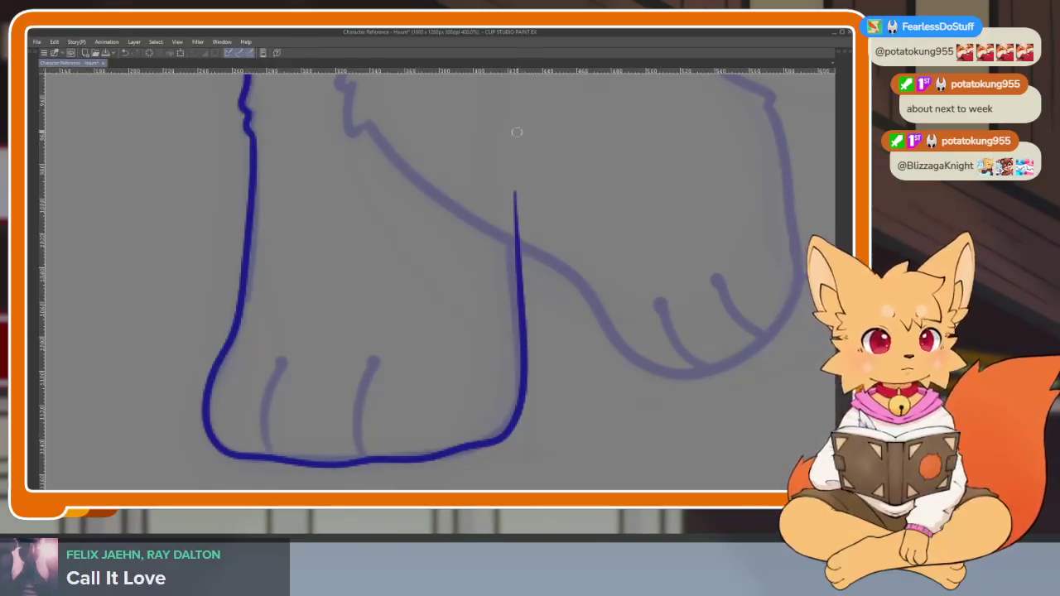
# Add two toe lines on the foot
pyautogui.scroll(2, 408, 398)
pyautogui.moveTo(287, 429)
pyautogui.mouseDown()
pyautogui.moveTo(277, 343)
pyautogui.moveTo(303, 294)
pyautogui.mouseUp()
pyautogui.moveTo(417, 427)
pyautogui.mouseDown()
pyautogui.moveTo(412, 348)
pyautogui.moveTo(430, 298)
pyautogui.mouseUp()
pyautogui.scroll(-3, 582, 387)
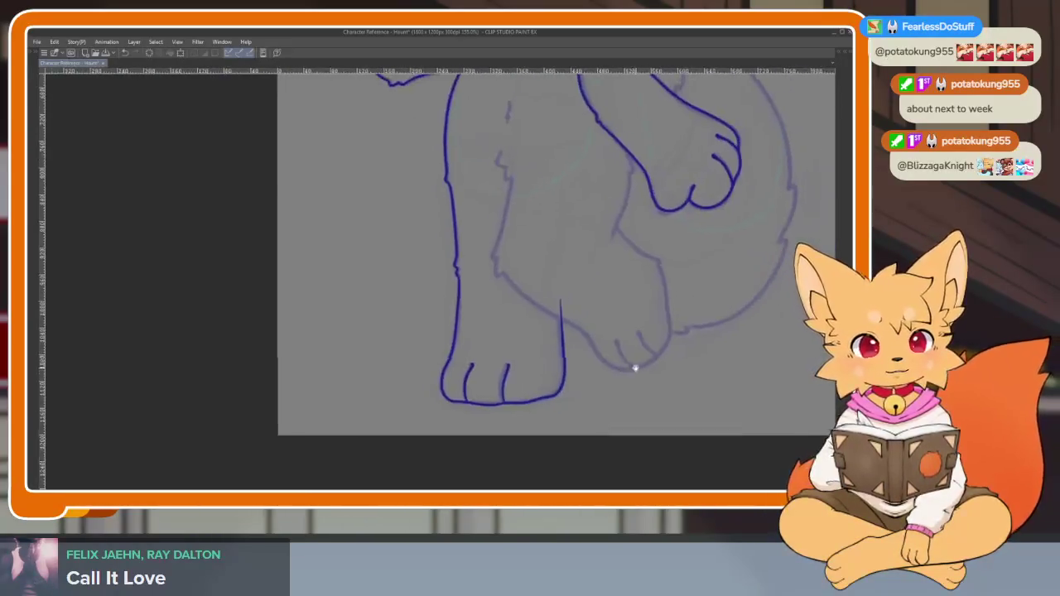
# Remove the stray short curve and zigzag fur strokes near the foot
pyautogui.scroll(-1, 634, 367)
pyautogui.scroll(-2, 563, 395)
pyautogui.scroll(2, 592, 383)
pyautogui.scroll(1, 583, 381)
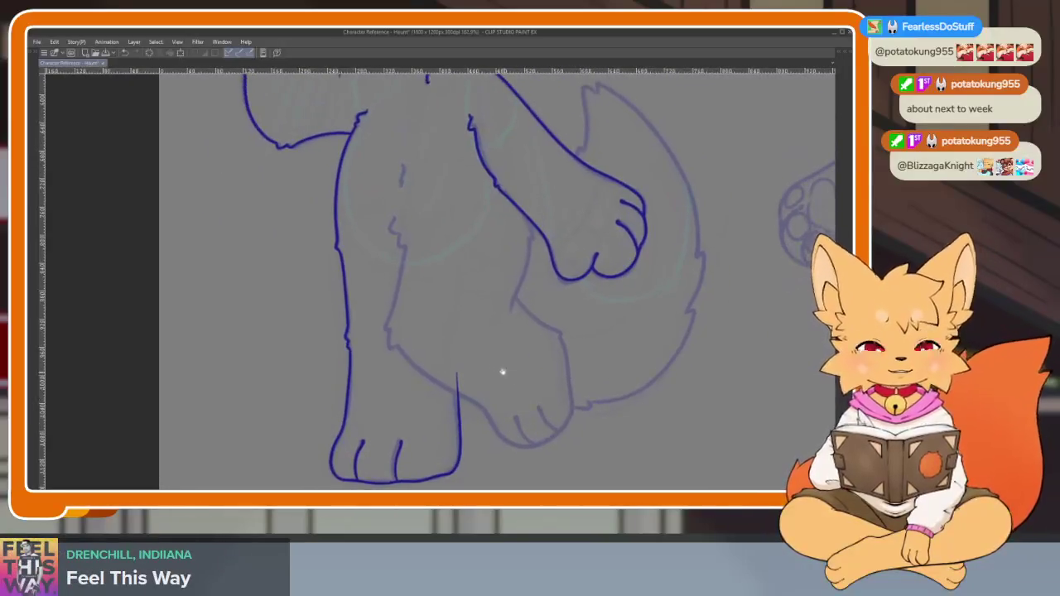
pyautogui.scroll(1, 505, 373)
pyautogui.scroll(1, 544, 357)
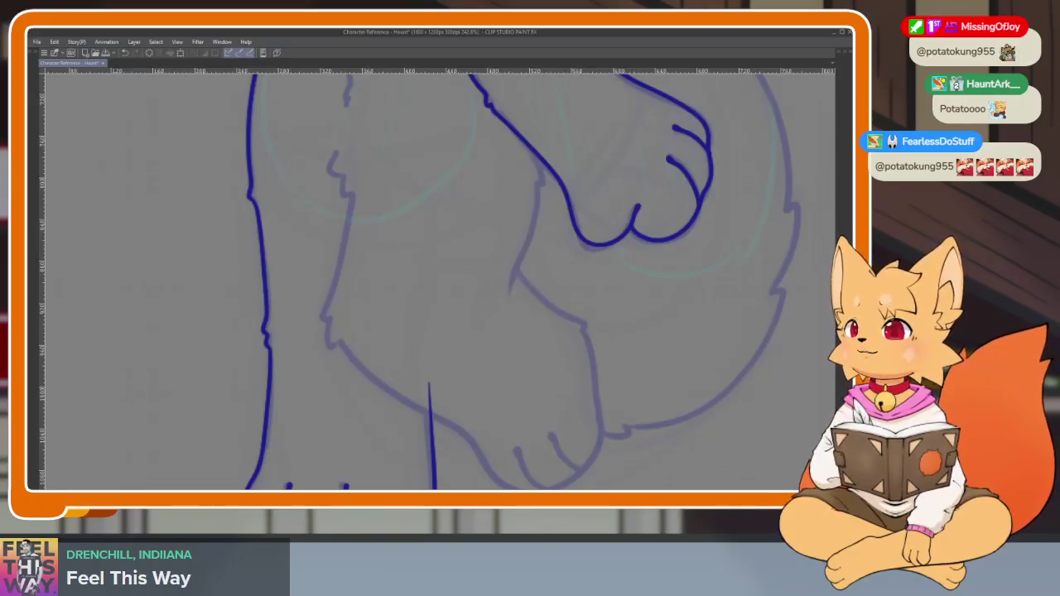
pyautogui.moveTo(482, 381); pyautogui.dragTo(502, 358)
pyautogui.hotkey('ctrl', 'z')
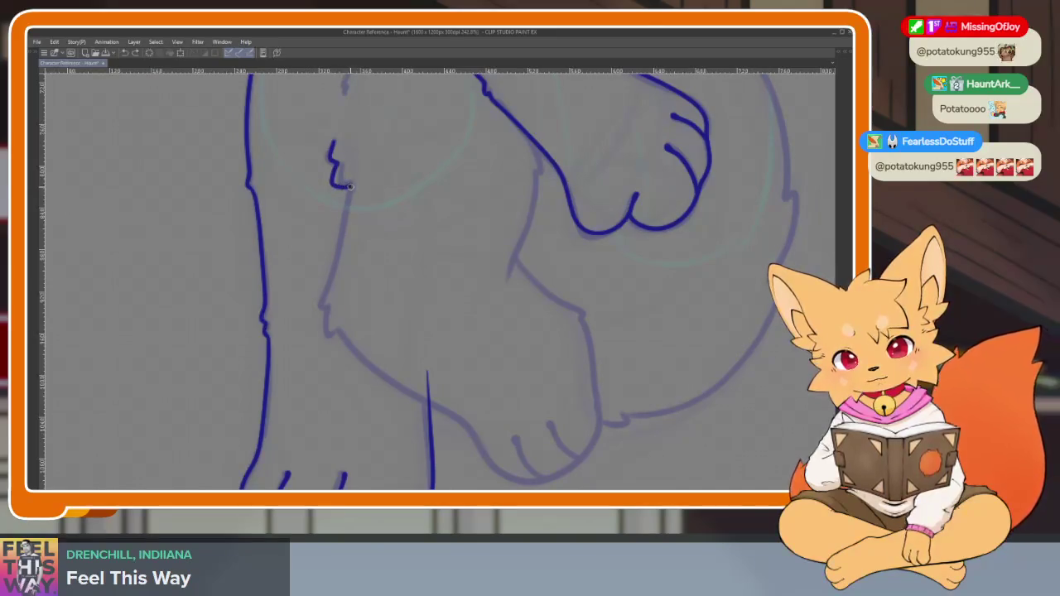
pyautogui.hotkey('ctrl', 'z')
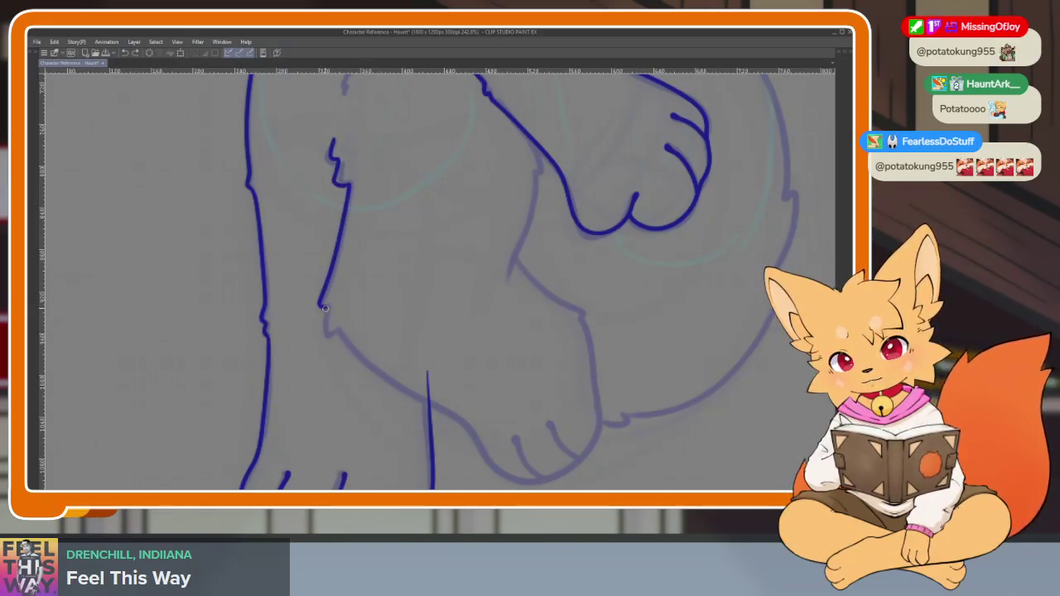
# Ink the inner leg line and the second foot's sole, heel and back
pyautogui.moveTo(359, 316)
pyautogui.mouseDown()
pyautogui.moveTo(473, 253)
pyautogui.moveTo(370, 253)
pyautogui.mouseUp()
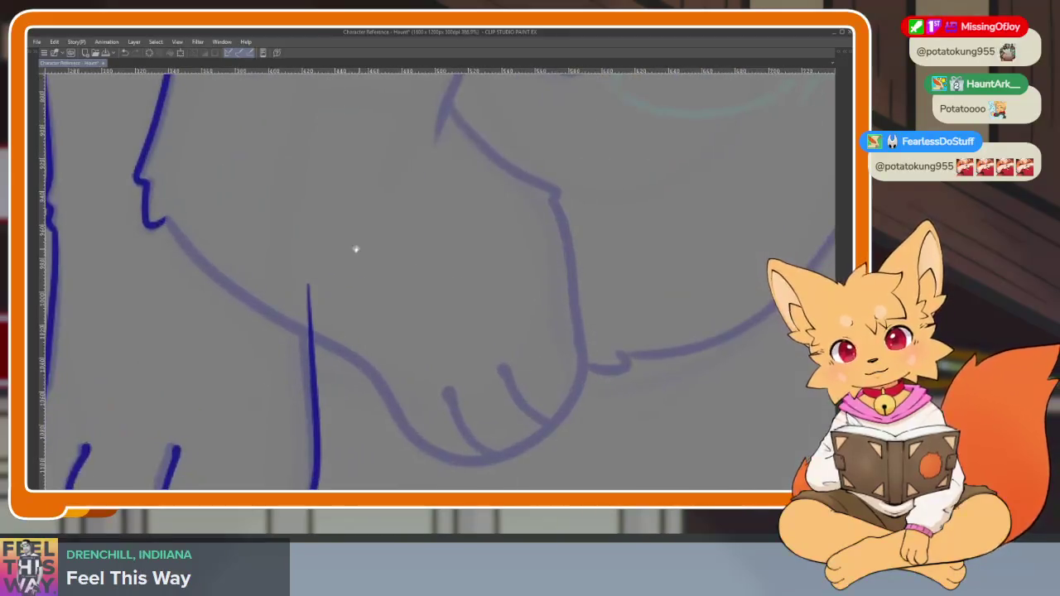
pyautogui.moveTo(172, 230)
pyautogui.mouseDown()
pyautogui.moveTo(256, 303)
pyautogui.moveTo(346, 353)
pyautogui.mouseUp()
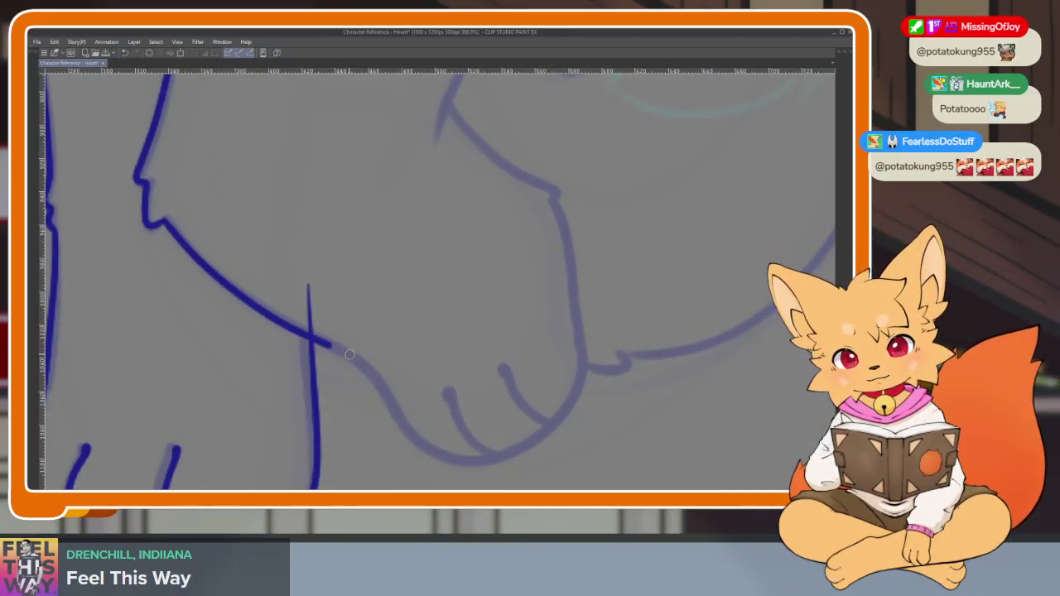
pyautogui.moveTo(403, 423)
pyautogui.mouseDown()
pyautogui.moveTo(439, 451)
pyautogui.moveTo(504, 457)
pyautogui.mouseUp()
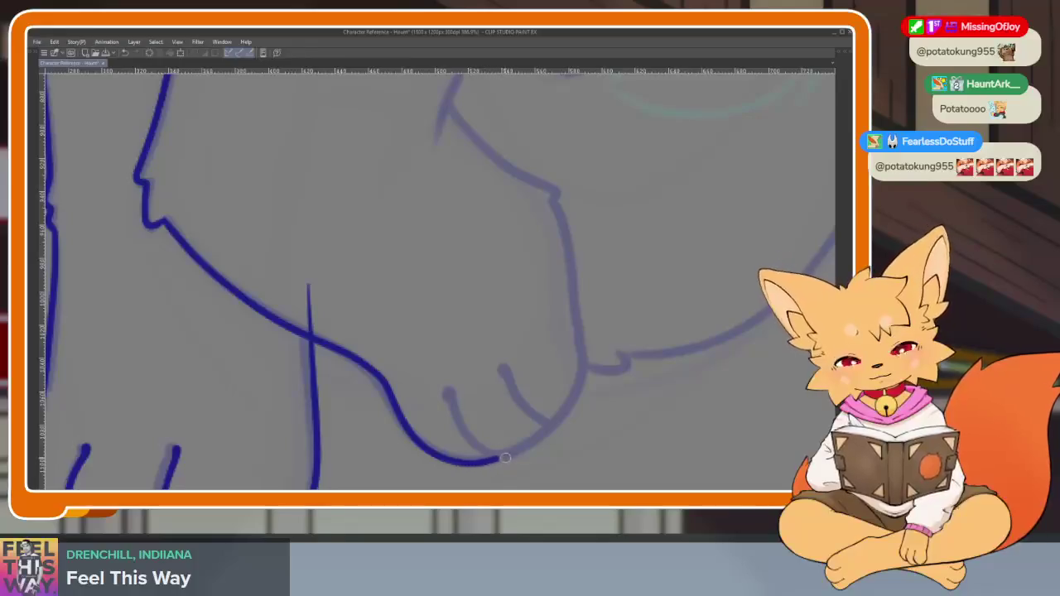
pyautogui.moveTo(577, 401)
pyautogui.mouseDown()
pyautogui.moveTo(587, 348)
pyautogui.moveTo(565, 222)
pyautogui.mouseUp()
pyautogui.moveTo(488, 150)
pyautogui.mouseDown()
pyautogui.moveTo(410, 73)
pyautogui.moveTo(458, 301)
pyautogui.mouseUp()
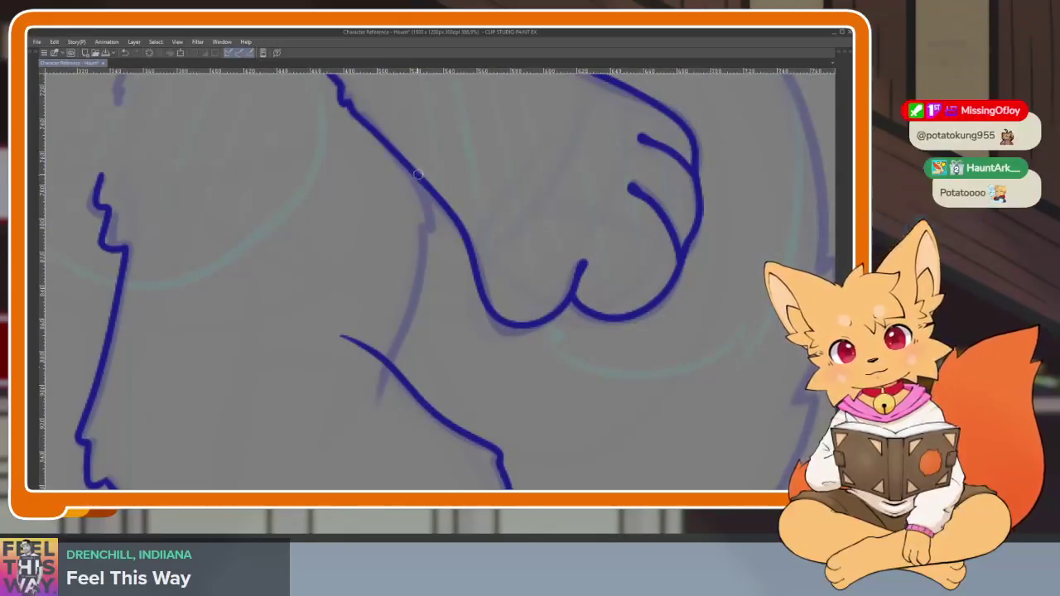
pyautogui.moveTo(419, 175)
pyautogui.mouseDown()
pyautogui.moveTo(432, 234)
pyautogui.moveTo(386, 404)
pyautogui.mouseUp()
pyautogui.scroll(-3, 523, 366)
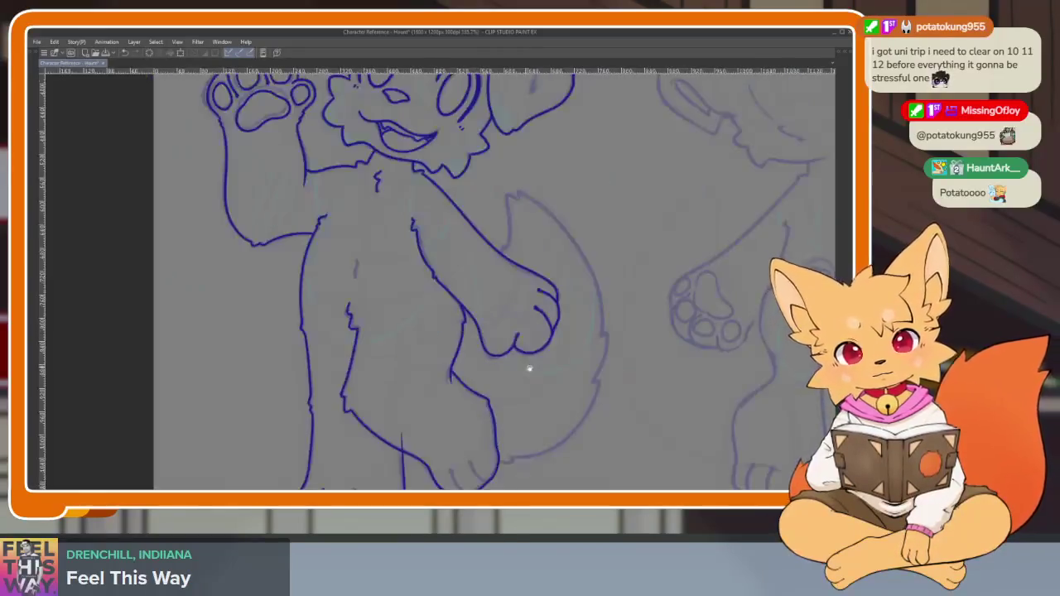
# Replace the stray stroke with a line from below the resting hand down to the lower curve
pyautogui.scroll(2, 523, 366)
pyautogui.scroll(2, 535, 328)
pyautogui.scroll(-5, 409, 383)
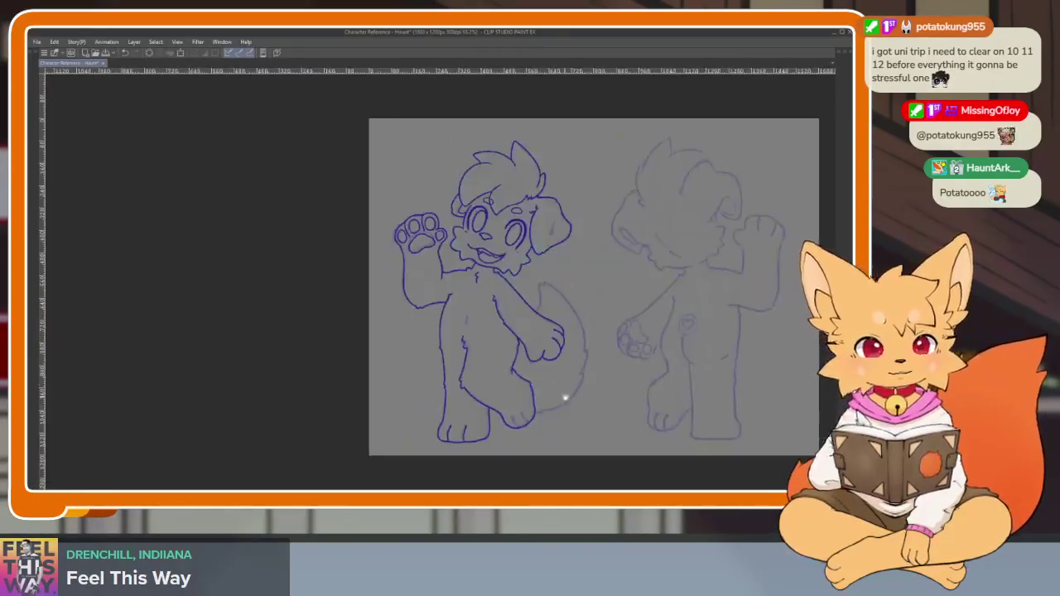
pyautogui.scroll(3, 536, 386)
pyautogui.scroll(1, 506, 383)
pyautogui.scroll(1, 528, 388)
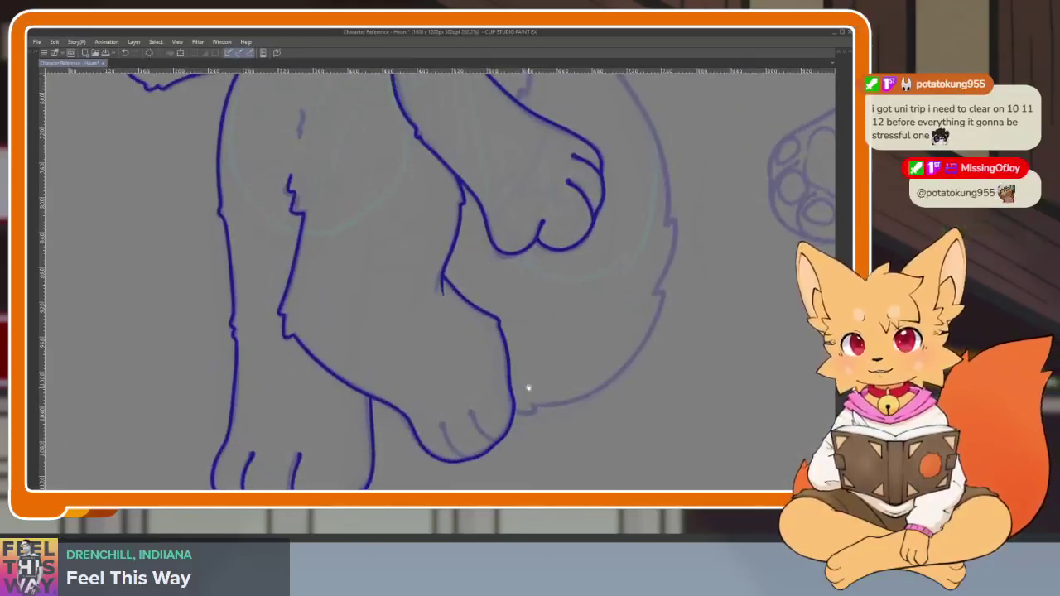
pyautogui.scroll(-1, 528, 389)
pyautogui.scroll(-1, 521, 401)
pyautogui.scroll(1, 521, 402)
pyautogui.scroll(-1, 518, 400)
pyautogui.scroll(-1, 518, 400)
pyautogui.scroll(1, 533, 384)
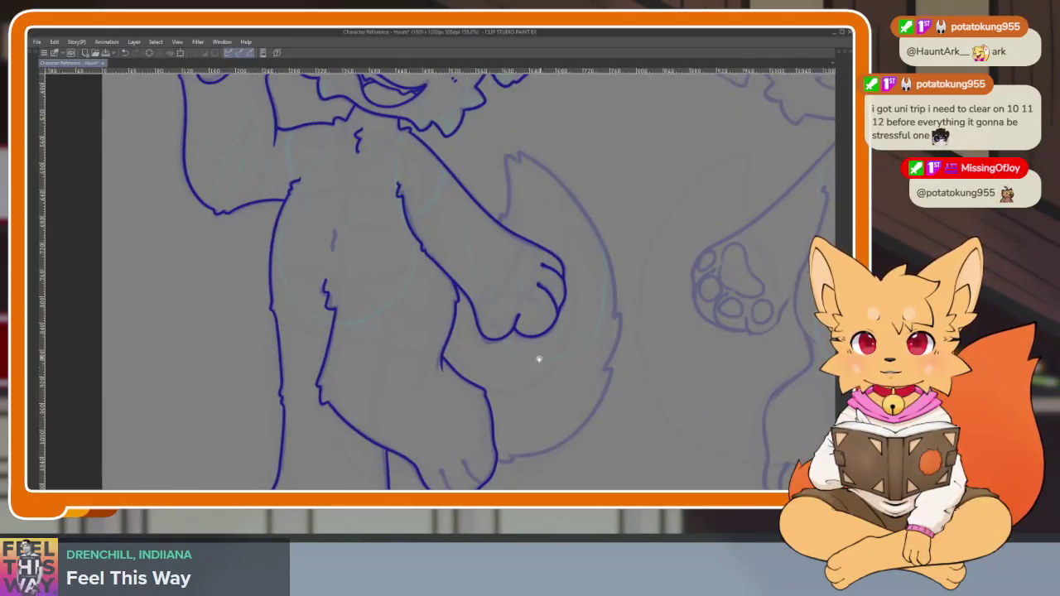
pyautogui.scroll(2, 543, 356)
pyautogui.scroll(-1, 469, 386)
pyautogui.scroll(1, 497, 442)
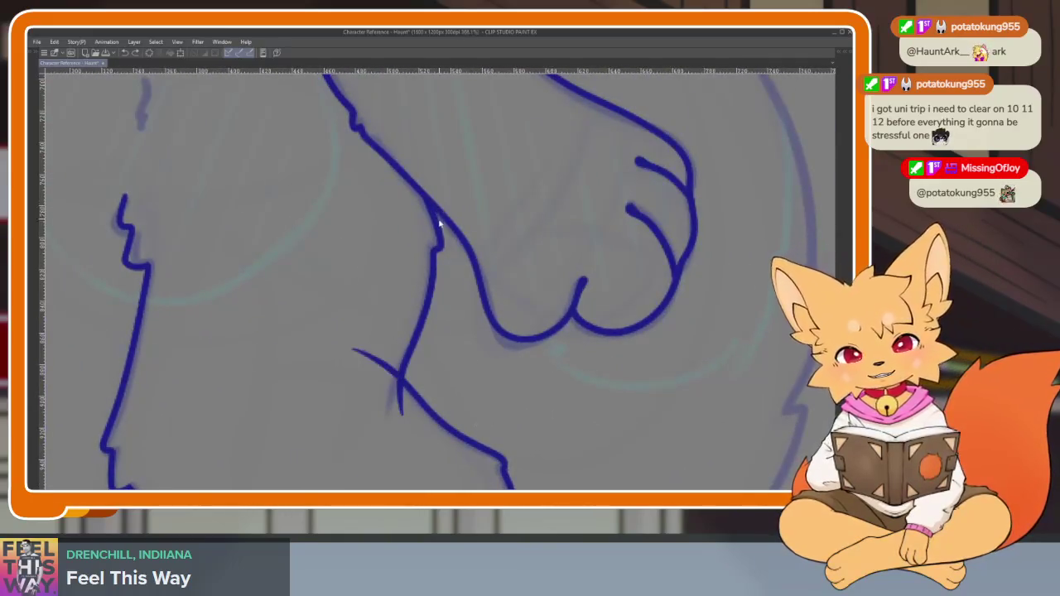
pyautogui.hotkey('ctrl', 'z')
pyautogui.moveTo(433, 217); pyautogui.dragTo(429, 250)
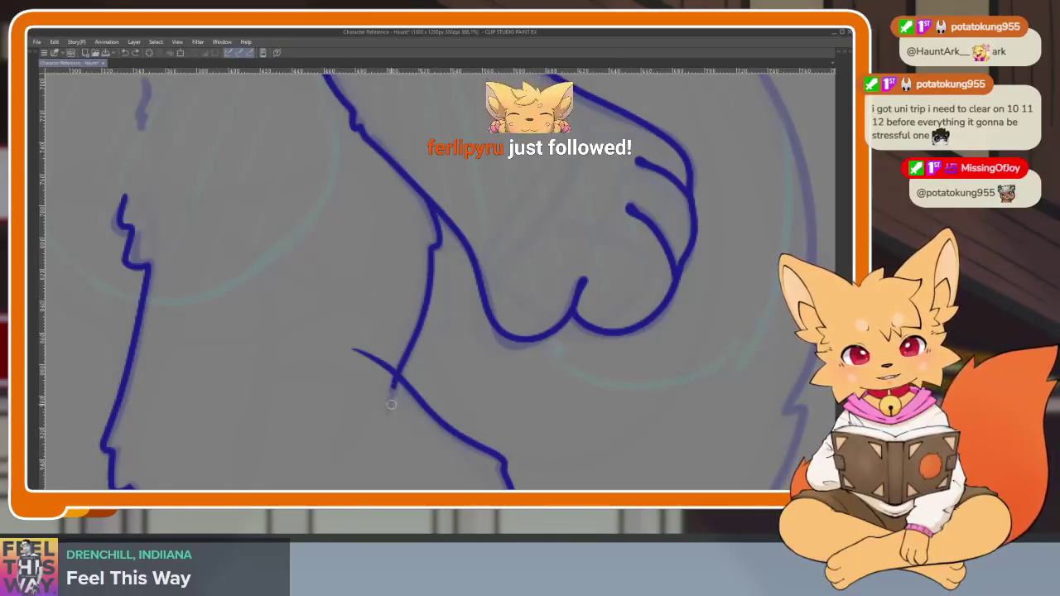
pyautogui.moveTo(425, 305); pyautogui.dragTo(389, 408)
# Draw two toe lines on the lifted foot
pyautogui.scroll(-1, 464, 351)
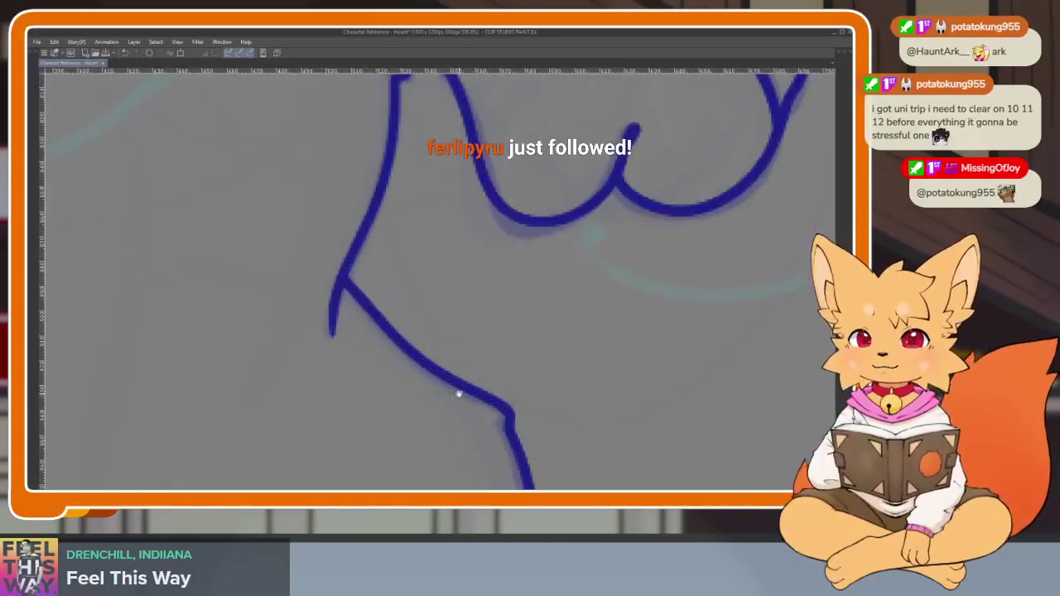
pyautogui.scroll(-3, 456, 390)
pyautogui.scroll(-3, 532, 389)
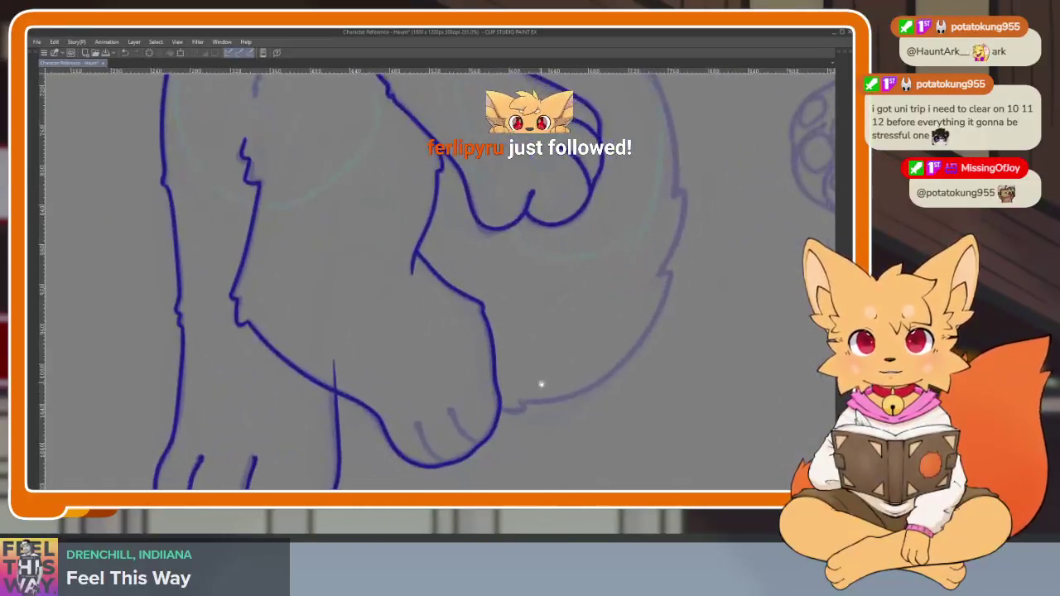
pyautogui.scroll(2, 522, 425)
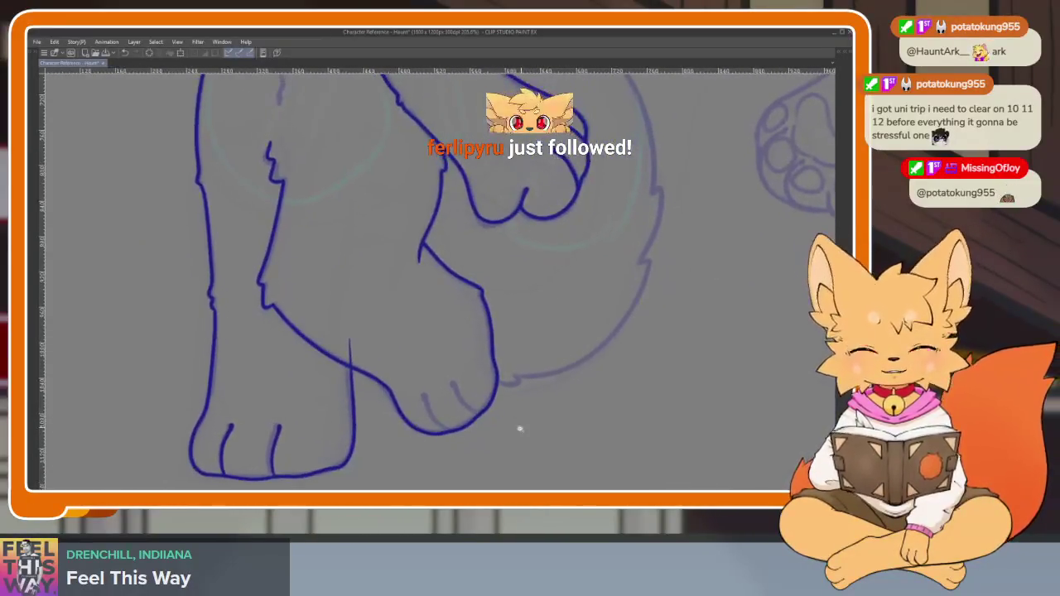
pyautogui.scroll(2, 521, 426)
pyautogui.scroll(2, 511, 422)
pyautogui.scroll(1, 461, 440)
pyautogui.moveTo(448, 433); pyautogui.dragTo(359, 336)
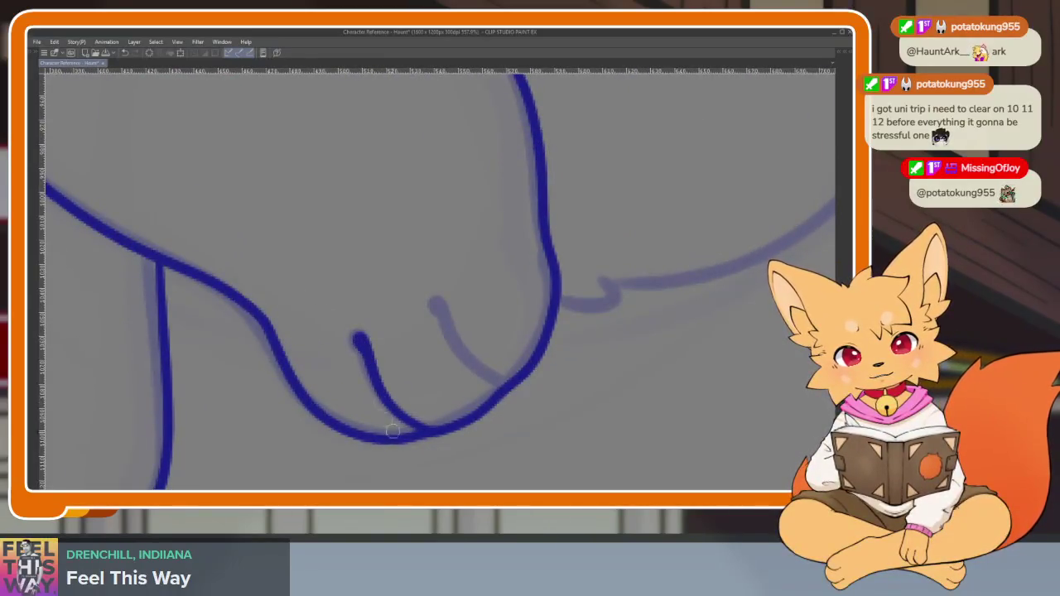
pyautogui.moveTo(478, 371); pyautogui.dragTo(435, 298)
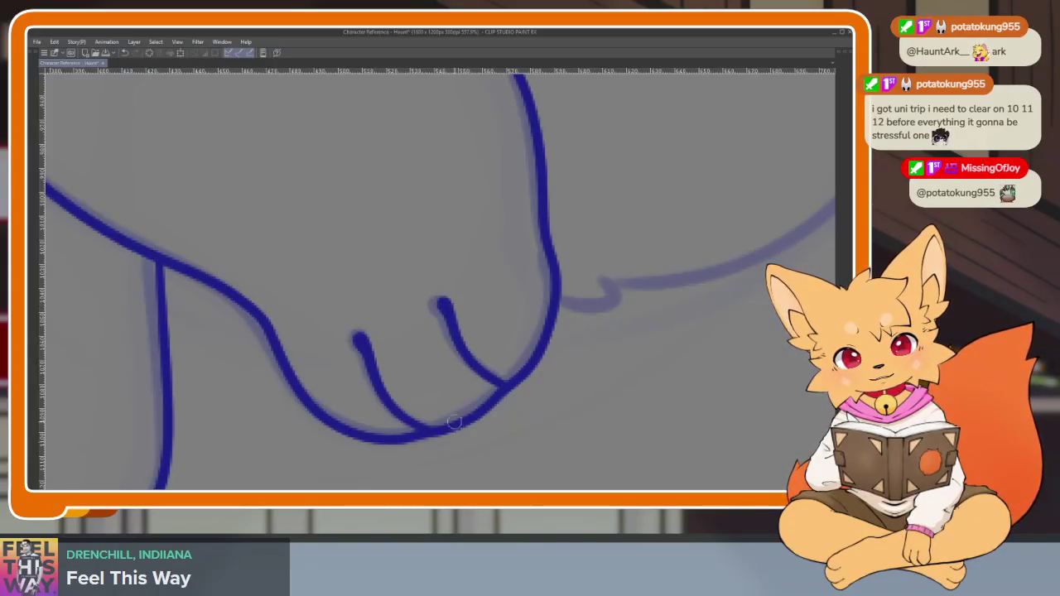
pyautogui.scroll(-5, 611, 365)
pyautogui.scroll(-2, 611, 365)
pyautogui.scroll(1, 552, 403)
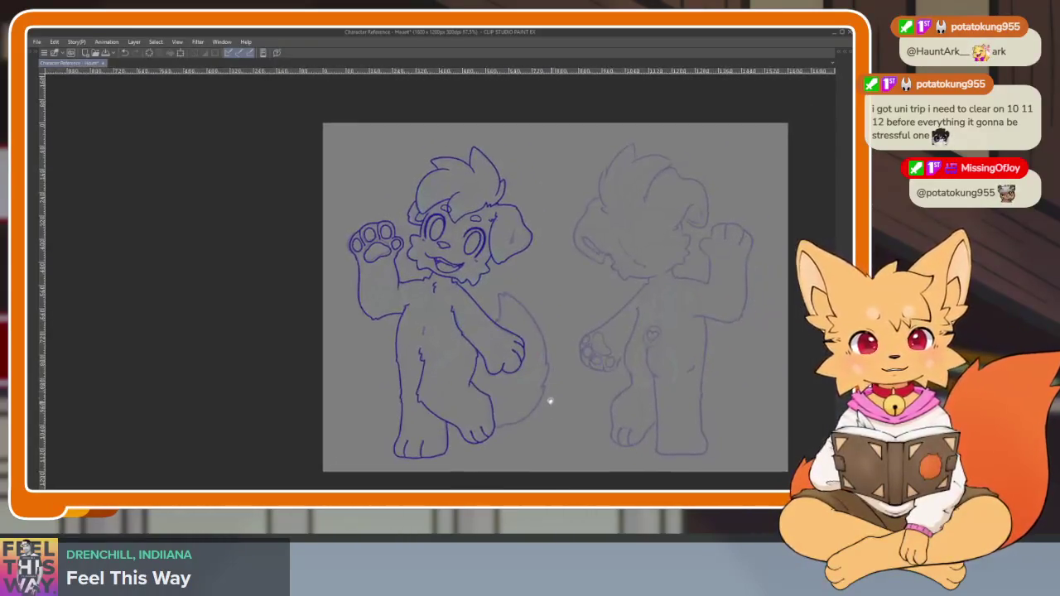
pyautogui.scroll(4, 559, 355)
pyautogui.scroll(1, 395, 333)
pyautogui.scroll(2, 396, 333)
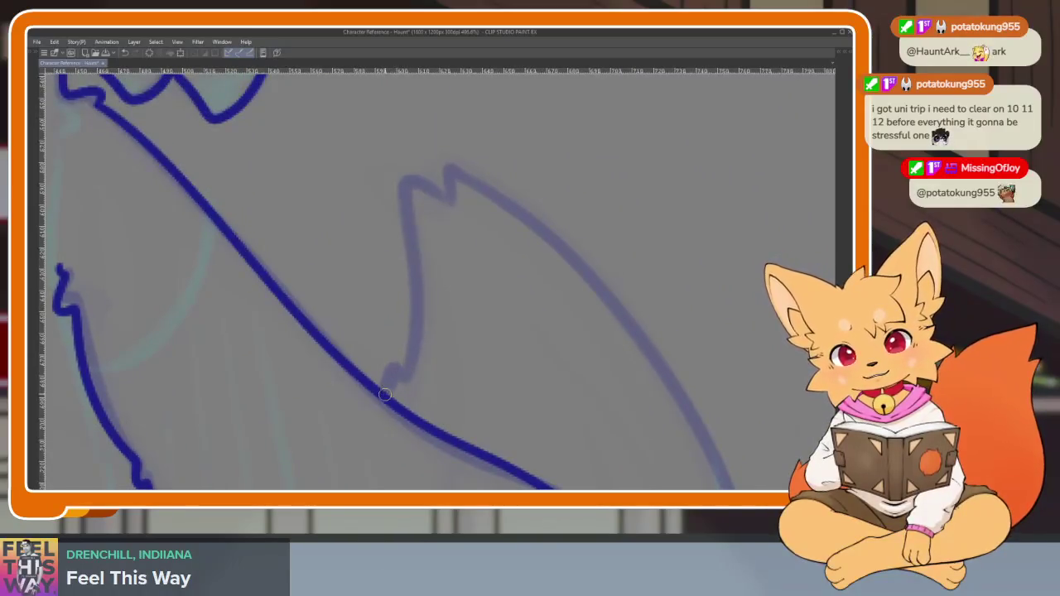
# Ink the tail's fur-tuft edge and its sweeping outer curve, then restore the panels
pyautogui.moveTo(414, 337); pyautogui.dragTo(416, 179)
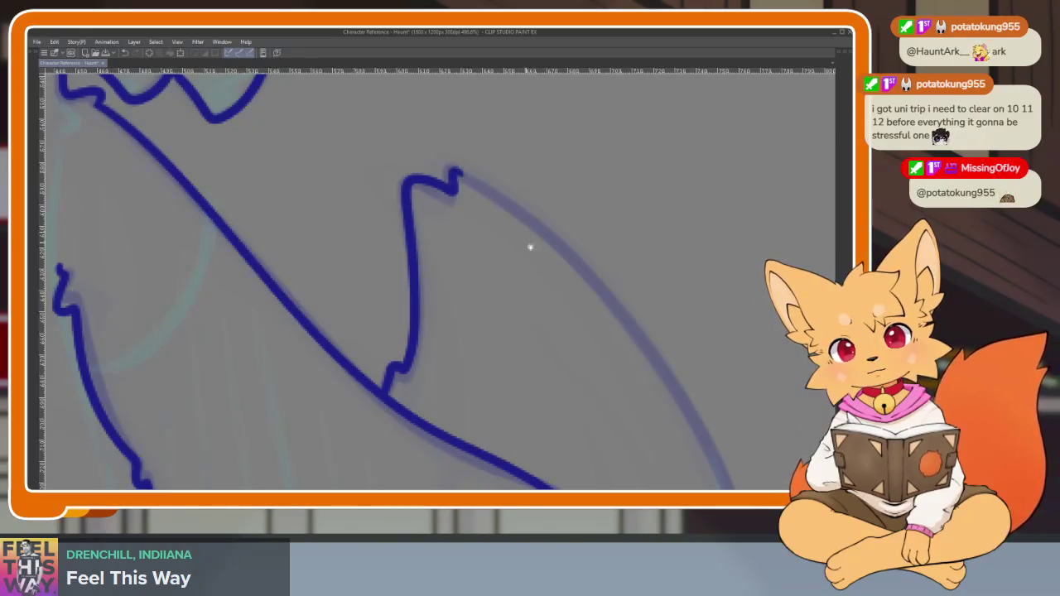
pyautogui.scroll(-3, 521, 238)
pyautogui.scroll(3, 483, 407)
pyautogui.scroll(1, 691, 300)
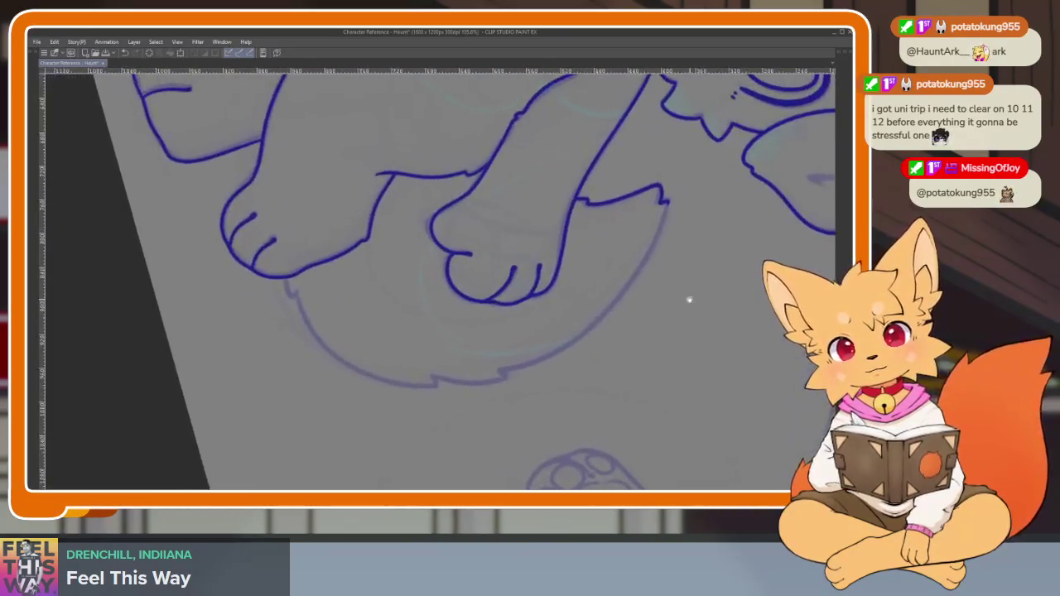
pyautogui.scroll(1, 692, 300)
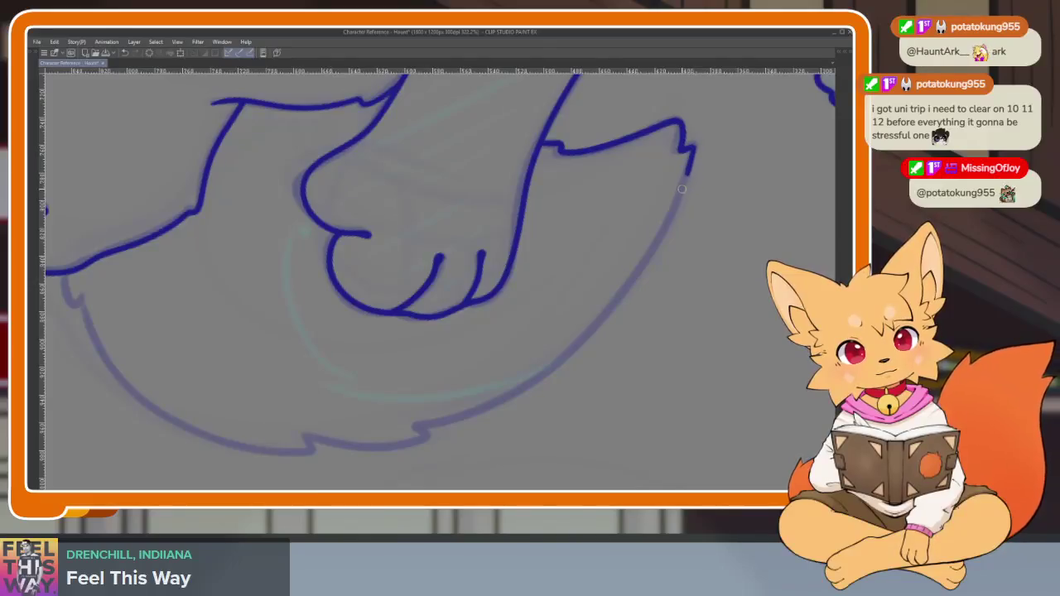
pyautogui.moveTo(638, 272)
pyautogui.mouseDown()
pyautogui.moveTo(580, 344)
pyautogui.moveTo(483, 414)
pyautogui.moveTo(377, 447)
pyautogui.moveTo(224, 446)
pyautogui.moveTo(98, 339)
pyautogui.mouseUp()
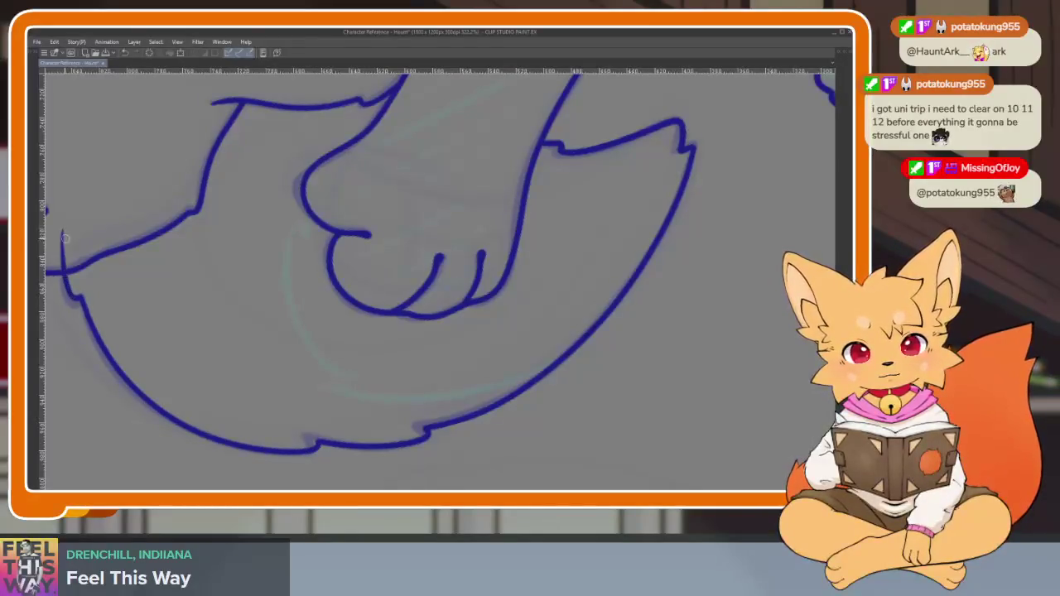
pyautogui.scroll(-5, 279, 250)
pyautogui.moveTo(516, 315); pyautogui.dragTo(625, 236)
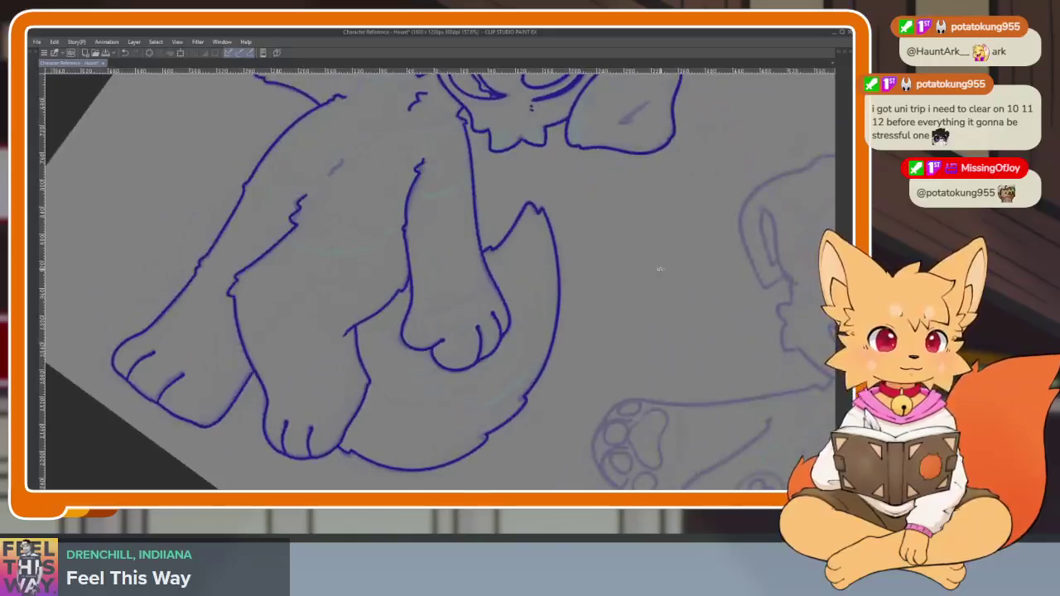
pyautogui.press('Tab')
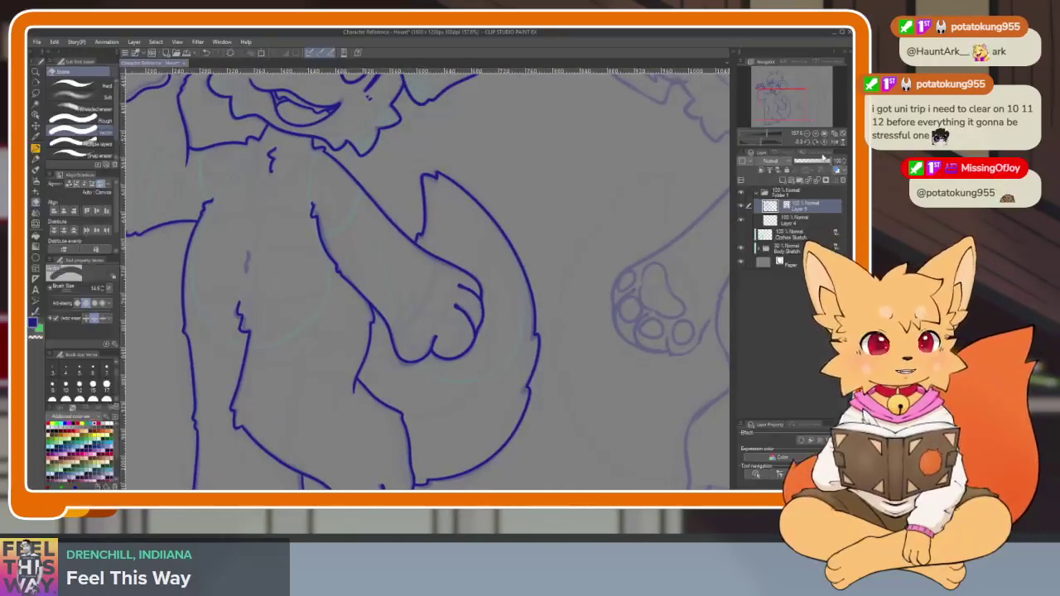
# Hide the panels, zoom into the belly and draw the small blue fur mark
pyautogui.press('Tab')
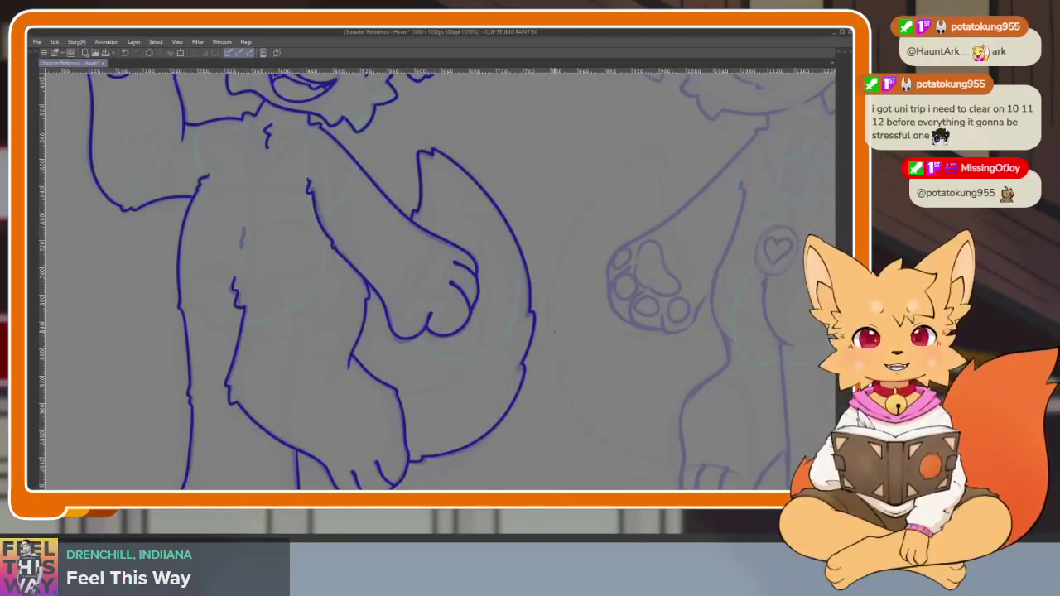
pyautogui.scroll(-2, 552, 350)
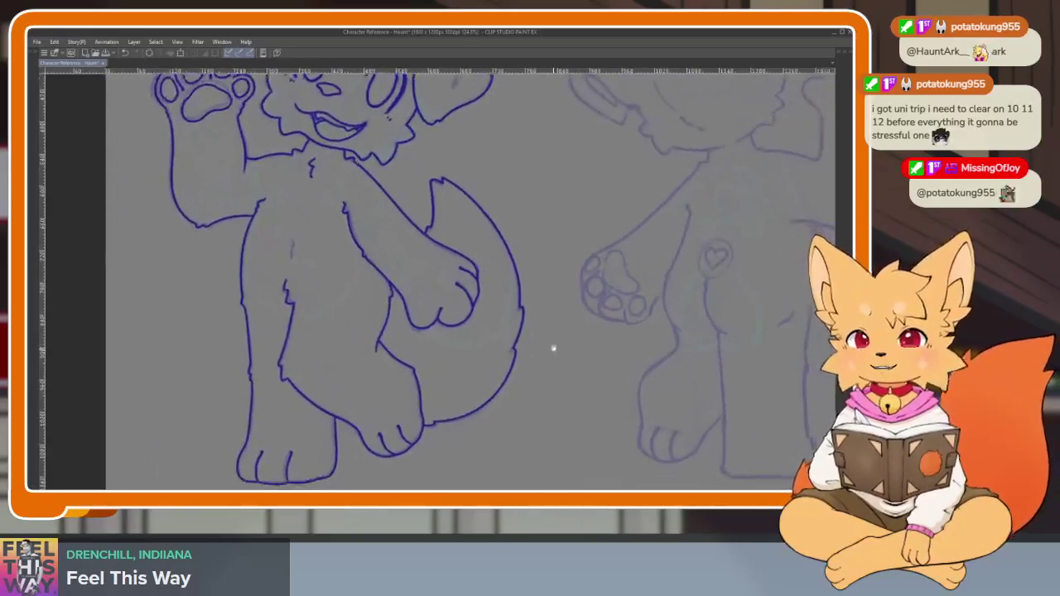
pyautogui.scroll(-2, 565, 374)
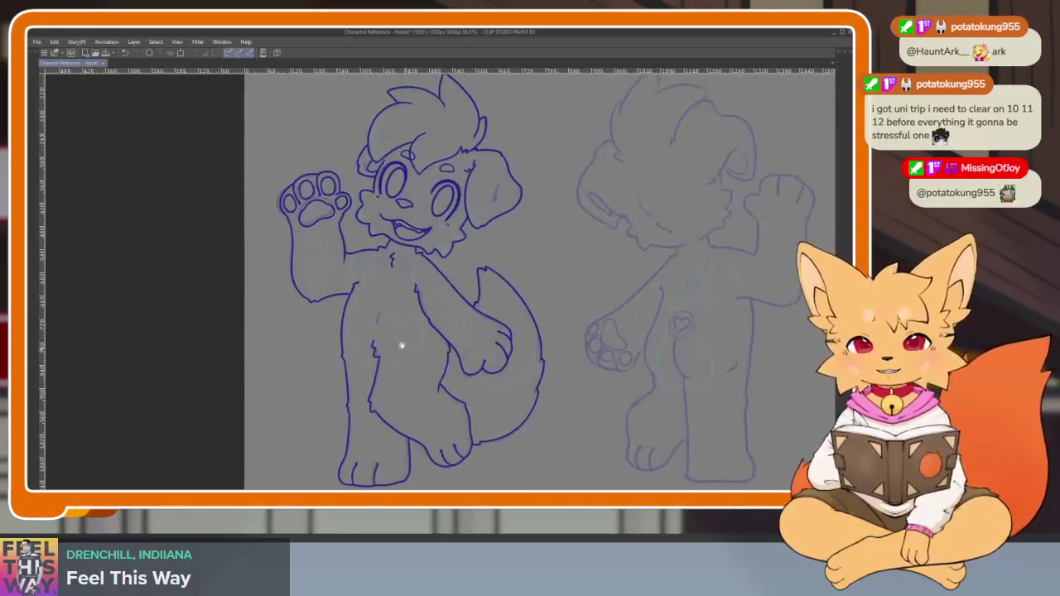
pyautogui.scroll(3, 406, 350)
pyautogui.scroll(1, 407, 366)
pyautogui.scroll(1, 407, 365)
pyautogui.scroll(1, 407, 366)
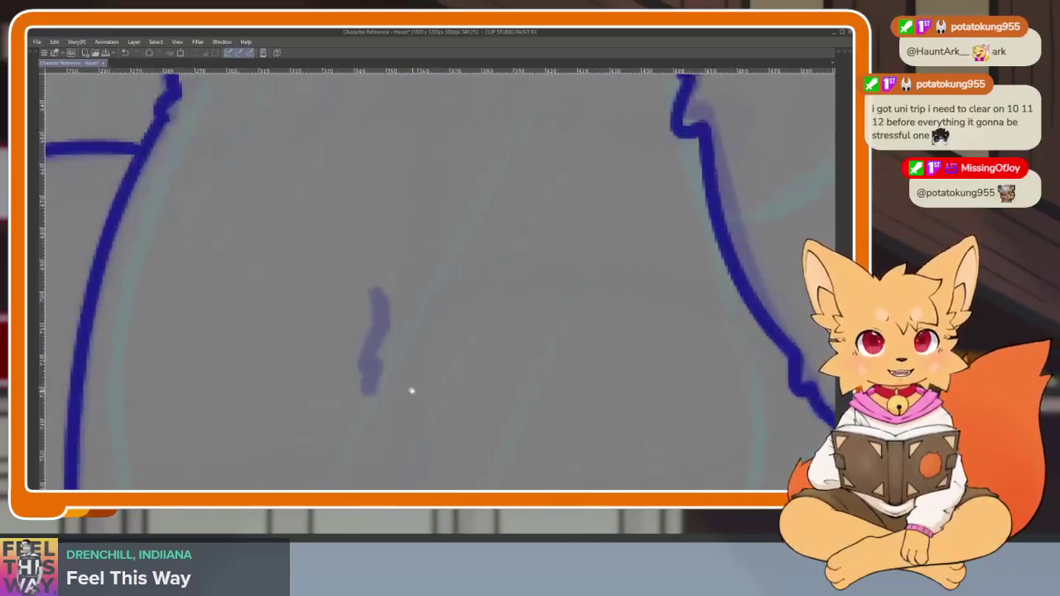
pyautogui.scroll(1, 395, 329)
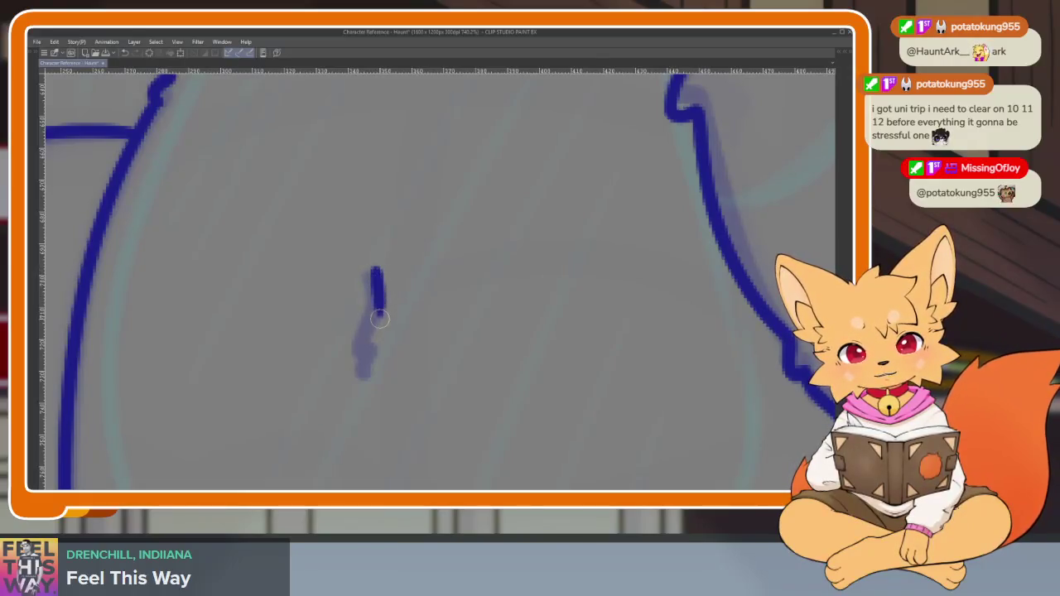
pyautogui.moveTo(380, 294); pyautogui.dragTo(364, 373)
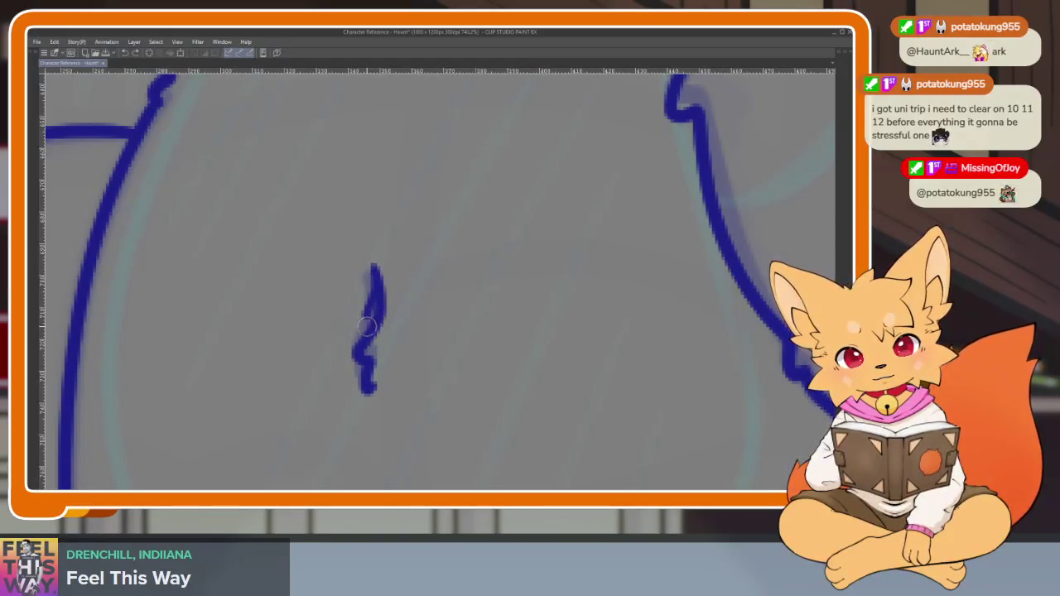
# Zoom out to the full canvas and bring the tool and layer panels back
pyautogui.scroll(-5, 439, 359)
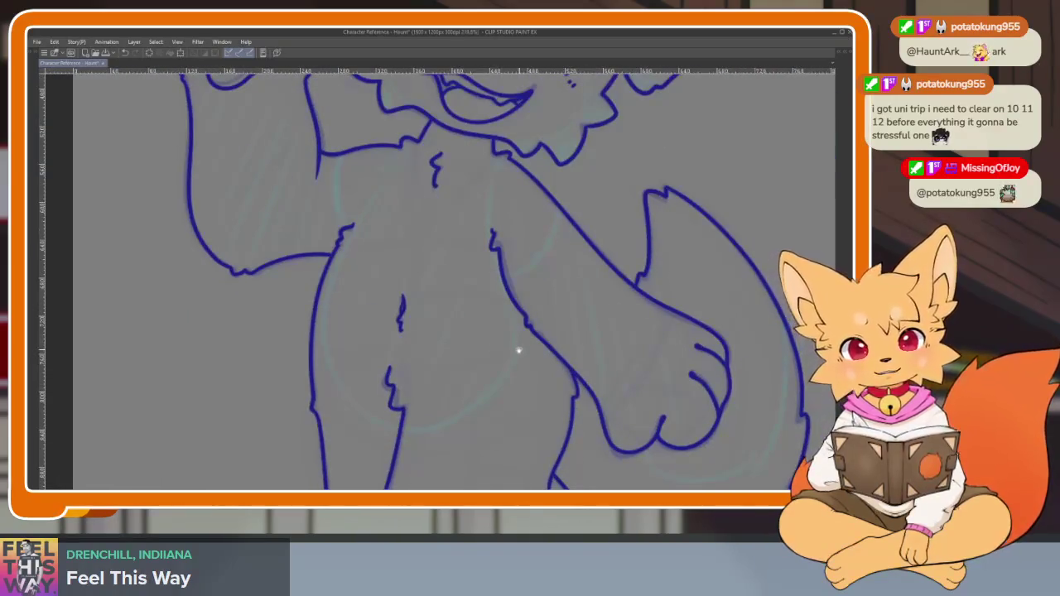
pyautogui.scroll(-1, 519, 348)
pyautogui.scroll(-1, 520, 386)
pyautogui.scroll(-2, 504, 373)
pyautogui.scroll(-1, 592, 361)
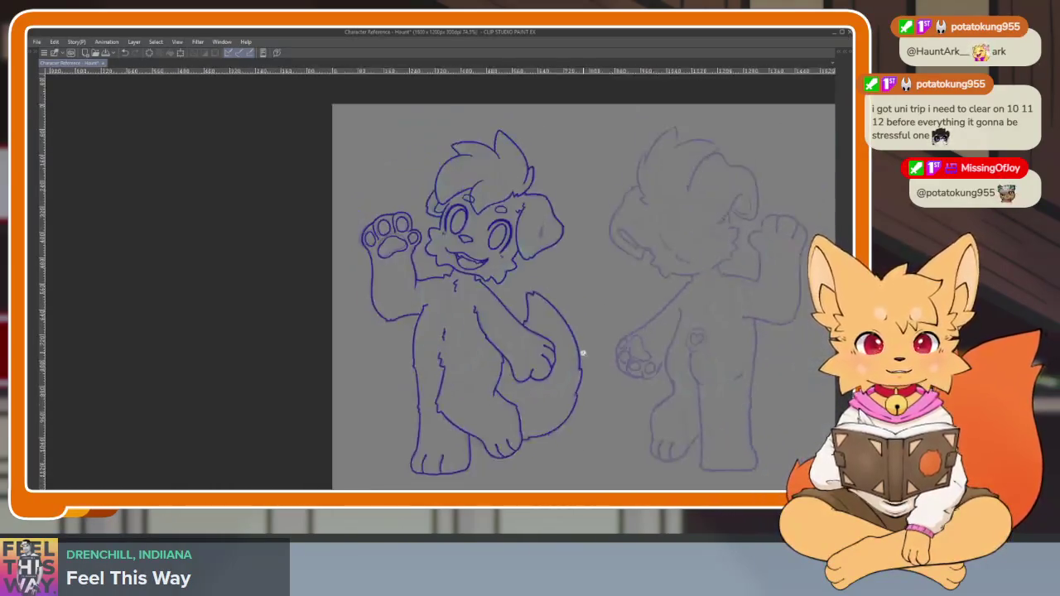
pyautogui.scroll(-1, 613, 361)
pyautogui.scroll(-1, 605, 356)
pyautogui.scroll(-1, 584, 387)
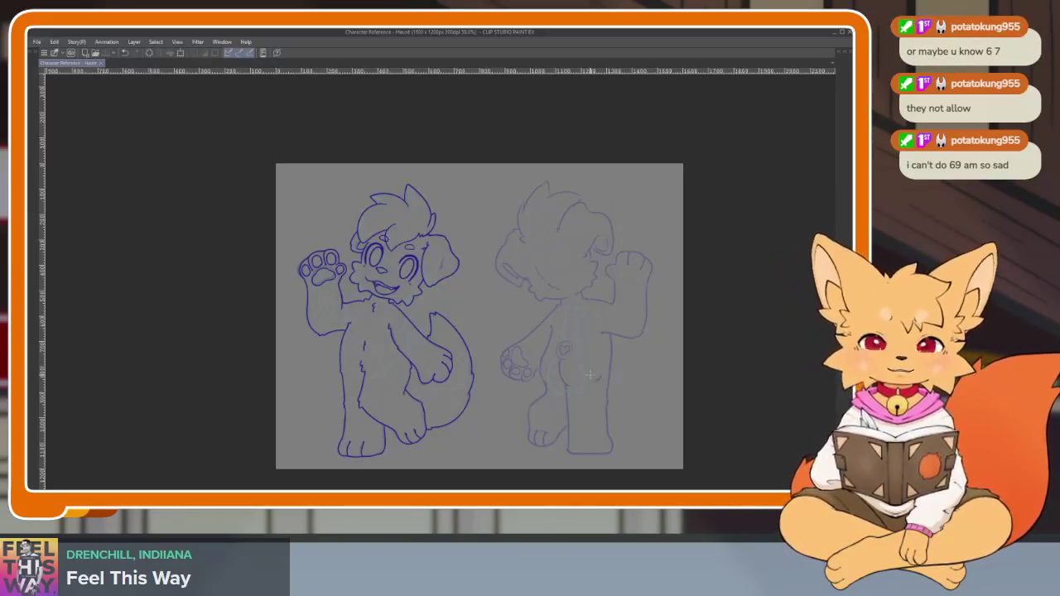
pyautogui.press('Tab')
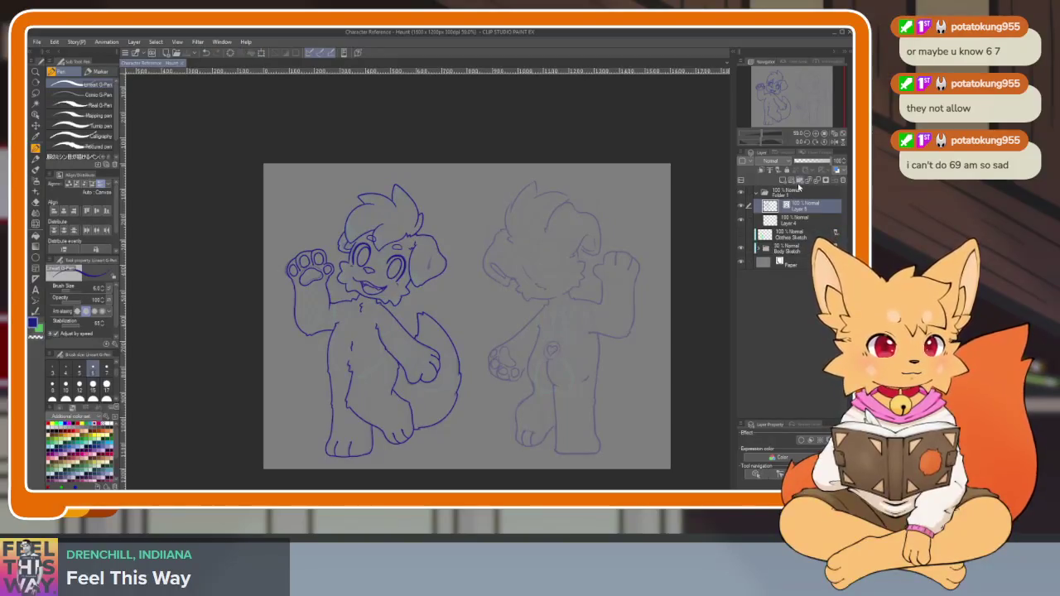
# Collapse the inked-layer folder, add a new folder with two layers, and reselect the original
pyautogui.click(777, 193)
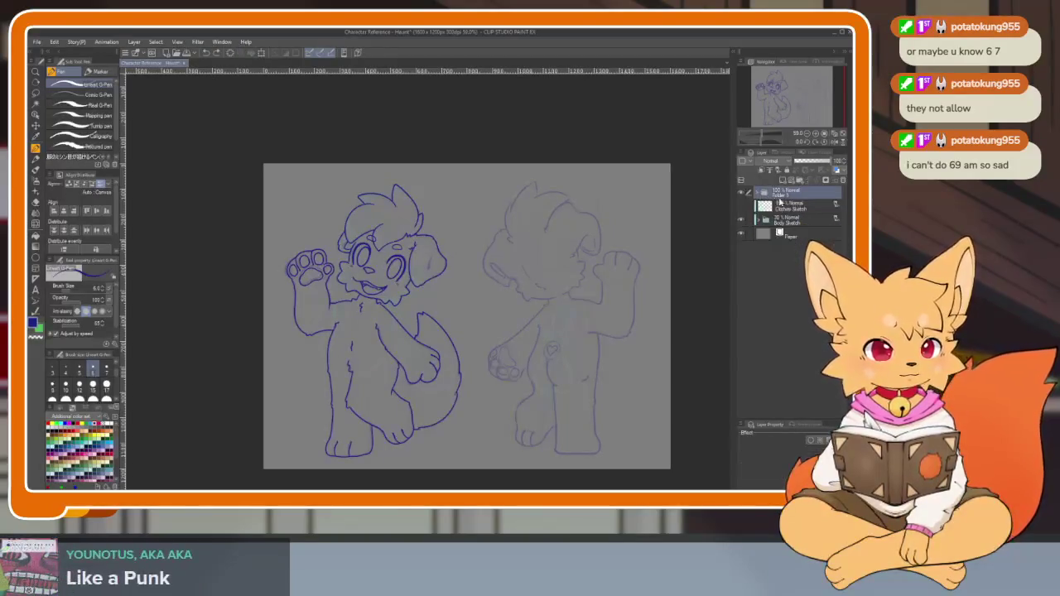
pyautogui.click(801, 182)
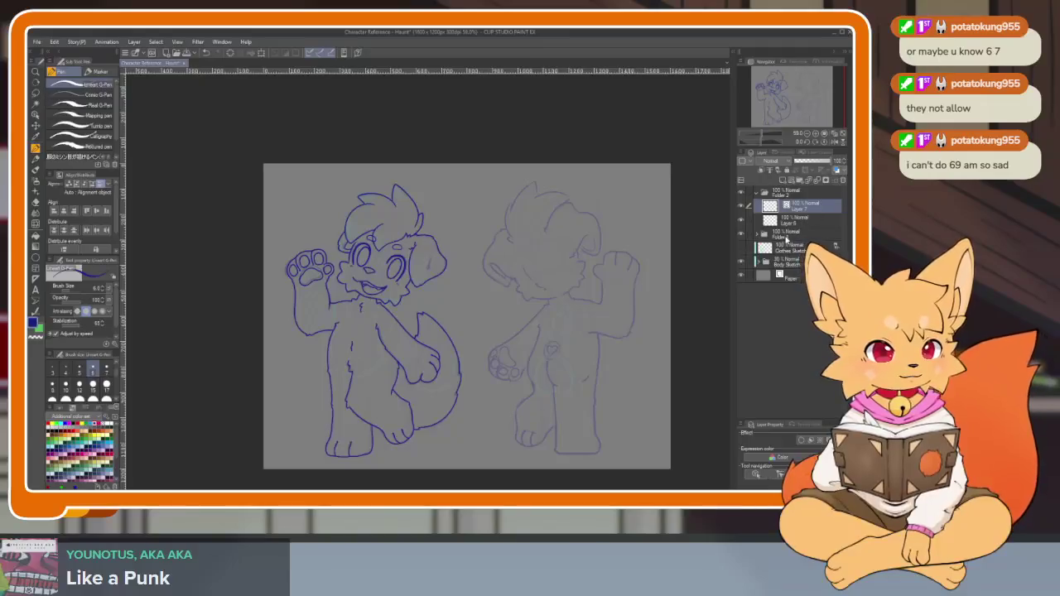
pyautogui.click(786, 236)
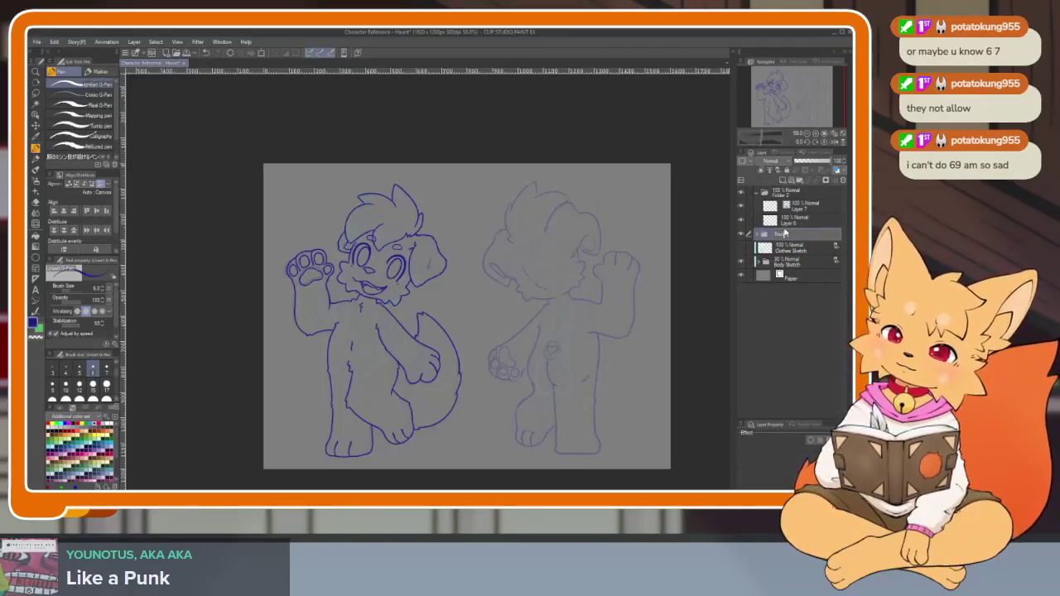
# Hide the palettes and fit both front- and back-view puppies in the window
pyautogui.press('Tab')
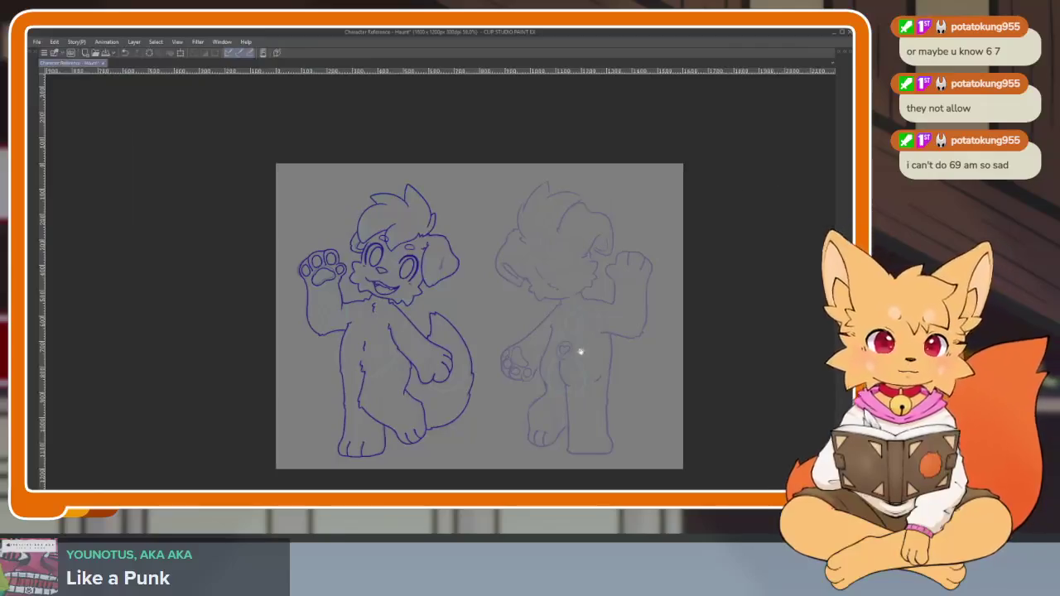
pyautogui.moveTo(584, 349); pyautogui.dragTo(502, 378)
pyautogui.scroll(2, 502, 379)
pyautogui.scroll(-2, 492, 395)
pyautogui.scroll(1, 519, 374)
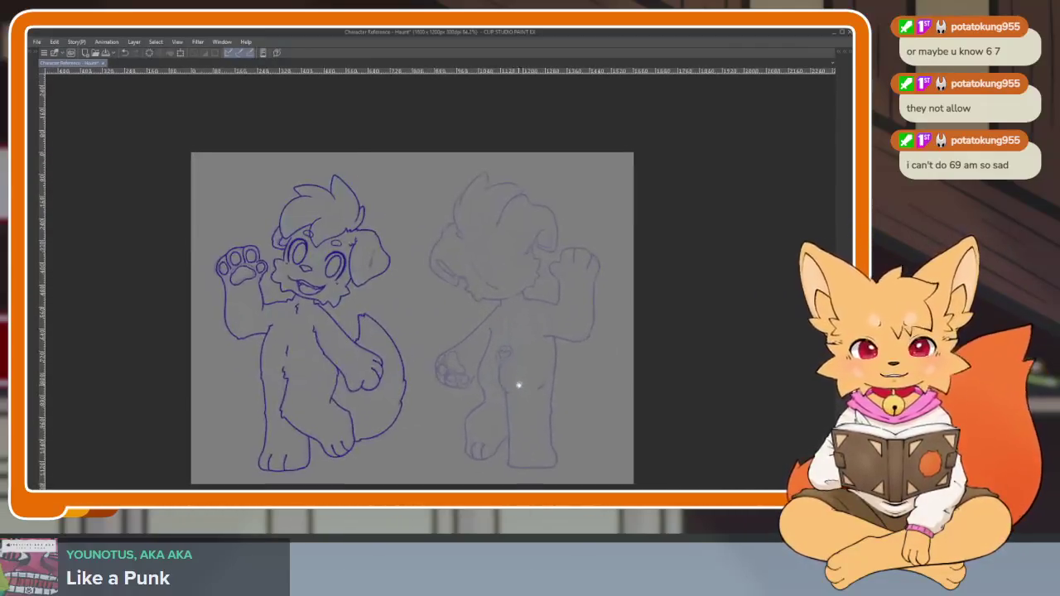
pyautogui.scroll(-1, 541, 356)
pyautogui.scroll(1, 542, 365)
pyautogui.scroll(-1, 539, 367)
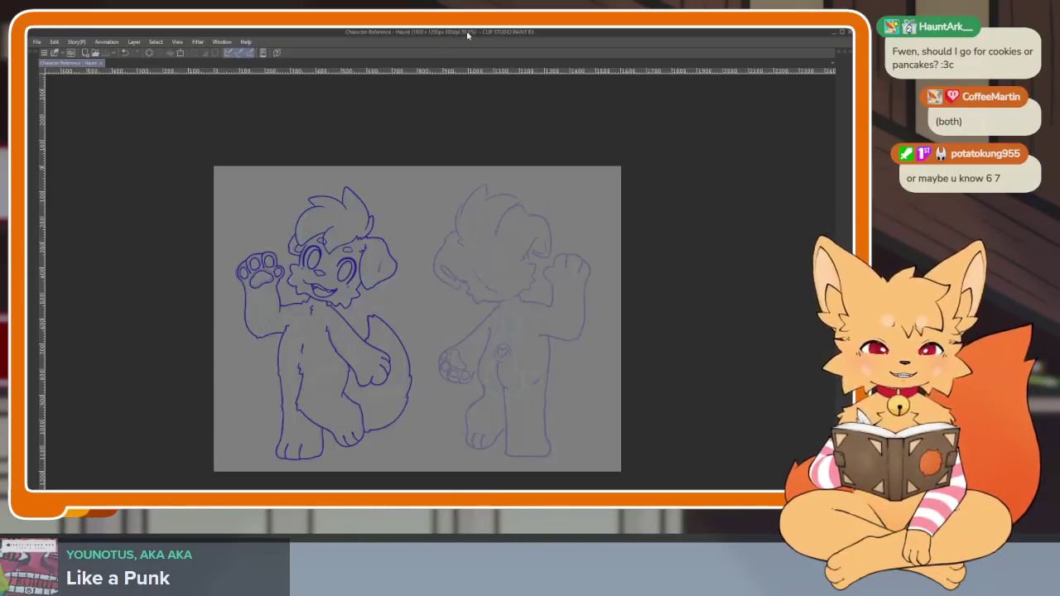
# Zoom into the second puppy's head and ink the first fur line beneath it
pyautogui.scroll(1, 549, 371)
pyautogui.hscroll(1, 549, 371)
pyautogui.scroll(2, 549, 370)
pyautogui.scroll(2, 473, 262)
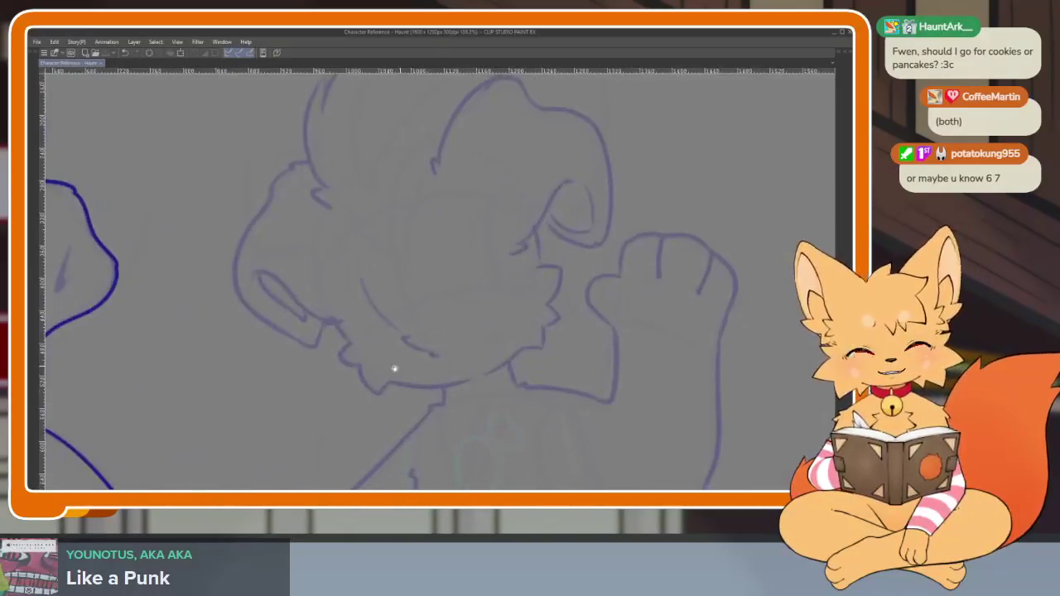
pyautogui.scroll(2, 403, 298)
pyautogui.scroll(1, 362, 350)
pyautogui.moveTo(260, 238)
pyautogui.mouseDown()
pyautogui.moveTo(303, 304)
pyautogui.moveTo(280, 356)
pyautogui.moveTo(320, 367)
pyautogui.moveTo(354, 437)
pyautogui.moveTo(443, 423)
pyautogui.mouseUp()
# Ink the fur outline down the cheek and along the bottom of the jaw
pyautogui.scroll(-3, 564, 386)
pyautogui.scroll(1, 596, 370)
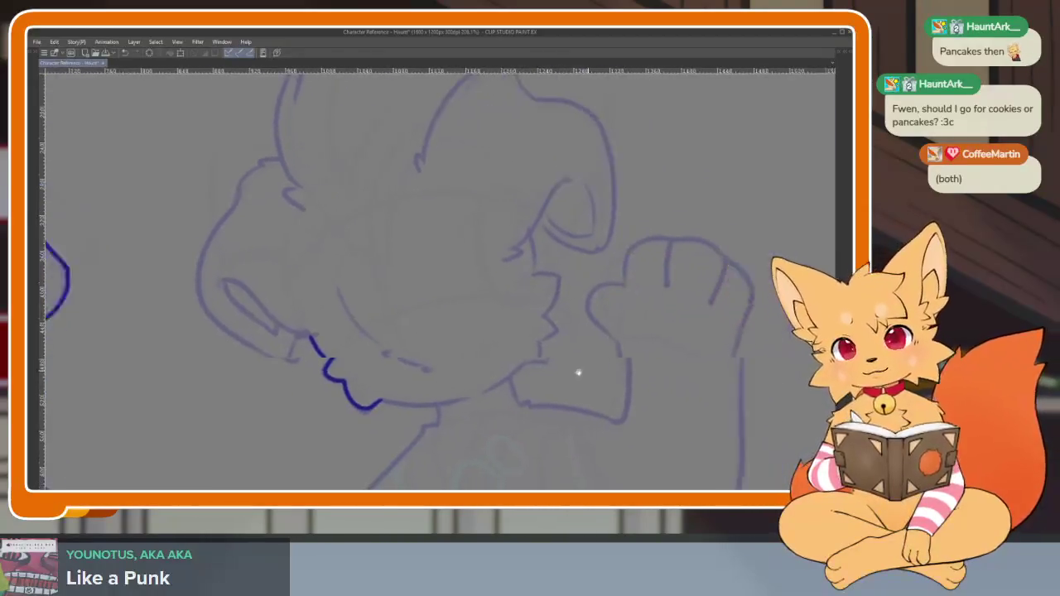
pyautogui.scroll(1, 563, 386)
pyautogui.scroll(1, 517, 390)
pyautogui.scroll(-2, 517, 389)
pyautogui.scroll(1, 539, 384)
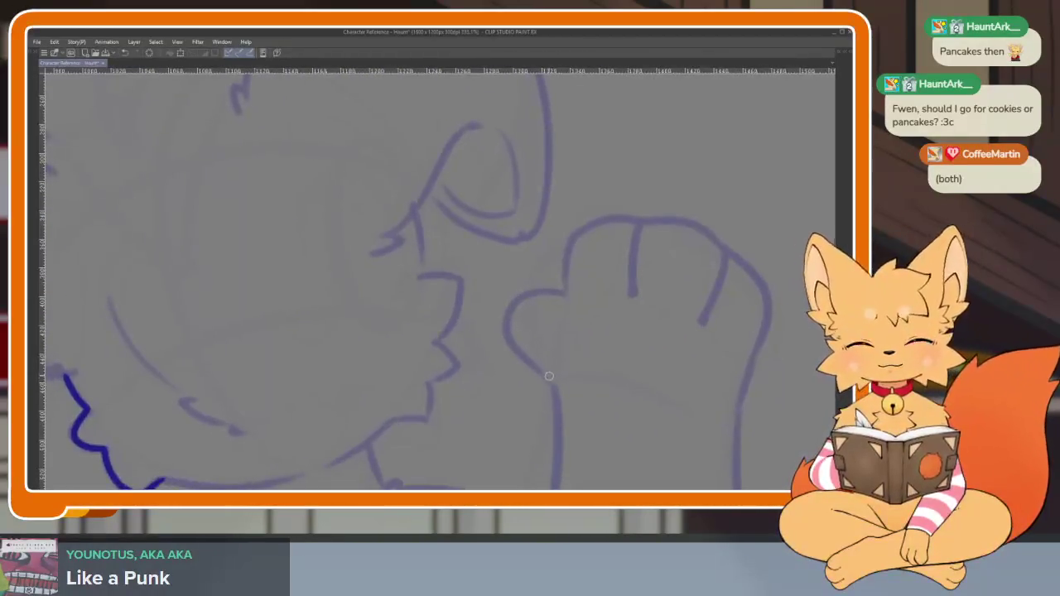
pyautogui.scroll(1, 547, 372)
pyautogui.scroll(1, 547, 368)
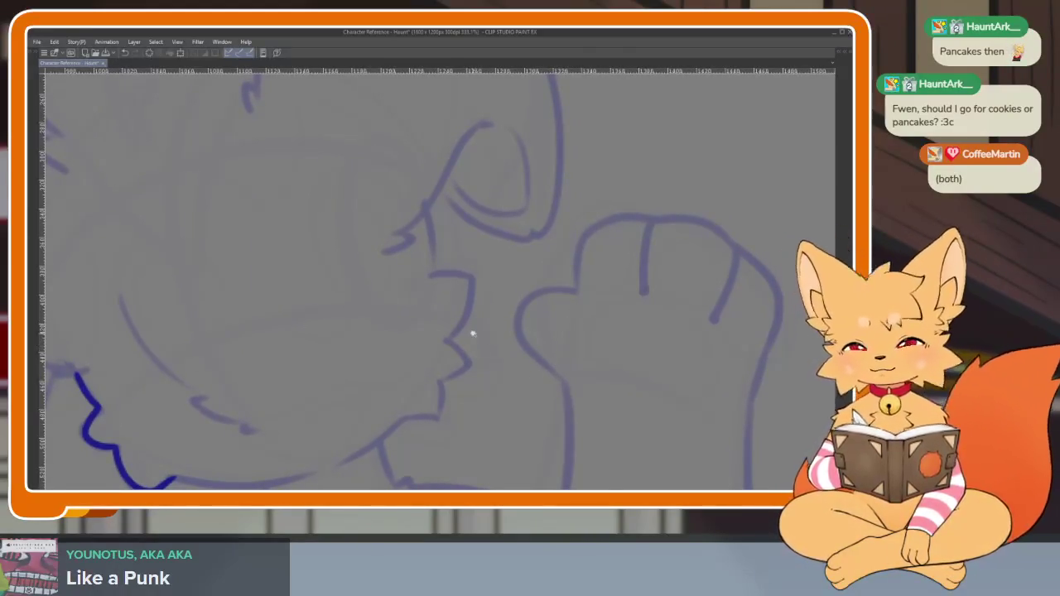
pyautogui.scroll(2, 464, 328)
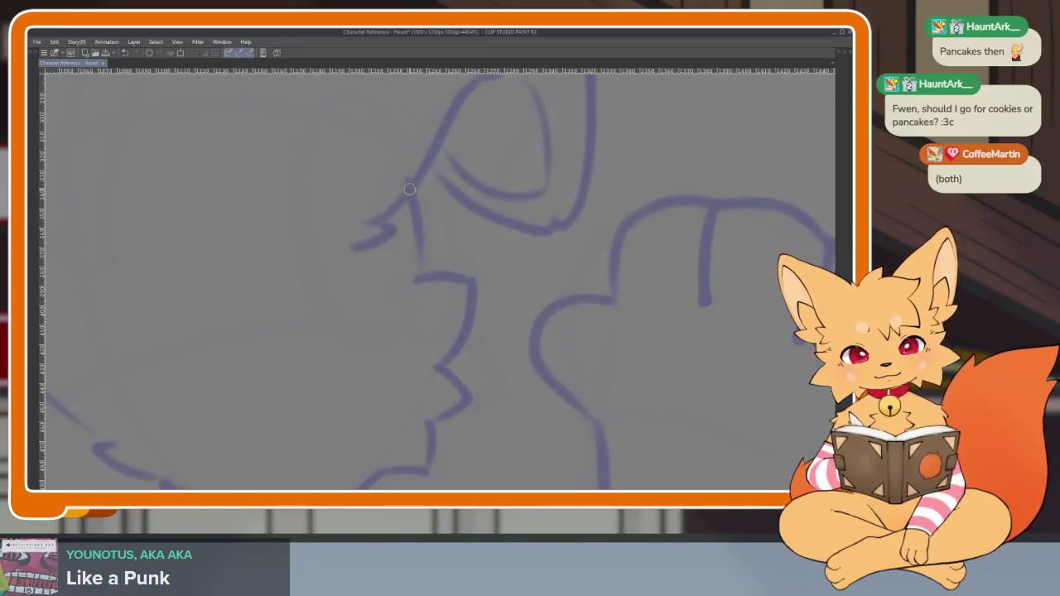
pyautogui.moveTo(411, 192)
pyautogui.mouseDown()
pyautogui.moveTo(429, 273)
pyautogui.moveTo(513, 276)
pyautogui.mouseUp()
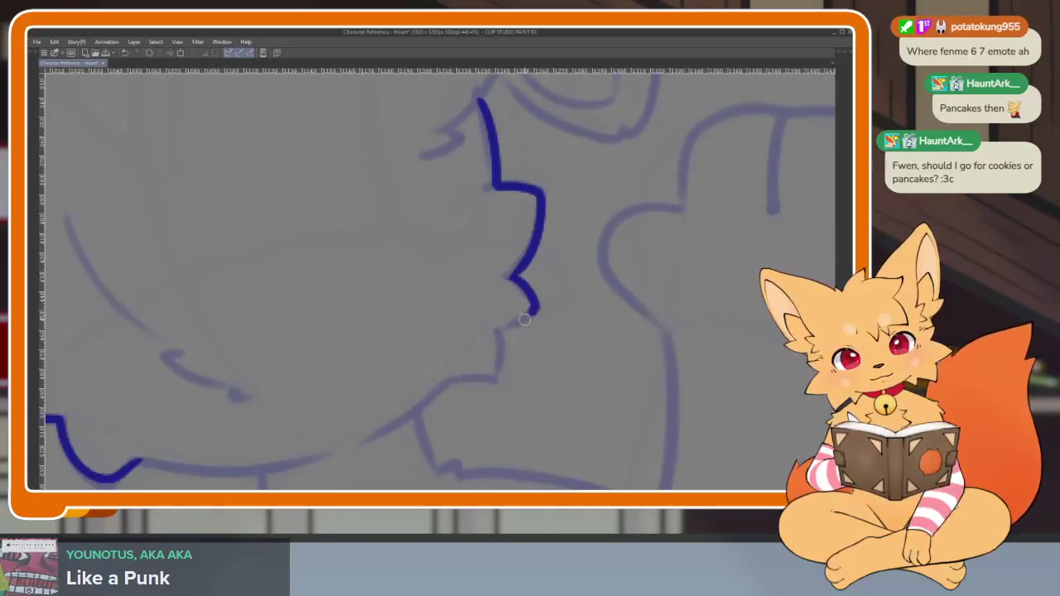
pyautogui.moveTo(492, 381); pyautogui.dragTo(458, 383)
pyautogui.moveTo(420, 413); pyautogui.dragTo(374, 439)
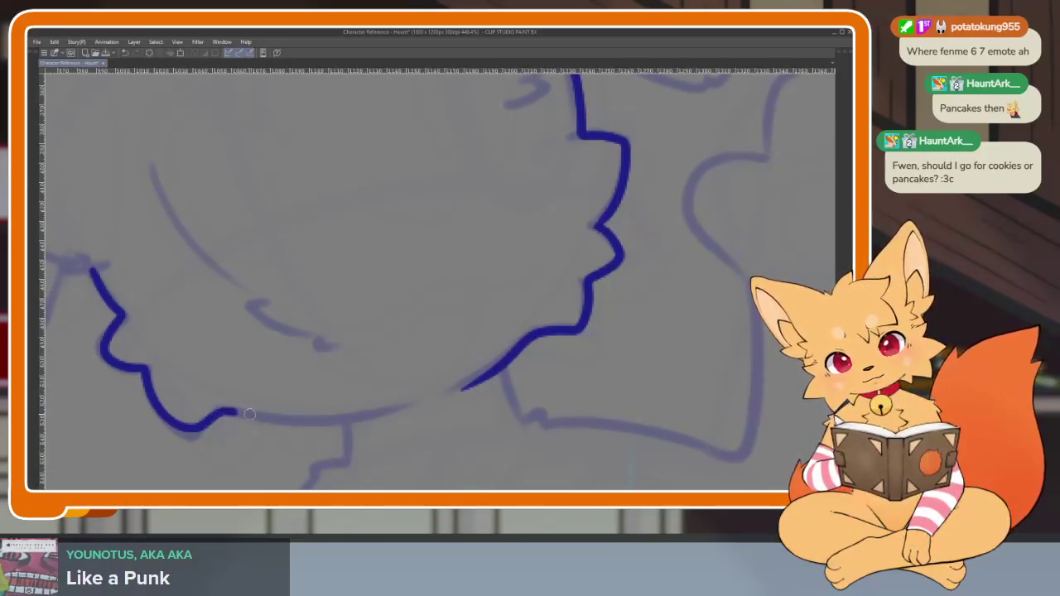
pyautogui.moveTo(217, 415); pyautogui.dragTo(381, 418)
# Add two short fur tufts under the jaw, undoing and redrawing the misplaced right one
pyautogui.scroll(-5, 580, 382)
pyautogui.scroll(3, 606, 374)
pyautogui.scroll(3, 561, 388)
pyautogui.scroll(3, 547, 395)
pyautogui.scroll(1, 497, 399)
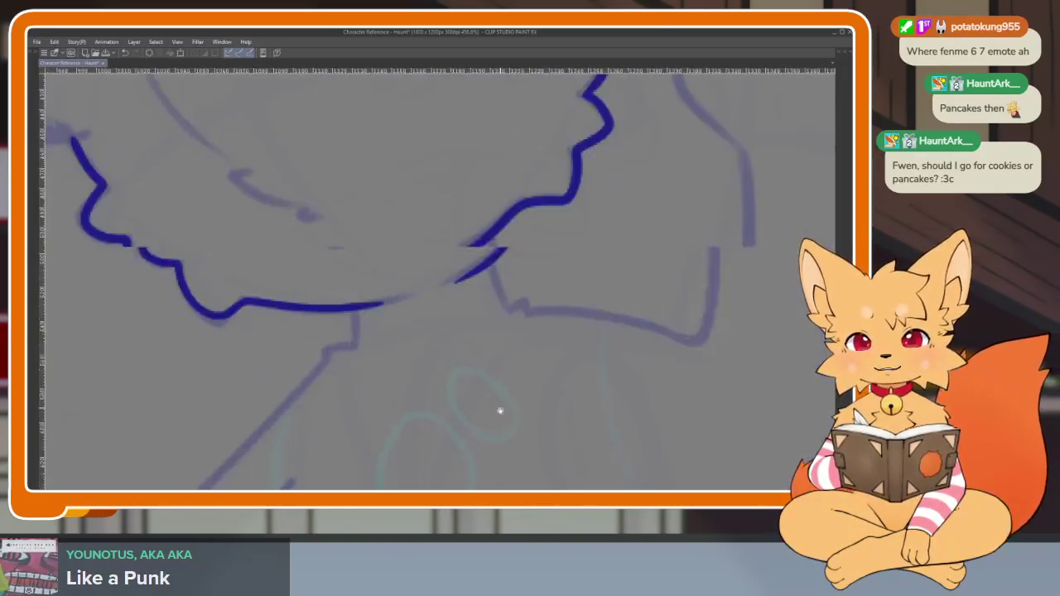
pyautogui.scroll(1, 480, 406)
pyautogui.scroll(1, 435, 389)
pyautogui.scroll(1, 421, 386)
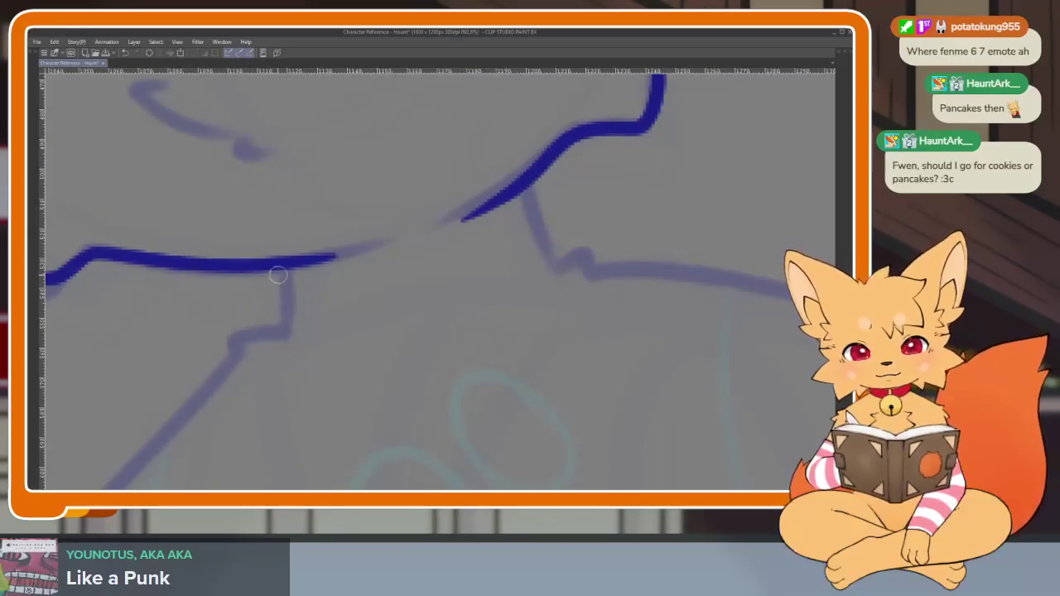
pyautogui.moveTo(282, 262); pyautogui.dragTo(289, 313)
pyautogui.moveTo(522, 184)
pyautogui.mouseDown()
pyautogui.moveTo(548, 239)
pyautogui.moveTo(591, 272)
pyautogui.mouseUp()
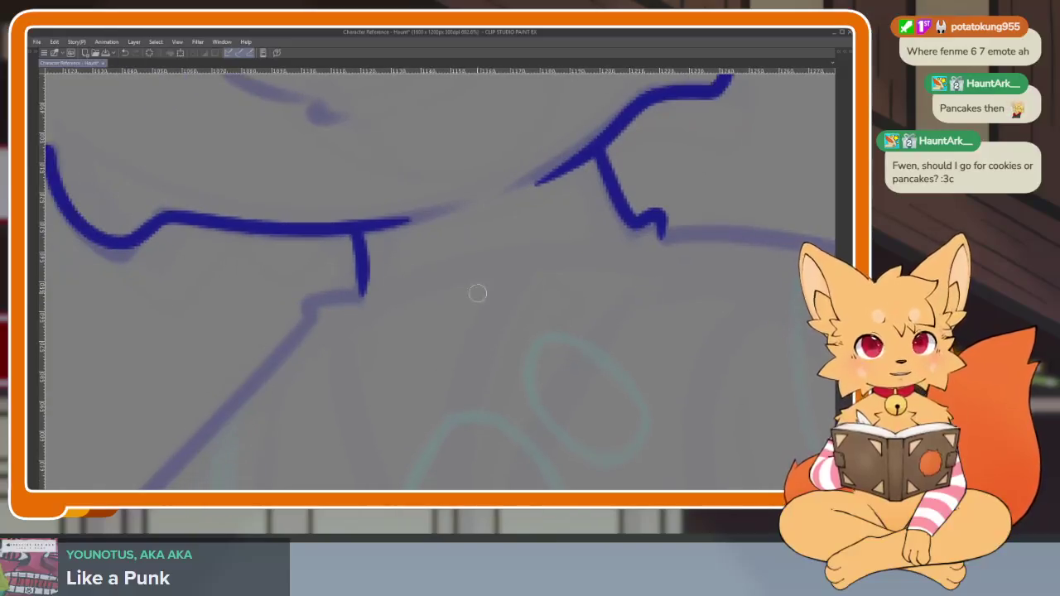
pyautogui.hotkey('ctrl', 'z')
pyautogui.moveTo(437, 265)
pyautogui.mouseDown()
pyautogui.moveTo(464, 305)
pyautogui.moveTo(499, 325)
pyautogui.mouseUp()
pyautogui.scroll(-5, 612, 356)
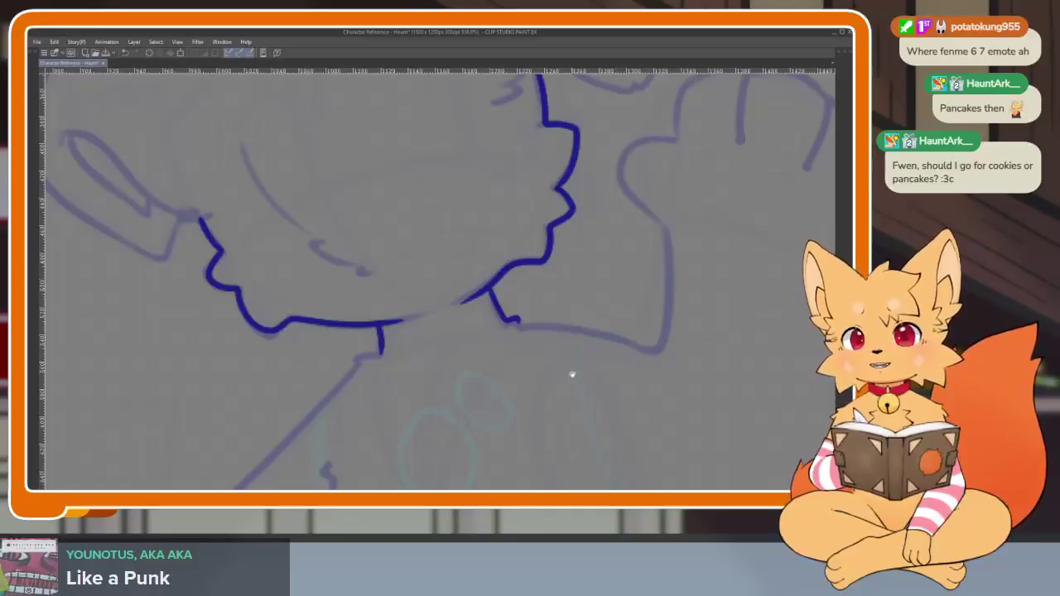
pyautogui.hscroll(2, 570, 372)
pyautogui.scroll(-1, 499, 389)
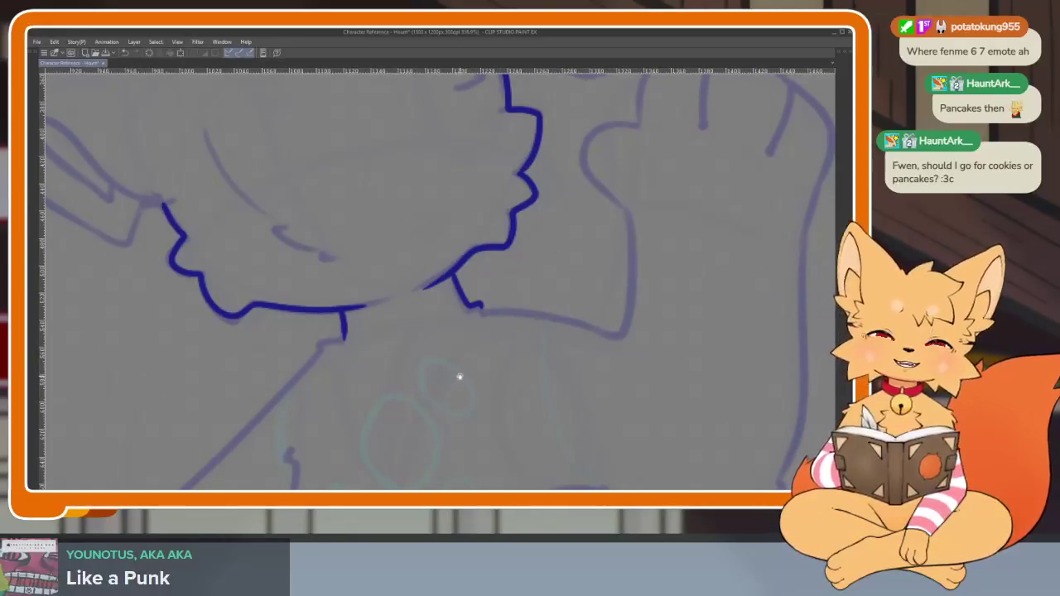
pyautogui.scroll(1, 411, 362)
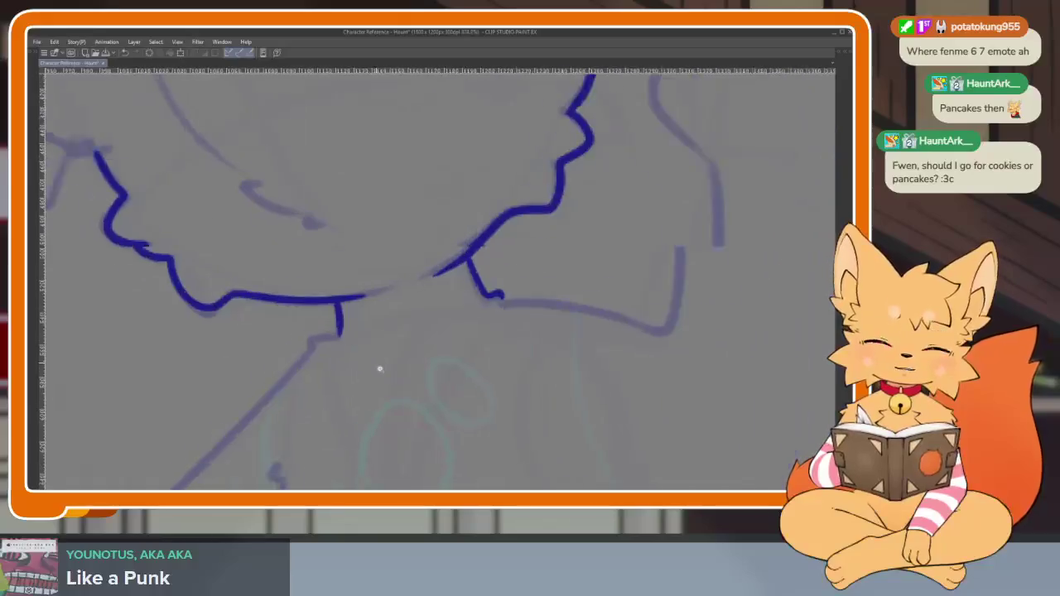
pyautogui.scroll(1, 419, 377)
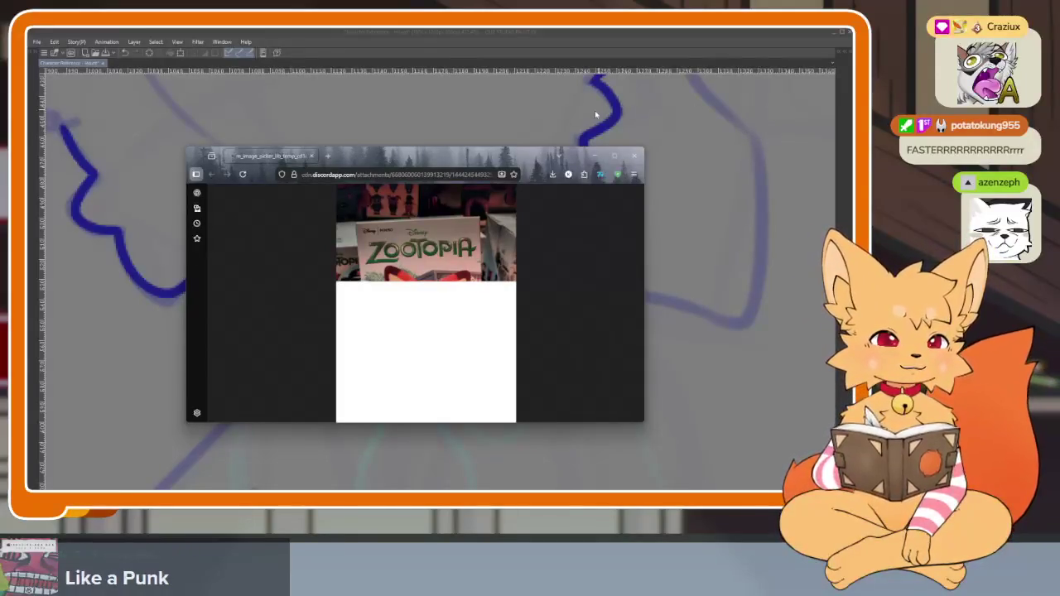
# Maximize the browser window and zoom into the Zootopia plush photo
pyautogui.click(620, 154)
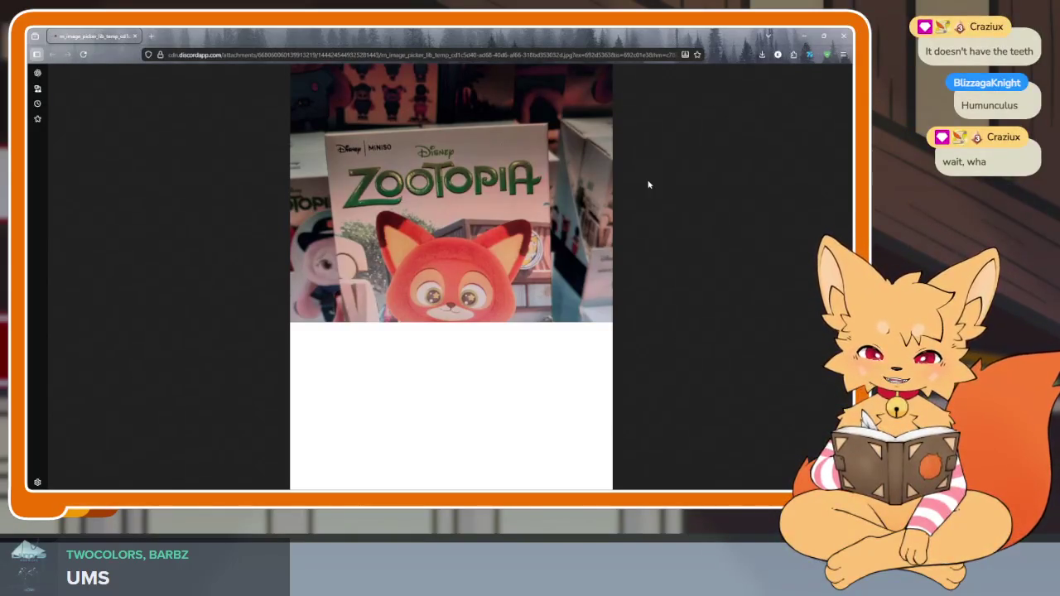
pyautogui.click(519, 284)
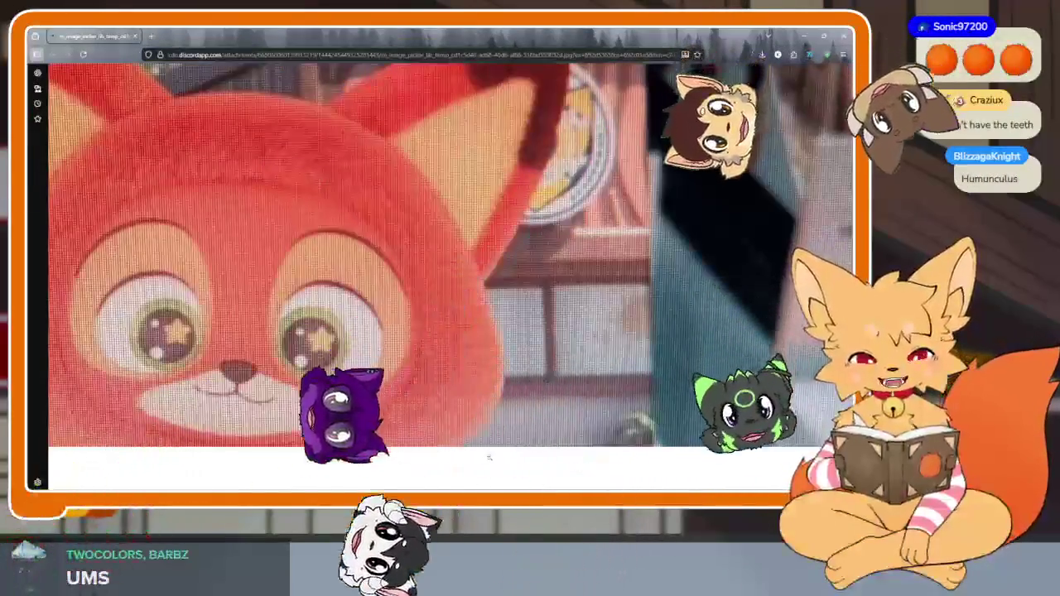
# Return the Zootopia plush photo to fit-the-window view
pyautogui.click(557, 444)
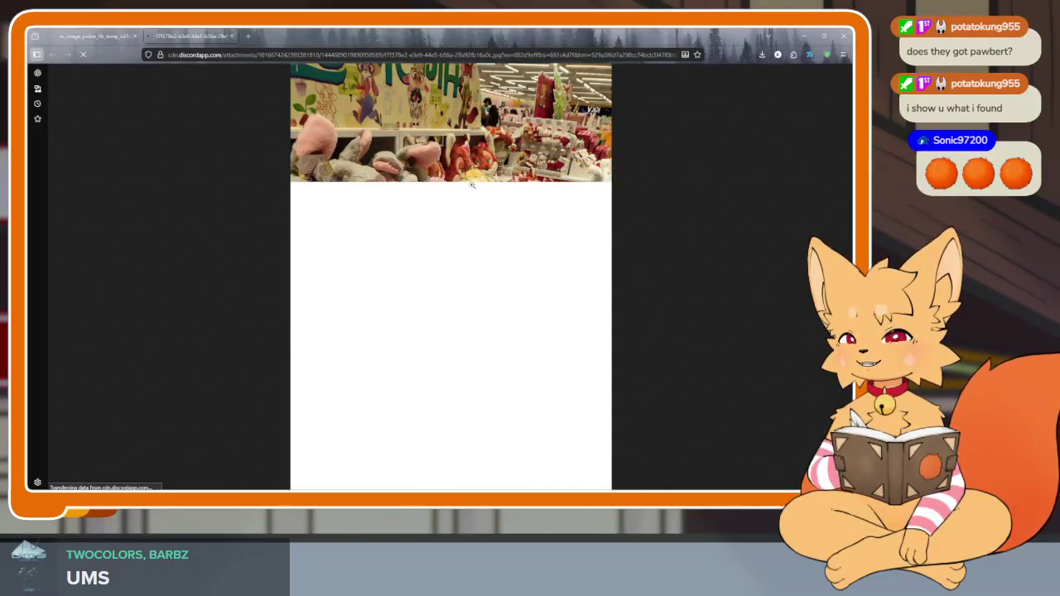
# Compare the Zootopia box and plush shelf photos, then close the browser
pyautogui.hotkey('ctrl', 'shift', 'Tab')
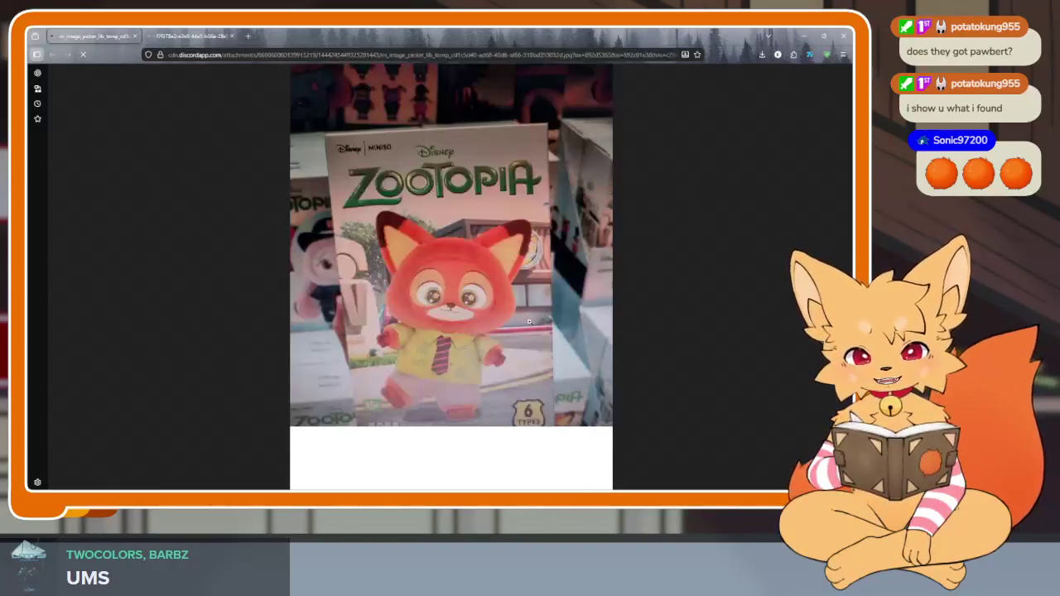
pyautogui.hotkey('ctrl', 'Tab')
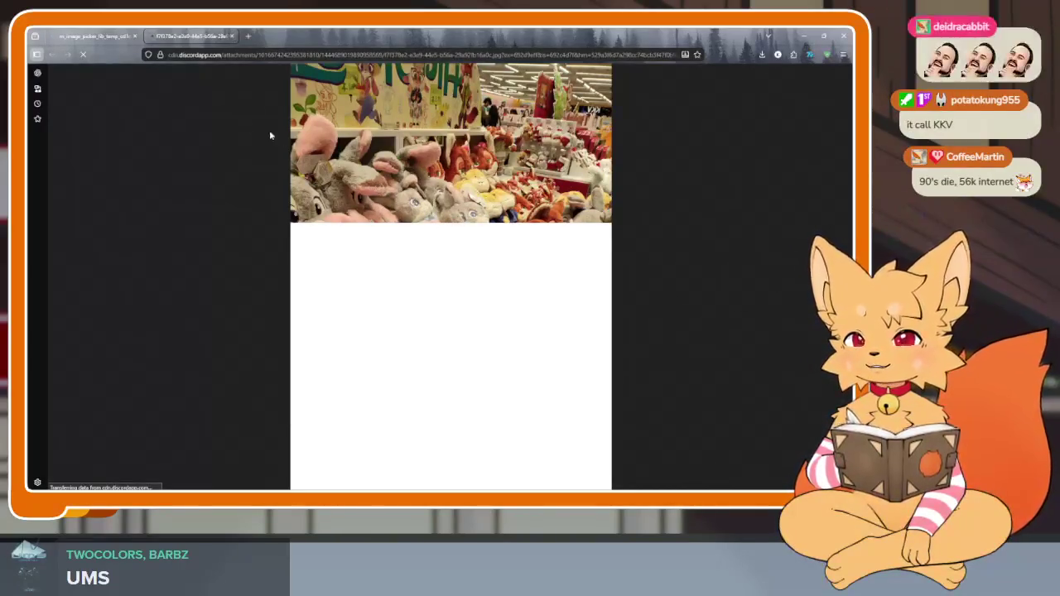
pyautogui.click(110, 42)
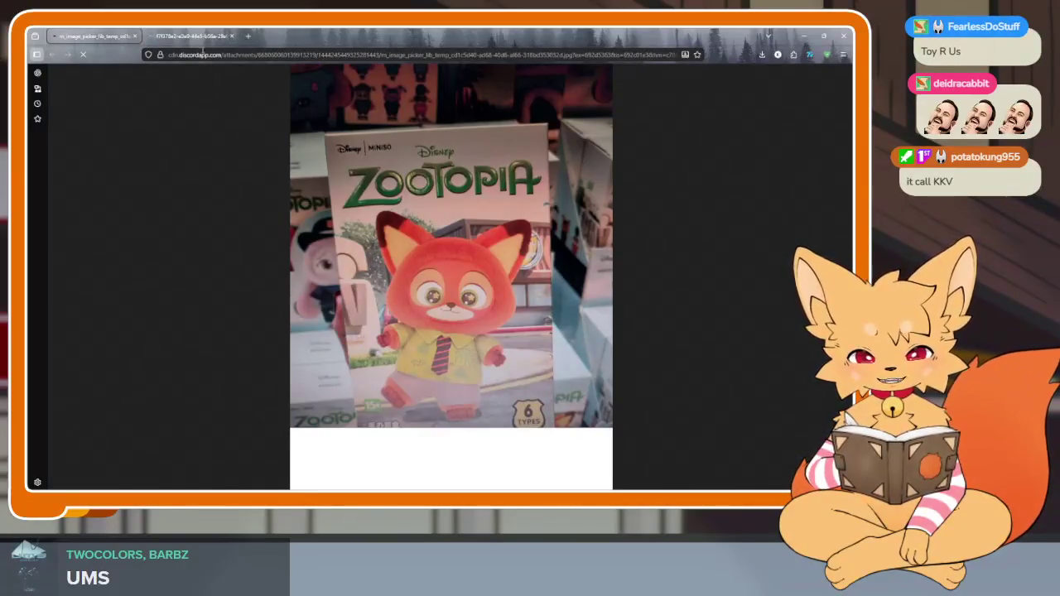
pyautogui.click(197, 37)
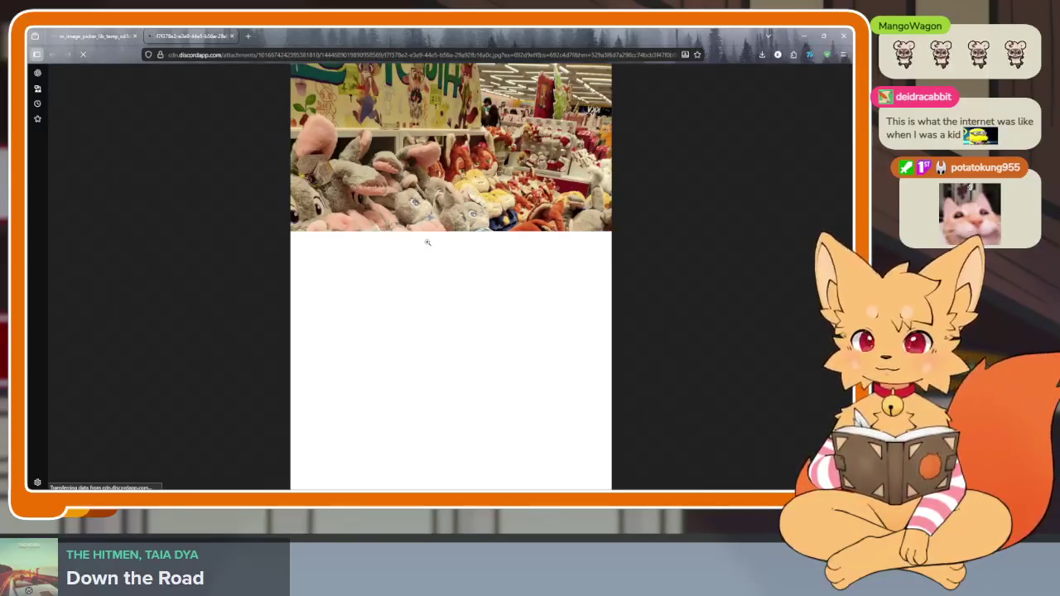
pyautogui.click(423, 240)
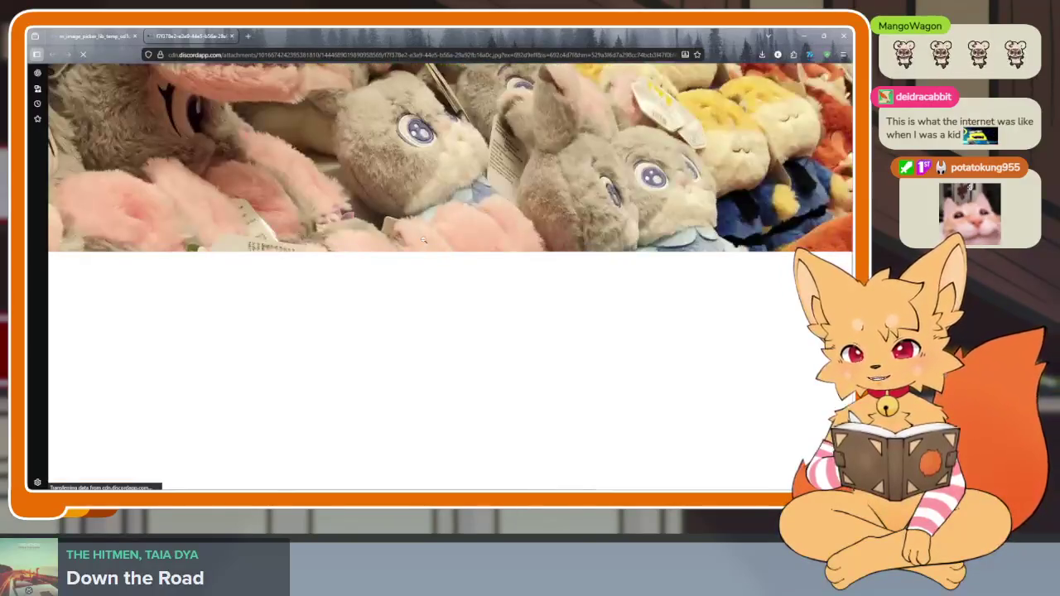
pyautogui.click(337, 246)
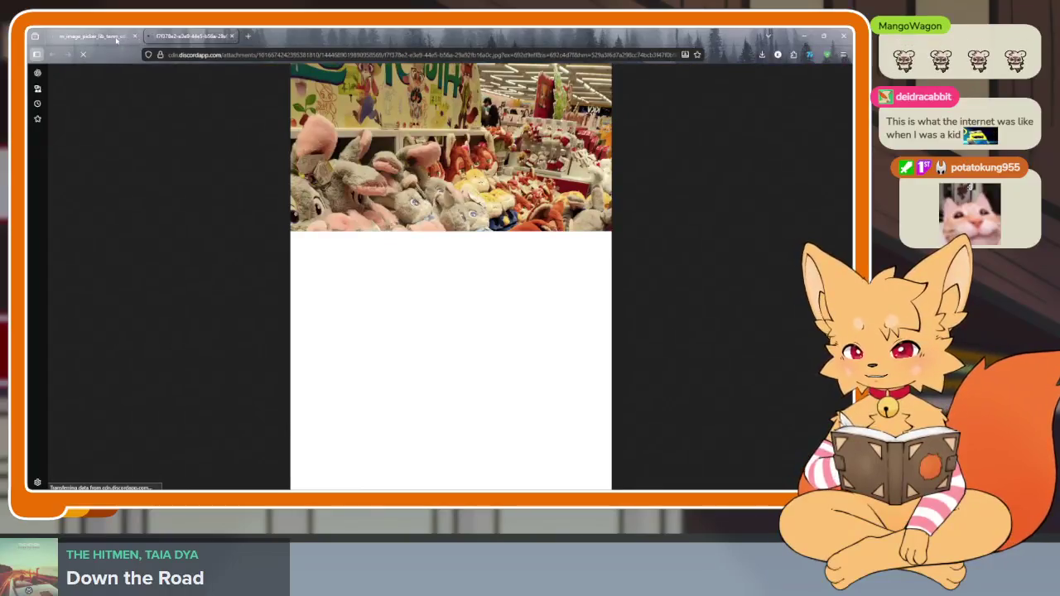
pyautogui.click(116, 40)
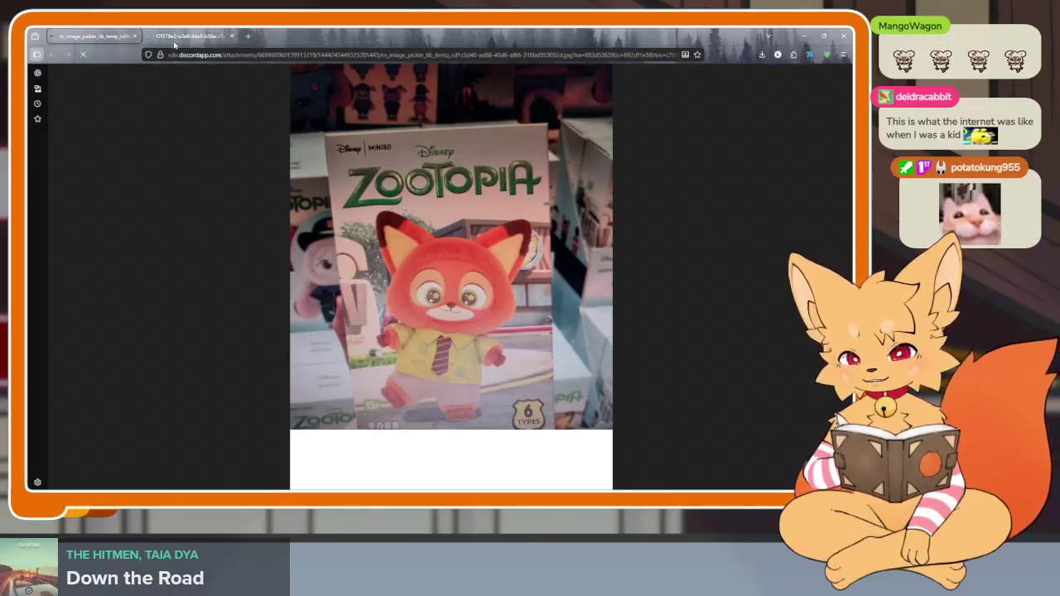
pyautogui.click(134, 36)
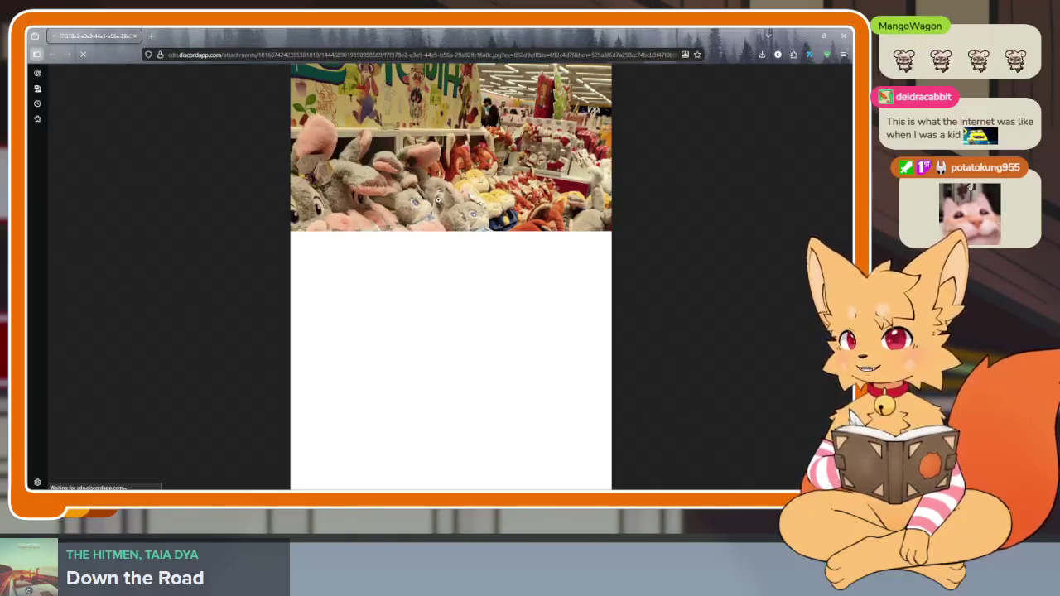
pyautogui.click(845, 36)
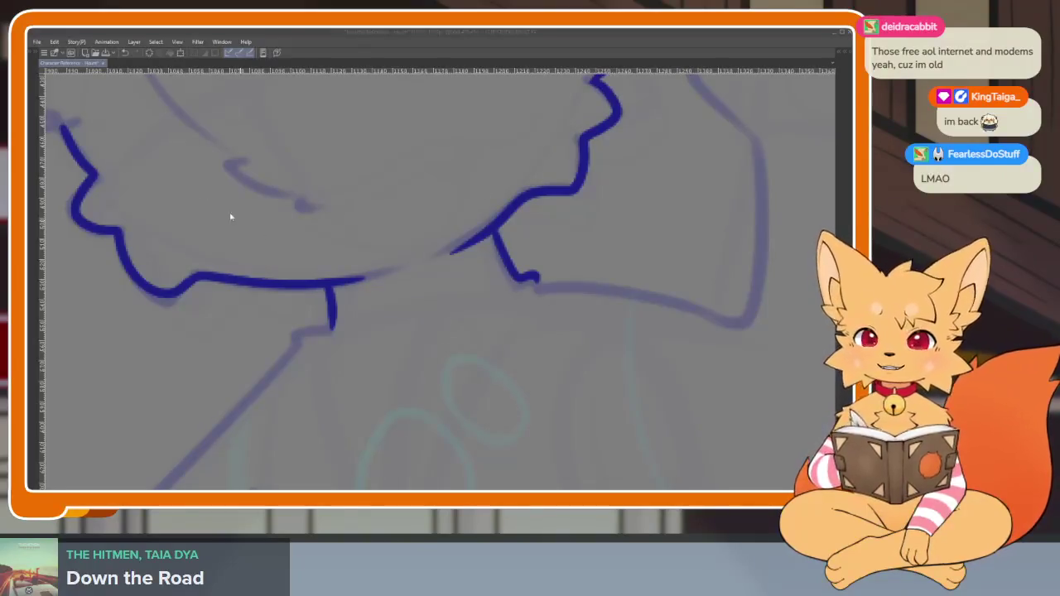
# Open the plush store photo as a new document and magnify a plush toy's price tag
pyautogui.click(37, 42)
pyautogui.click(64, 64)
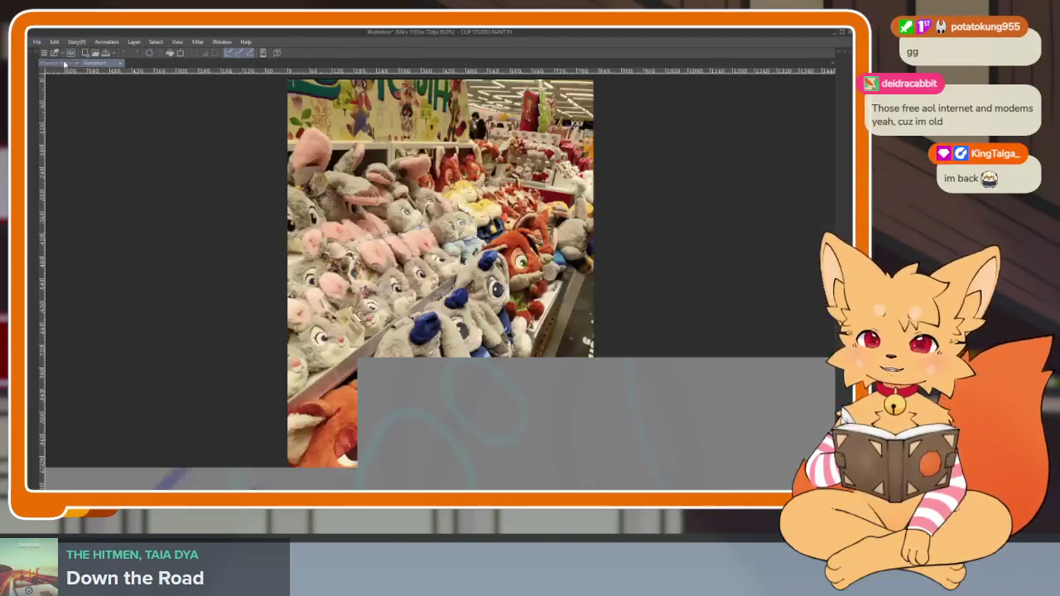
pyautogui.scroll(3, 384, 273)
pyautogui.scroll(-2, 456, 282)
pyautogui.scroll(1, 415, 282)
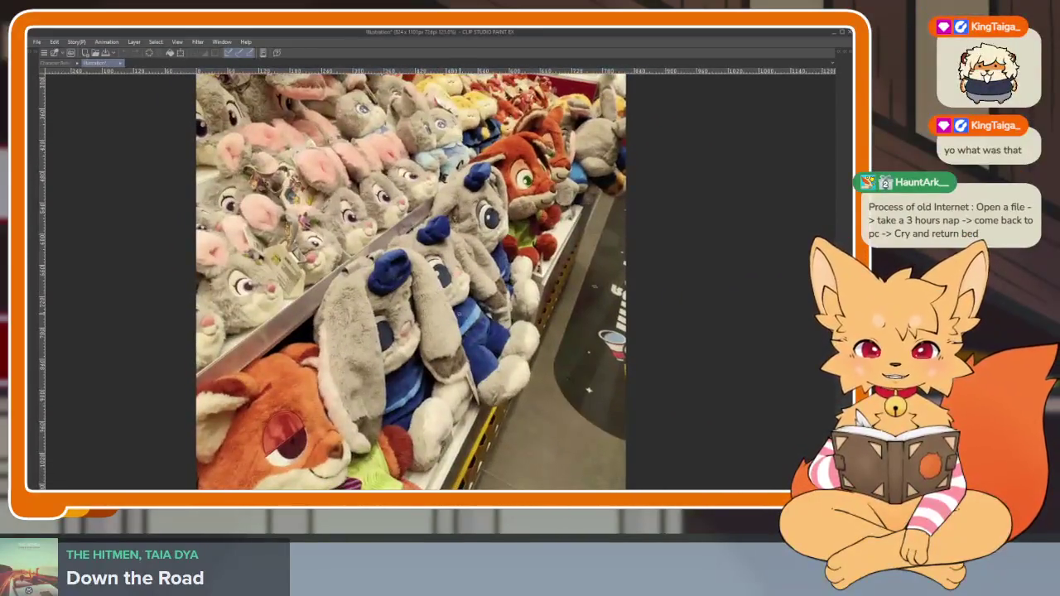
pyautogui.hscroll(1, 414, 282)
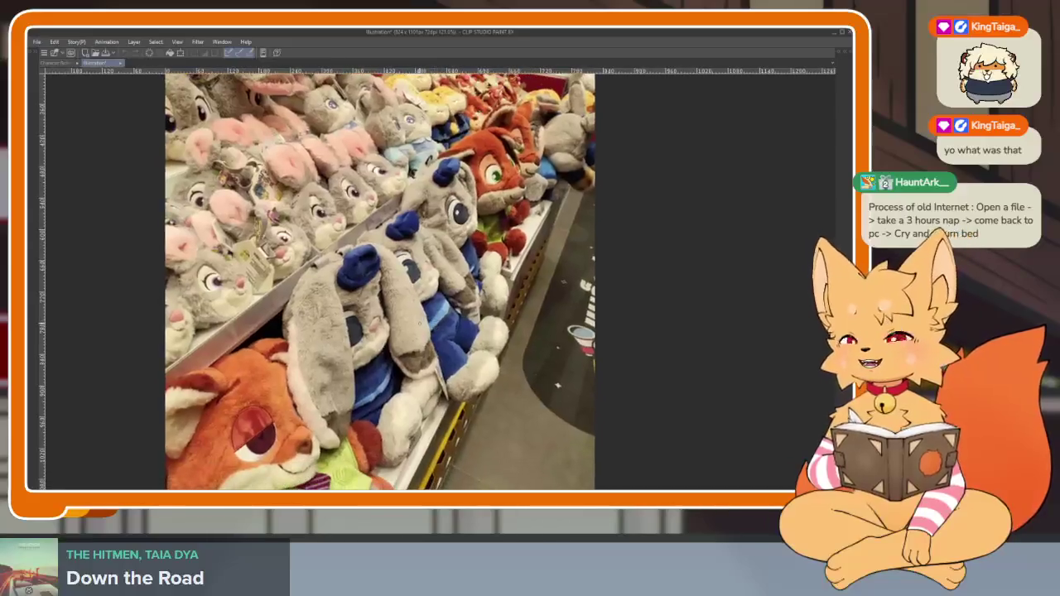
pyautogui.scroll(1, 725, 268)
pyautogui.scroll(1, 726, 267)
pyautogui.scroll(1, 726, 268)
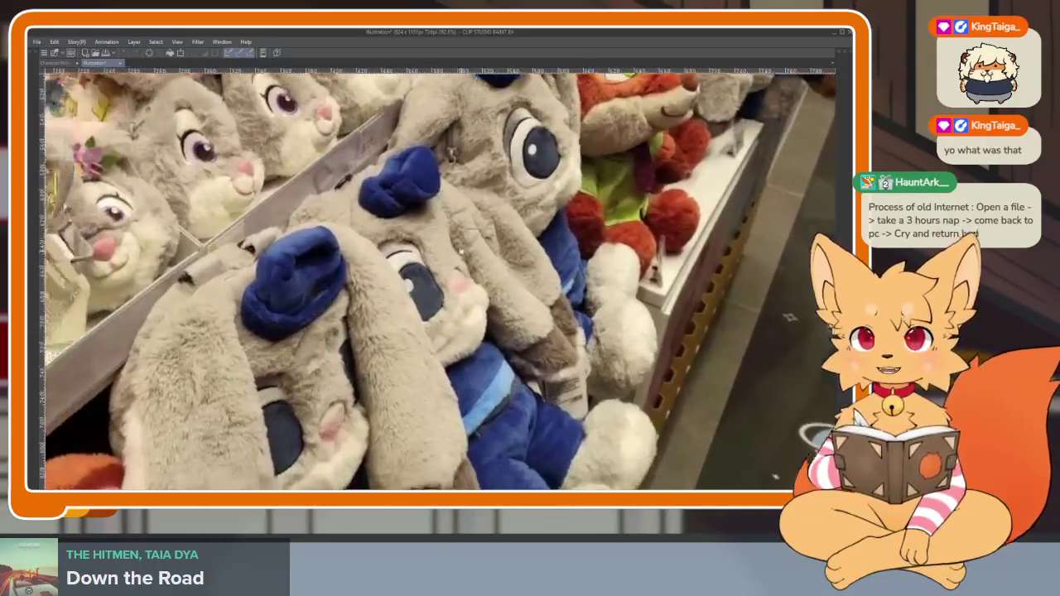
pyautogui.moveTo(726, 268)
pyautogui.mouseDown()
pyautogui.moveTo(807, 267)
pyautogui.moveTo(449, 276)
pyautogui.mouseUp()
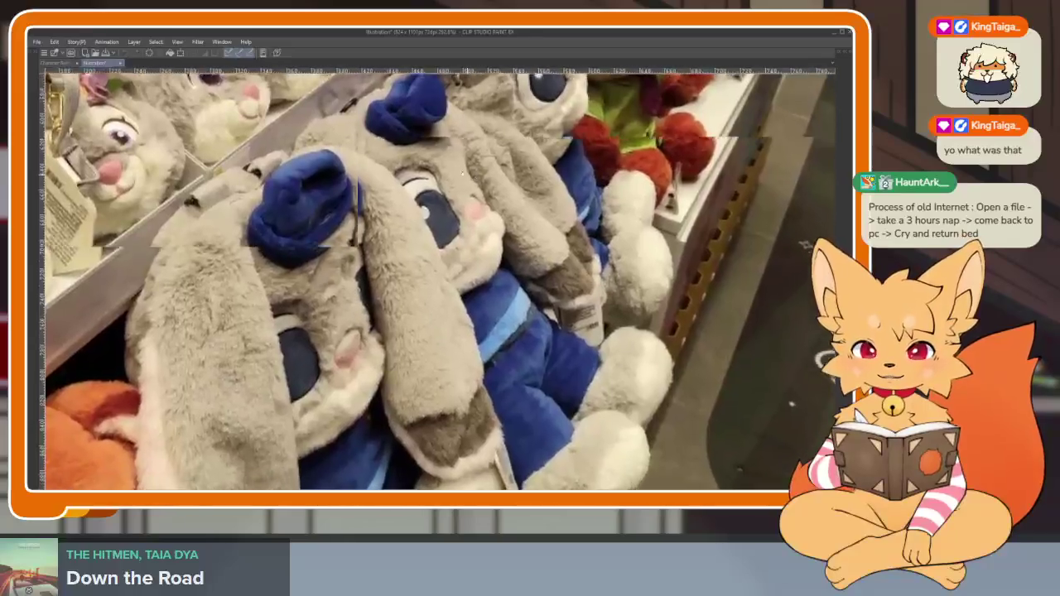
pyautogui.scroll(1, 449, 276)
pyautogui.scroll(1, 449, 276)
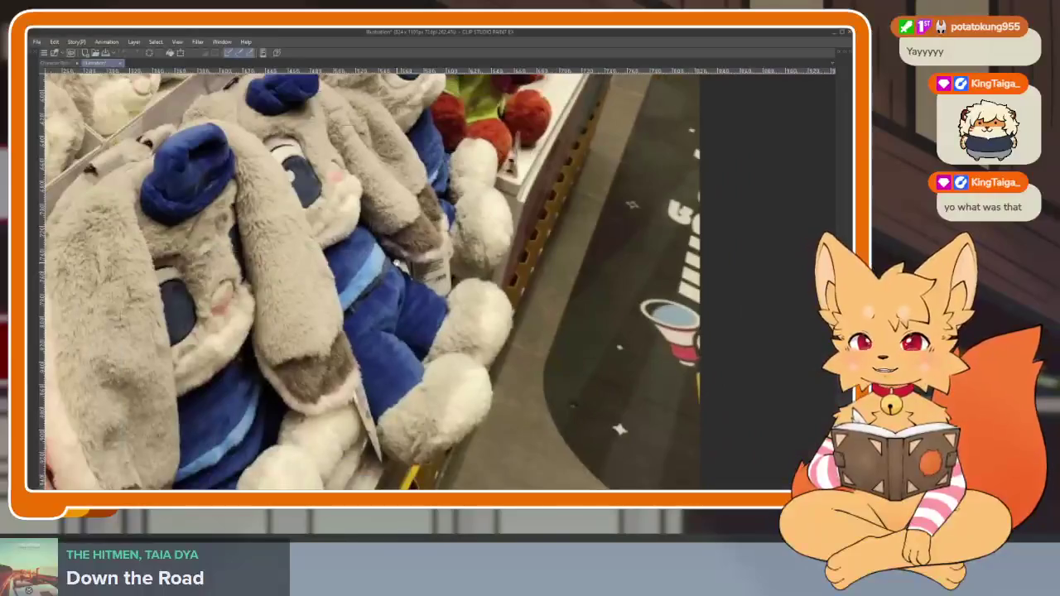
pyautogui.scroll(-2, 455, 294)
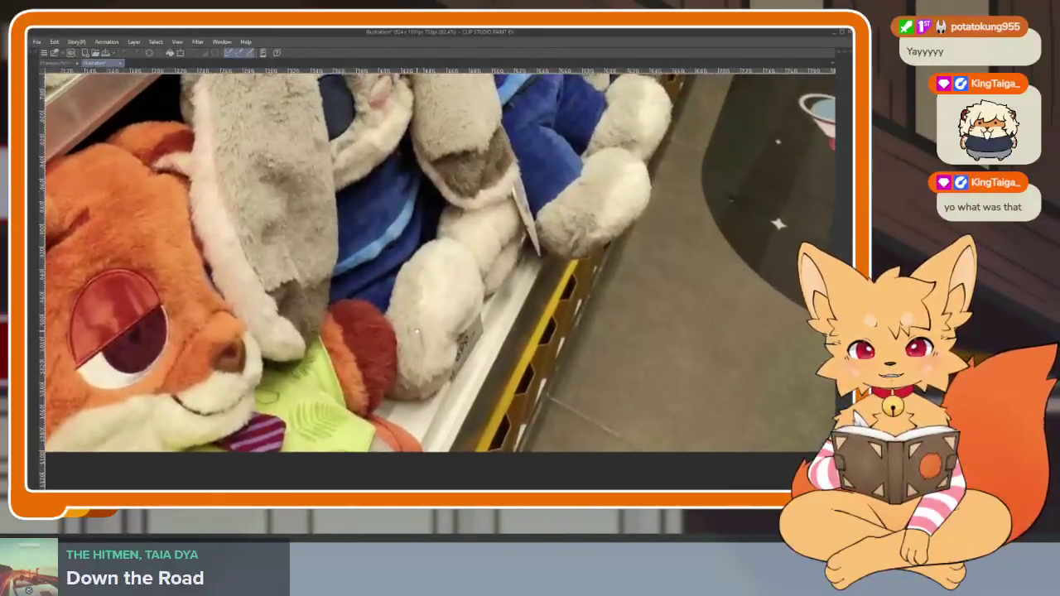
pyautogui.scroll(1, 455, 294)
pyautogui.scroll(2, 455, 303)
pyautogui.scroll(1, 457, 303)
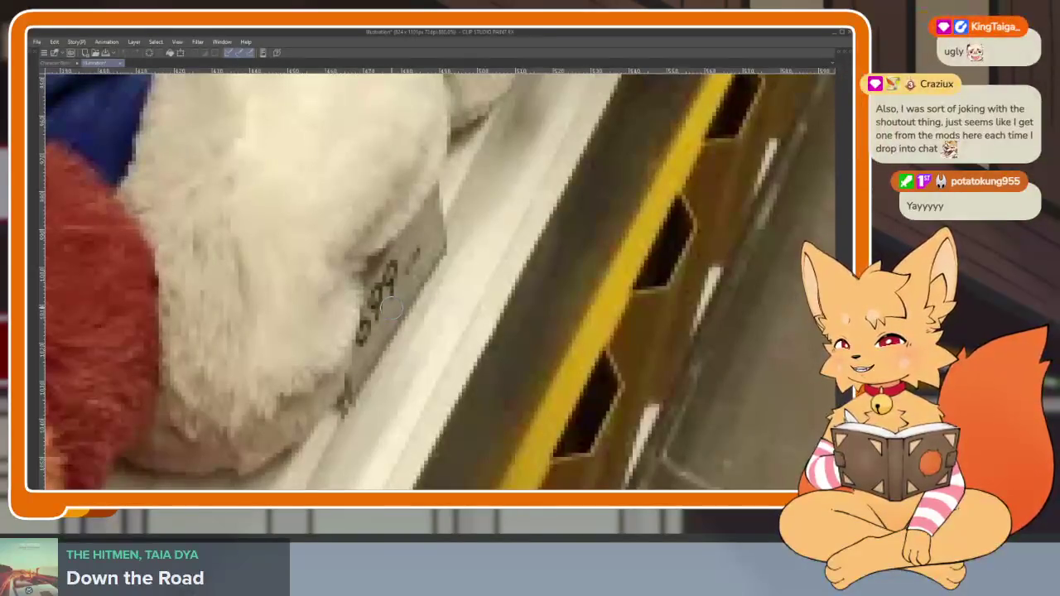
# Zoom out until the entire plush-shelf photo fits the canvas window
pyautogui.scroll(1, 389, 317)
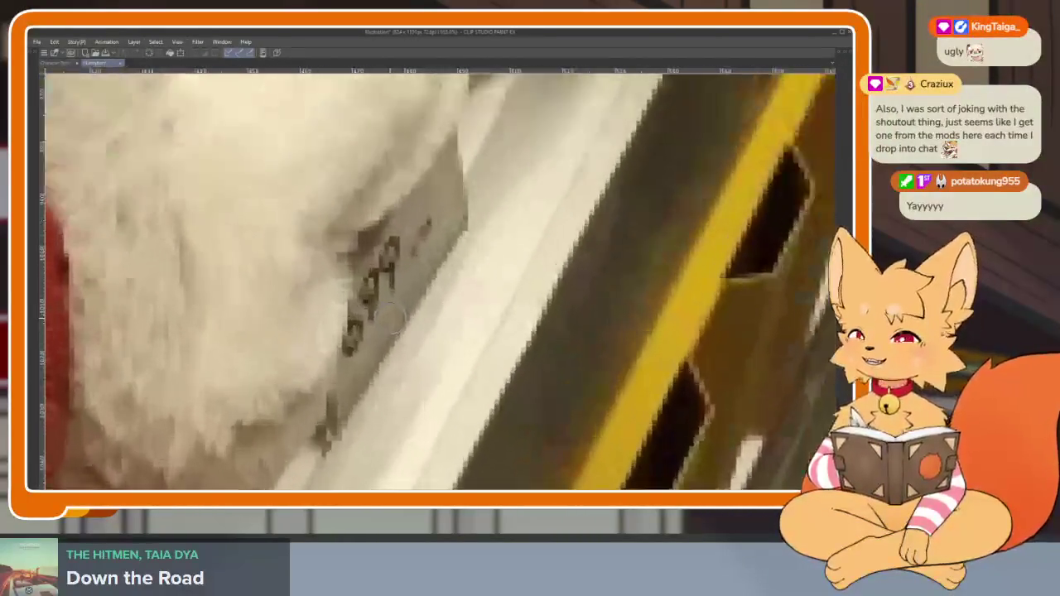
pyautogui.scroll(1, 388, 318)
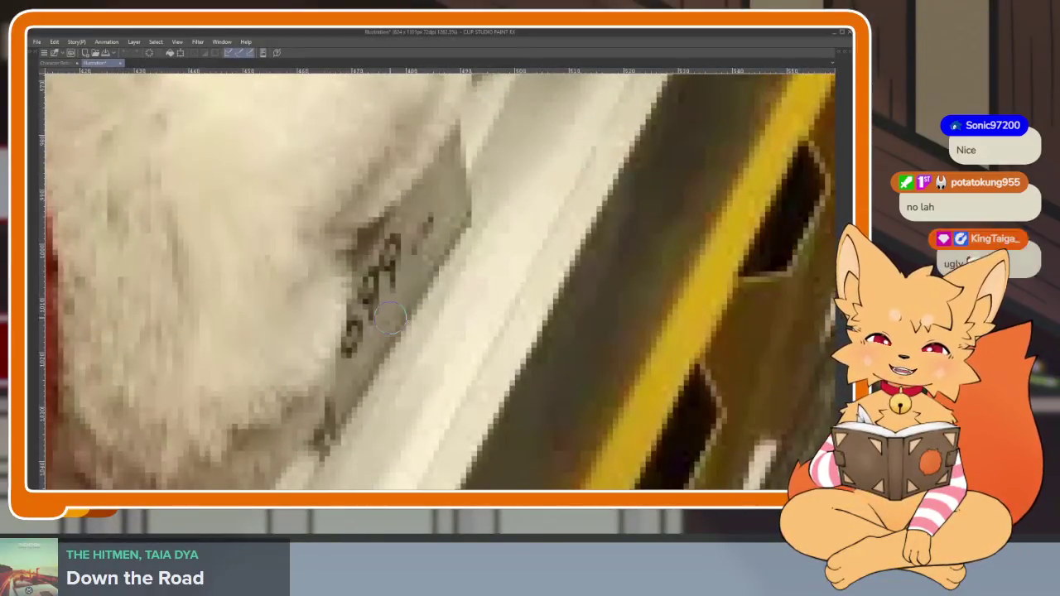
pyautogui.scroll(-1, 390, 317)
pyautogui.scroll(-1, 389, 315)
pyautogui.scroll(-1, 389, 311)
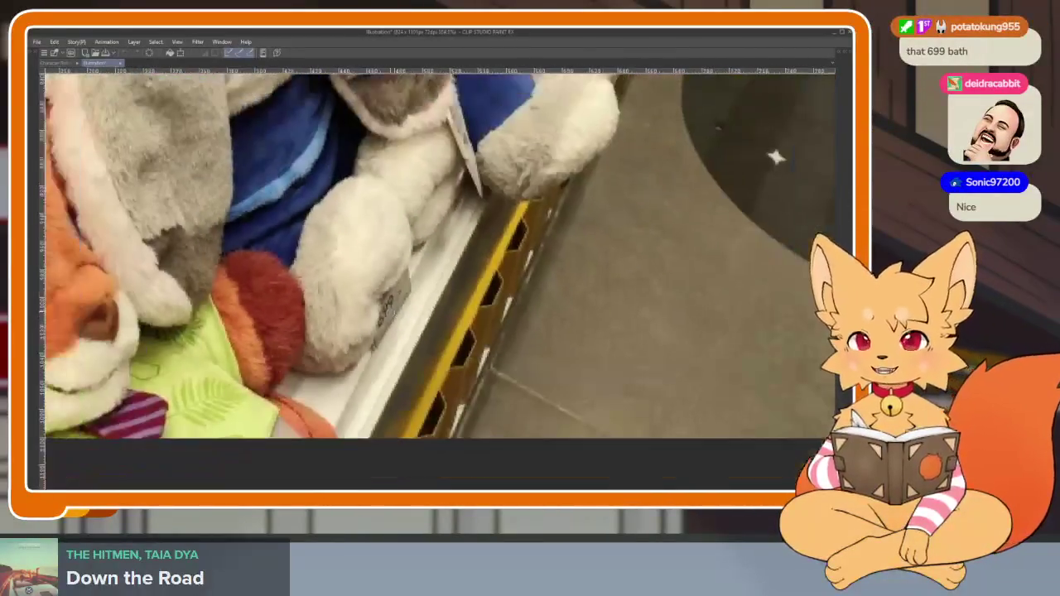
pyautogui.scroll(-1, 389, 308)
pyautogui.scroll(-1, 389, 309)
pyautogui.scroll(-1, 390, 308)
pyautogui.scroll(-1, 390, 308)
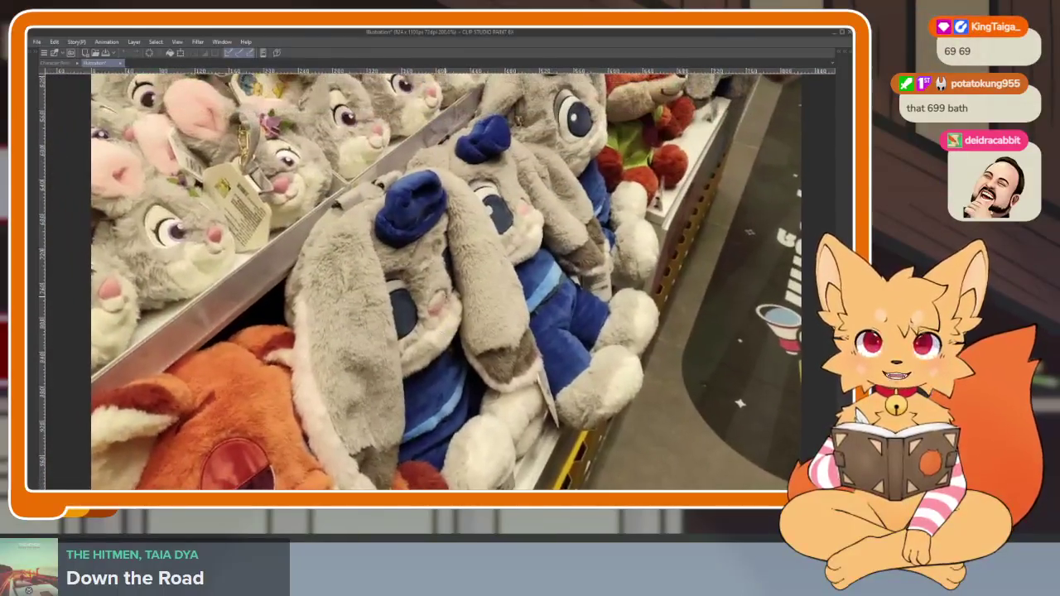
pyautogui.scroll(-1, 390, 308)
pyautogui.scroll(-1, 389, 308)
pyautogui.scroll(1, 389, 308)
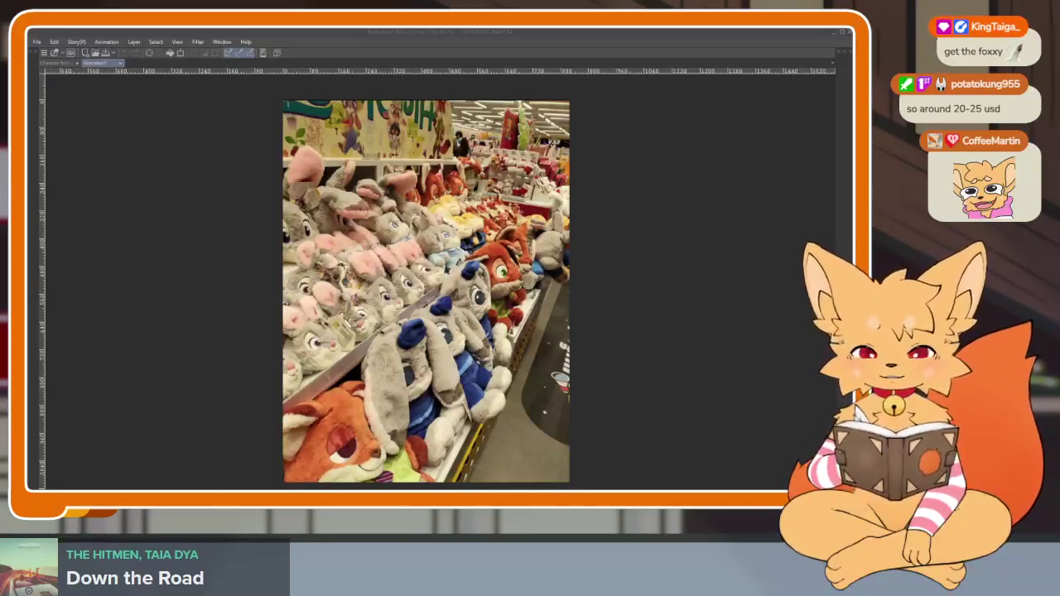
pyautogui.click(423, 36)
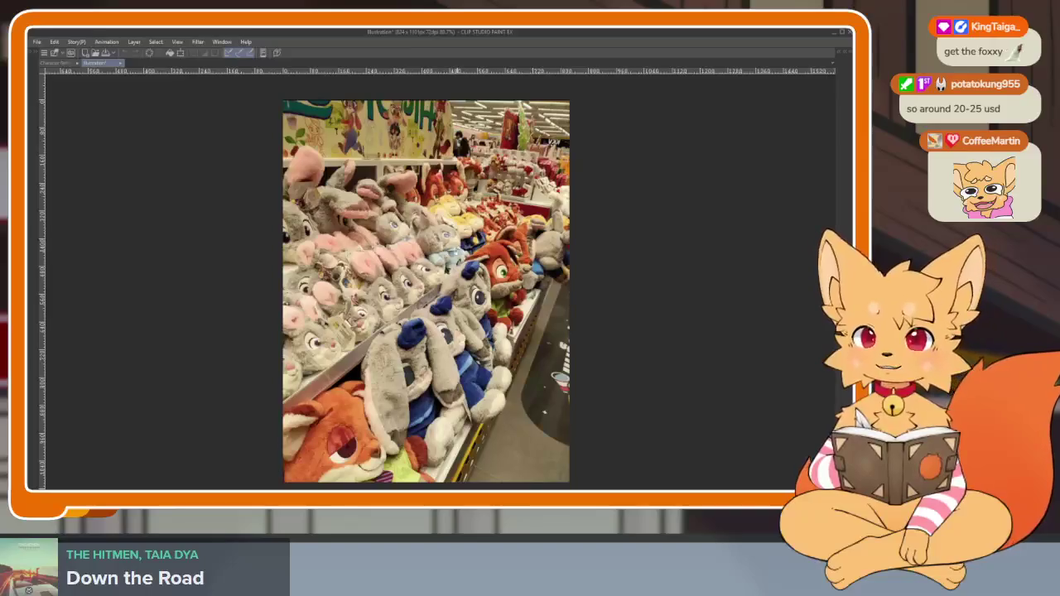
pyautogui.moveTo(427, 290); pyautogui.dragTo(416, 263)
pyautogui.scroll(1, 520, 297)
pyautogui.scroll(1, 521, 297)
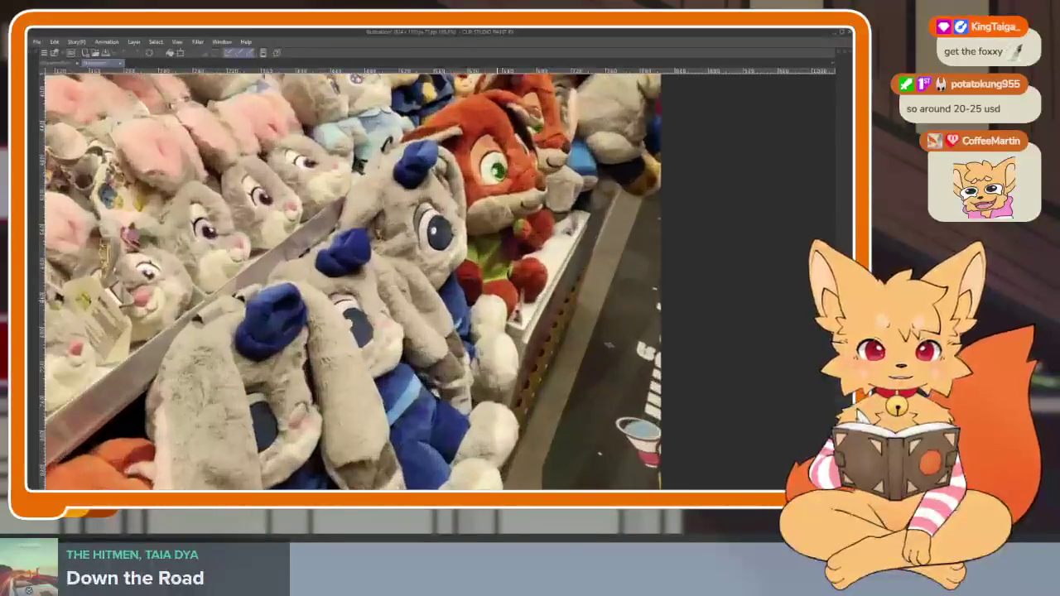
pyautogui.scroll(1, 521, 297)
pyautogui.scroll(1, 520, 297)
pyautogui.scroll(1, 358, 251)
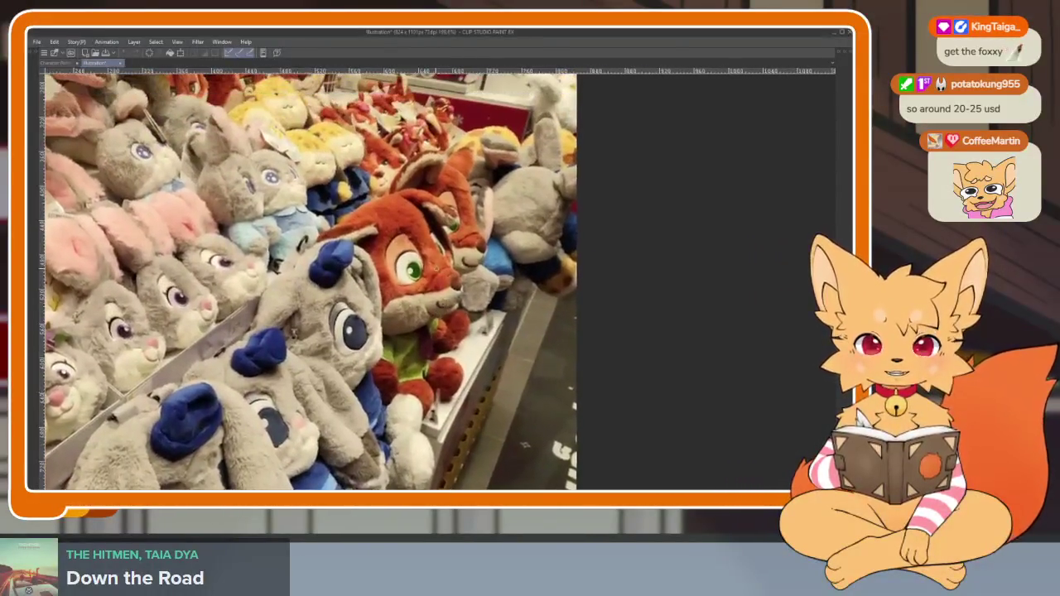
pyautogui.scroll(2, 373, 261)
pyautogui.scroll(1, 387, 272)
pyautogui.moveTo(388, 271)
pyautogui.mouseDown()
pyautogui.moveTo(422, 336)
pyautogui.moveTo(323, 298)
pyautogui.moveTo(350, 358)
pyautogui.moveTo(405, 267)
pyautogui.moveTo(365, 249)
pyautogui.mouseUp()
pyautogui.scroll(3, 343, 288)
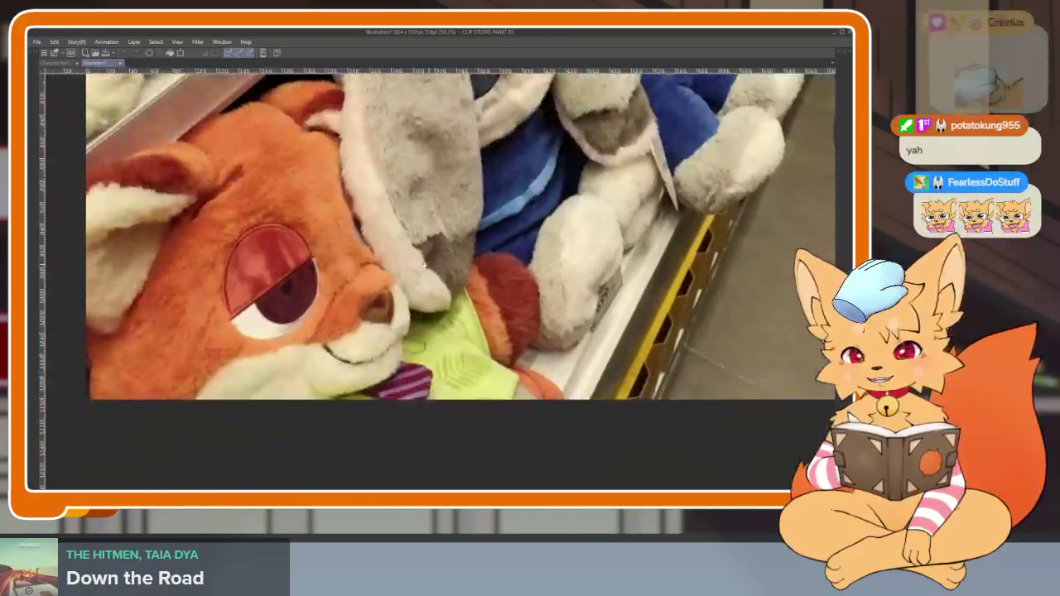
pyautogui.scroll(1, 421, 283)
pyautogui.scroll(1, 421, 283)
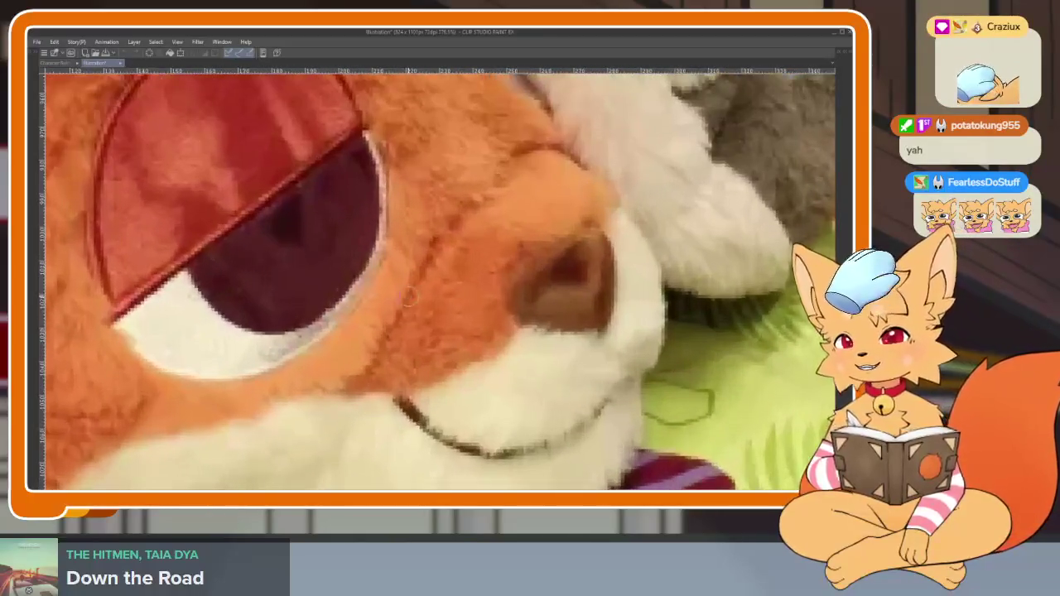
pyautogui.scroll(1, 421, 283)
pyautogui.scroll(-1, 424, 286)
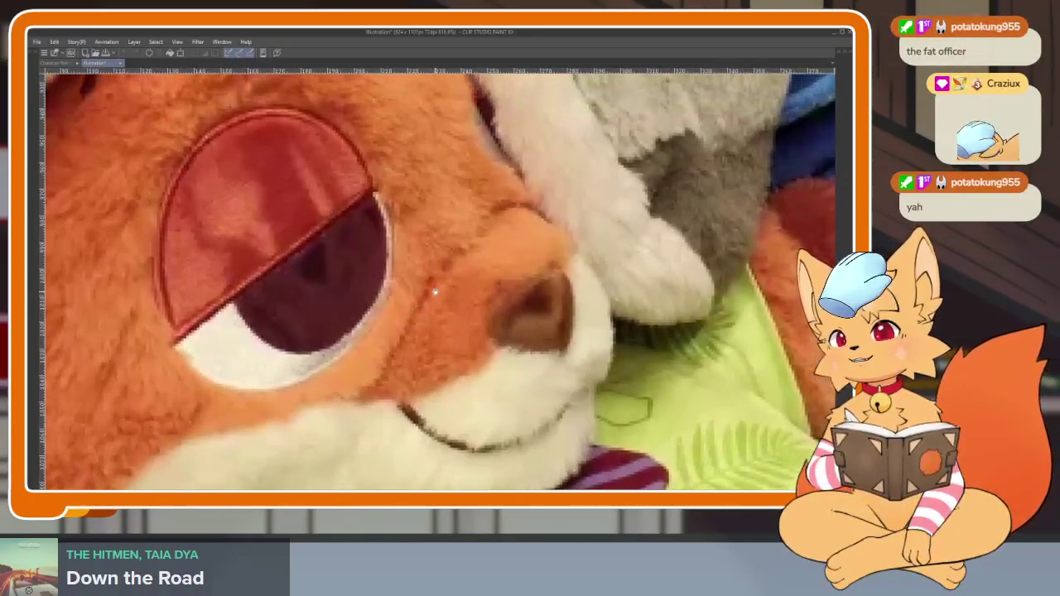
pyautogui.scroll(-1, 435, 291)
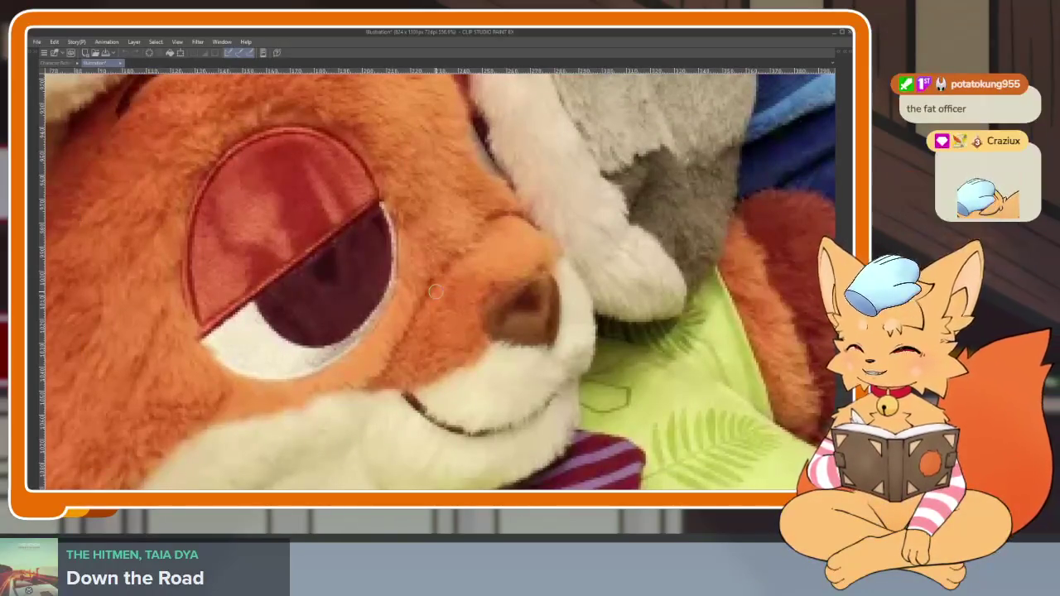
pyautogui.scroll(-4, 436, 292)
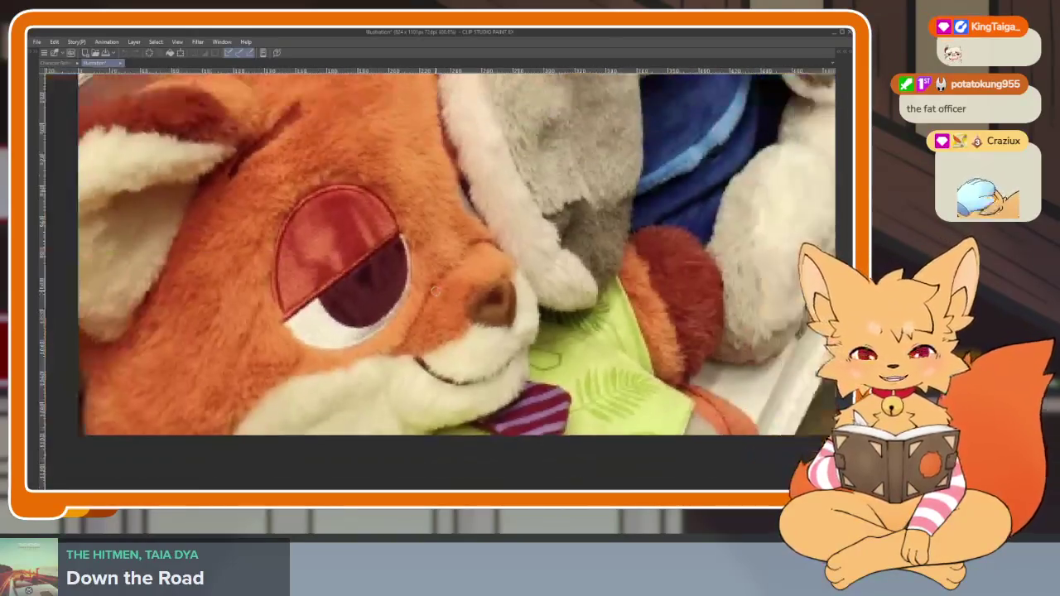
pyautogui.scroll(-2, 436, 291)
pyautogui.scroll(-3, 436, 292)
pyautogui.scroll(-1, 436, 292)
pyautogui.scroll(1, 468, 265)
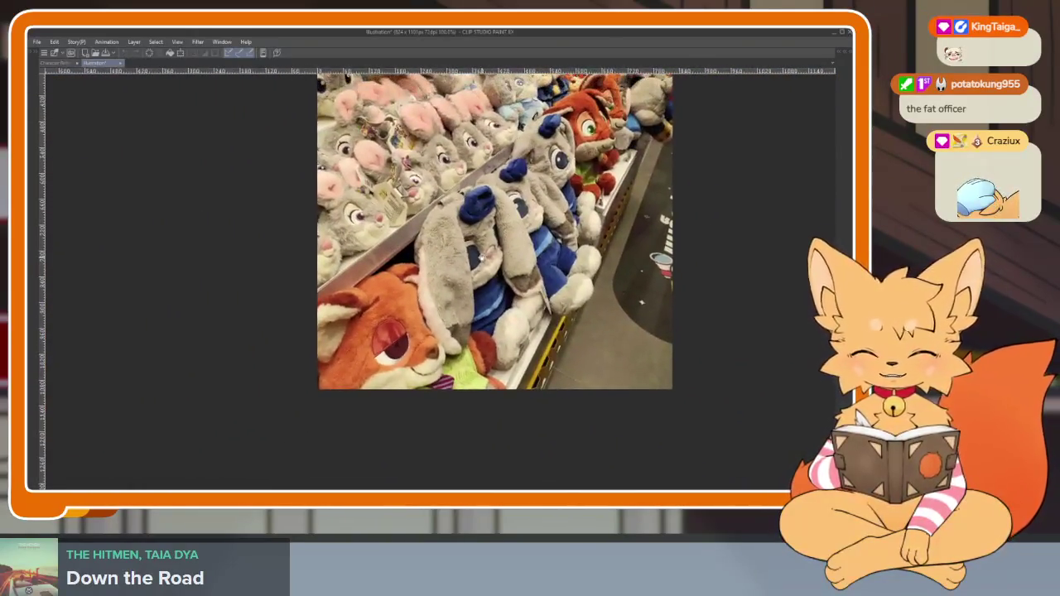
pyautogui.scroll(1, 468, 265)
pyautogui.scroll(1, 468, 265)
pyautogui.scroll(1, 468, 265)
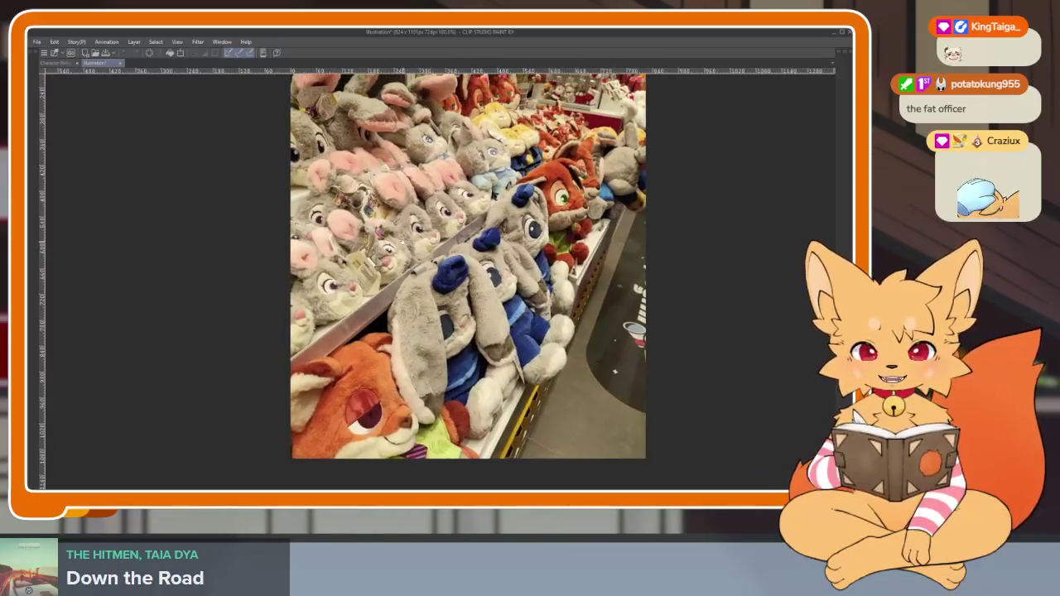
pyautogui.scroll(2, 468, 266)
pyautogui.scroll(2, 468, 265)
pyautogui.scroll(-1, 452, 279)
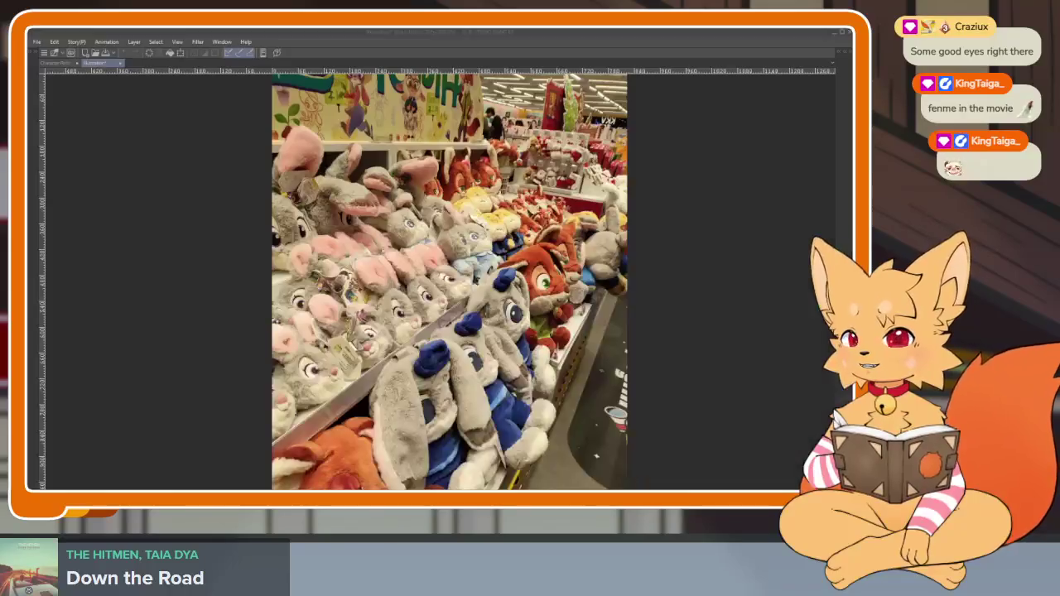
pyautogui.click(36, 41)
# Create a new canvas from the copied figurine photo and zoom around it
pyautogui.click(58, 63)
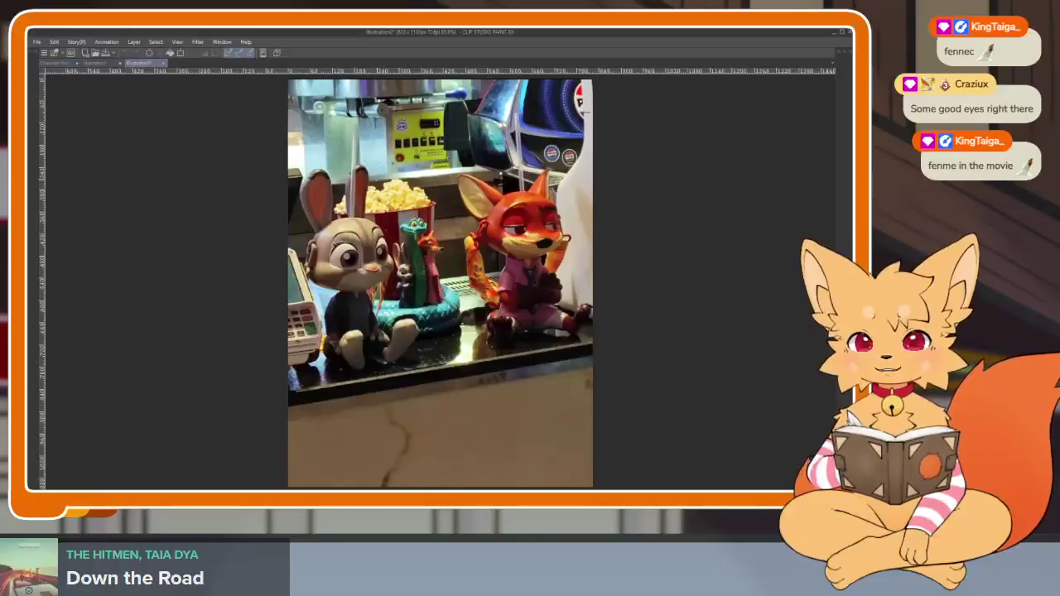
pyautogui.scroll(2, 469, 275)
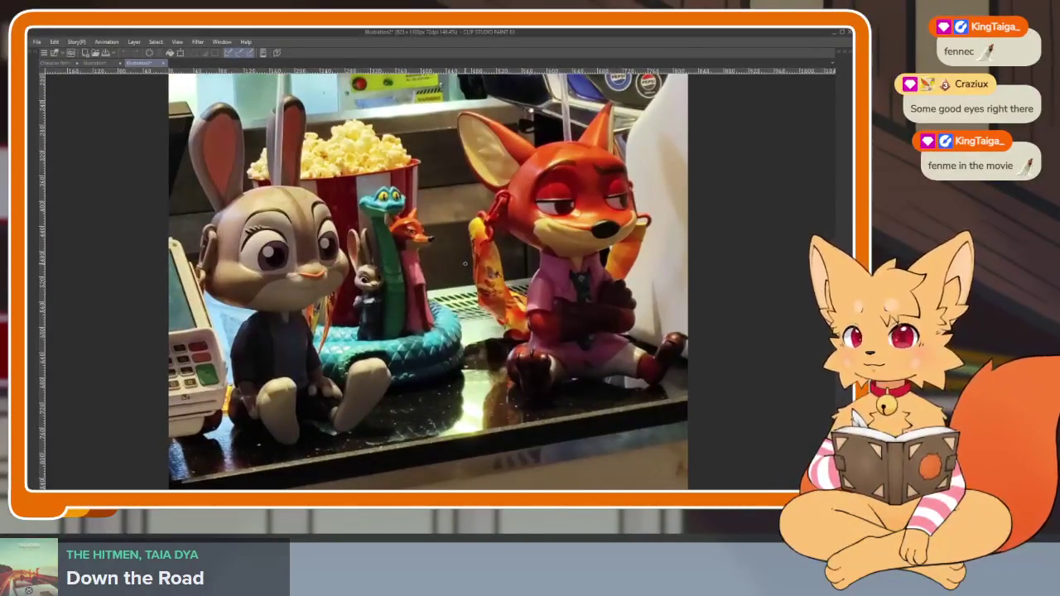
pyautogui.scroll(1, 385, 214)
pyautogui.scroll(1, 386, 213)
pyautogui.scroll(1, 386, 214)
pyautogui.scroll(1, 385, 214)
pyautogui.scroll(1, 385, 214)
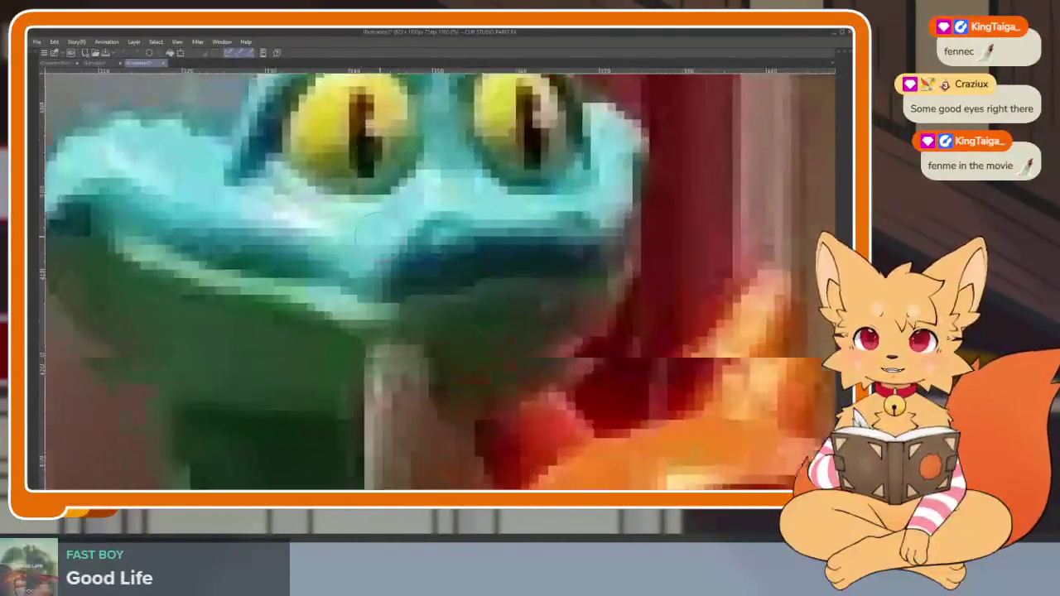
pyautogui.scroll(-1, 386, 216)
pyautogui.scroll(3, 384, 226)
pyautogui.scroll(-2, 383, 225)
pyautogui.scroll(1, 414, 249)
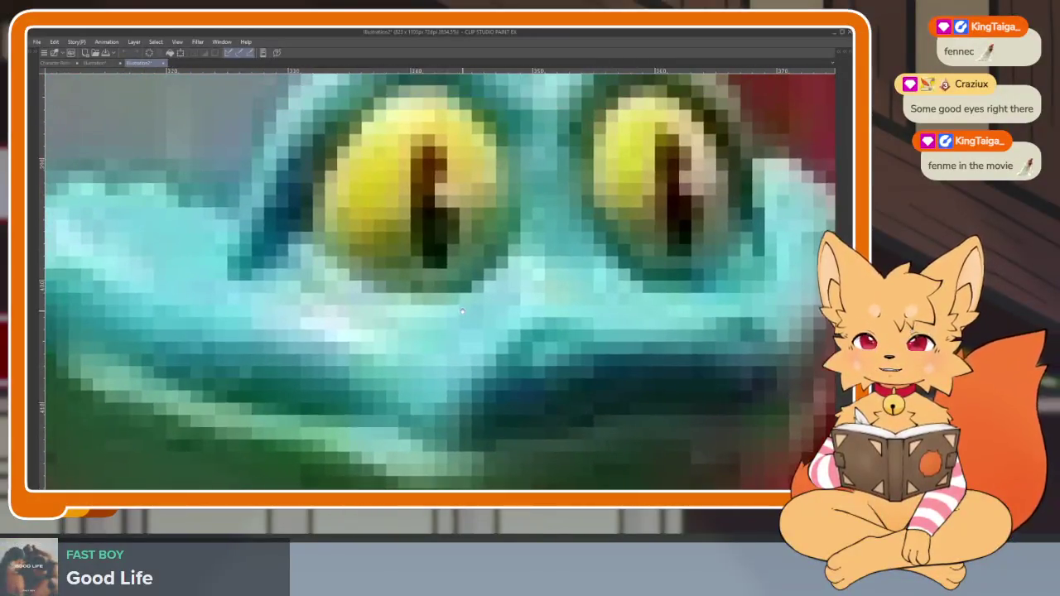
pyautogui.scroll(1, 439, 261)
pyautogui.scroll(1, 456, 270)
pyautogui.scroll(-1, 456, 270)
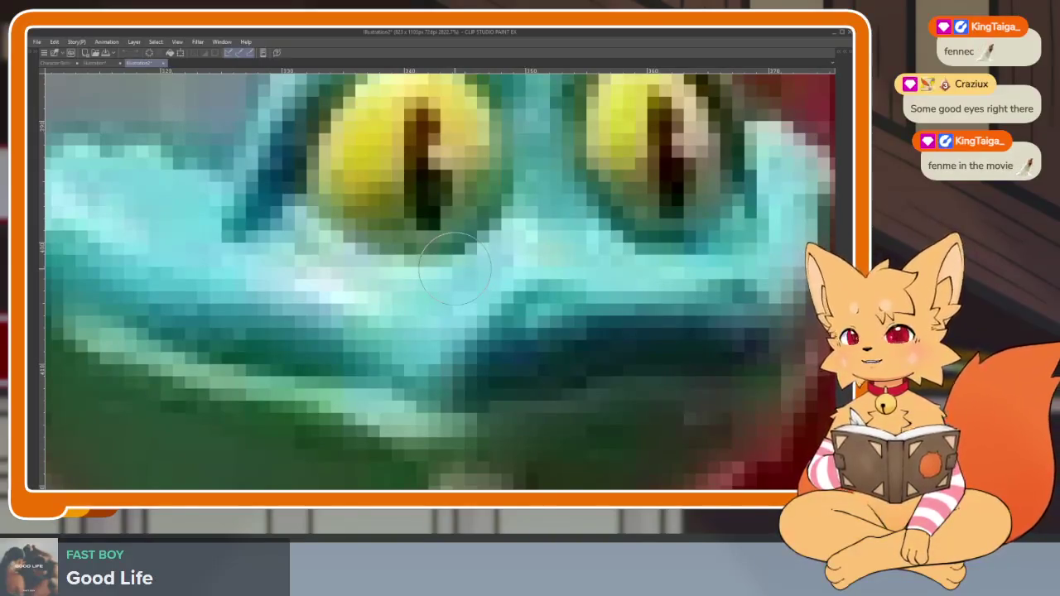
pyautogui.scroll(-1, 455, 269)
pyautogui.scroll(1, 455, 269)
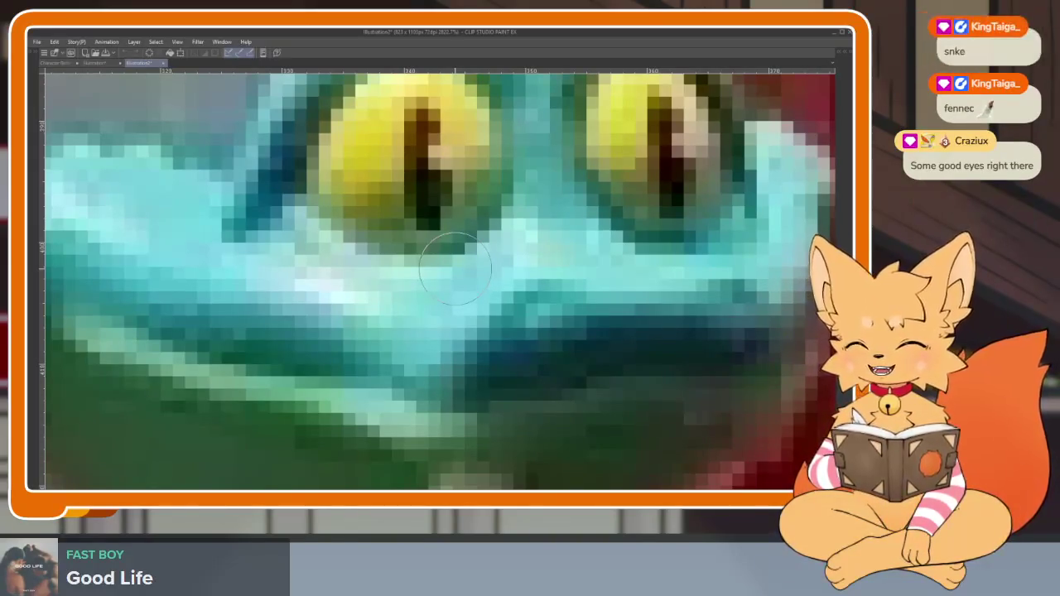
pyautogui.scroll(-1, 456, 270)
pyautogui.scroll(1, 456, 269)
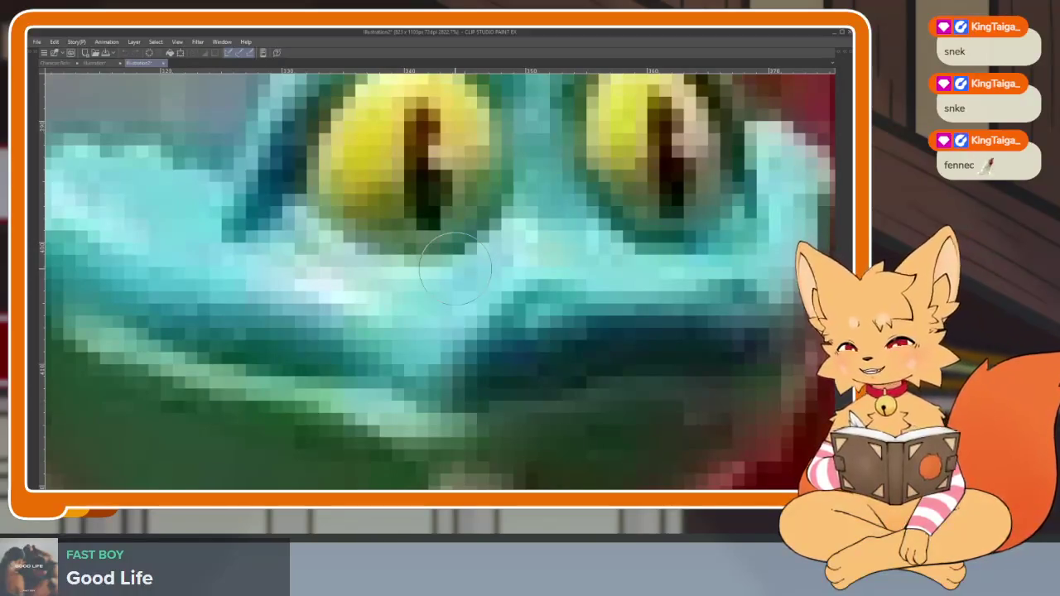
pyautogui.scroll(-1, 456, 269)
pyautogui.scroll(1, 456, 269)
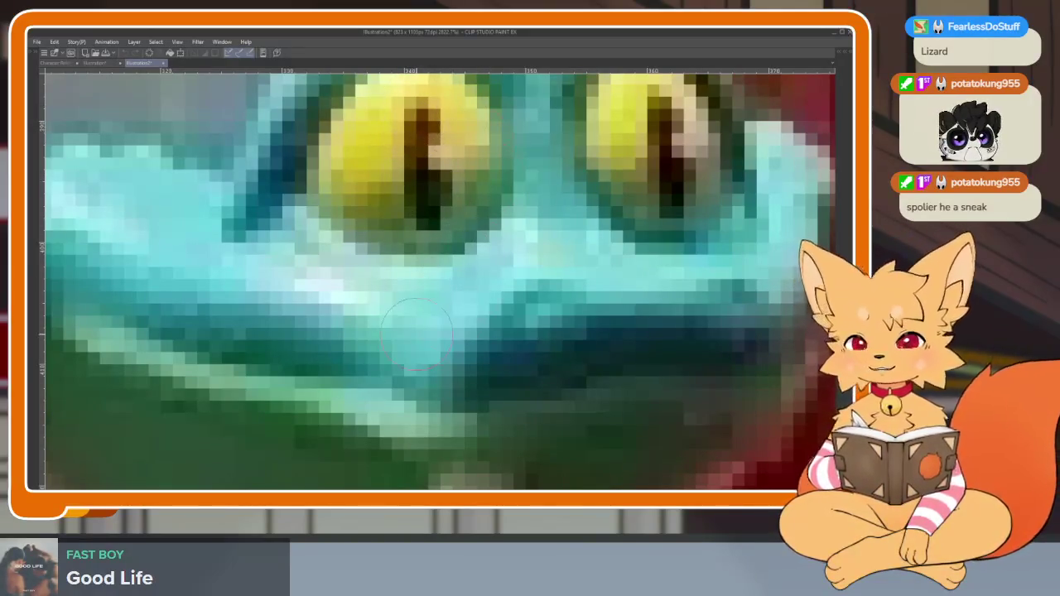
# Zoom out to show the whole figurine photo, then close its document
pyautogui.scroll(-3, 453, 252)
pyautogui.scroll(-2, 411, 294)
pyautogui.scroll(-2, 412, 295)
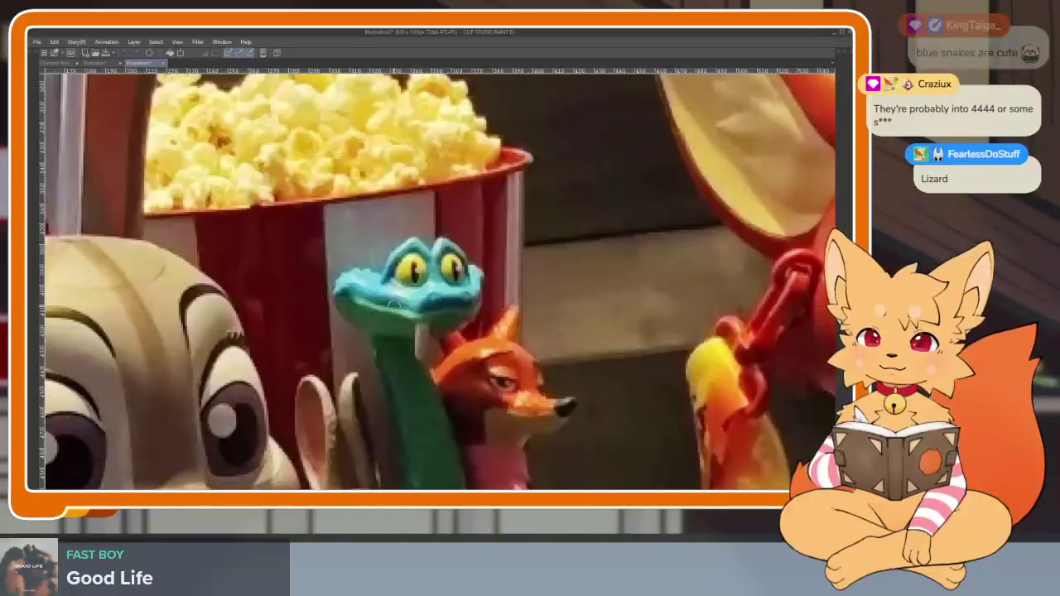
pyautogui.scroll(-3, 383, 263)
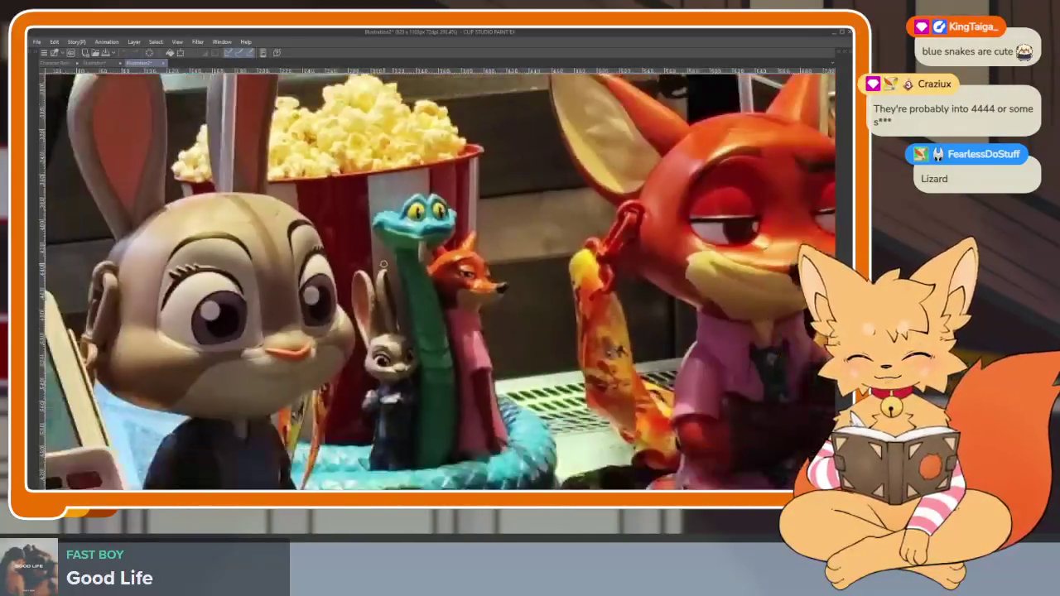
pyautogui.scroll(-2, 382, 262)
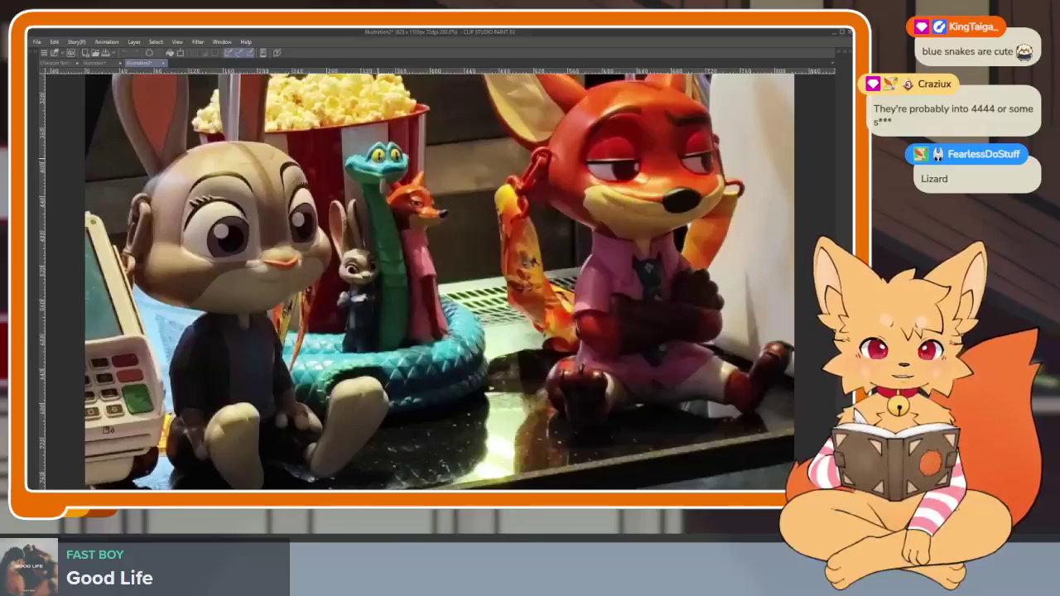
pyautogui.scroll(2, 414, 273)
pyautogui.scroll(1, 415, 273)
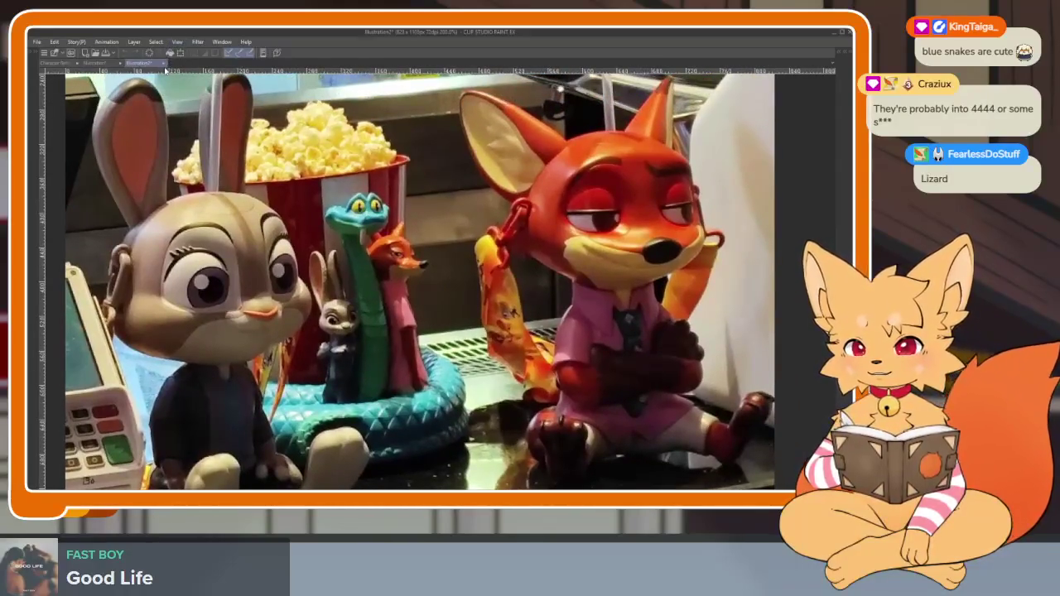
pyautogui.click(164, 64)
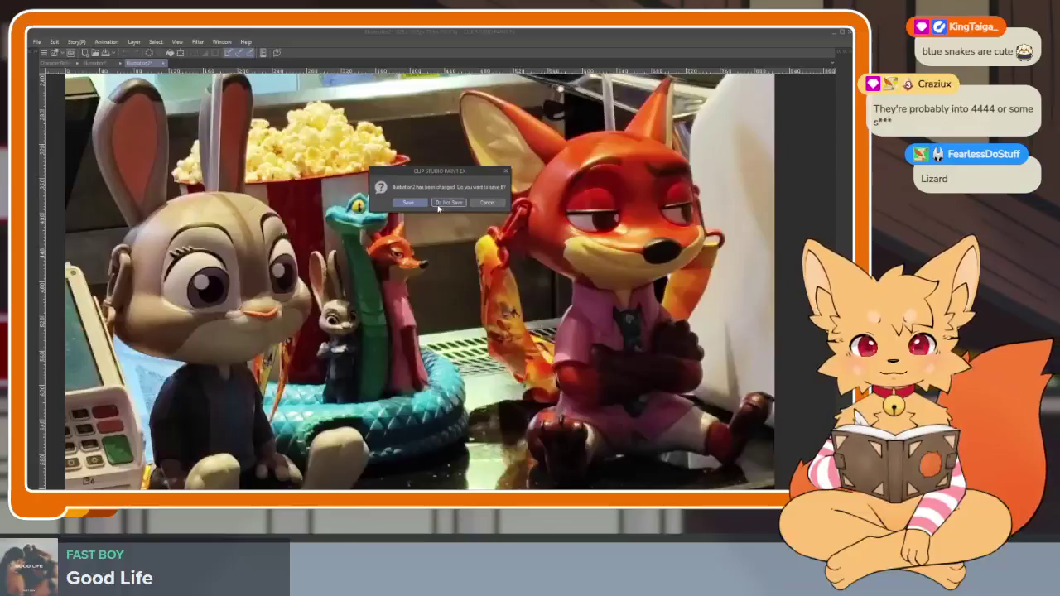
# Discard changes and close both the figurine and plush-toy photo documents
pyautogui.click(439, 204)
pyautogui.click(120, 65)
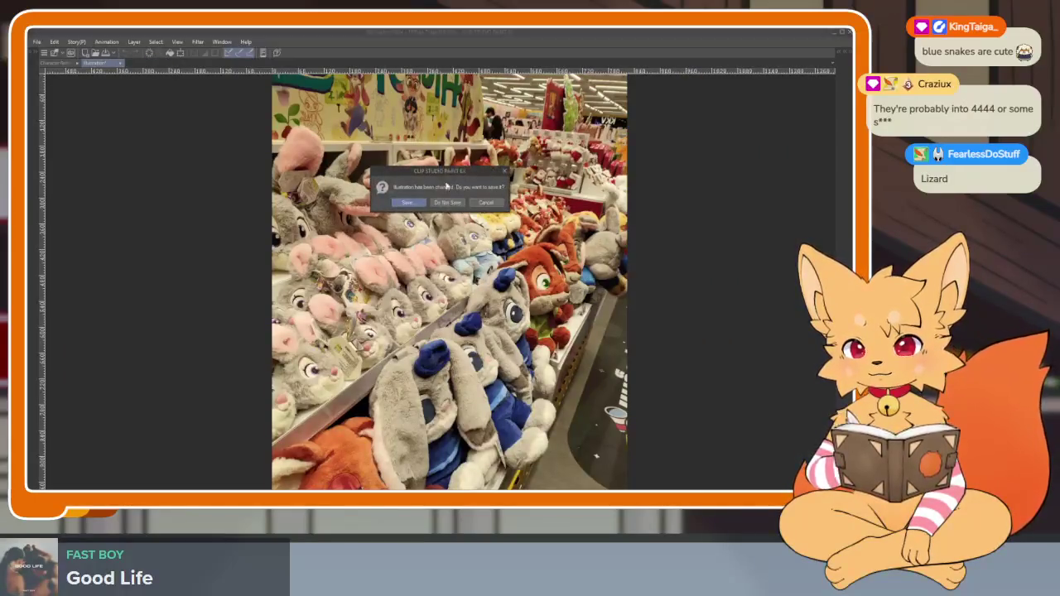
pyautogui.click(457, 204)
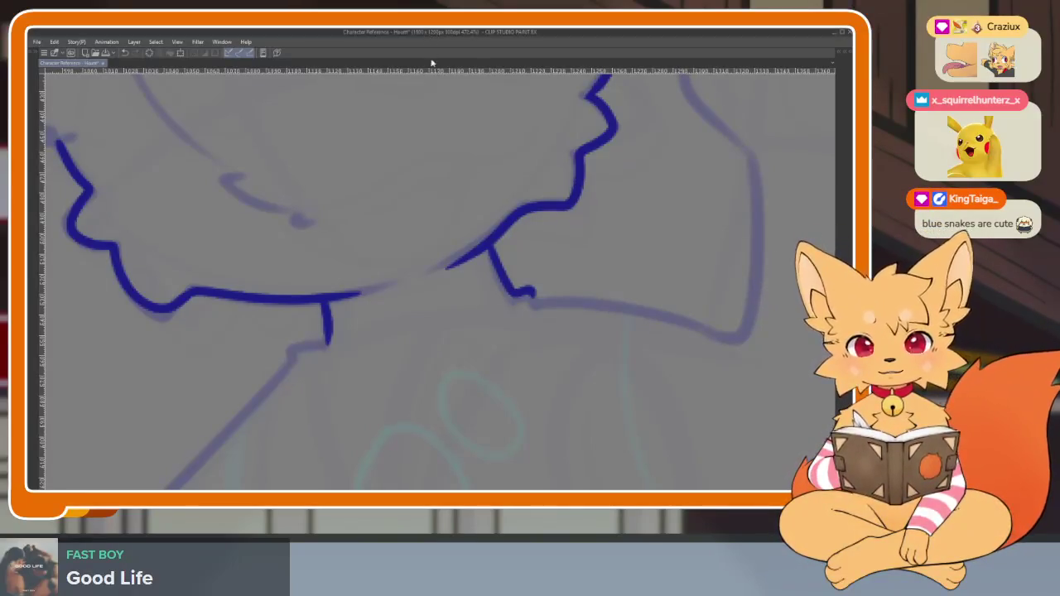
# Zoom into the sketch and ink the jagged blue fur line below the ear
pyautogui.scroll(2, 389, 235)
pyautogui.scroll(2, 351, 277)
pyautogui.scroll(2, 367, 280)
pyautogui.scroll(-2, 366, 278)
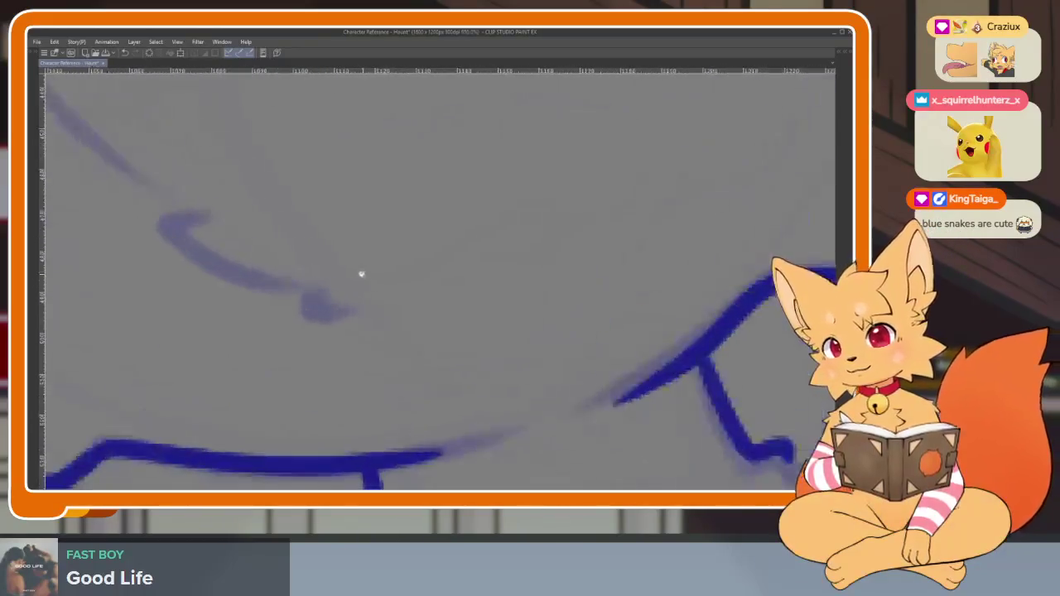
pyautogui.scroll(-1, 483, 329)
pyautogui.scroll(-1, 486, 374)
pyautogui.scroll(1, 484, 380)
pyautogui.scroll(-1, 484, 380)
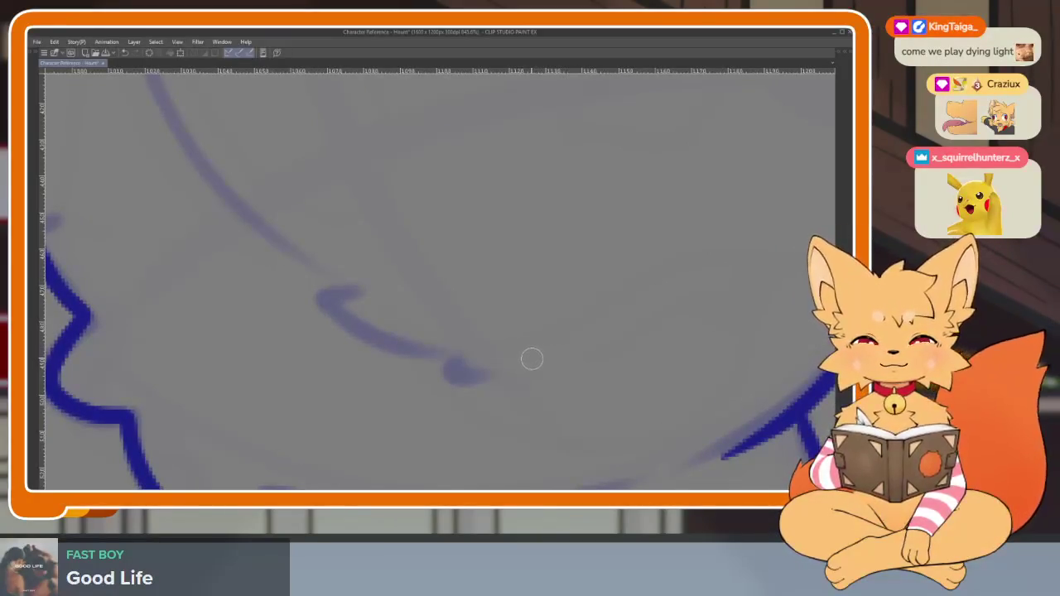
pyautogui.scroll(1, 518, 378)
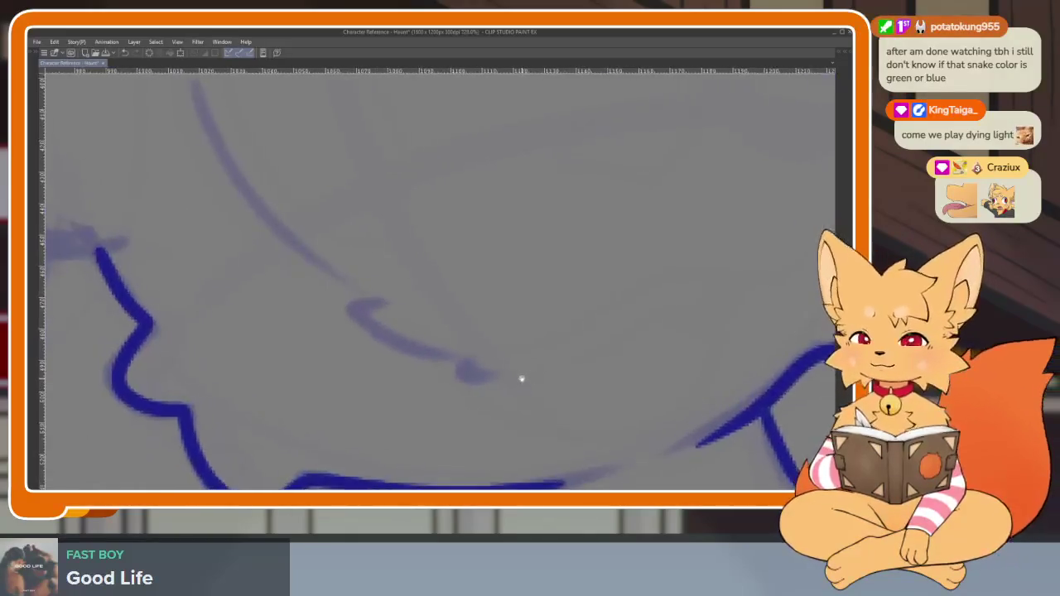
pyautogui.scroll(-2, 529, 389)
pyautogui.scroll(1, 523, 390)
pyautogui.scroll(1, 519, 393)
pyautogui.scroll(1, 525, 400)
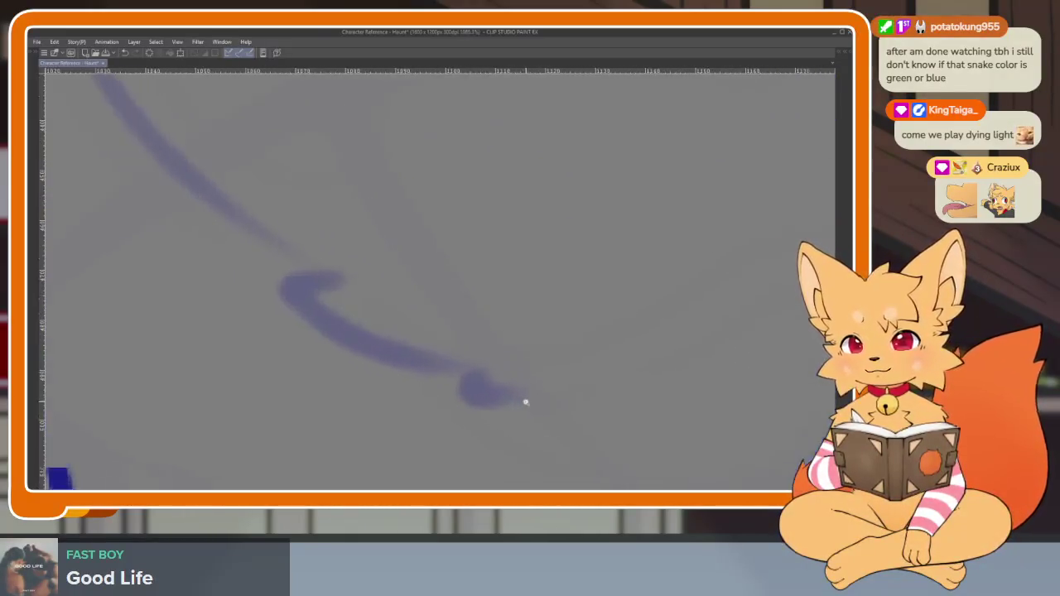
pyautogui.scroll(1, 524, 401)
pyautogui.moveTo(517, 396)
pyautogui.mouseDown()
pyautogui.moveTo(461, 399)
pyautogui.moveTo(455, 365)
pyautogui.moveTo(296, 327)
pyautogui.moveTo(308, 290)
pyautogui.moveTo(370, 341)
pyautogui.mouseUp()
# Zoom out and pan to check the stroke, recentering on the puppy's head
pyautogui.scroll(-3, 385, 340)
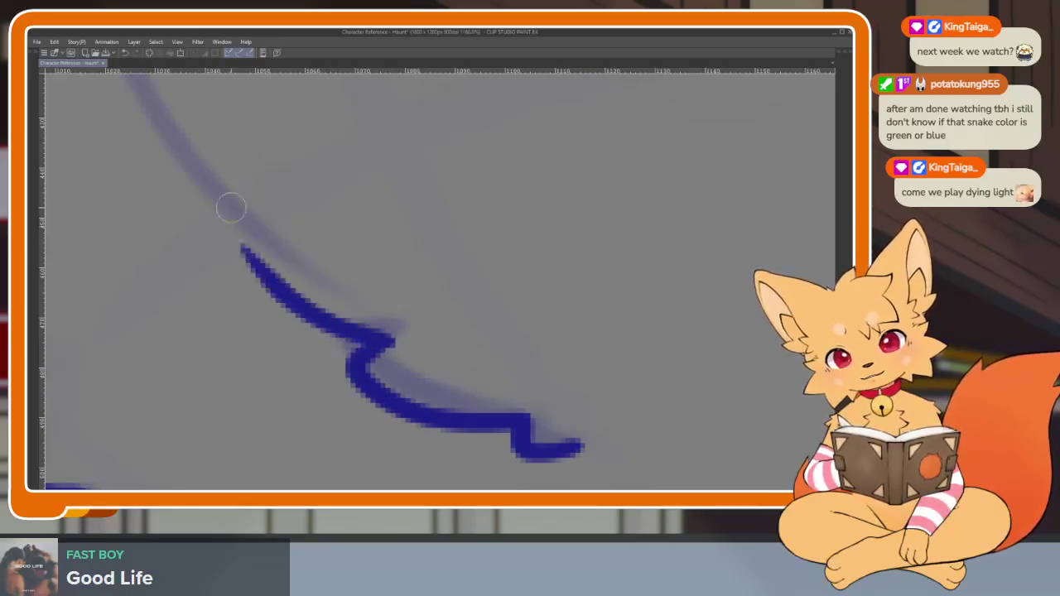
pyautogui.scroll(-5, 230, 220)
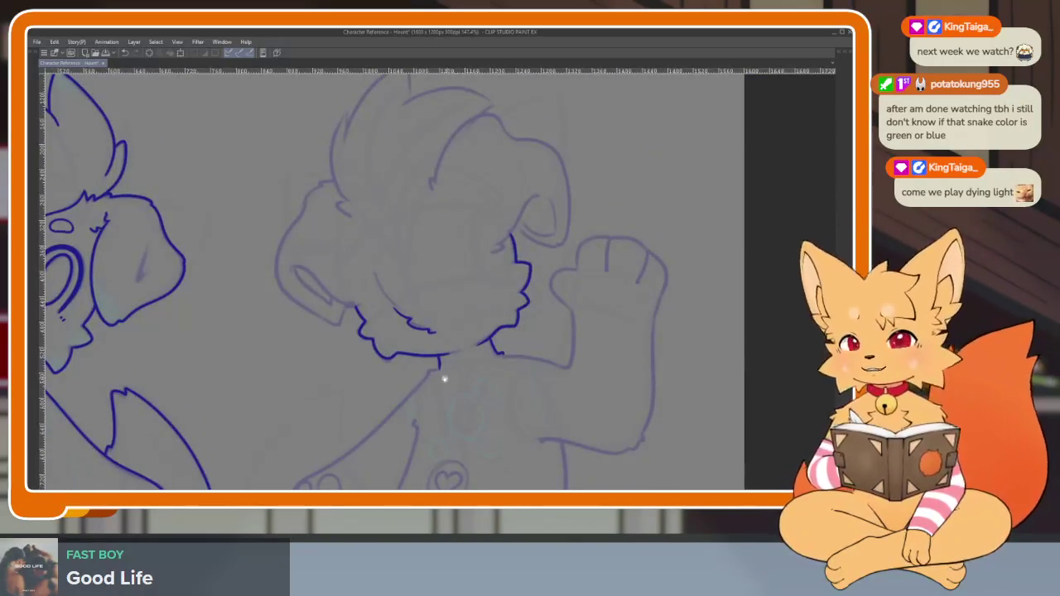
pyautogui.scroll(2, 462, 384)
pyautogui.scroll(-2, 461, 378)
pyautogui.scroll(1, 461, 425)
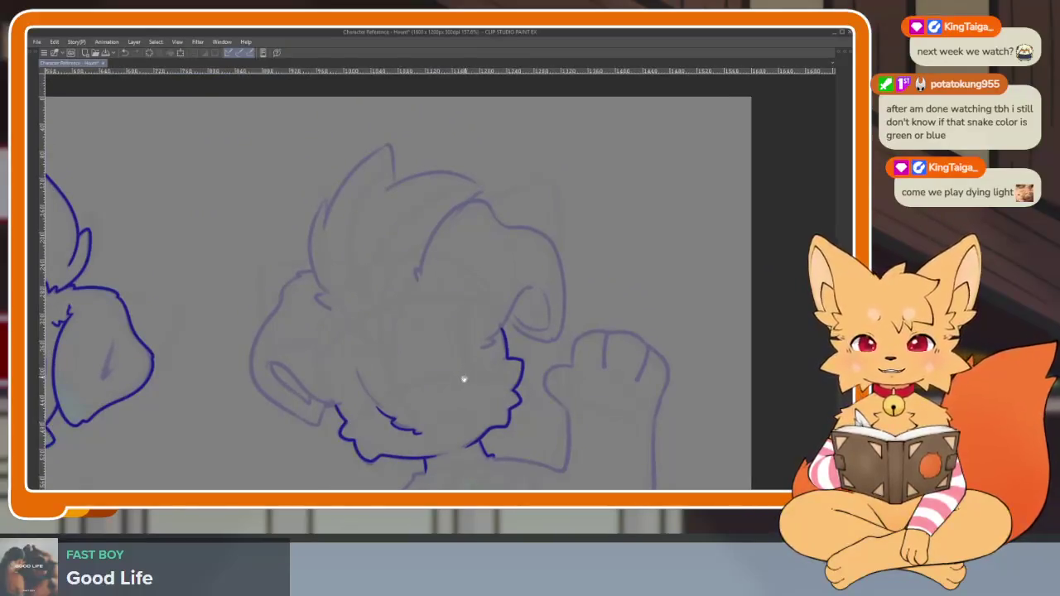
pyautogui.moveTo(464, 379); pyautogui.dragTo(445, 420)
pyautogui.scroll(-1, 445, 421)
pyautogui.scroll(1, 445, 422)
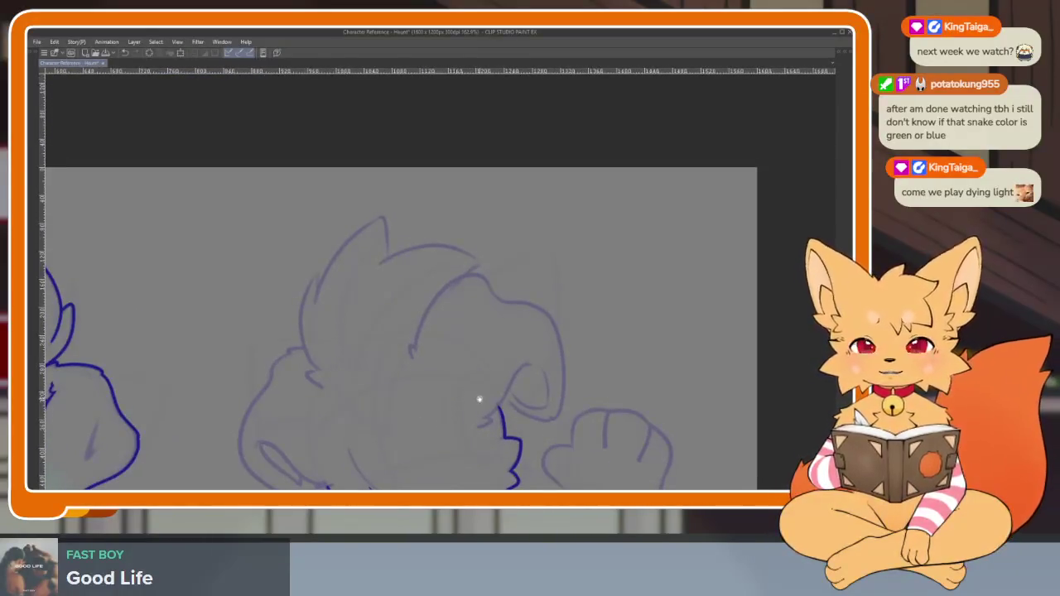
pyautogui.scroll(1, 469, 398)
pyautogui.scroll(2, 437, 405)
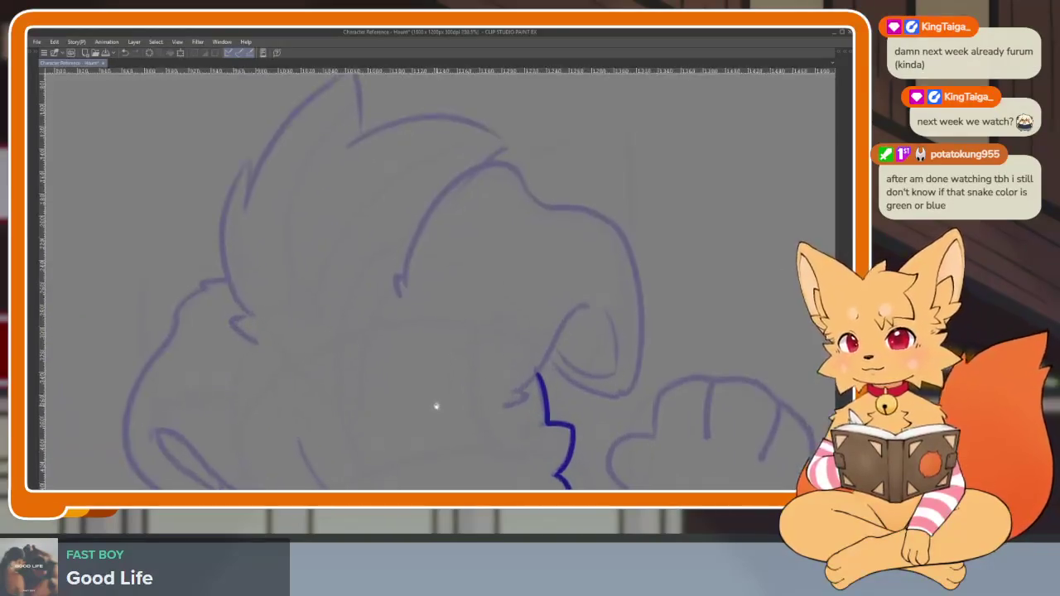
pyautogui.moveTo(508, 351); pyautogui.dragTo(575, 386)
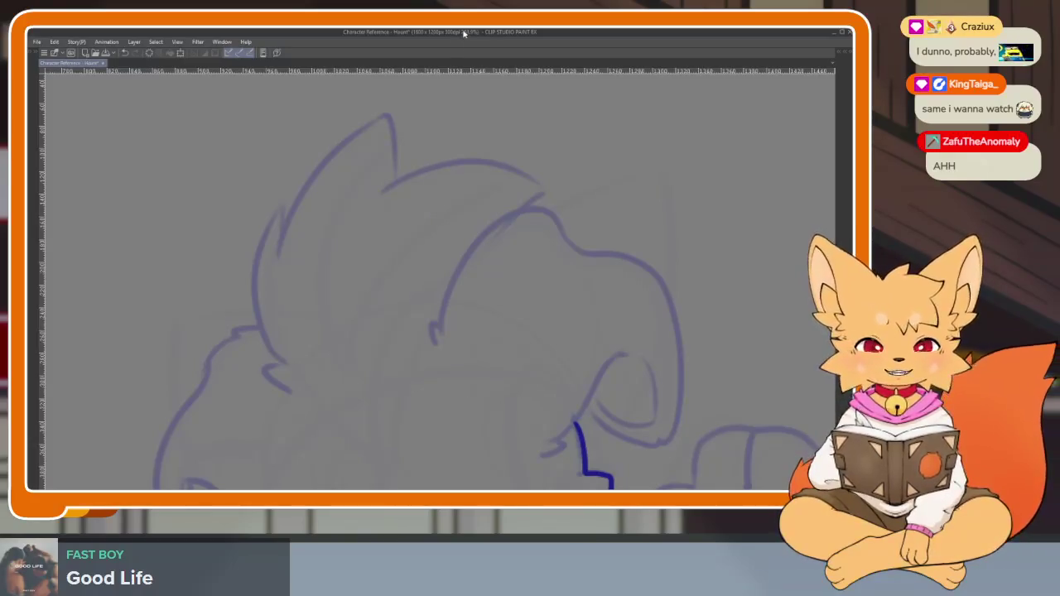
pyautogui.moveTo(442, 300)
pyautogui.mouseDown()
pyautogui.moveTo(424, 362)
pyautogui.moveTo(360, 400)
pyautogui.moveTo(455, 370)
pyautogui.moveTo(421, 398)
pyautogui.moveTo(426, 414)
pyautogui.moveTo(379, 409)
pyautogui.moveTo(390, 414)
pyautogui.moveTo(383, 428)
pyautogui.mouseUp()
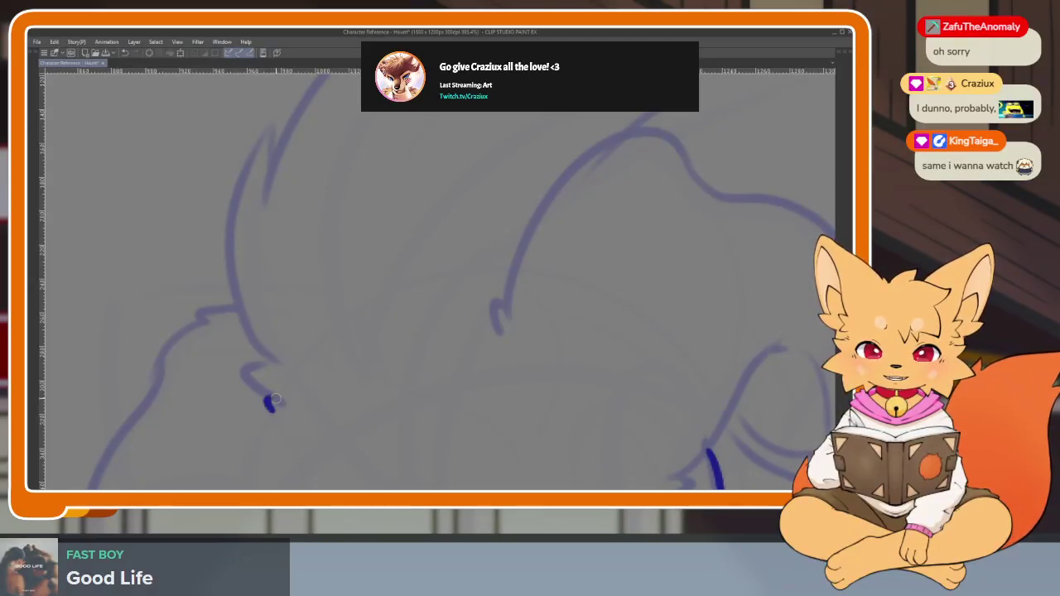
# Ink the second head's outline up to the ear tip, then undo the stroke
pyautogui.moveTo(266, 353)
pyautogui.mouseDown()
pyautogui.moveTo(351, 329)
pyautogui.moveTo(343, 268)
pyautogui.moveTo(341, 300)
pyautogui.moveTo(268, 403)
pyautogui.moveTo(276, 406)
pyautogui.moveTo(237, 356)
pyautogui.moveTo(249, 330)
pyautogui.moveTo(343, 322)
pyautogui.moveTo(276, 427)
pyautogui.mouseUp()
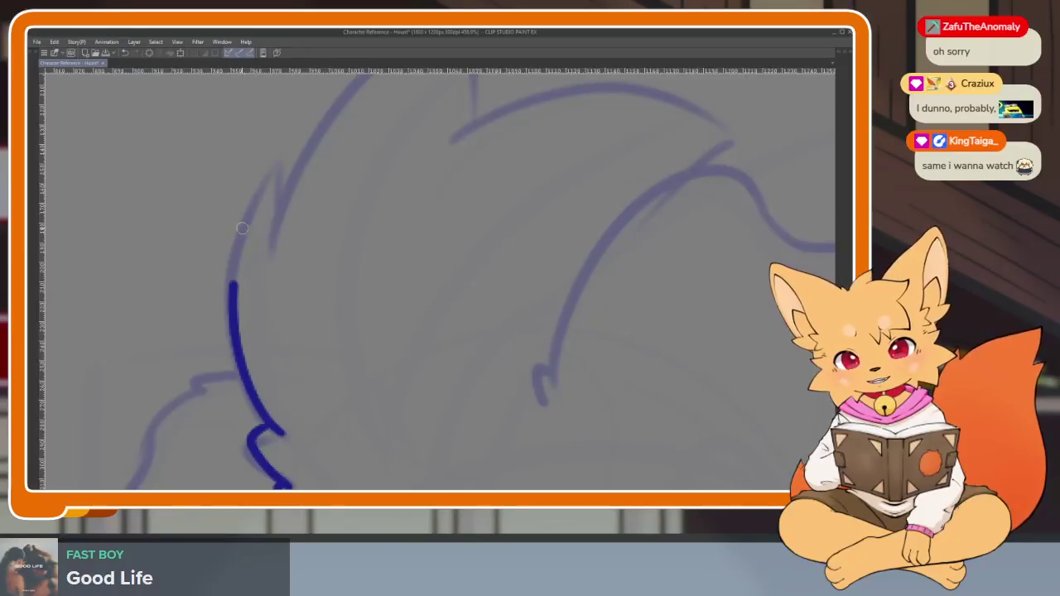
pyautogui.scroll(-3, 314, 219)
pyautogui.moveTo(459, 237); pyautogui.dragTo(458, 370)
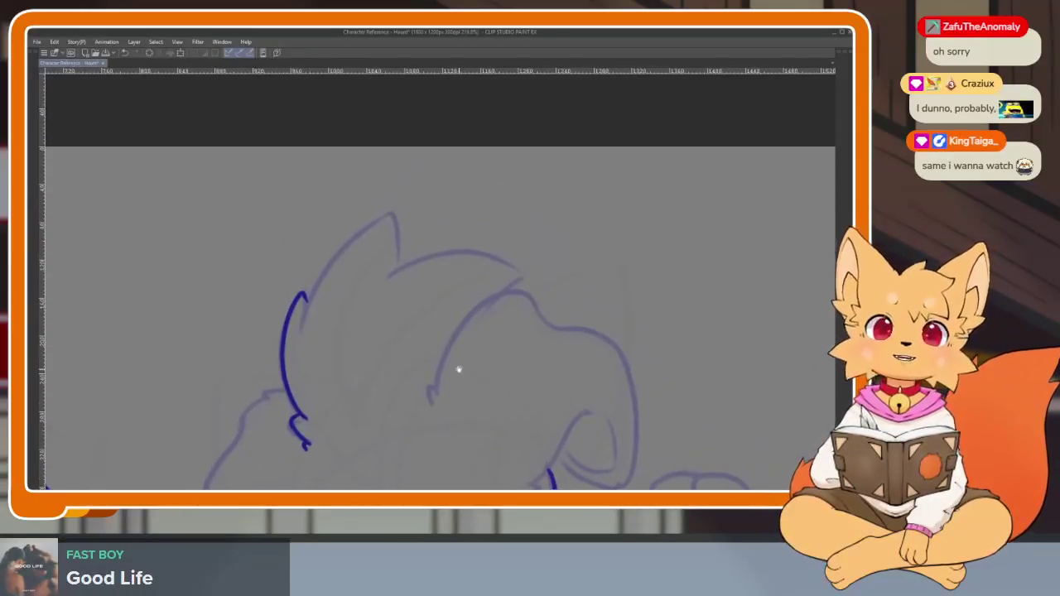
pyautogui.scroll(3, 487, 339)
pyautogui.scroll(2, 587, 320)
pyautogui.scroll(2, 625, 374)
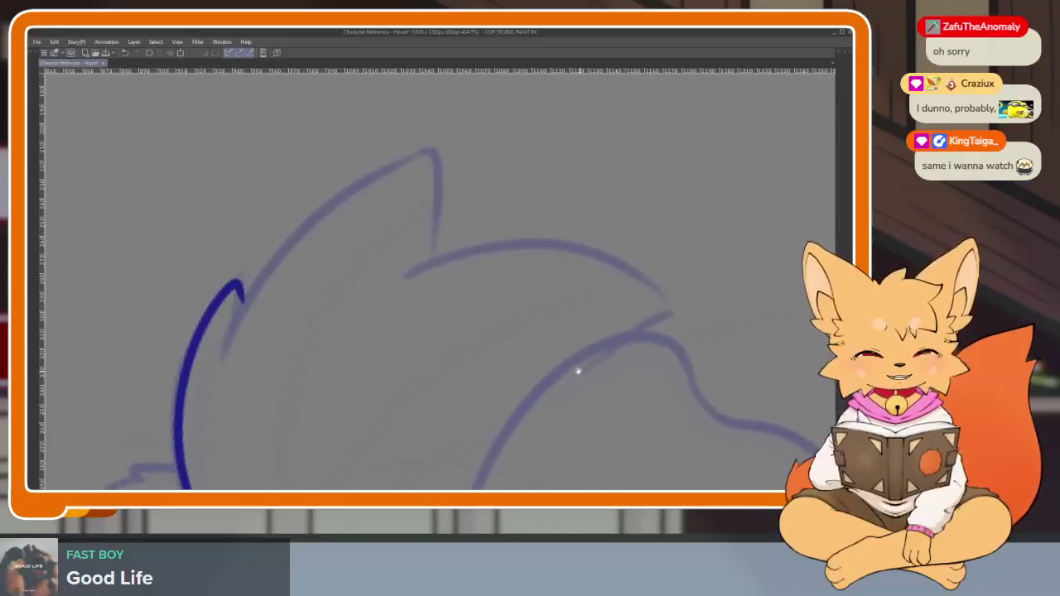
pyautogui.scroll(1, 578, 370)
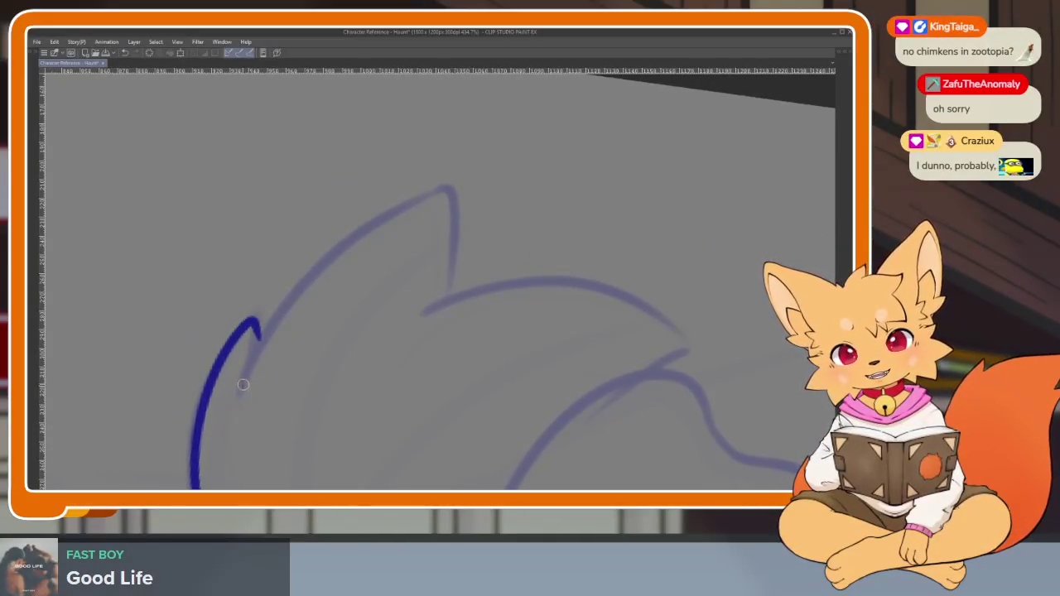
pyautogui.moveTo(318, 263); pyautogui.dragTo(433, 185)
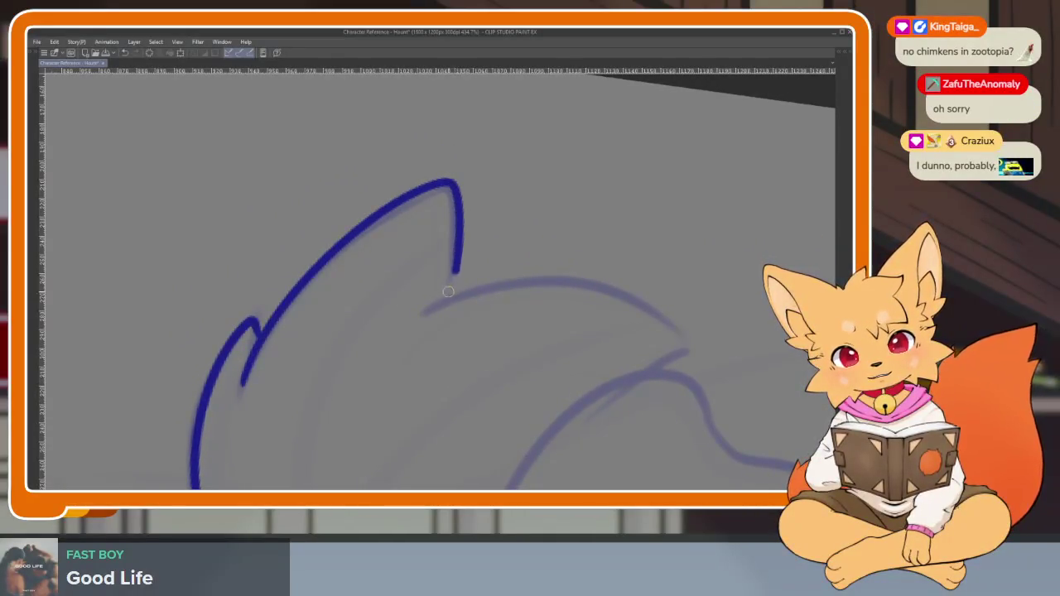
pyautogui.scroll(-2, 579, 309)
pyautogui.scroll(-1, 629, 279)
pyautogui.scroll(2, 544, 353)
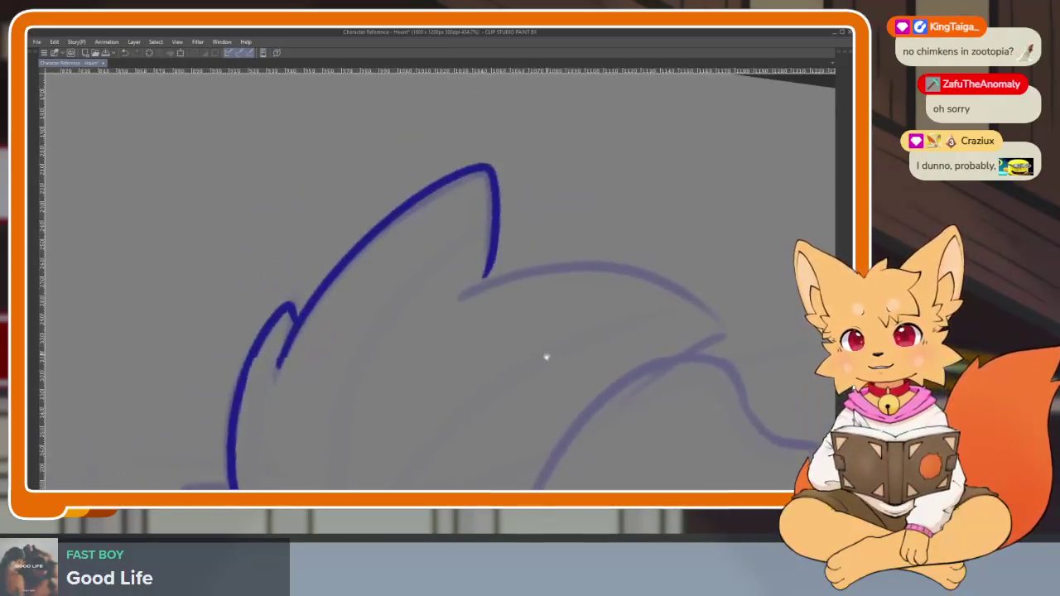
pyautogui.scroll(1, 480, 334)
pyautogui.hotkey('ctrl', 'z')
pyautogui.hotkey('ctrl', 'z')
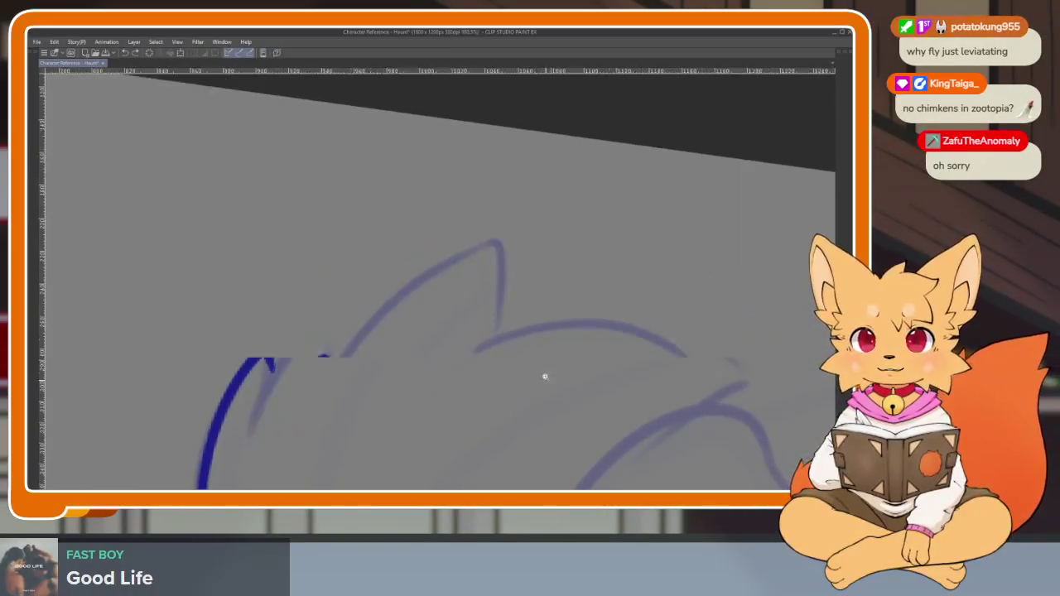
# Redraw the head outline and a long stroke along the sketch, undoing both
pyautogui.scroll(-1, 541, 376)
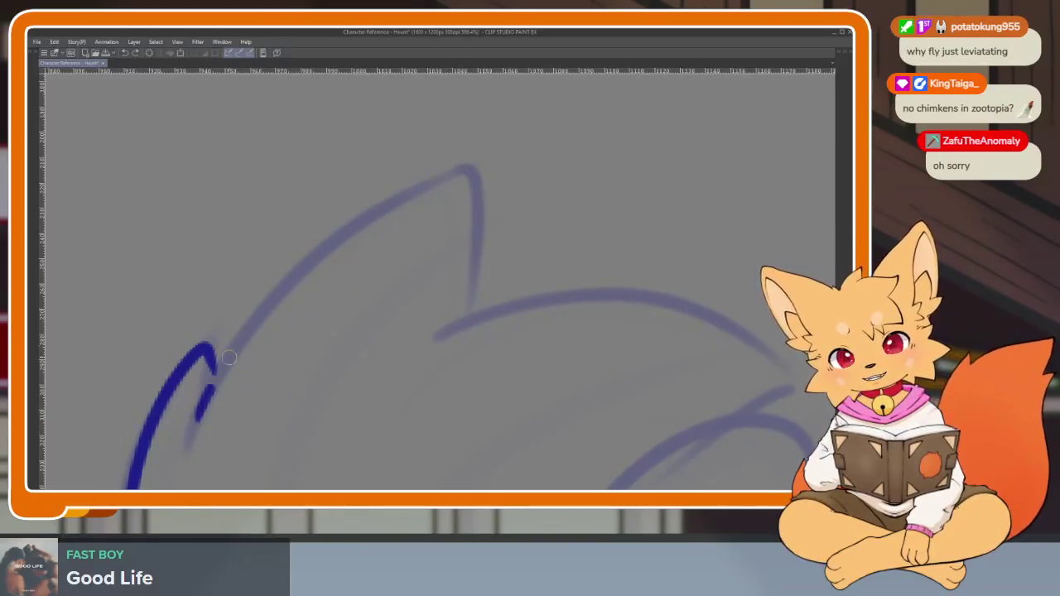
pyautogui.moveTo(222, 367); pyautogui.dragTo(485, 280)
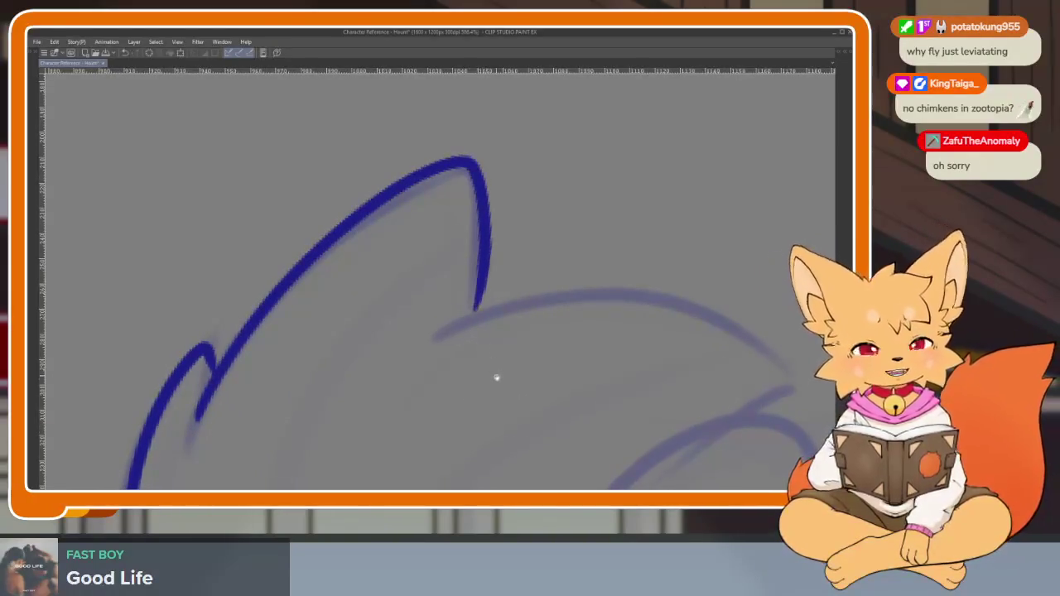
pyautogui.scroll(-1, 510, 385)
pyautogui.scroll(2, 518, 407)
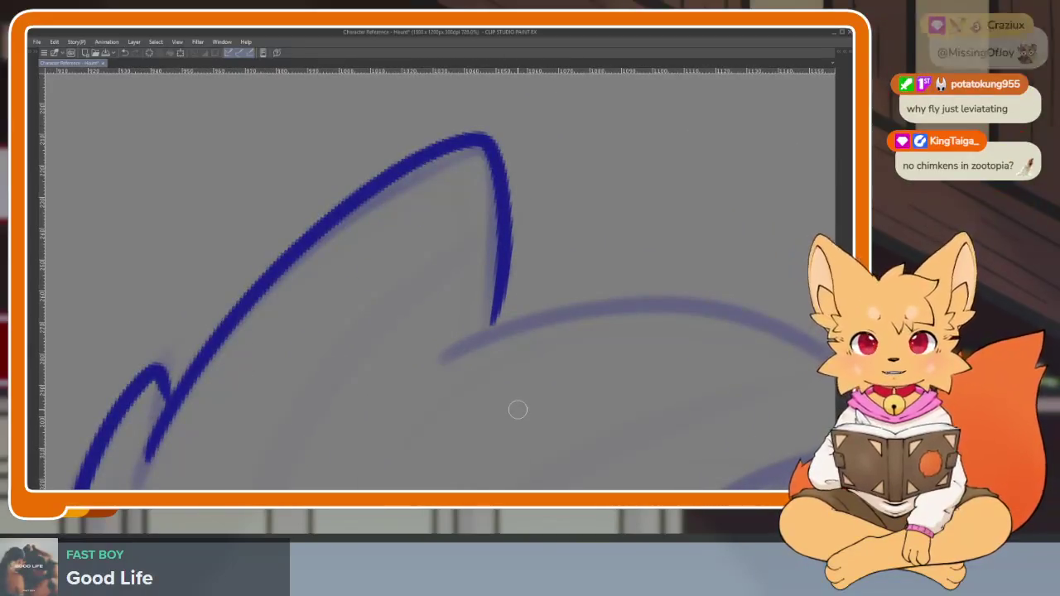
pyautogui.hotkey('ctrl', 'z')
pyautogui.scroll(1, 535, 370)
pyautogui.scroll(1, 537, 375)
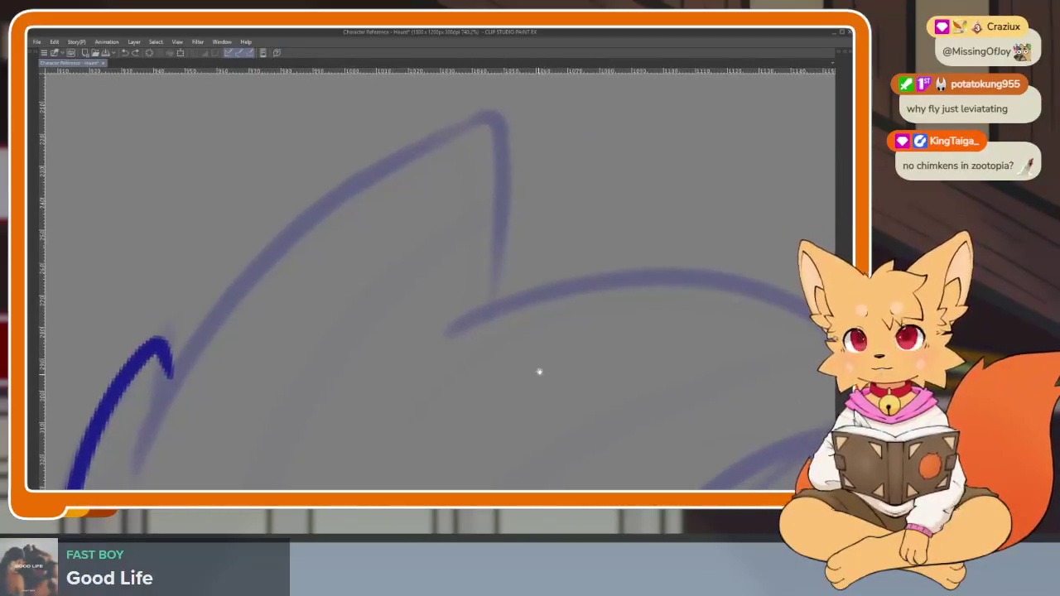
pyautogui.moveTo(155, 429); pyautogui.dragTo(454, 121)
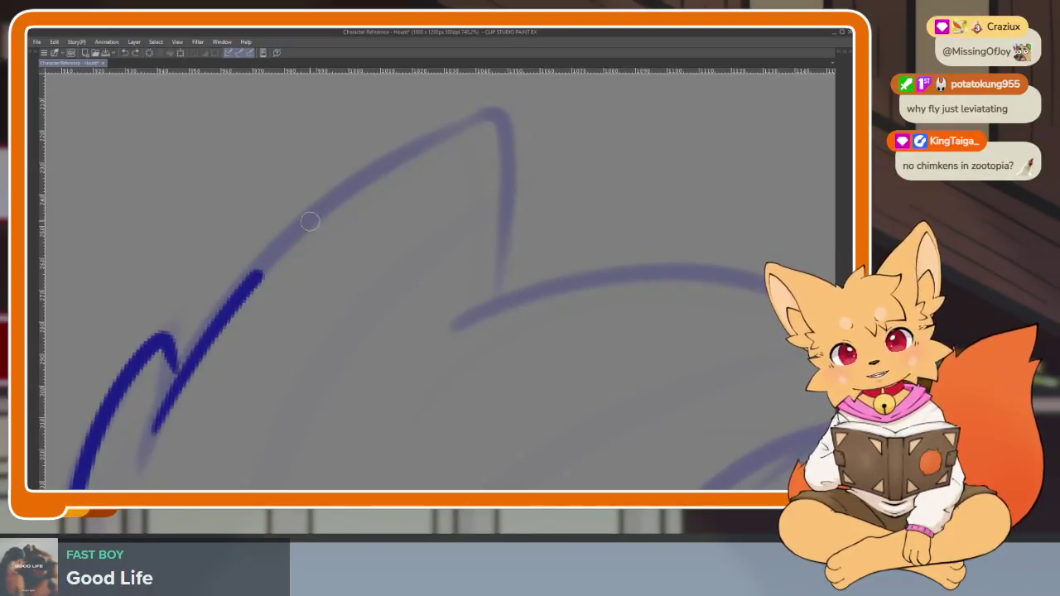
pyautogui.hotkey('ctrl', 'z')
# Ink a short blue stroke beside the hook and tilt the canvas to a drawing angle
pyautogui.moveTo(150, 429)
pyautogui.mouseDown()
pyautogui.moveTo(199, 338)
pyautogui.moveTo(355, 166)
pyautogui.moveTo(486, 118)
pyautogui.moveTo(504, 166)
pyautogui.moveTo(496, 300)
pyautogui.mouseUp()
pyautogui.scroll(-3, 489, 322)
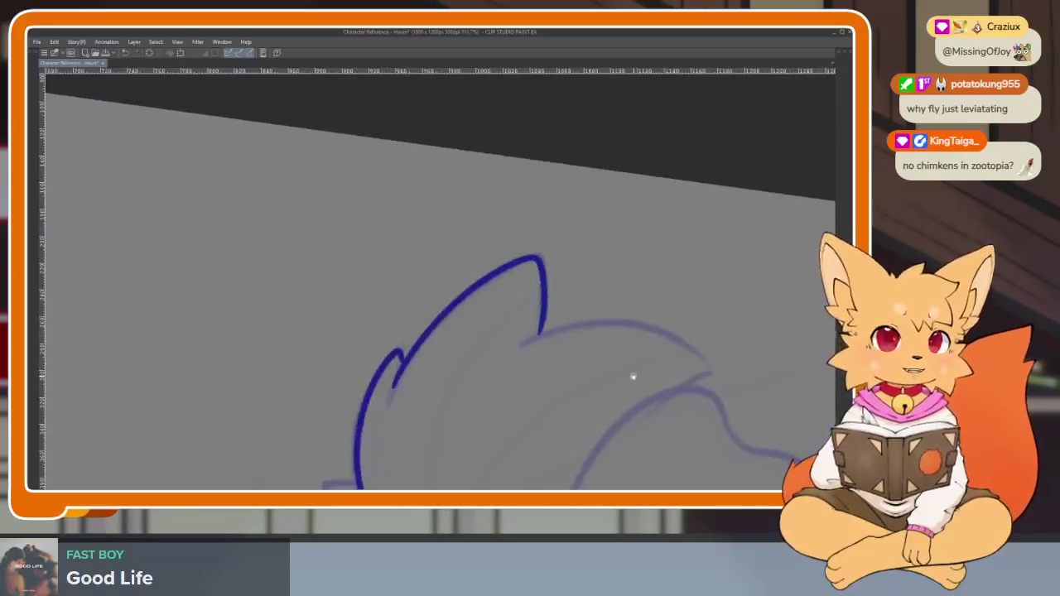
pyautogui.scroll(-2, 584, 366)
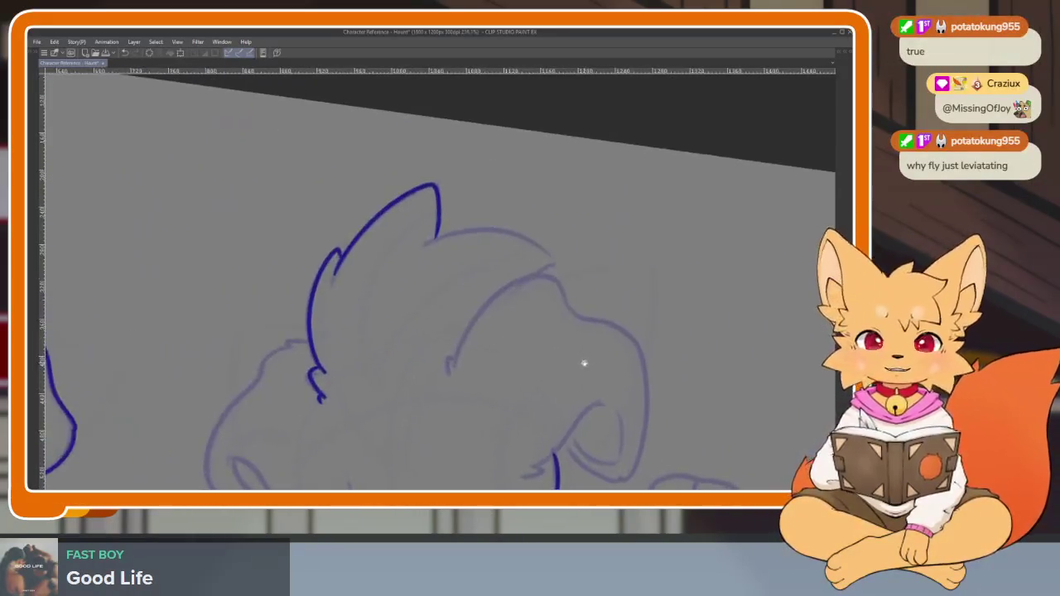
pyautogui.scroll(-2, 583, 367)
pyautogui.scroll(2, 587, 371)
pyautogui.scroll(1, 555, 414)
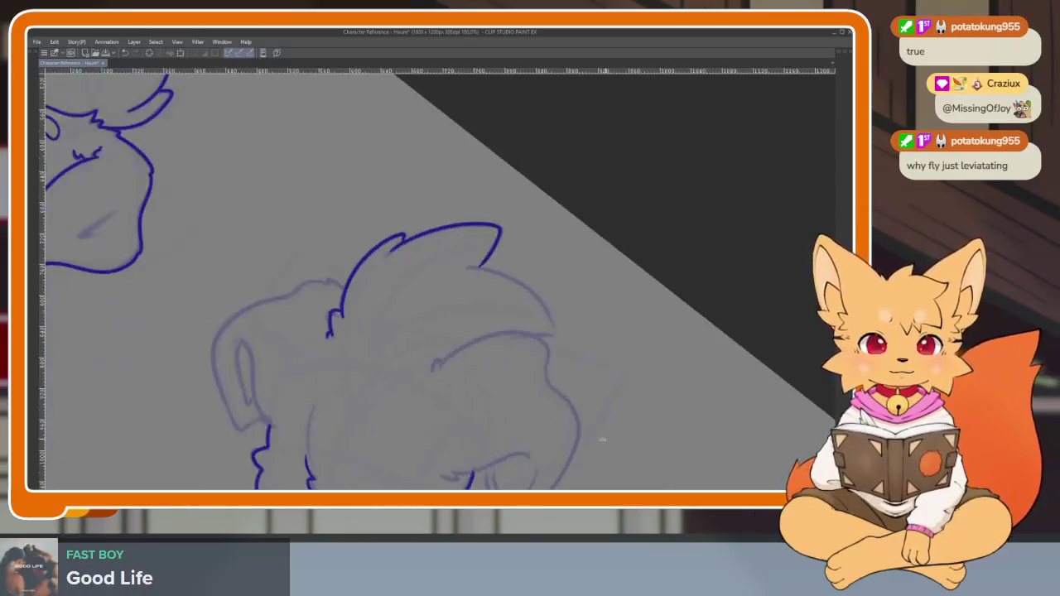
pyautogui.scroll(1, 543, 434)
pyautogui.scroll(1, 534, 447)
pyautogui.scroll(1, 505, 423)
pyautogui.scroll(1, 497, 399)
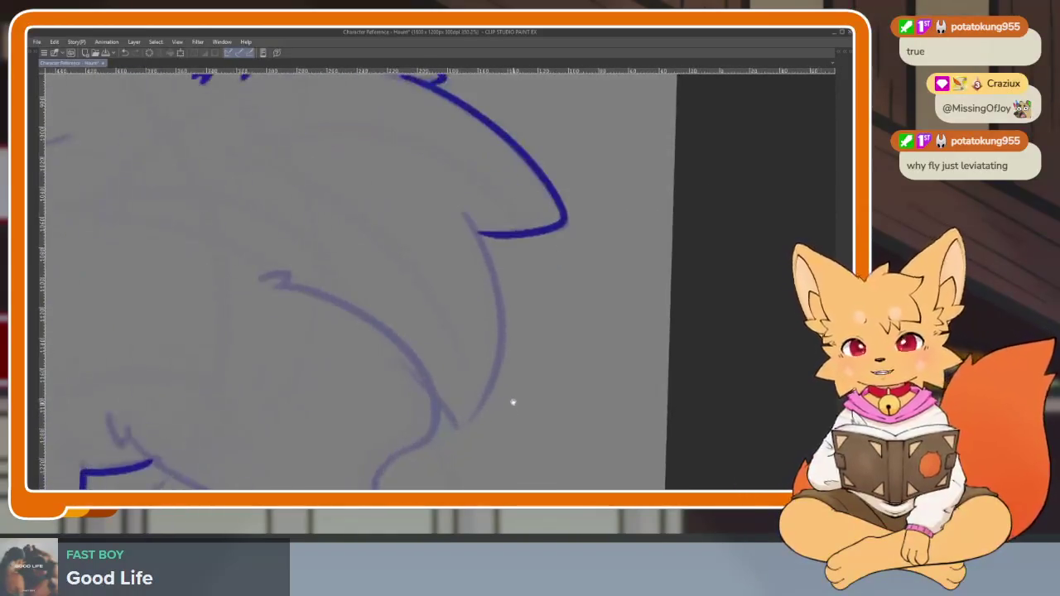
pyautogui.scroll(1, 522, 412)
pyautogui.scroll(1, 530, 424)
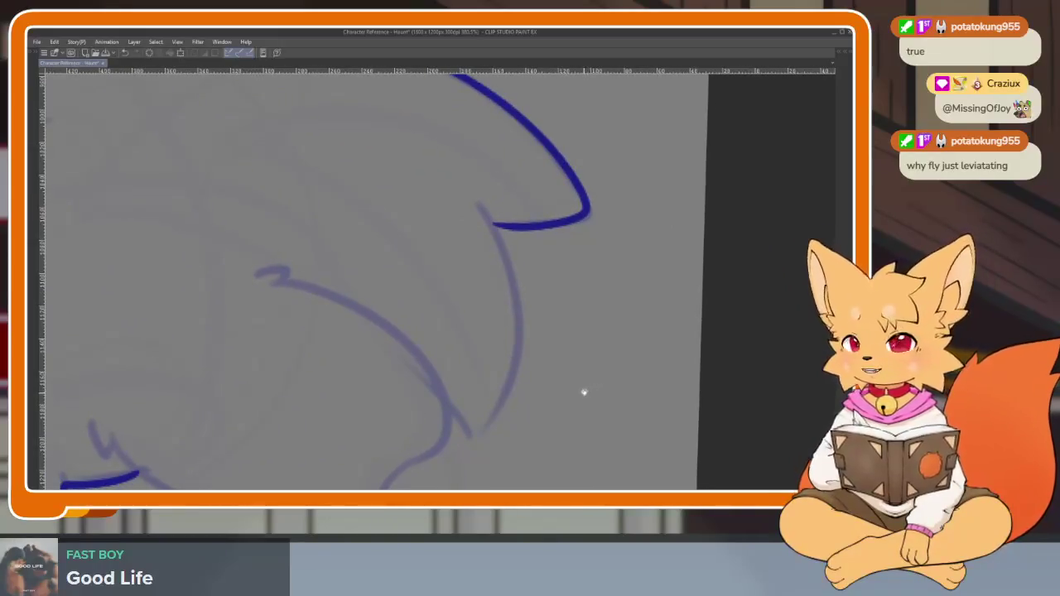
pyautogui.moveTo(584, 394); pyautogui.dragTo(592, 377)
pyautogui.moveTo(527, 395); pyautogui.dragTo(530, 384)
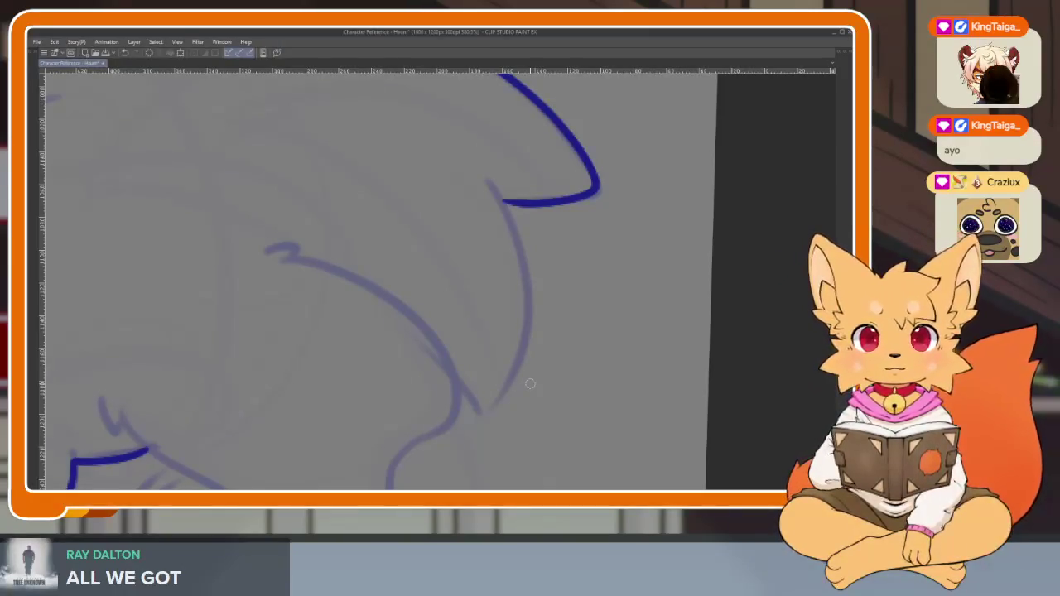
# Ink the long curve descending from the ear hook, redrawing it after an overshoot
pyautogui.moveTo(563, 346)
pyautogui.mouseDown()
pyautogui.moveTo(578, 337)
pyautogui.moveTo(525, 295)
pyautogui.mouseUp()
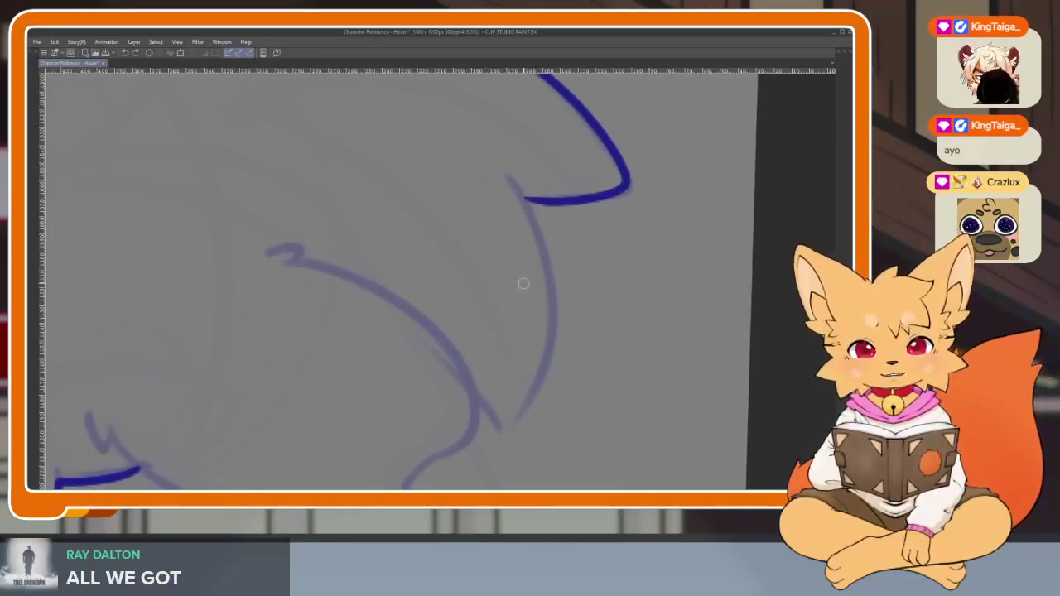
pyautogui.moveTo(509, 177); pyautogui.dragTo(516, 185)
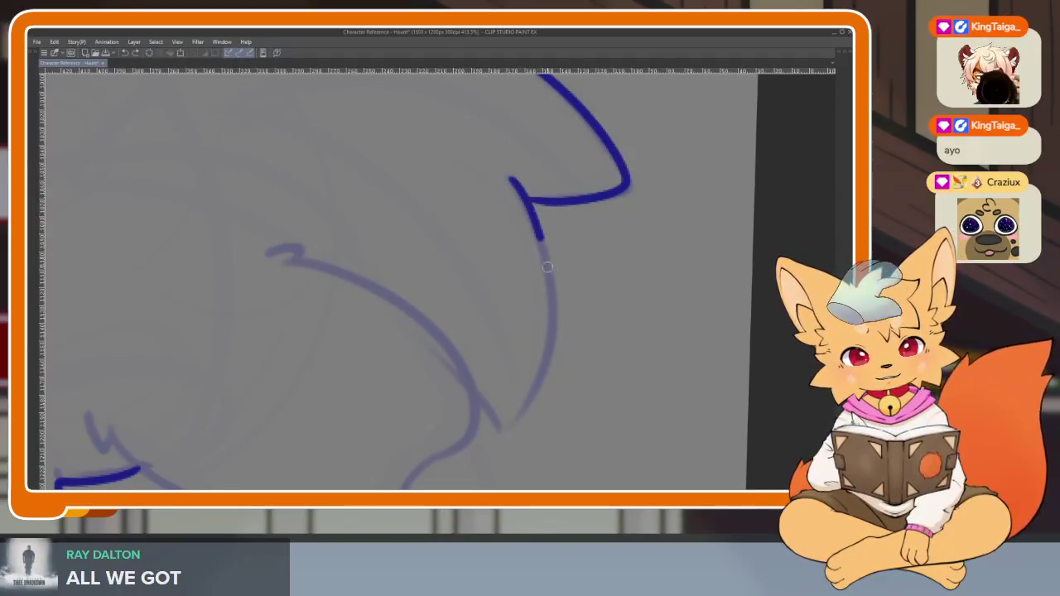
pyautogui.moveTo(547, 263); pyautogui.dragTo(554, 285)
pyautogui.hotkey('ctrl', 'z')
pyautogui.moveTo(509, 177)
pyautogui.mouseDown()
pyautogui.moveTo(556, 269)
pyautogui.moveTo(411, 313)
pyautogui.moveTo(286, 251)
pyautogui.mouseUp()
pyautogui.scroll(-5, 567, 268)
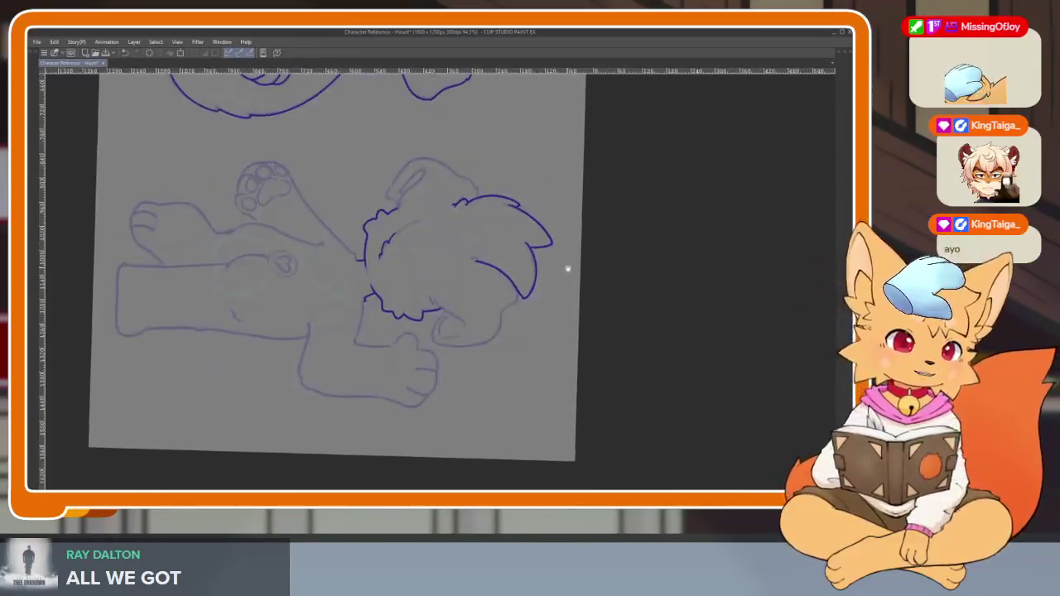
# Ink the blue curve sweeping right and down from the pointed tip, then restore the palettes
pyautogui.scroll(5, 516, 238)
pyautogui.scroll(3, 516, 238)
pyautogui.scroll(3, 539, 282)
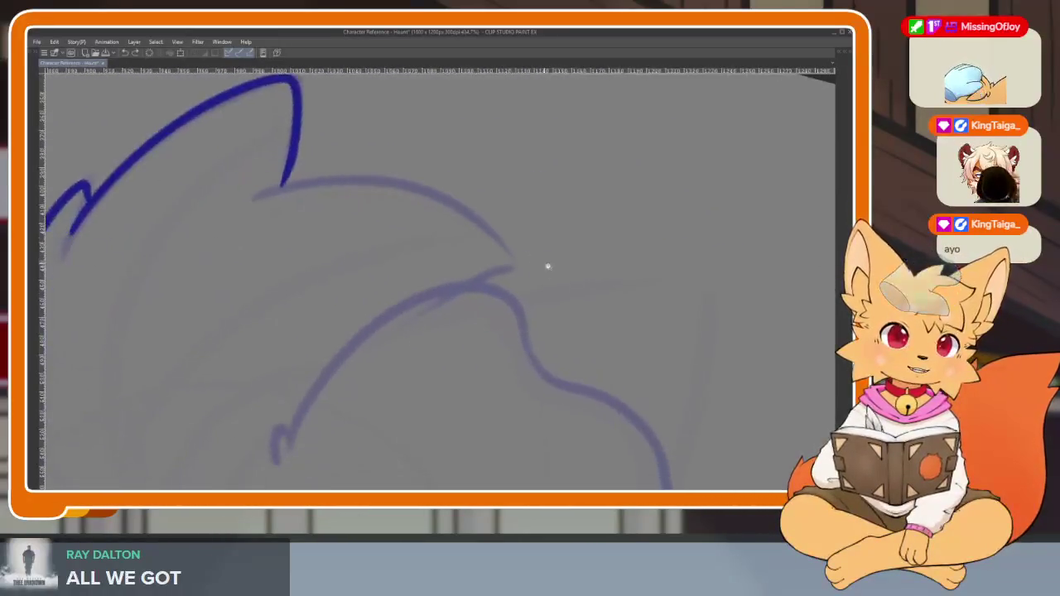
pyautogui.scroll(-2, 544, 263)
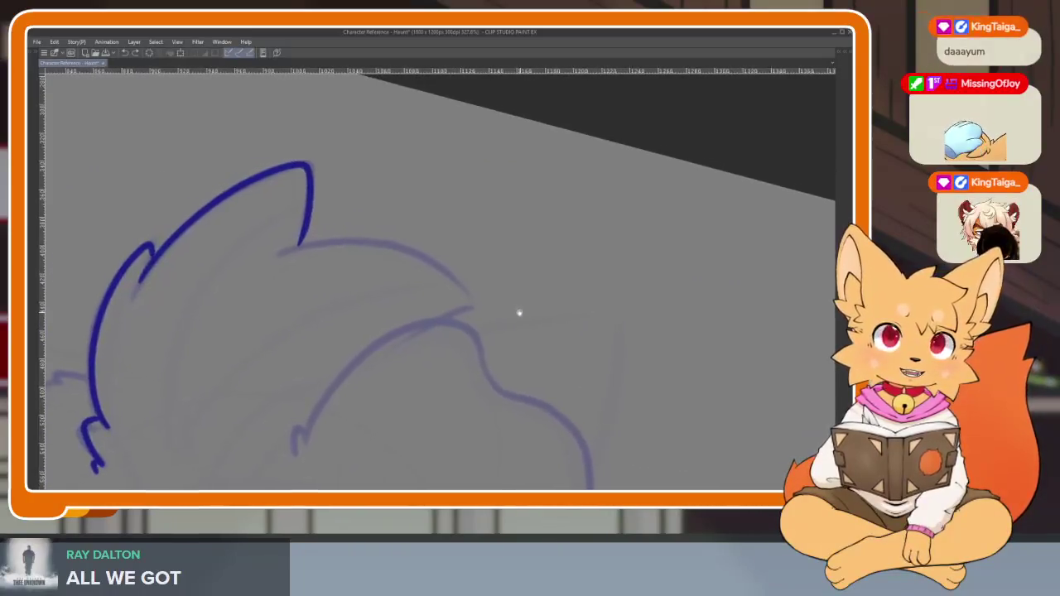
pyautogui.scroll(-1, 521, 312)
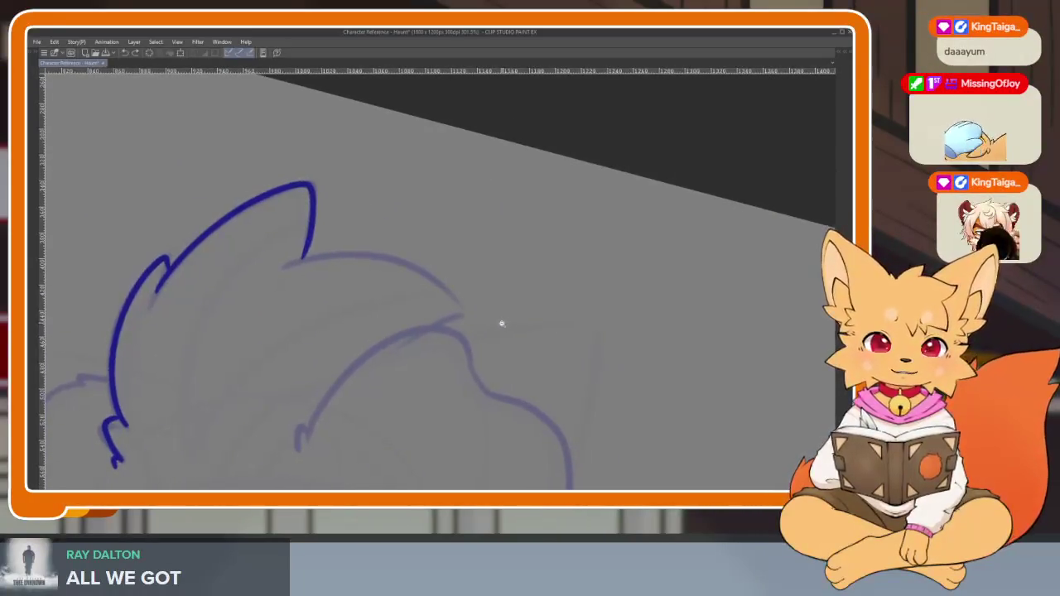
pyautogui.scroll(1, 501, 323)
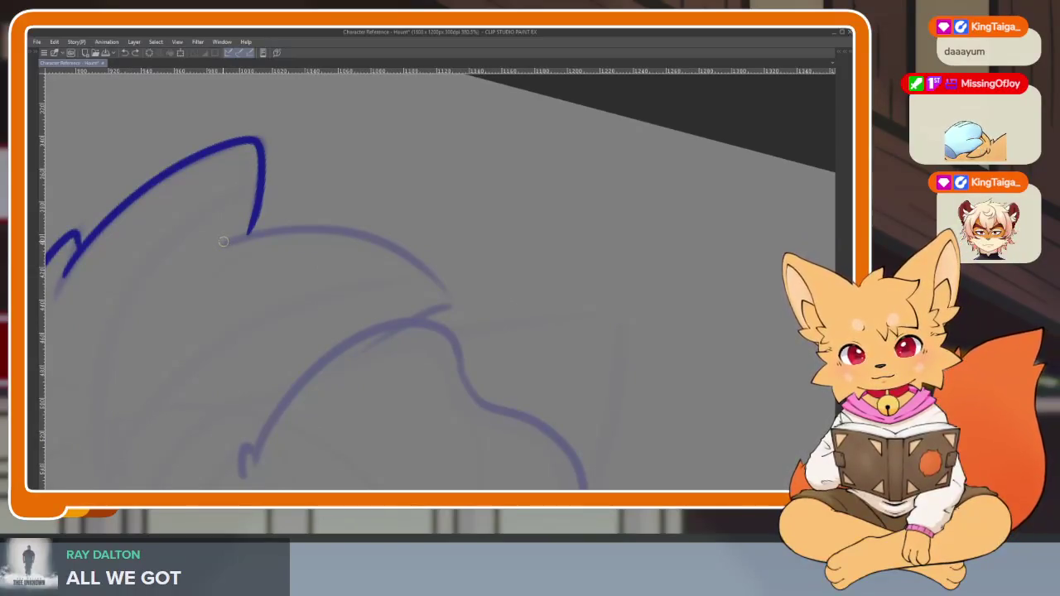
pyautogui.moveTo(225, 244); pyautogui.dragTo(453, 300)
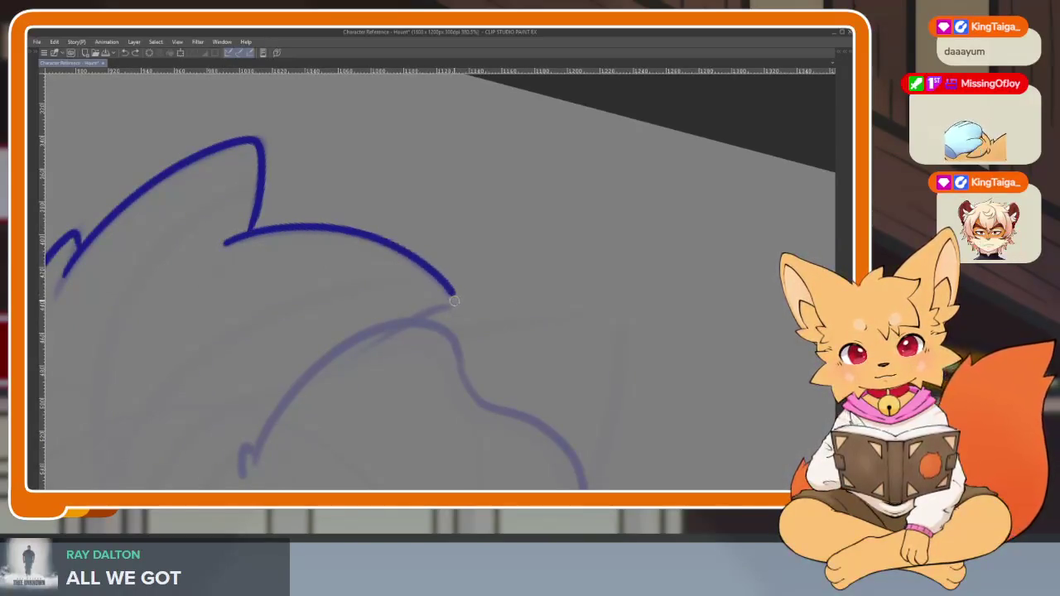
pyautogui.scroll(-5, 580, 355)
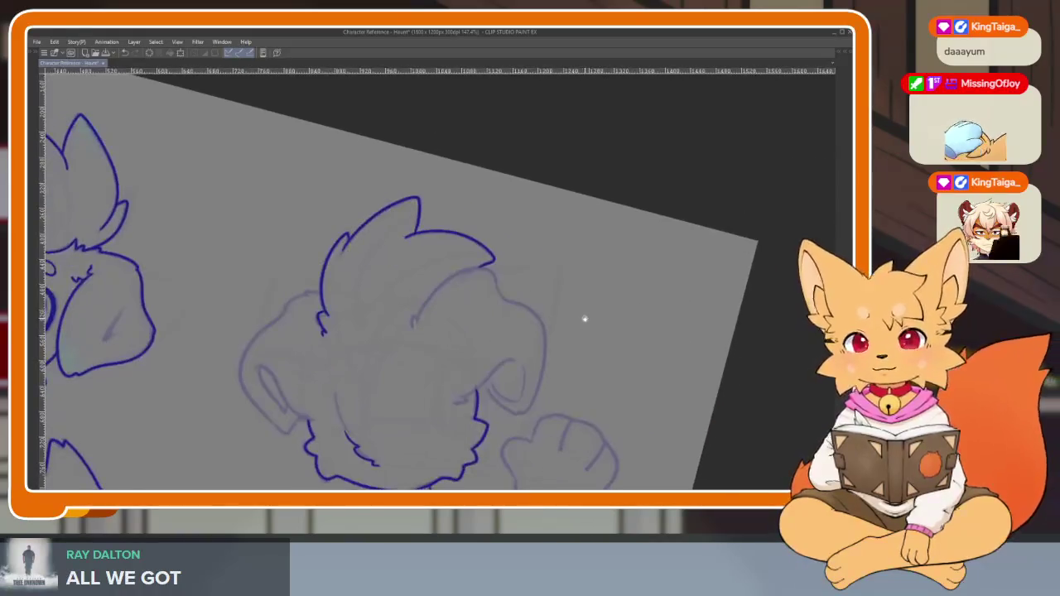
pyautogui.press('Tab')
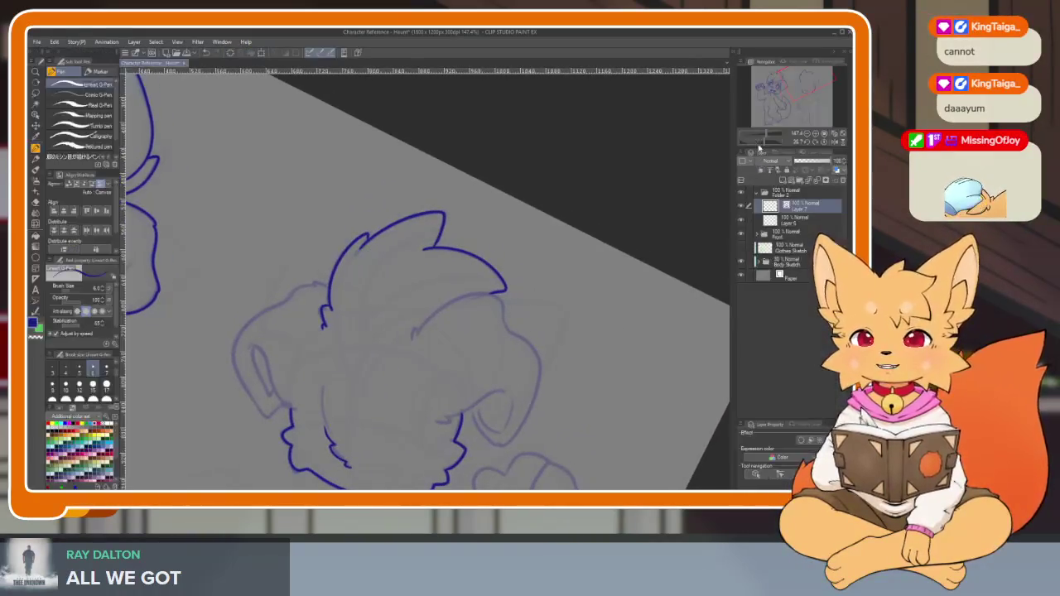
# Reset the canvas rotation, hide the palettes, and zoom in on the second puppy's head
pyautogui.click(826, 144)
pyautogui.press('Tab')
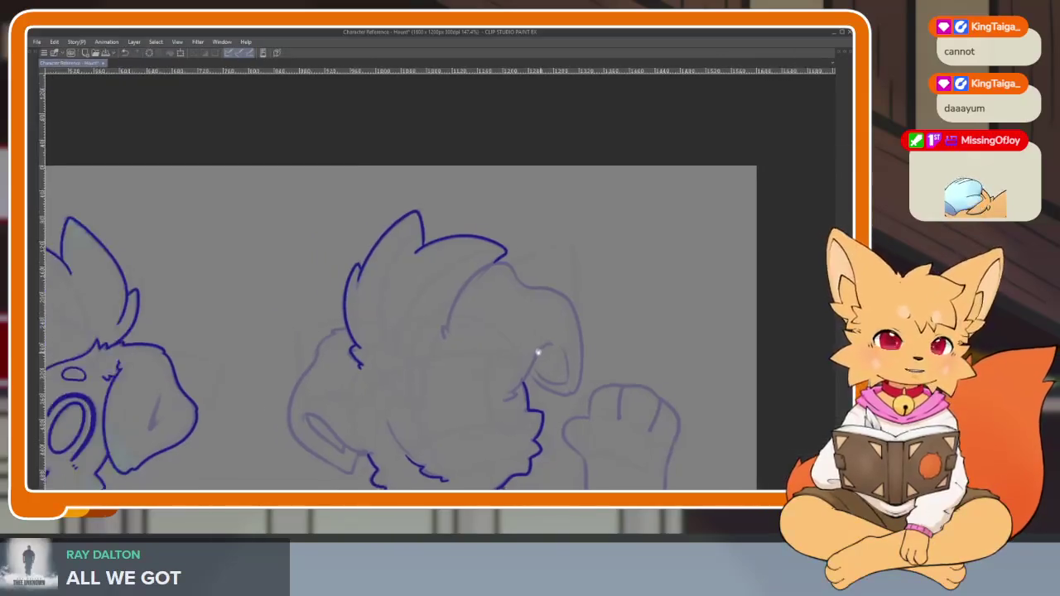
pyautogui.scroll(3, 466, 362)
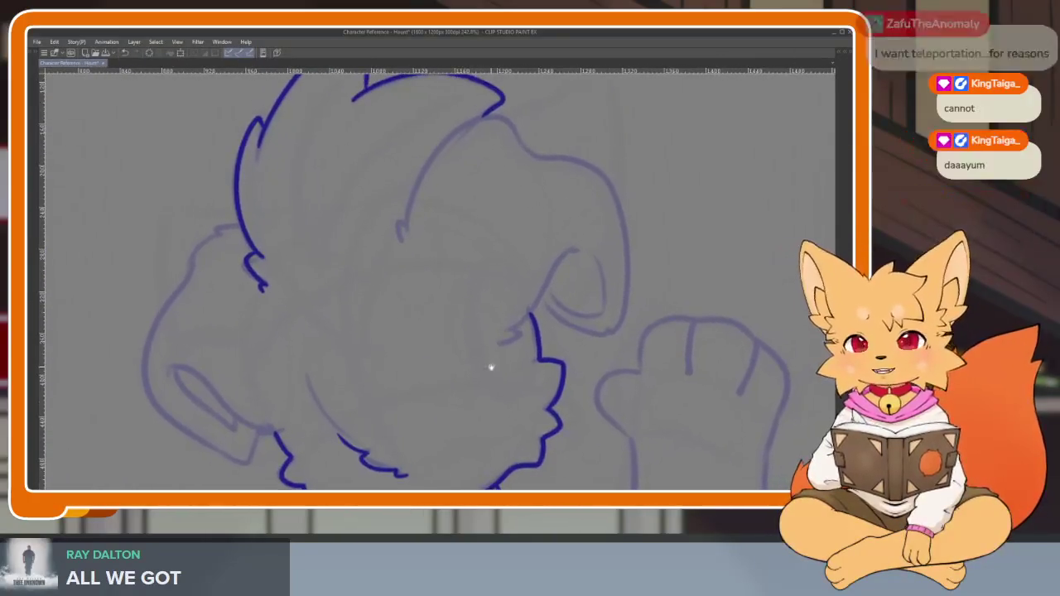
pyautogui.hscroll(-2, 500, 358)
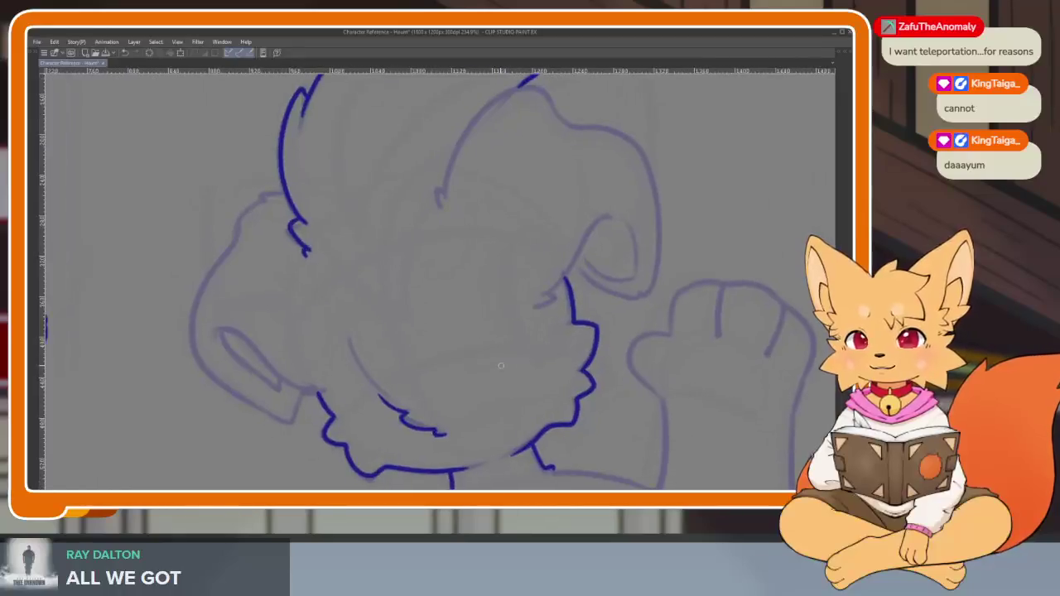
pyautogui.hscroll(-3, 503, 388)
pyautogui.scroll(1, 470, 374)
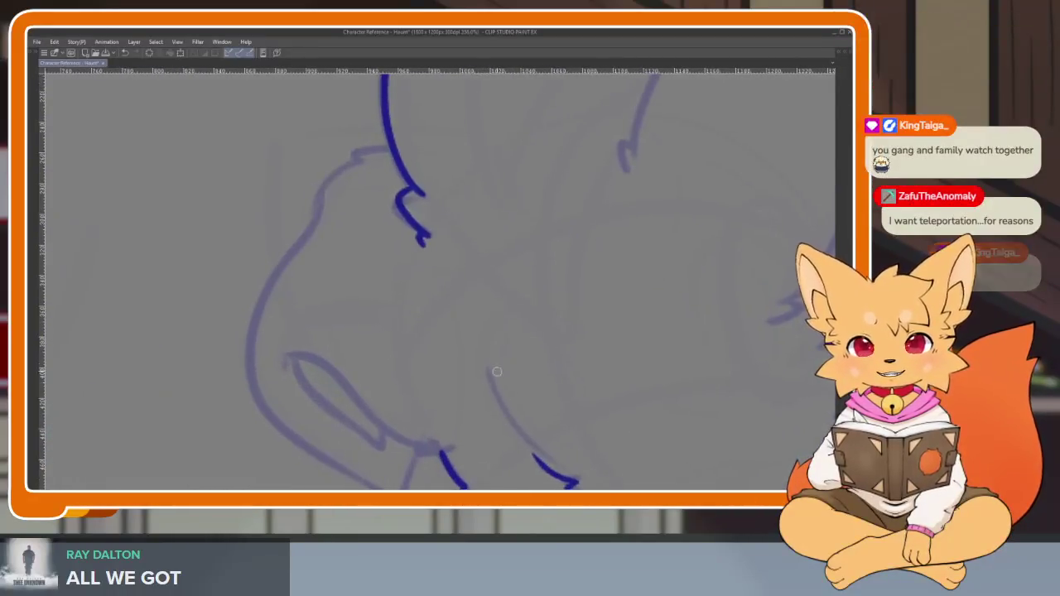
pyautogui.scroll(1, 502, 378)
pyautogui.scroll(1, 451, 371)
pyautogui.scroll(1, 426, 384)
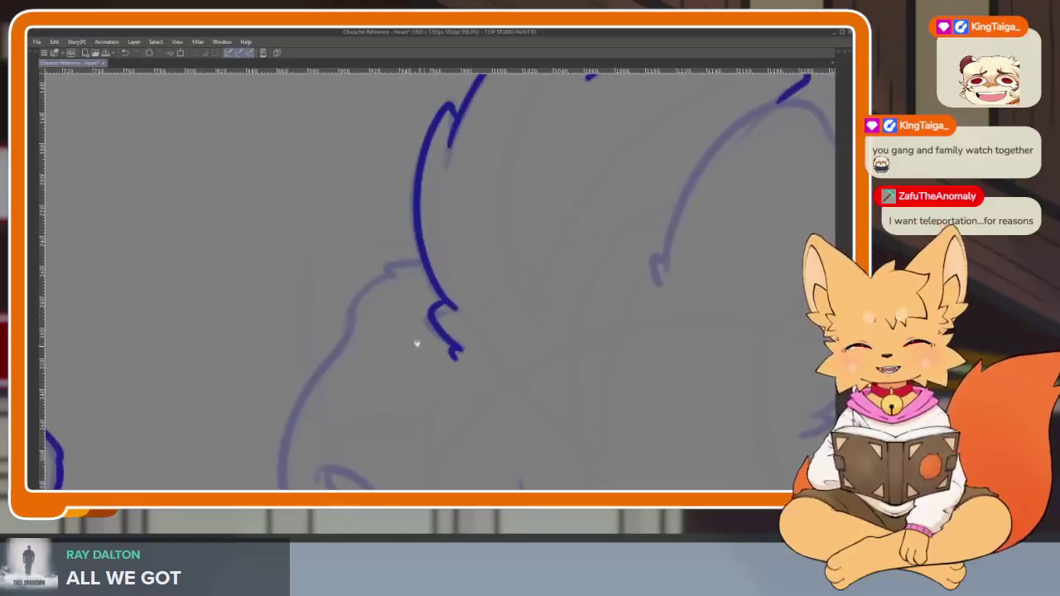
pyautogui.scroll(1, 420, 348)
pyautogui.scroll(1, 407, 332)
pyautogui.scroll(1, 448, 354)
pyautogui.scroll(1, 505, 364)
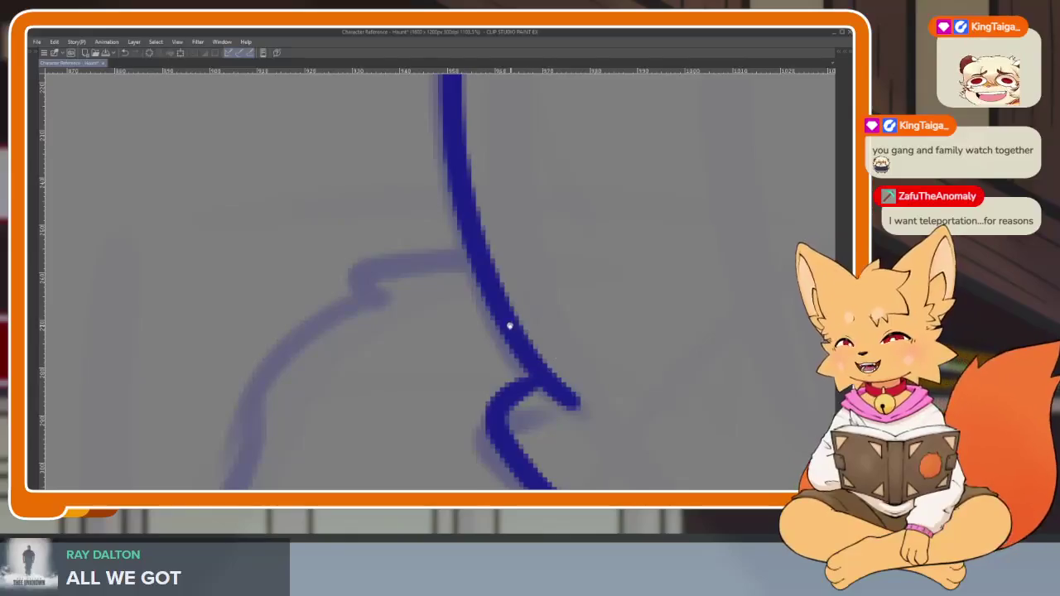
pyautogui.scroll(1, 512, 325)
pyautogui.scroll(1, 516, 346)
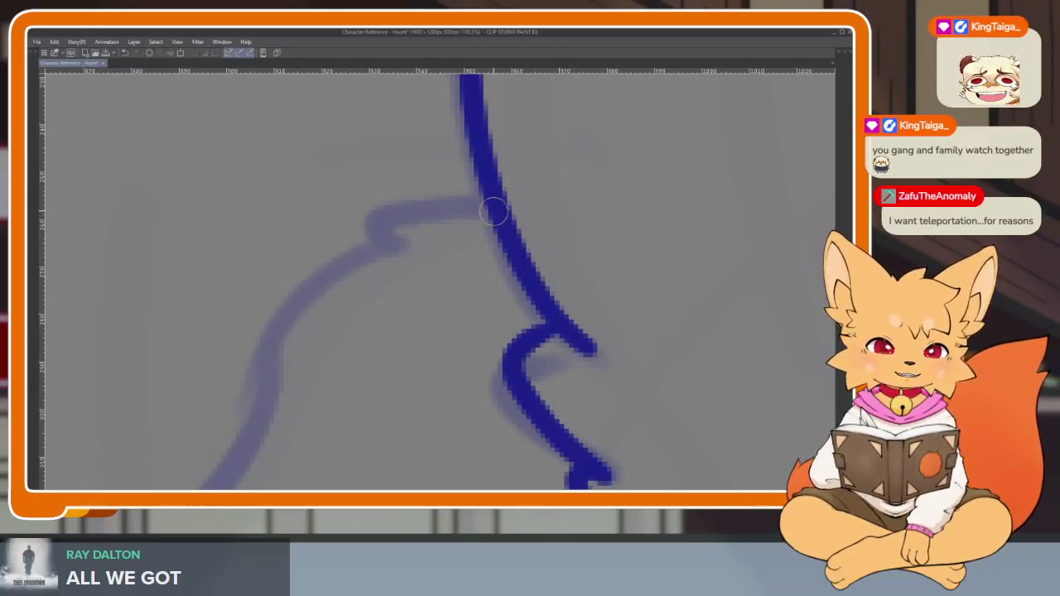
# Ink a short blue line along the head's left outline, zooming to check it
pyautogui.moveTo(493, 211); pyautogui.dragTo(412, 197)
pyautogui.scroll(-5, 539, 244)
pyautogui.scroll(1, 528, 157)
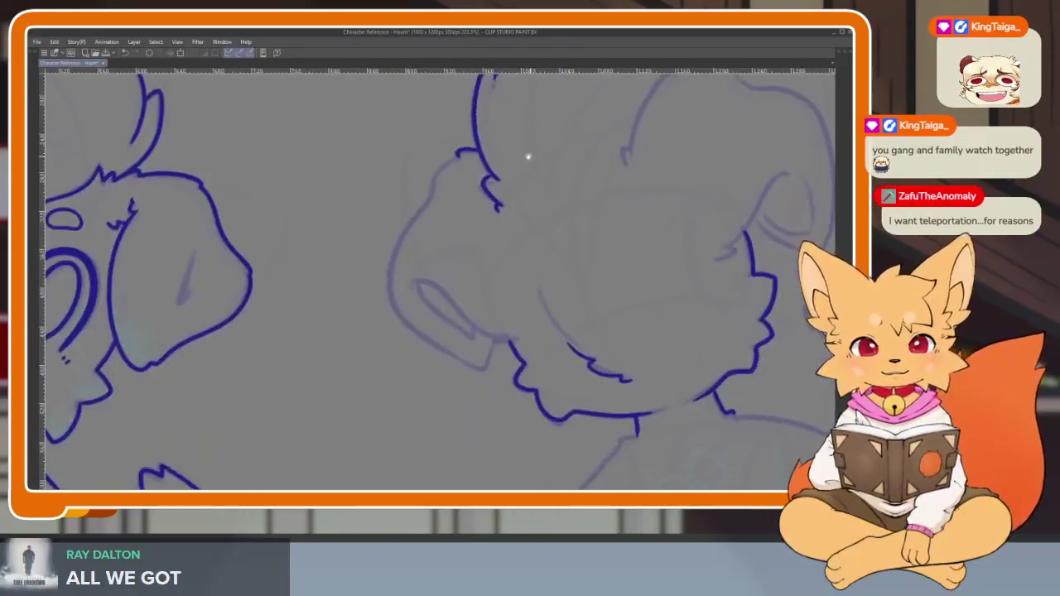
pyautogui.scroll(1, 501, 177)
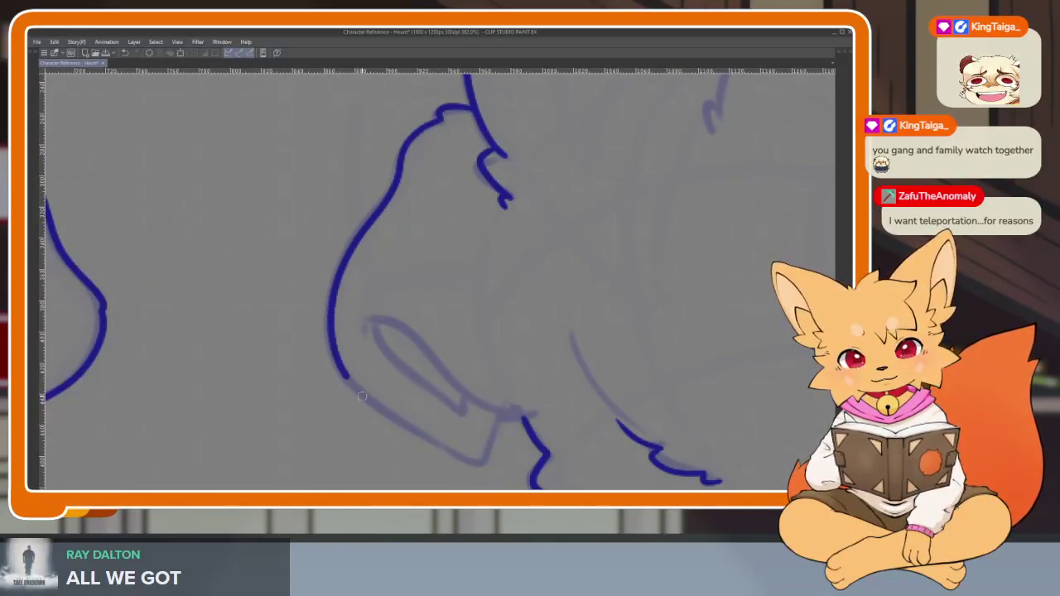
pyautogui.scroll(-5, 580, 372)
pyautogui.scroll(1, 577, 367)
pyautogui.scroll(4, 580, 397)
pyautogui.scroll(1, 583, 403)
pyautogui.scroll(-1, 583, 403)
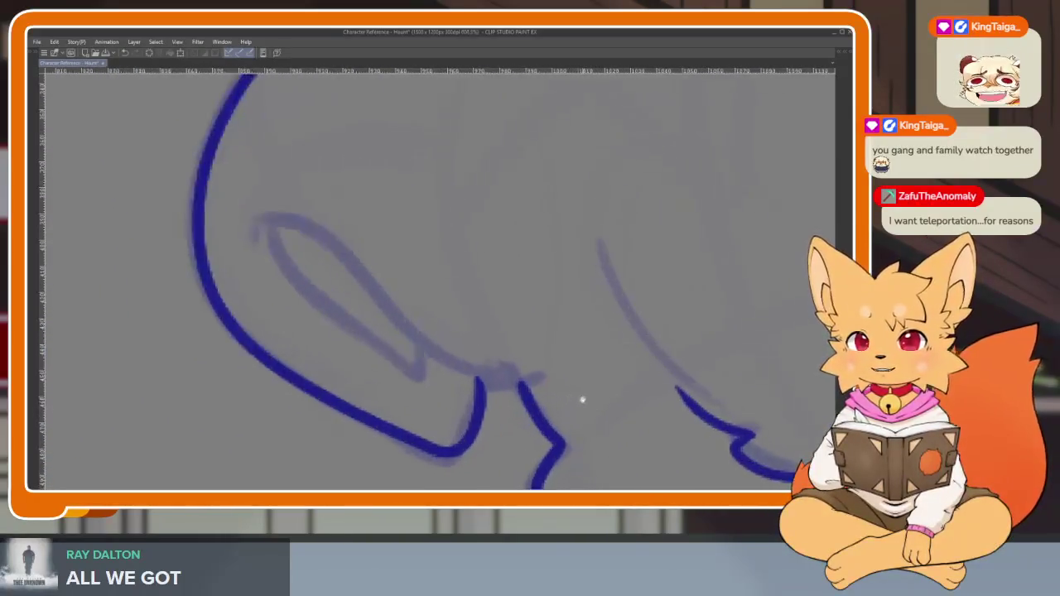
pyautogui.scroll(1, 591, 389)
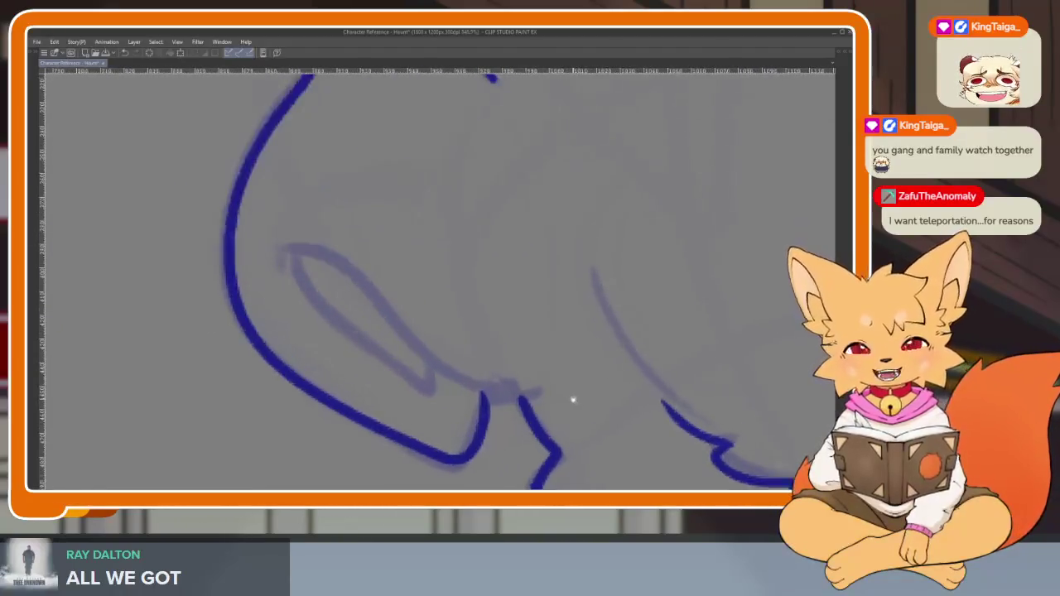
pyautogui.scroll(1, 530, 383)
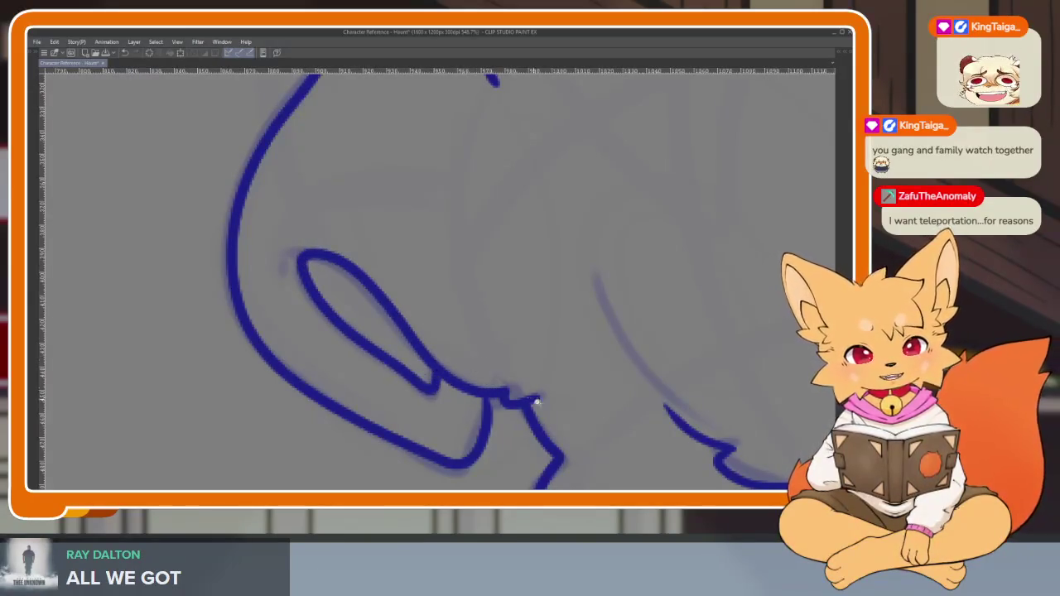
pyautogui.scroll(-3, 531, 398)
pyautogui.scroll(2, 611, 348)
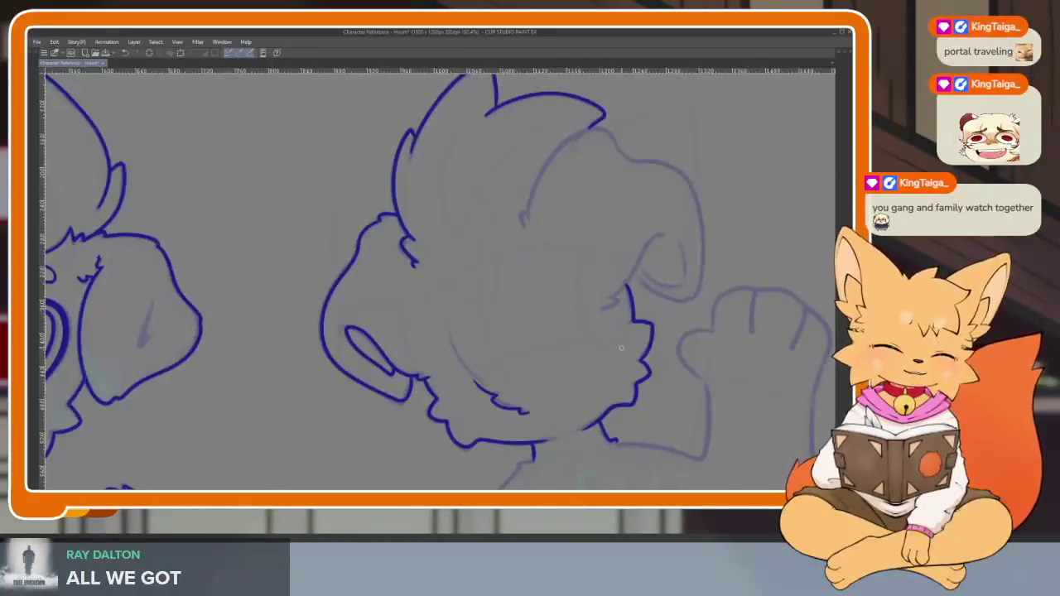
# Pan, zoom and rotate the view onto the back-view puppy's floppy ear
pyautogui.hscroll(1, 594, 356)
pyautogui.hscroll(1, 629, 365)
pyautogui.hscroll(1, 591, 363)
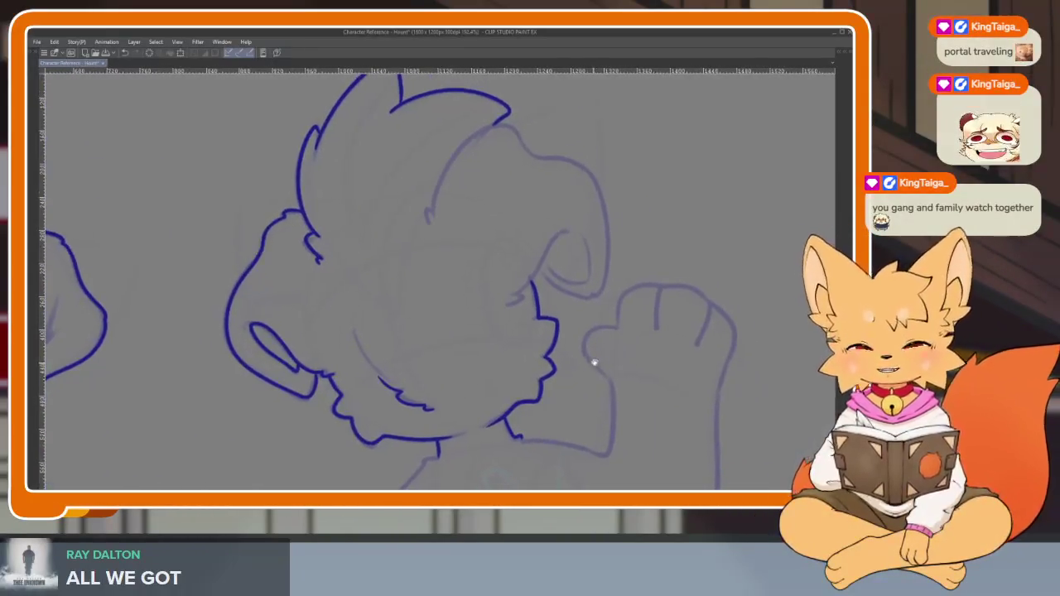
pyautogui.scroll(-1, 592, 363)
pyautogui.scroll(1, 574, 372)
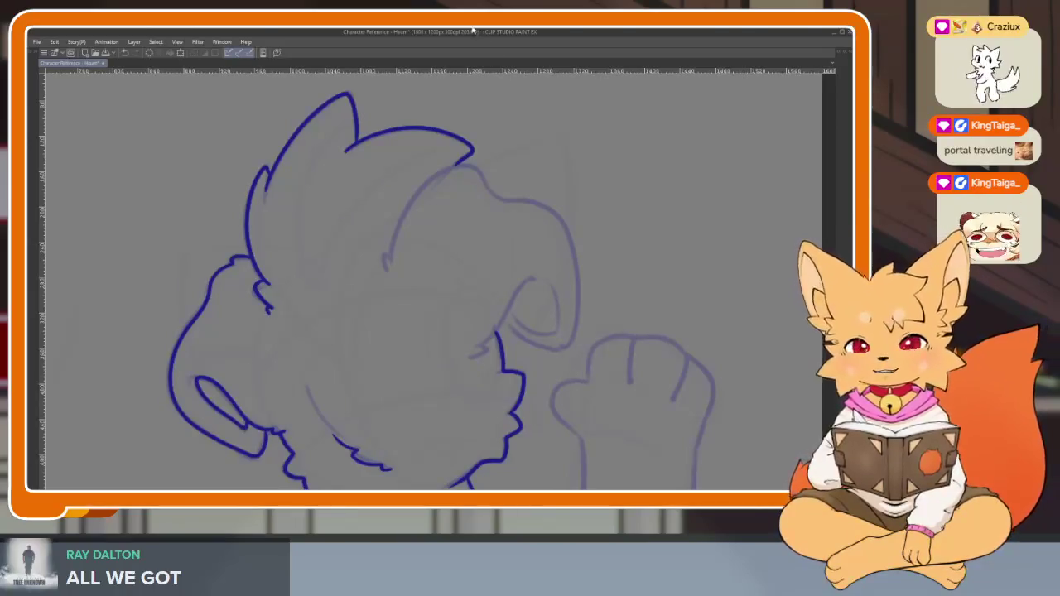
pyautogui.scroll(1, 393, 306)
pyautogui.scroll(1, 414, 324)
pyautogui.scroll(1, 415, 324)
pyautogui.press('^')
pyautogui.press('^')
pyautogui.press('^')
pyautogui.press('^')
pyautogui.press('^')
pyautogui.press('^')
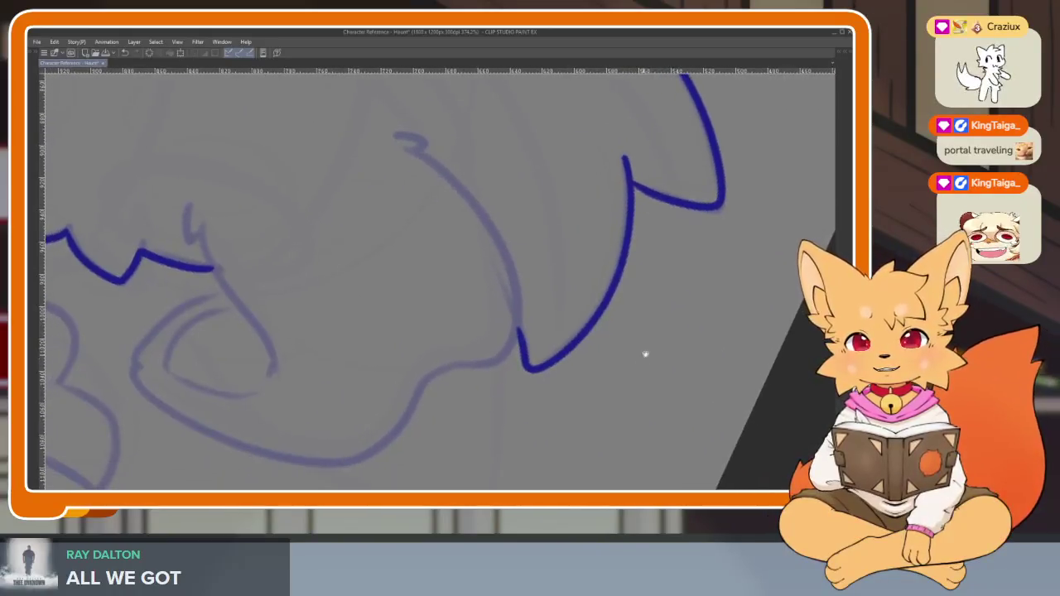
pyautogui.press('^')
pyautogui.press('^')
pyautogui.press('^')
pyautogui.press('^')
pyautogui.scroll(1, 666, 356)
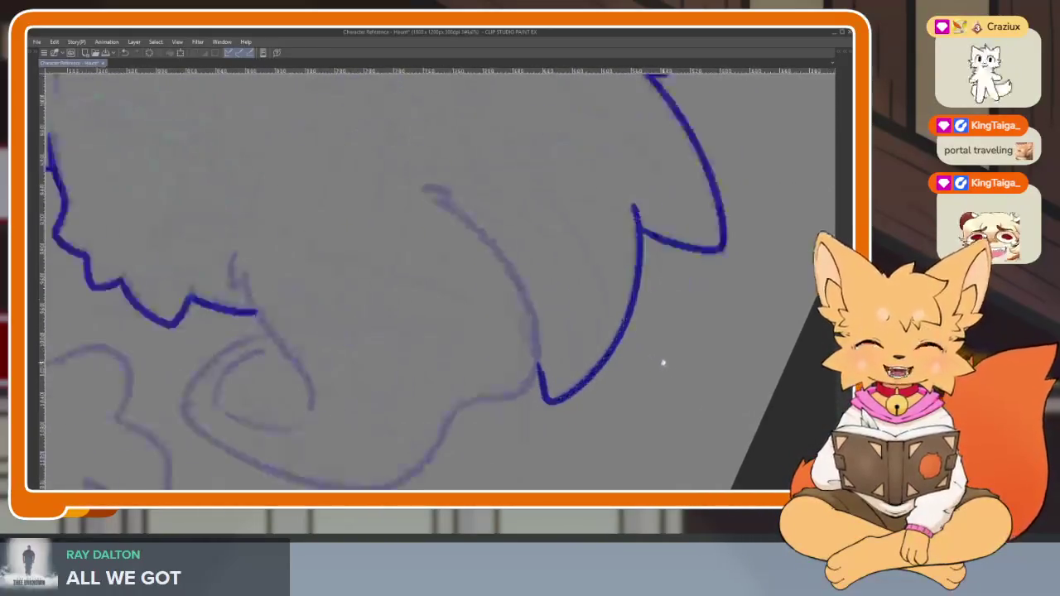
pyautogui.scroll(1, 630, 385)
pyautogui.scroll(-1, 514, 332)
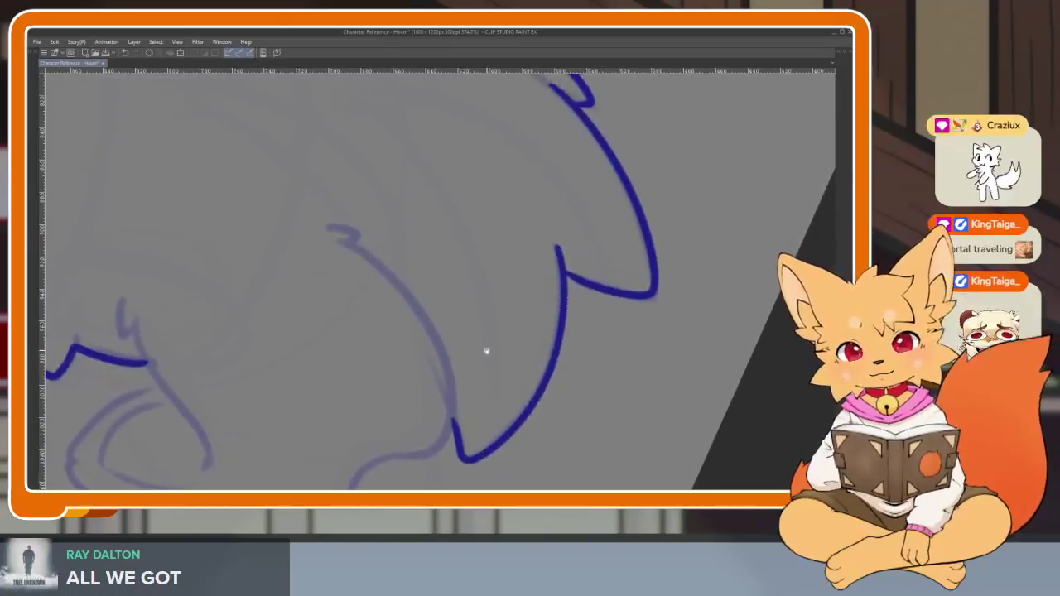
pyautogui.scroll(1, 448, 331)
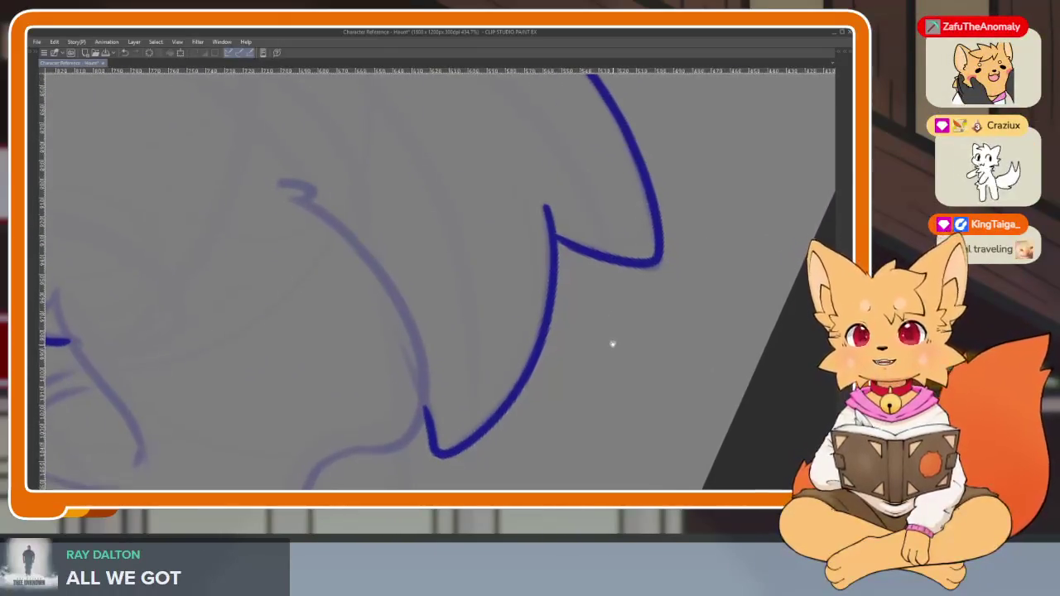
pyautogui.scroll(1, 639, 303)
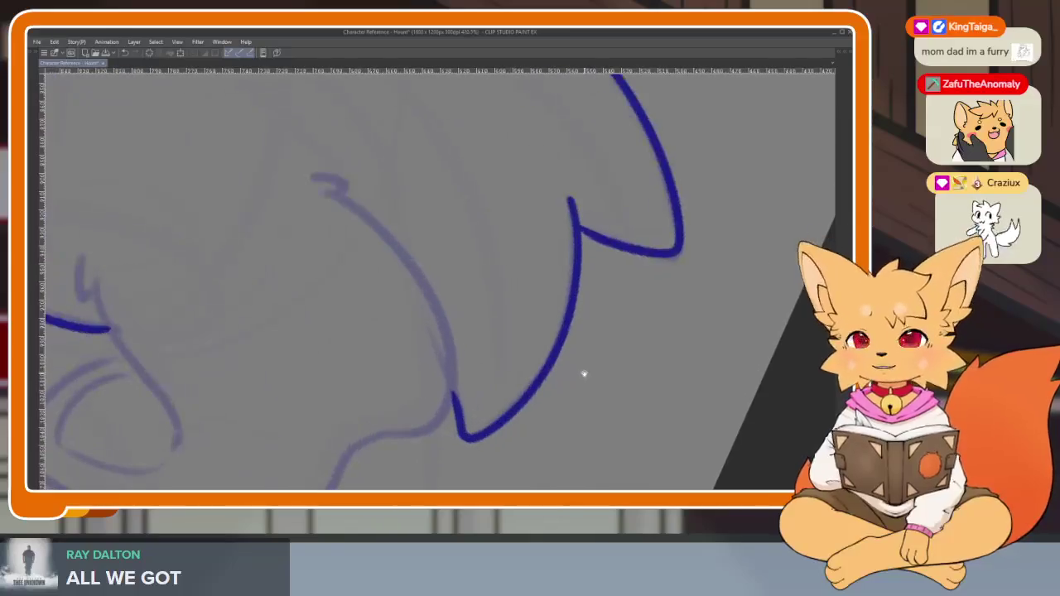
pyautogui.scroll(-1, 613, 365)
pyautogui.scroll(-1, 621, 357)
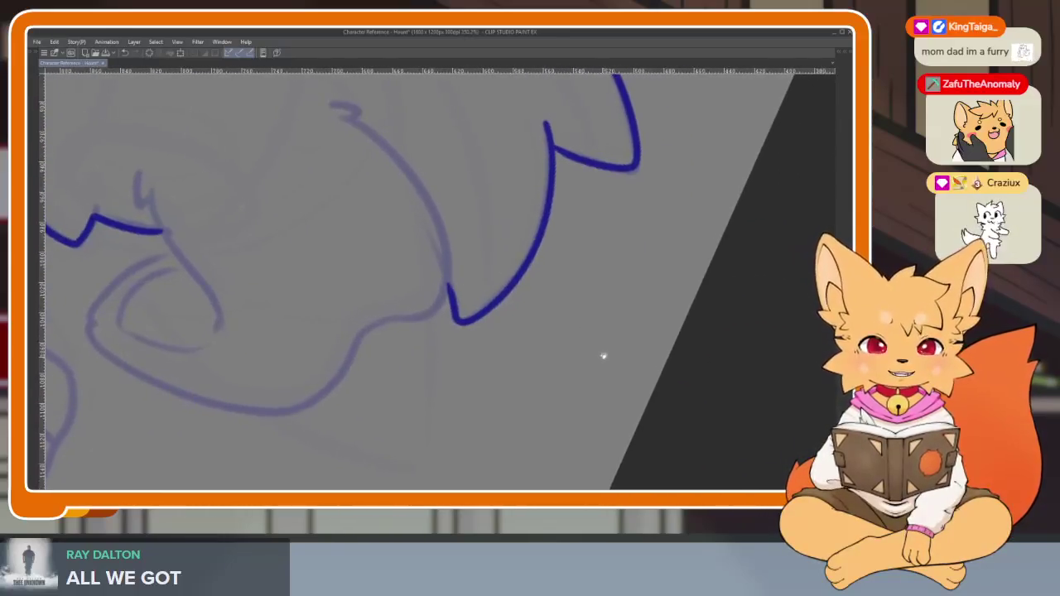
pyautogui.scroll(-1, 617, 379)
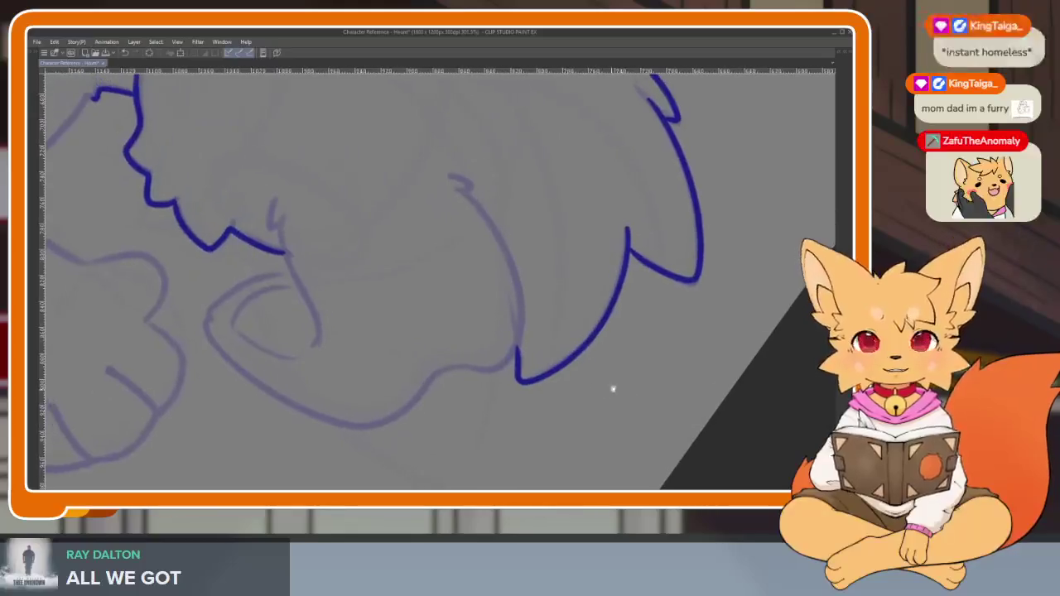
pyautogui.scroll(-1, 618, 381)
pyautogui.scroll(2, 605, 388)
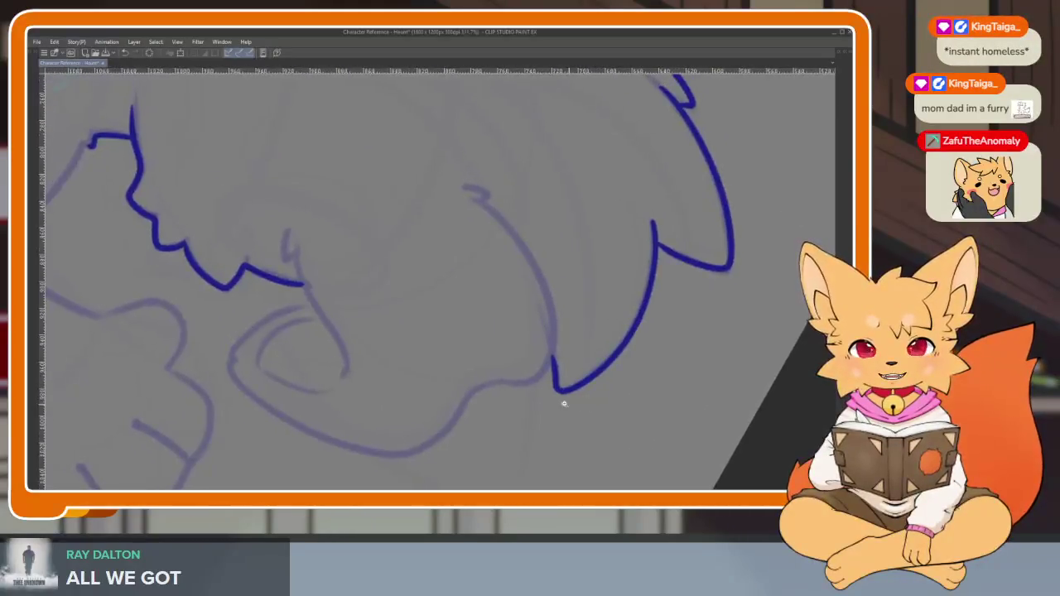
pyautogui.scroll(1, 567, 418)
pyautogui.hscroll(-1, 565, 420)
pyautogui.hscroll(-1, 595, 398)
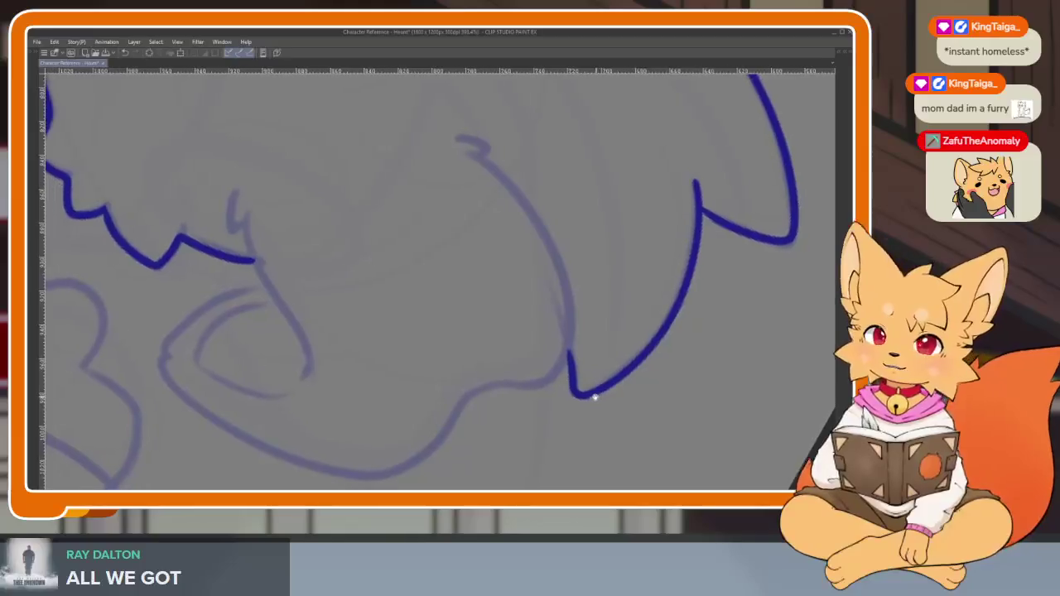
pyautogui.hscroll(-1, 604, 359)
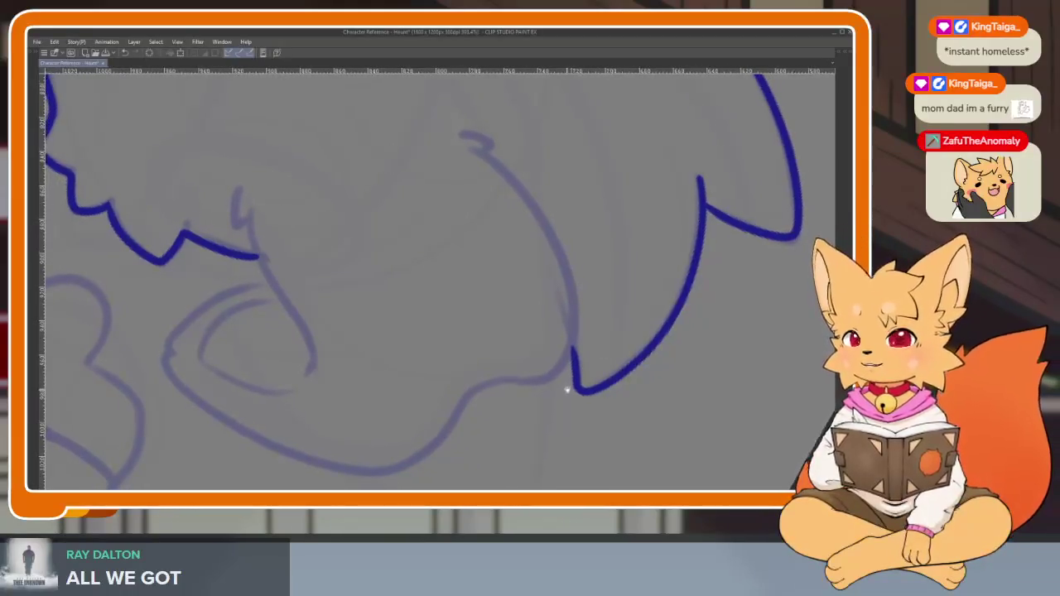
pyautogui.scroll(-2, 566, 390)
pyautogui.hscroll(-1, 604, 379)
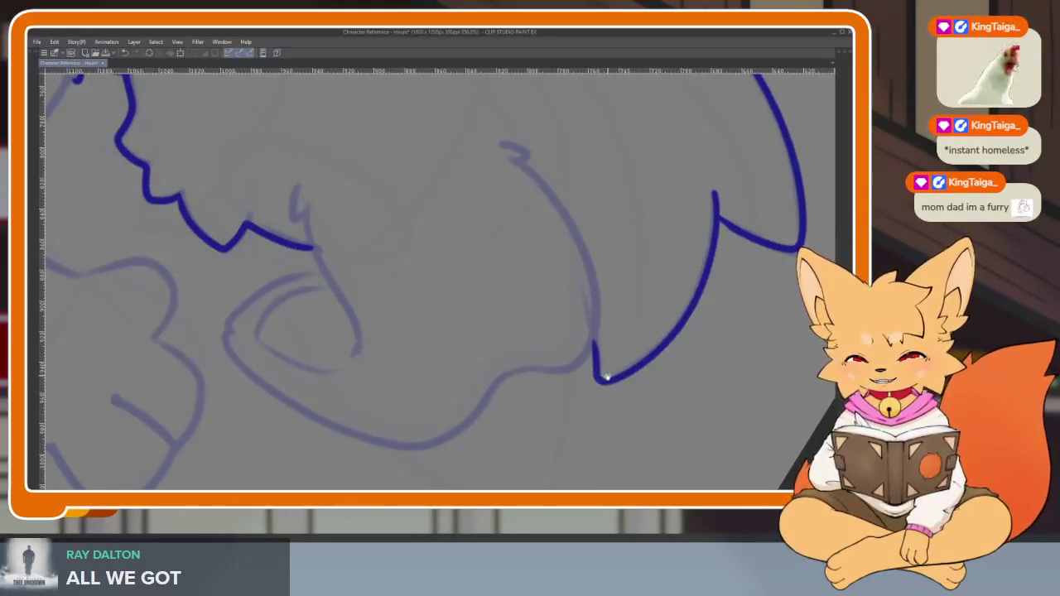
pyautogui.hscroll(1, 607, 377)
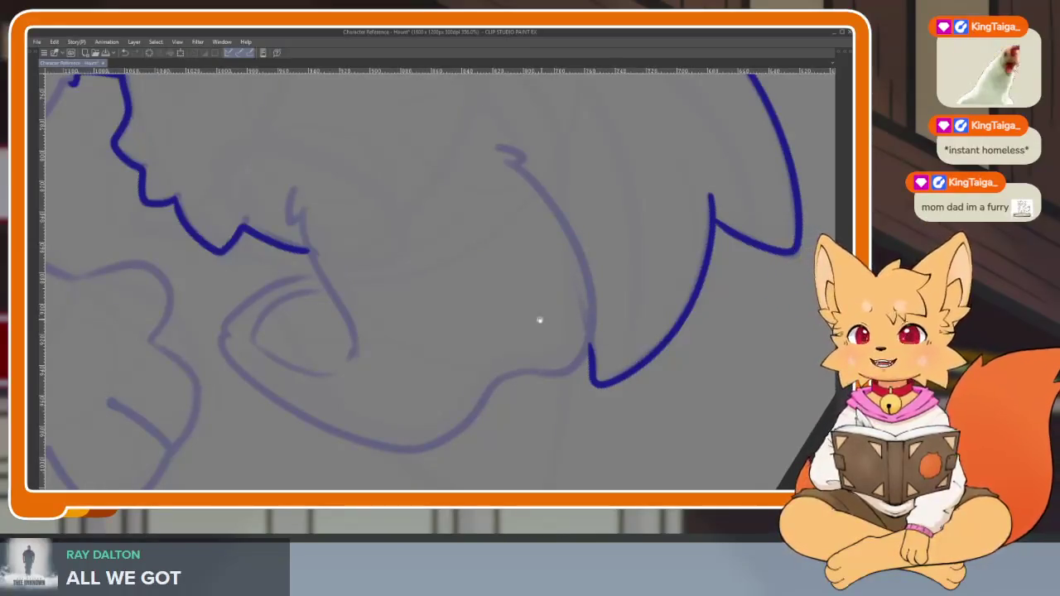
pyautogui.scroll(-2, 543, 319)
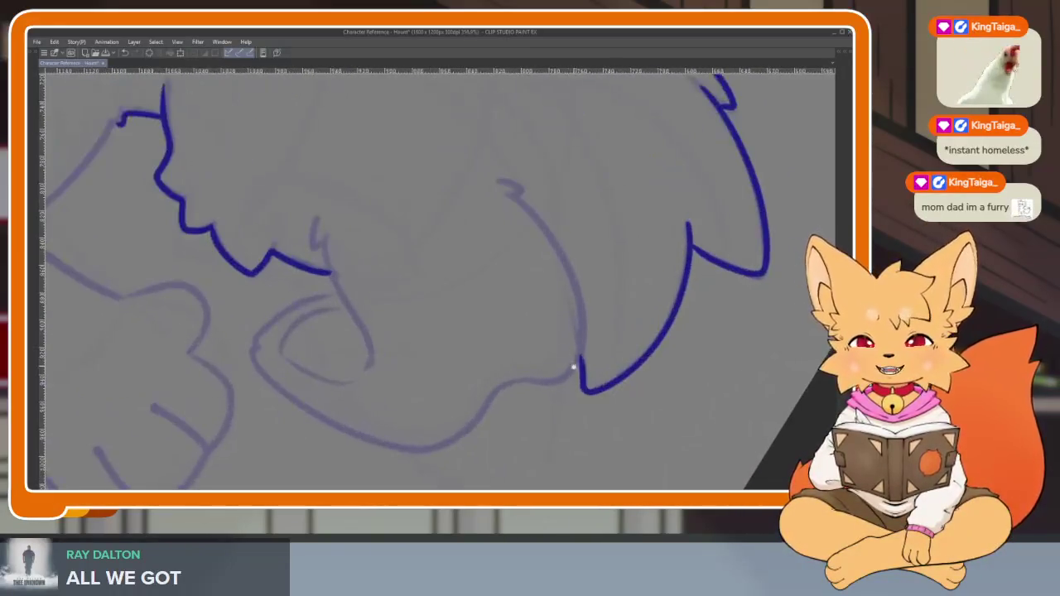
pyautogui.scroll(1, 574, 367)
pyautogui.scroll(1, 539, 273)
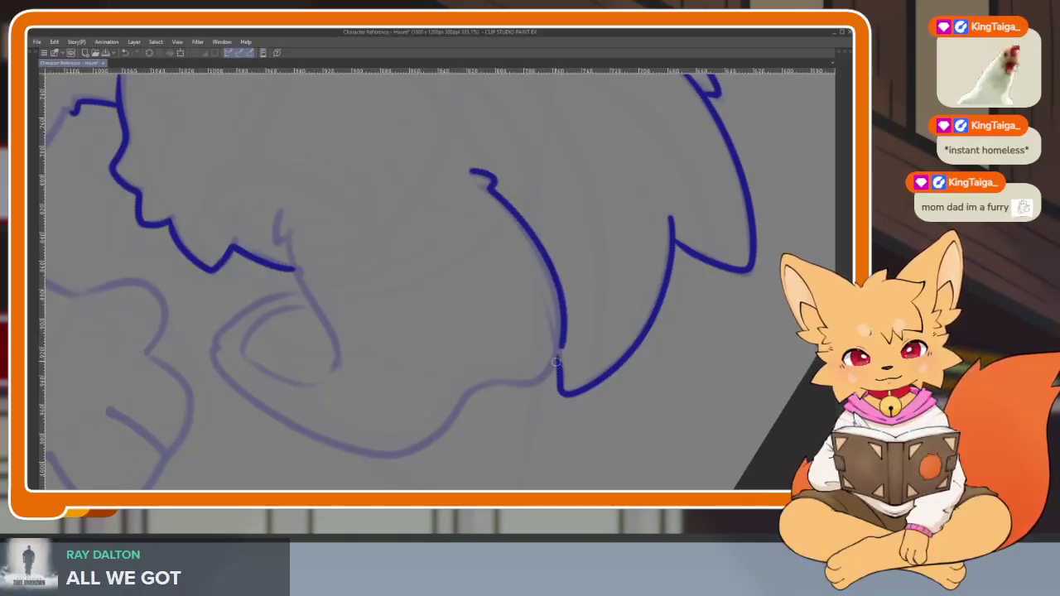
# Ink the ear's lower inner curve in blue and shift the view toward the head outline
pyautogui.moveTo(523, 384)
pyautogui.mouseDown()
pyautogui.moveTo(356, 445)
pyautogui.moveTo(261, 402)
pyautogui.moveTo(214, 357)
pyautogui.moveTo(336, 281)
pyautogui.mouseUp()
pyautogui.scroll(1, 517, 367)
pyautogui.scroll(1, 497, 378)
pyautogui.scroll(1, 490, 384)
pyautogui.moveTo(490, 384)
pyautogui.mouseDown()
pyautogui.moveTo(665, 313)
pyautogui.moveTo(620, 322)
pyautogui.mouseUp()
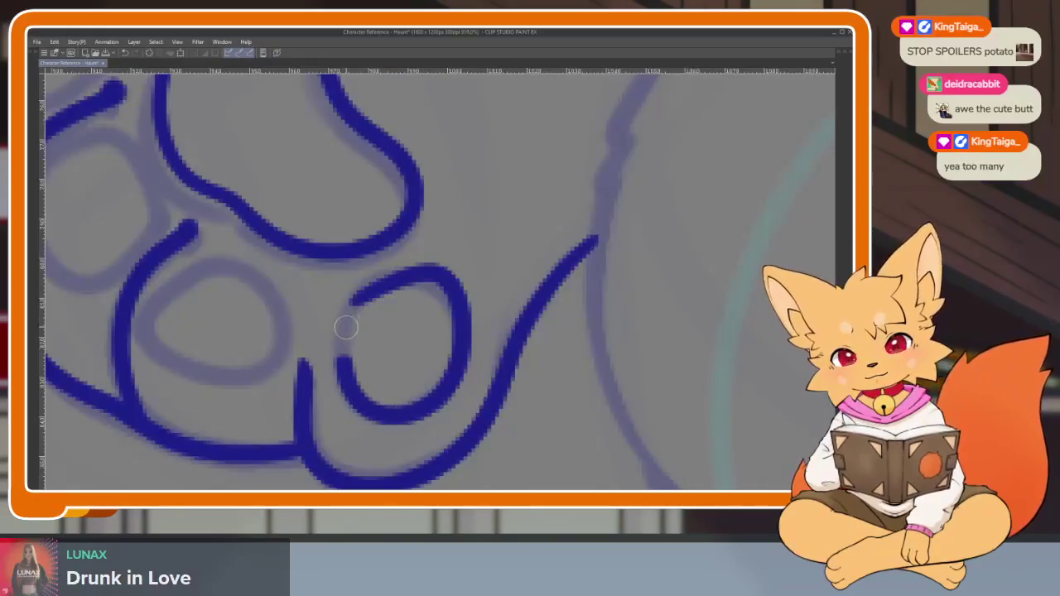
# Close the open toe bean stroke into a blue oval on the raised paw
pyautogui.moveTo(392, 291); pyautogui.dragTo(380, 343)
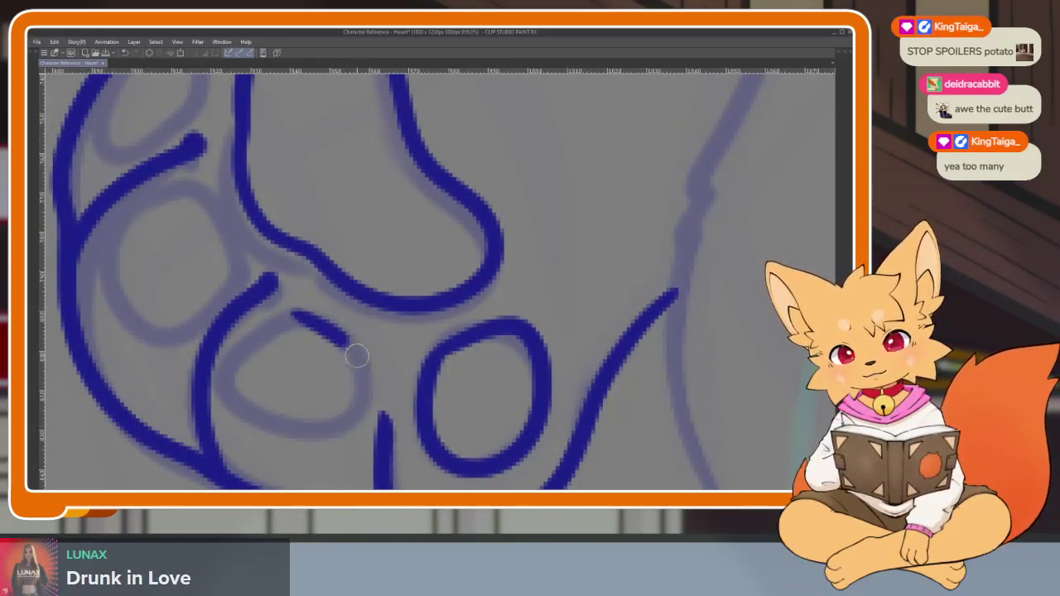
pyautogui.moveTo(322, 432)
pyautogui.mouseDown()
pyautogui.moveTo(237, 364)
pyautogui.moveTo(265, 319)
pyautogui.mouseUp()
pyautogui.moveTo(201, 184)
pyautogui.mouseDown()
pyautogui.moveTo(314, 249)
pyautogui.moveTo(357, 315)
pyautogui.moveTo(319, 377)
pyautogui.moveTo(225, 316)
pyautogui.moveTo(307, 255)
pyautogui.mouseUp()
# Zoom back out to review the inked paw with its toe and palm pads
pyautogui.scroll(-5, 446, 354)
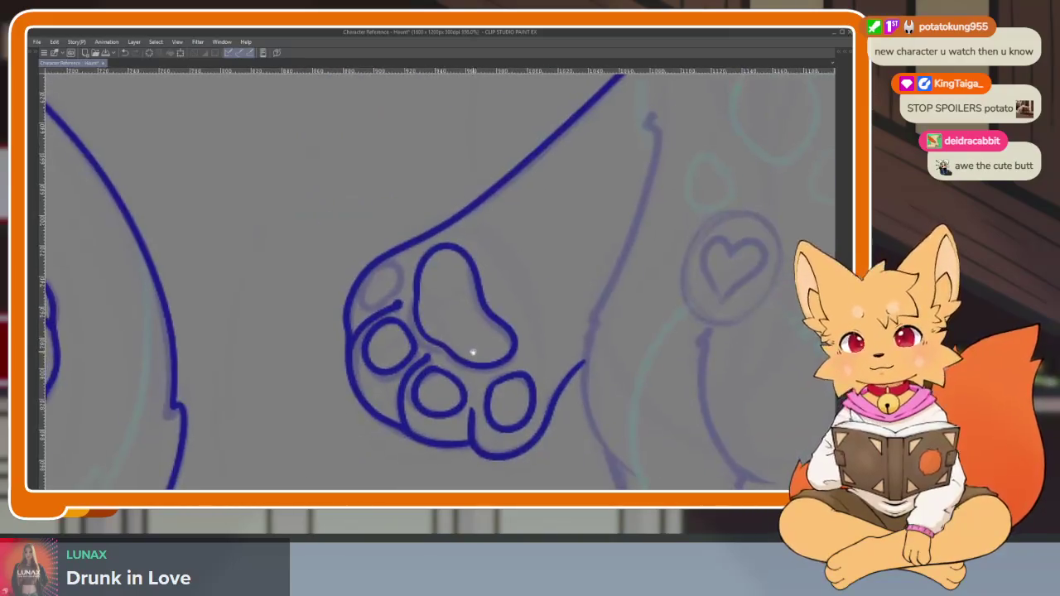
pyautogui.scroll(3, 473, 350)
pyautogui.scroll(2, 448, 338)
pyautogui.scroll(1, 436, 353)
pyautogui.scroll(-1, 468, 396)
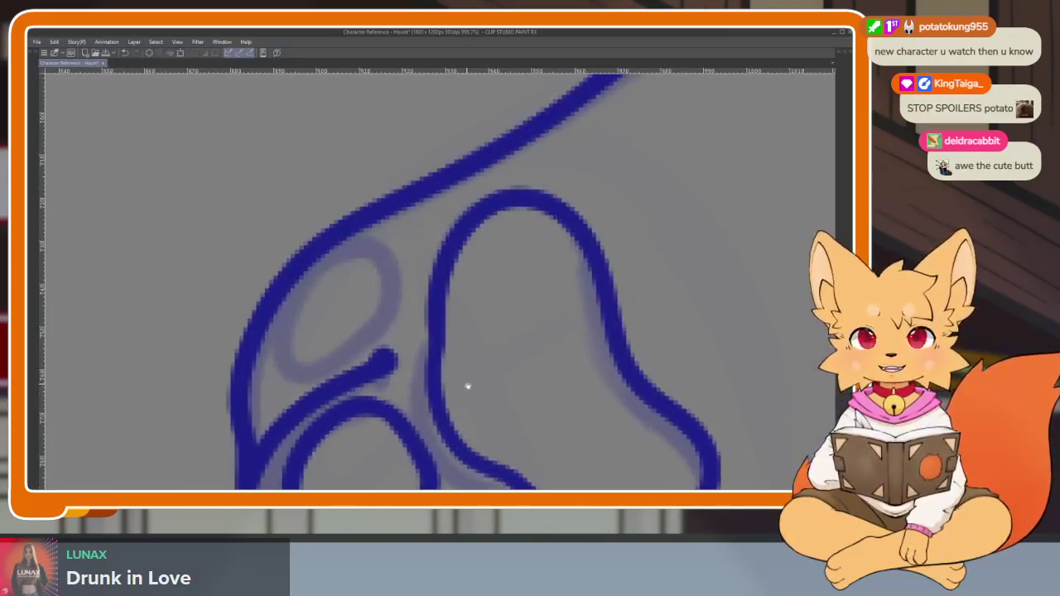
pyautogui.scroll(-1, 442, 379)
pyautogui.scroll(1, 445, 373)
pyautogui.scroll(-1, 467, 389)
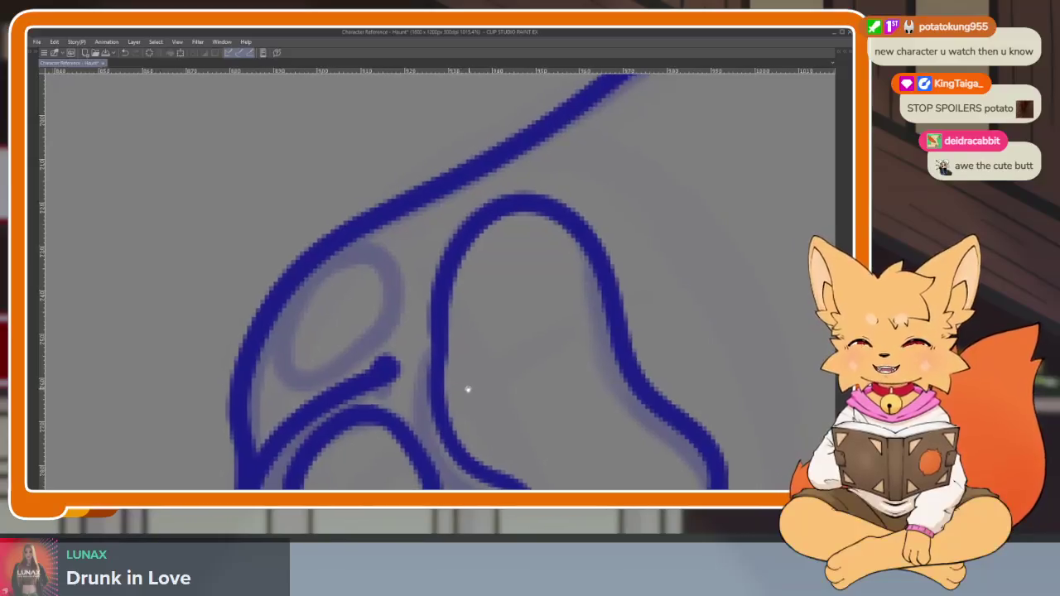
pyautogui.scroll(1, 523, 368)
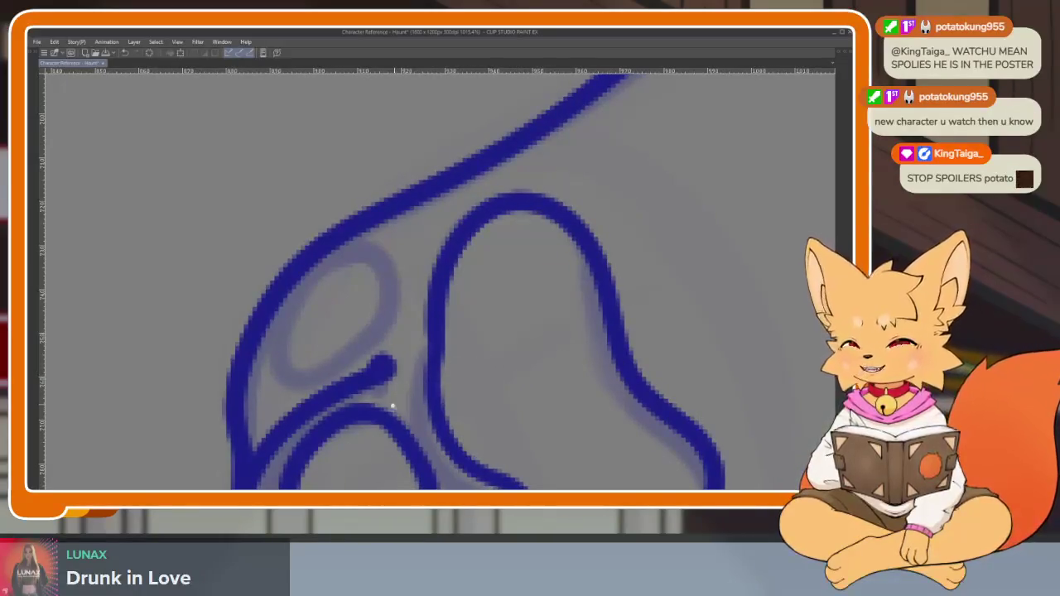
pyautogui.scroll(2, 390, 403)
pyautogui.scroll(-1, 395, 421)
pyautogui.scroll(-1, 390, 426)
pyautogui.scroll(-1, 405, 420)
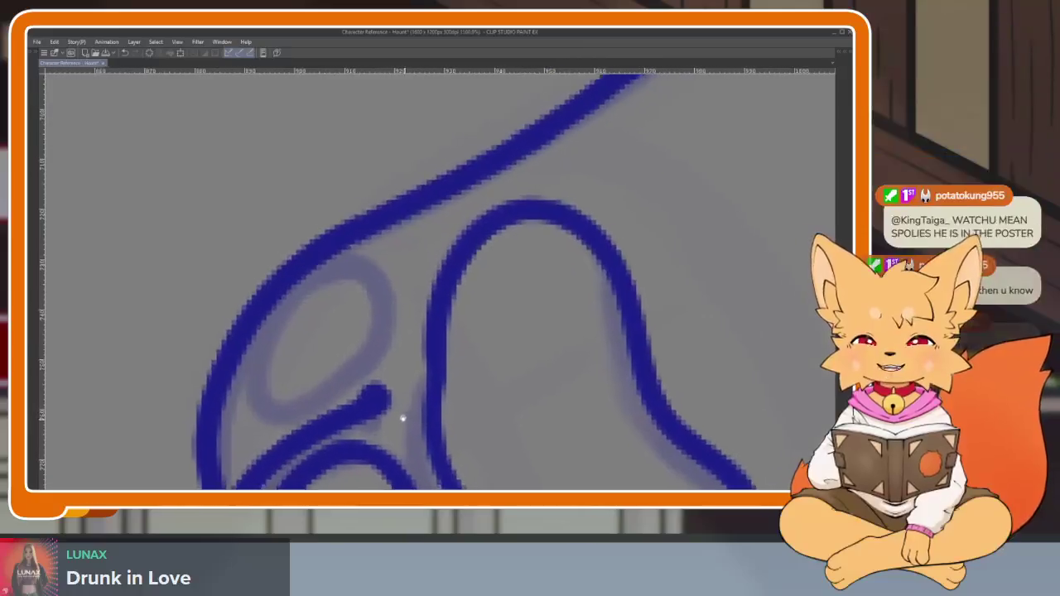
pyautogui.scroll(-1, 406, 420)
pyautogui.scroll(1, 408, 410)
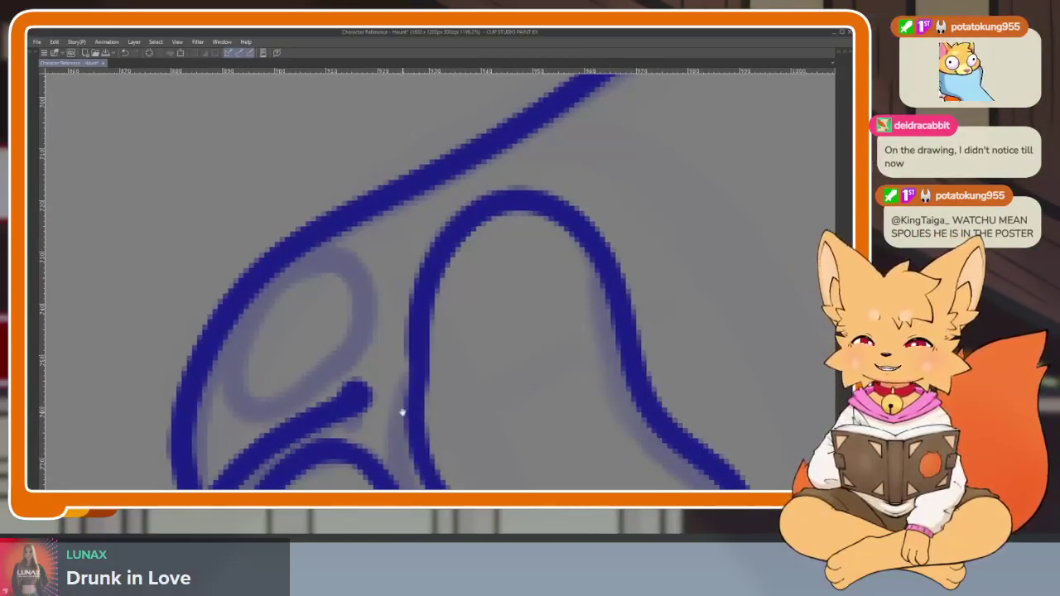
pyautogui.scroll(-1, 404, 413)
pyautogui.scroll(1, 402, 419)
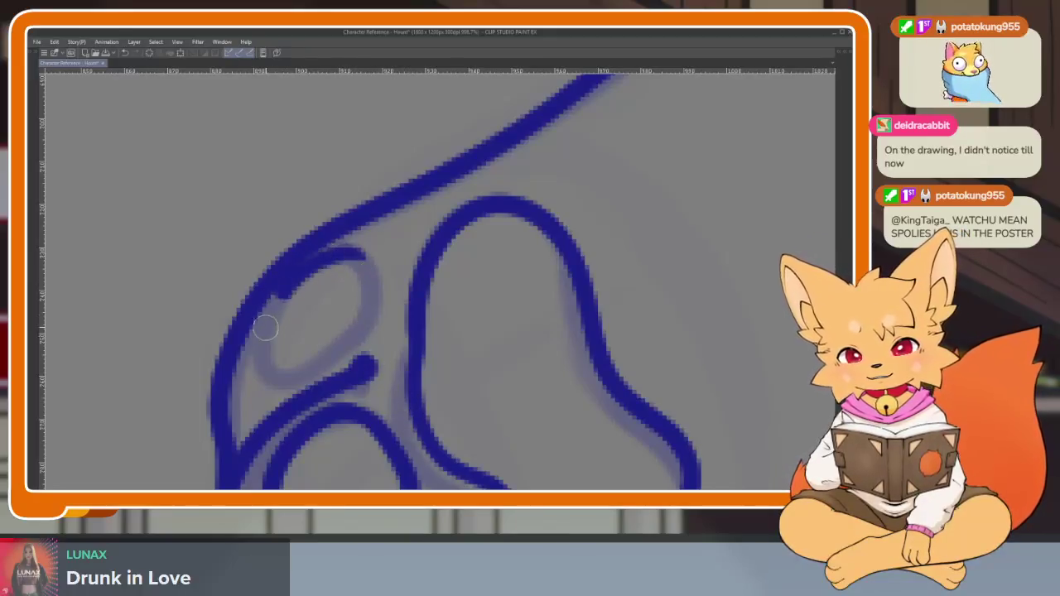
pyautogui.scroll(-3, 561, 367)
pyautogui.scroll(-1, 611, 378)
pyautogui.scroll(-2, 635, 351)
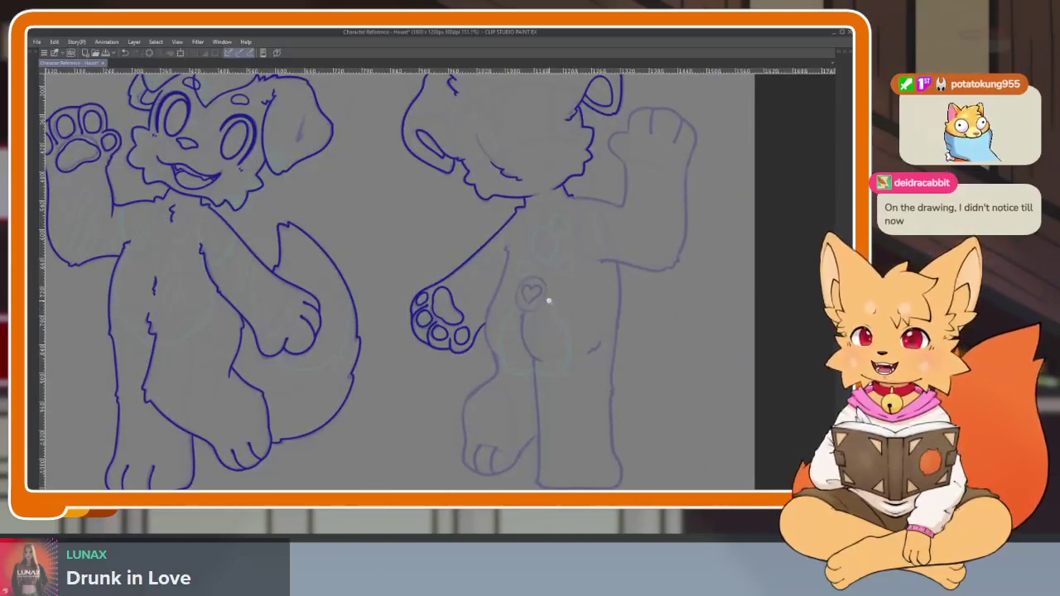
# Zoom in on the raised paw and ink a short blue stroke along the hip sketch line
pyautogui.scroll(3, 563, 332)
pyautogui.scroll(-3, 580, 352)
pyautogui.scroll(1, 580, 358)
pyautogui.scroll(2, 580, 354)
pyautogui.scroll(-1, 587, 331)
pyautogui.scroll(1, 568, 355)
pyautogui.scroll(-1, 546, 370)
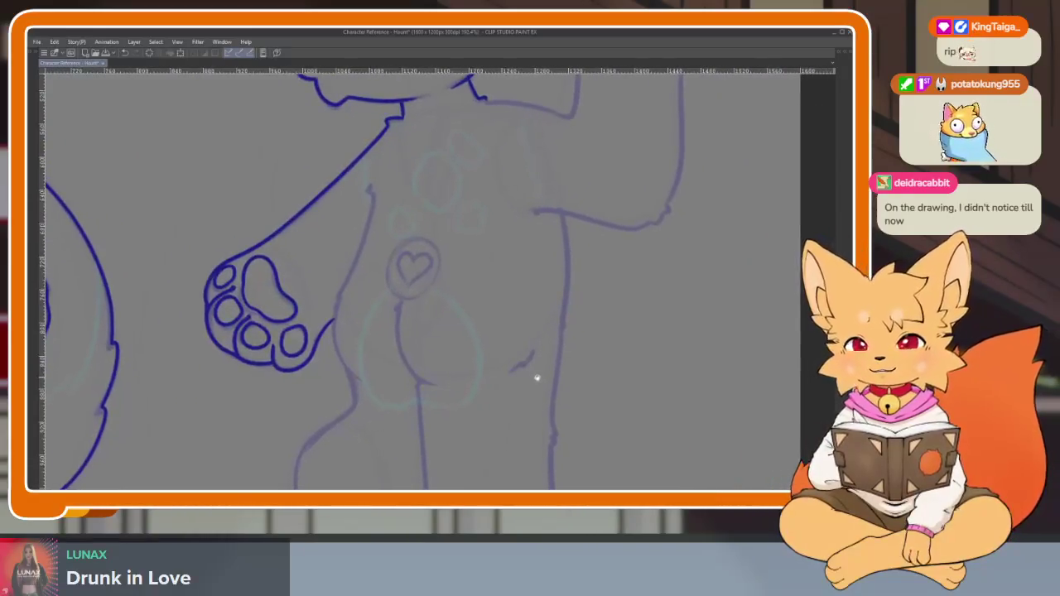
pyautogui.scroll(1, 539, 372)
pyautogui.scroll(-3, 485, 343)
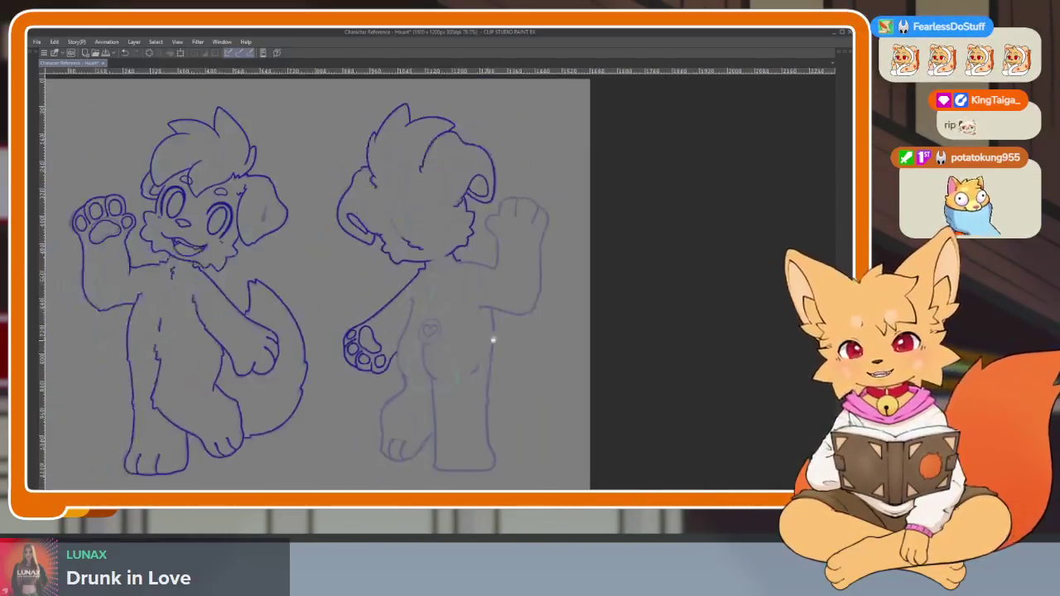
pyautogui.scroll(1, 497, 362)
pyautogui.scroll(1, 499, 349)
pyautogui.scroll(-1, 485, 339)
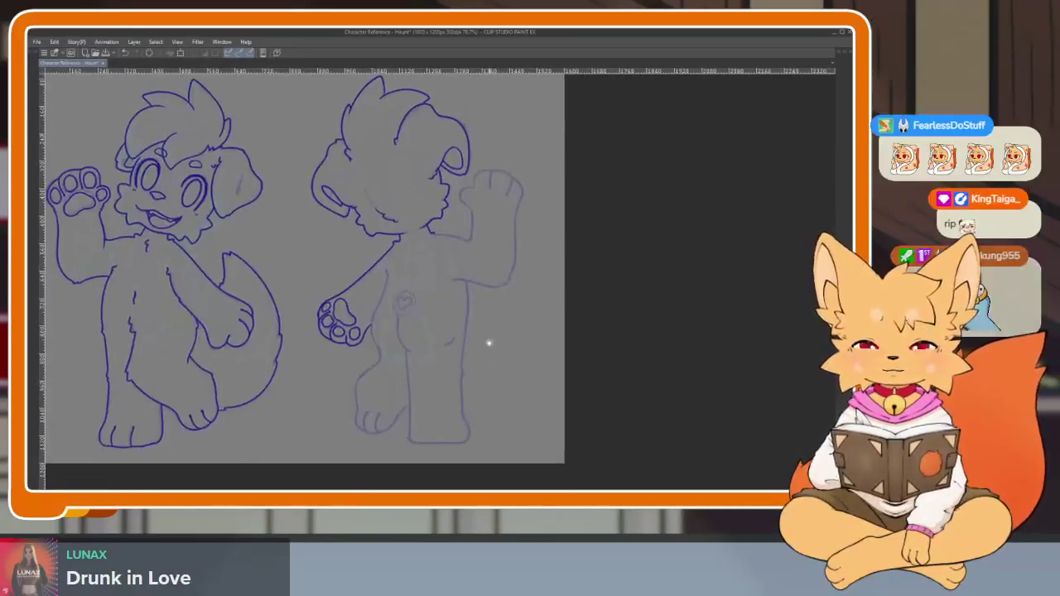
pyautogui.scroll(2, 488, 372)
pyautogui.scroll(-1, 493, 377)
pyautogui.scroll(-1, 498, 382)
pyautogui.scroll(-1, 501, 405)
pyautogui.scroll(3, 415, 357)
pyautogui.scroll(1, 402, 349)
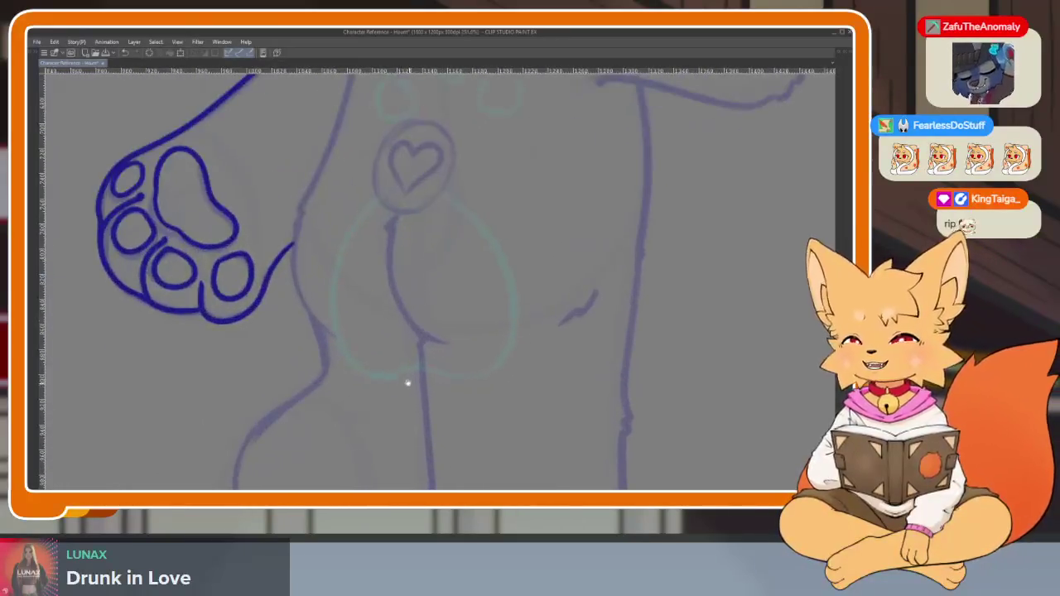
pyautogui.scroll(1, 400, 372)
pyautogui.scroll(1, 407, 386)
pyautogui.scroll(-1, 406, 381)
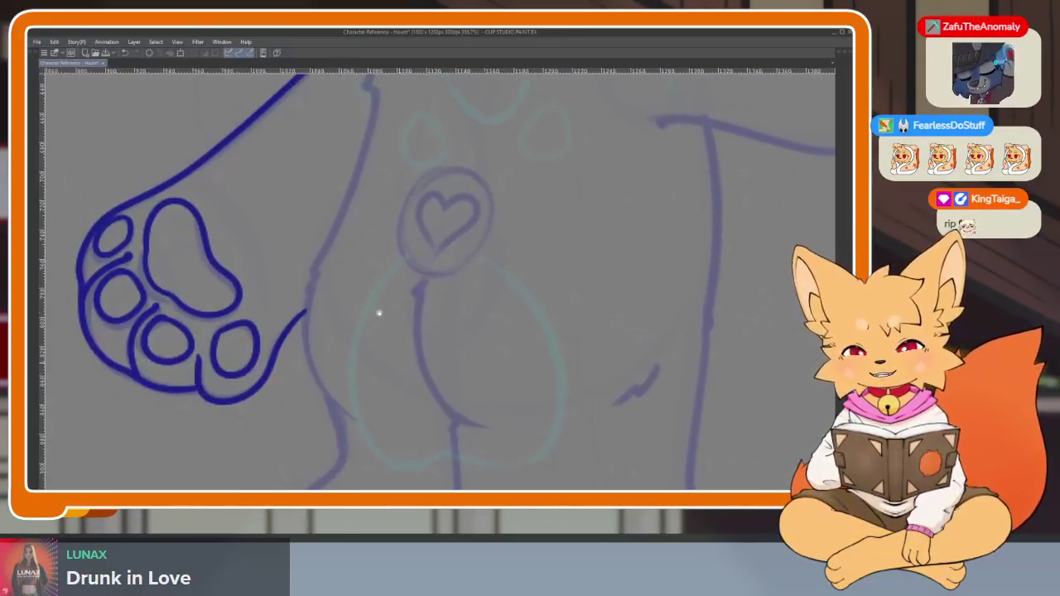
pyautogui.scroll(1, 382, 235)
pyautogui.moveTo(374, 122); pyautogui.dragTo(375, 141)
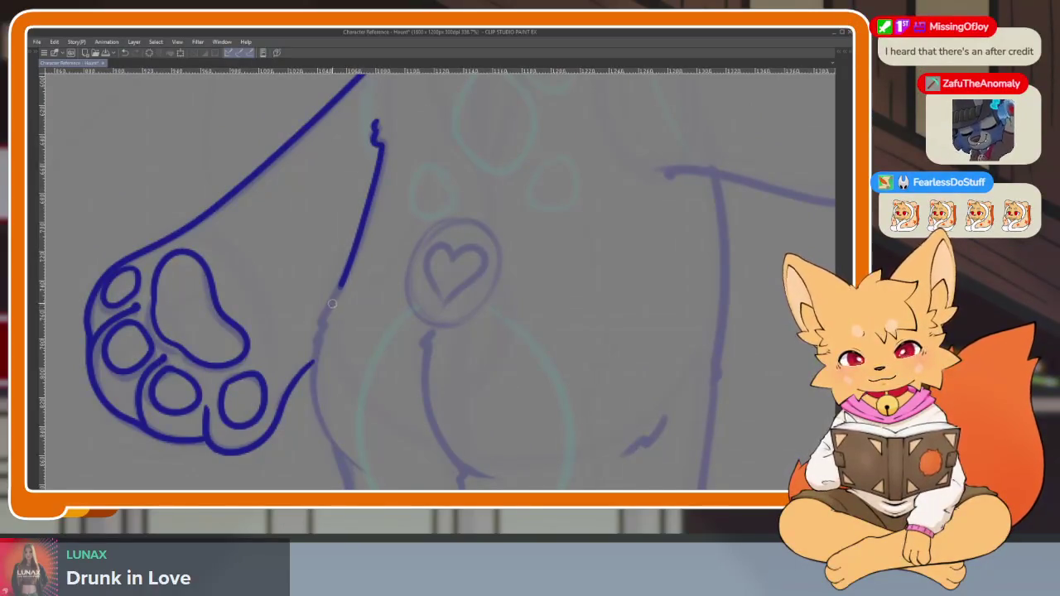
pyautogui.scroll(1, 370, 241)
pyautogui.scroll(1, 365, 325)
pyautogui.scroll(-2, 431, 339)
pyautogui.scroll(-1, 537, 372)
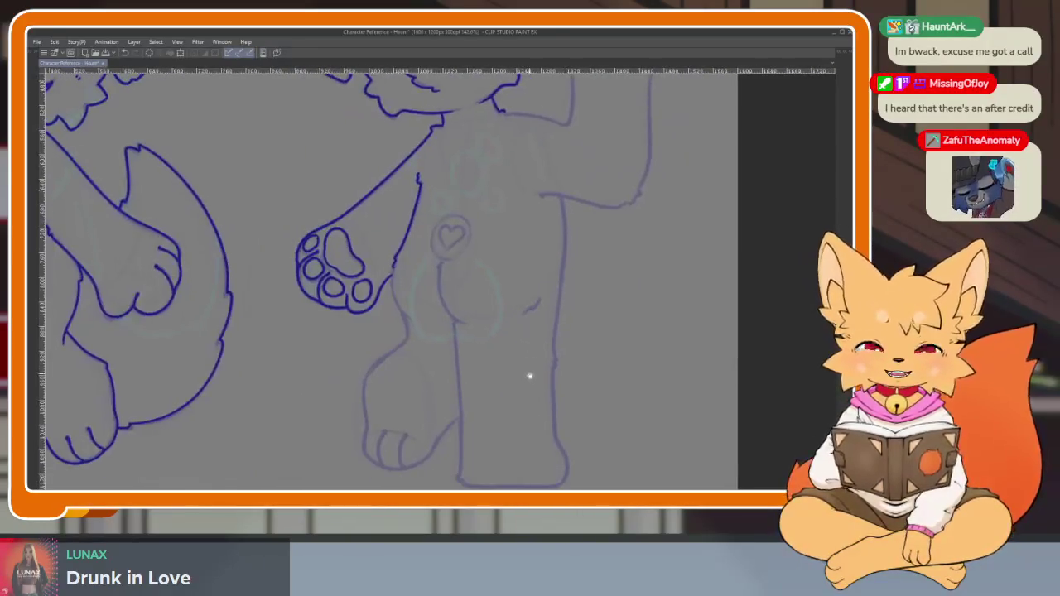
# Extend the blue ink down the hip line beside the paw and join the two strokes
pyautogui.scroll(3, 450, 291)
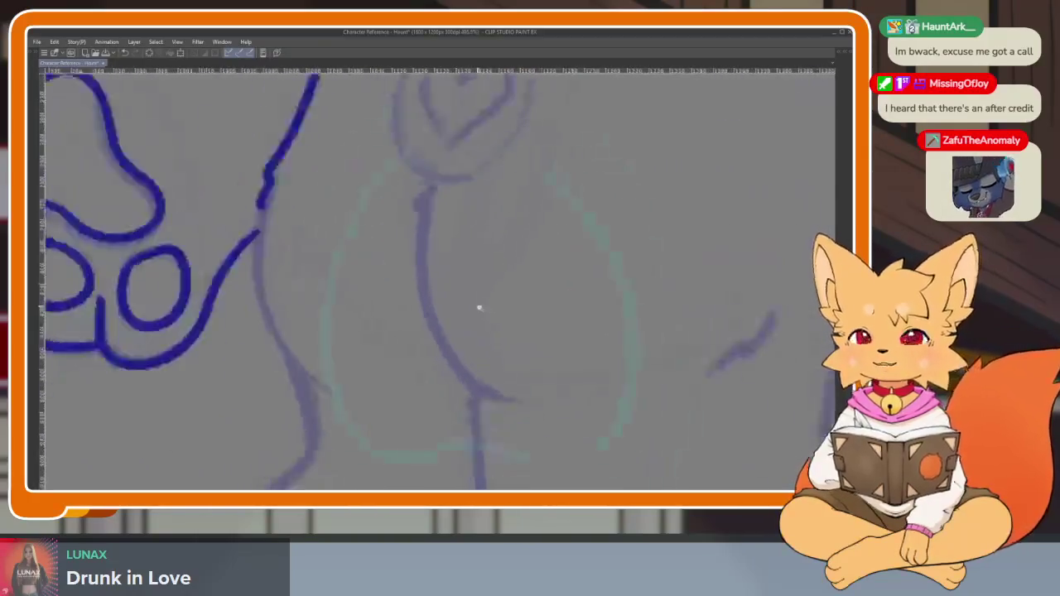
pyautogui.scroll(-2, 523, 339)
pyautogui.moveTo(613, 372); pyautogui.dragTo(594, 378)
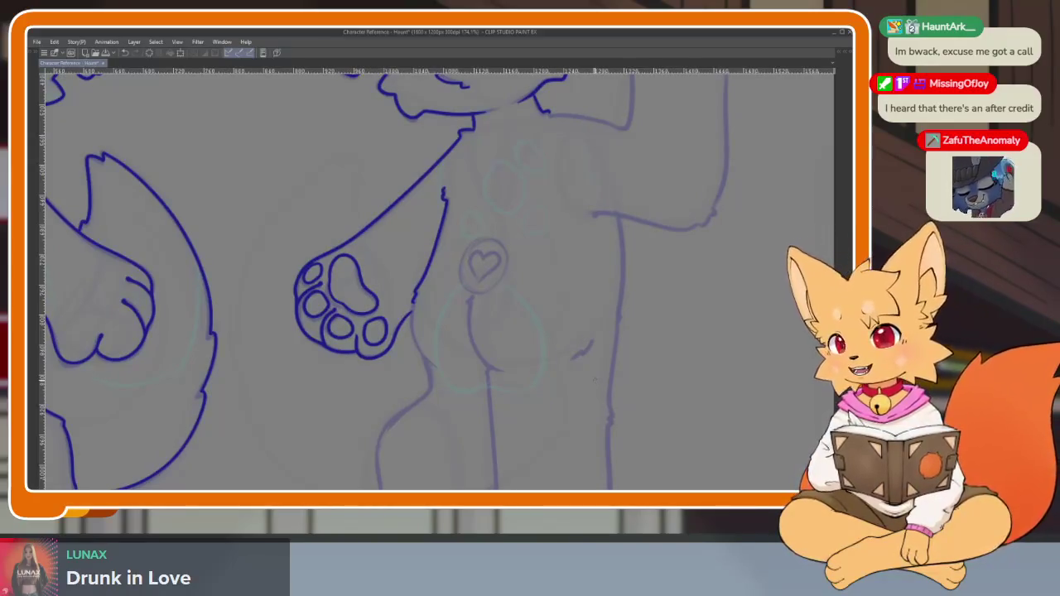
pyautogui.scroll(1, 440, 334)
pyautogui.scroll(1, 389, 329)
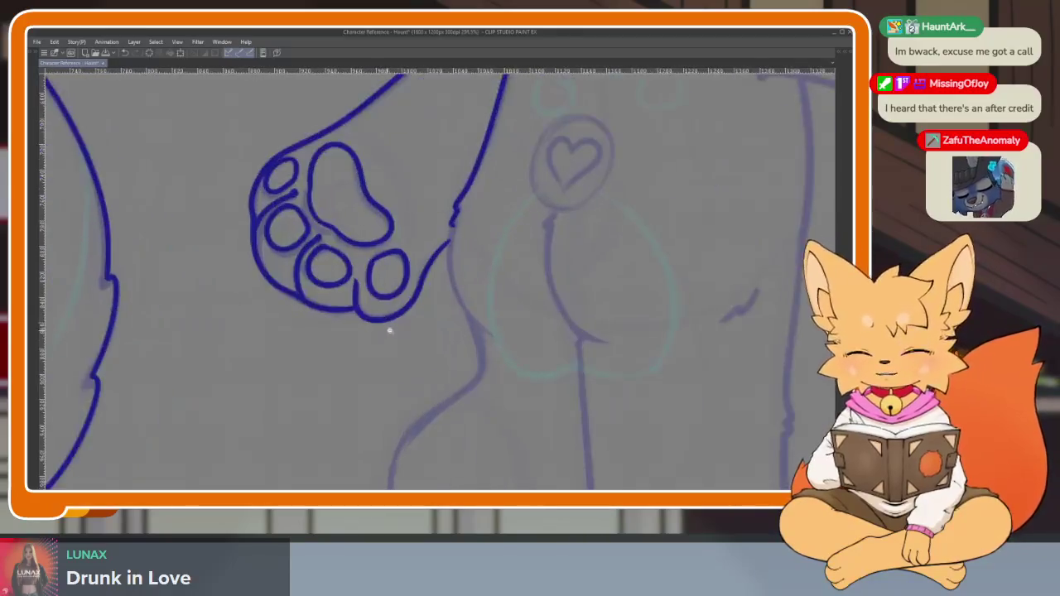
pyautogui.scroll(1, 467, 308)
pyautogui.scroll(1, 447, 282)
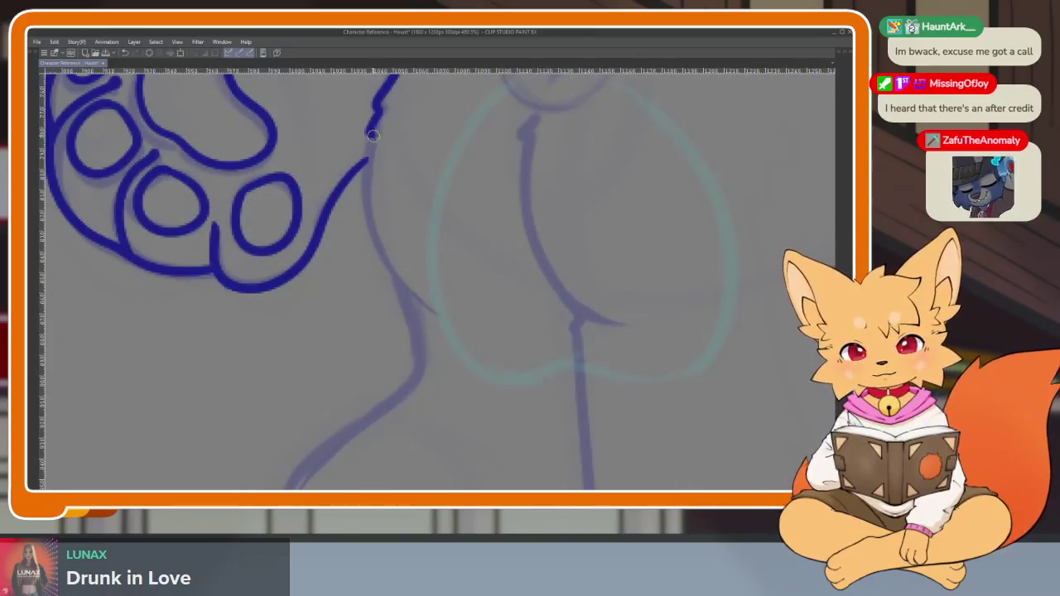
pyautogui.moveTo(375, 132); pyautogui.dragTo(407, 288)
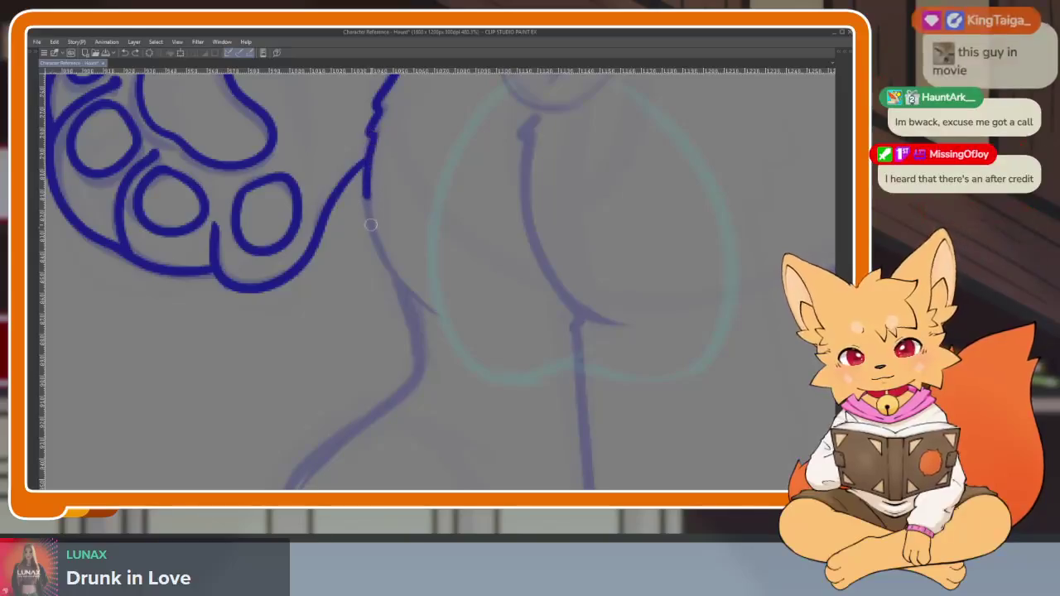
pyautogui.scroll(-5, 481, 352)
pyautogui.scroll(2, 544, 296)
pyautogui.scroll(2, 527, 306)
pyautogui.scroll(1, 446, 274)
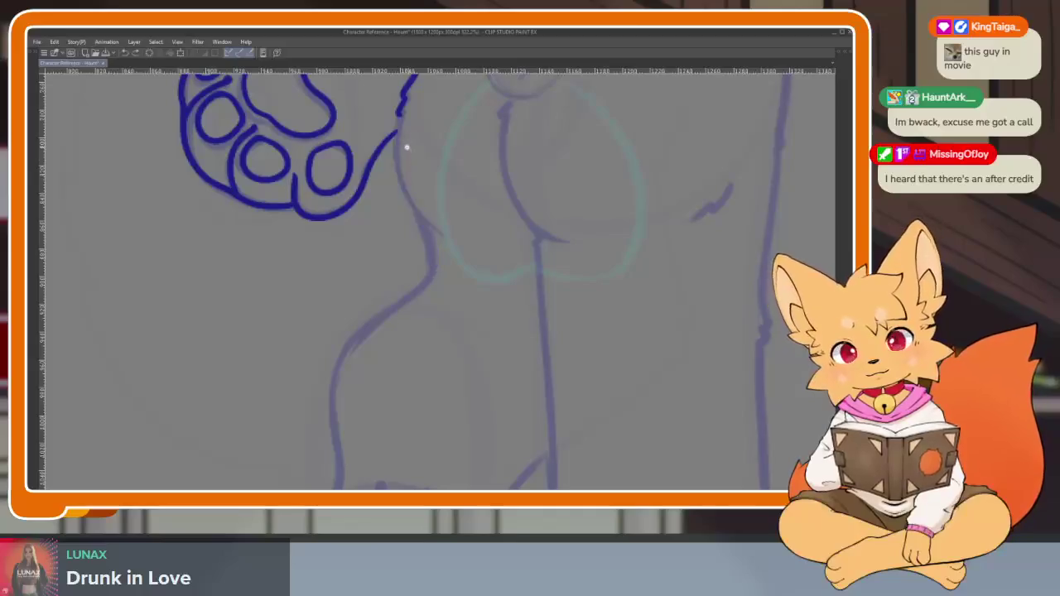
pyautogui.scroll(2, 401, 190)
pyautogui.scroll(2, 365, 211)
pyautogui.scroll(1, 353, 216)
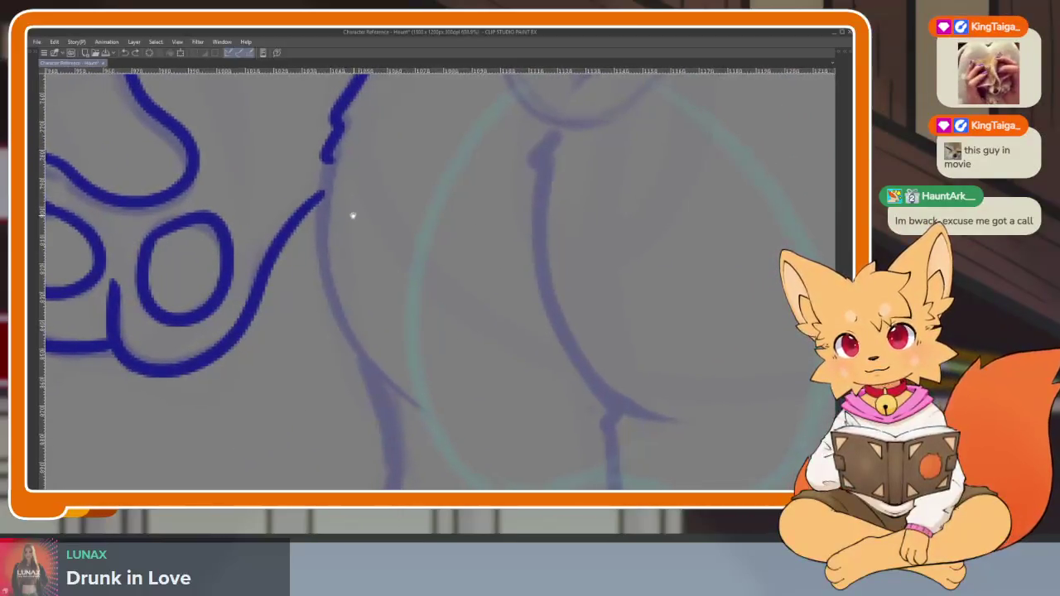
pyautogui.scroll(-1, 353, 216)
pyautogui.moveTo(341, 177)
pyautogui.mouseDown()
pyautogui.moveTo(323, 225)
pyautogui.moveTo(338, 307)
pyautogui.moveTo(406, 396)
pyautogui.mouseUp()
# Undo the hip stroke and join, then redraw the hip line below the paw
pyautogui.hotkey('ctrl', 'z')
pyautogui.hotkey('ctrl', 'z')
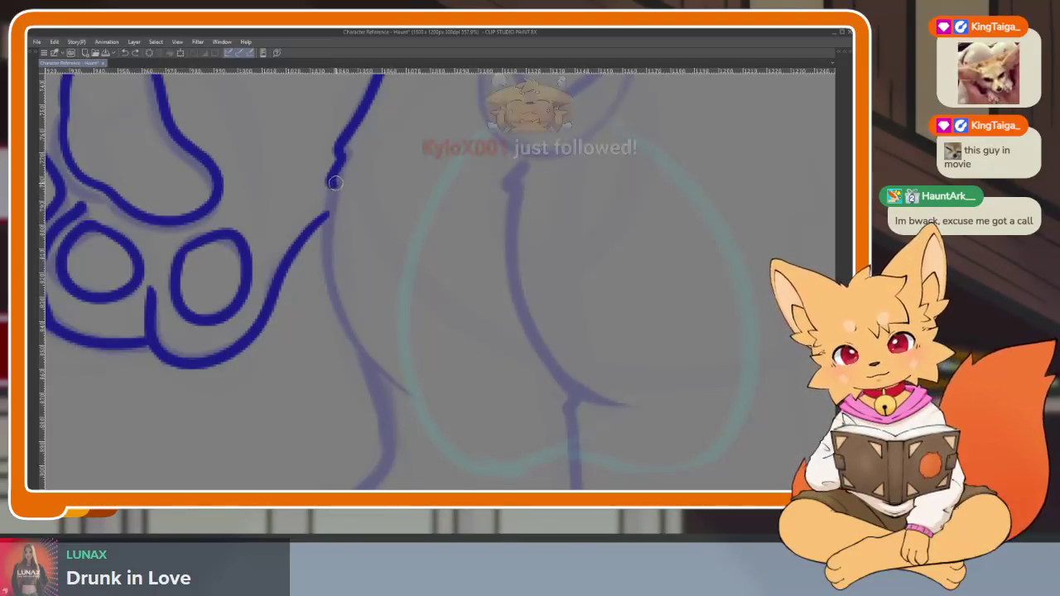
pyautogui.moveTo(328, 217); pyautogui.dragTo(410, 389)
pyautogui.scroll(-1, 550, 391)
pyautogui.scroll(-1, 553, 368)
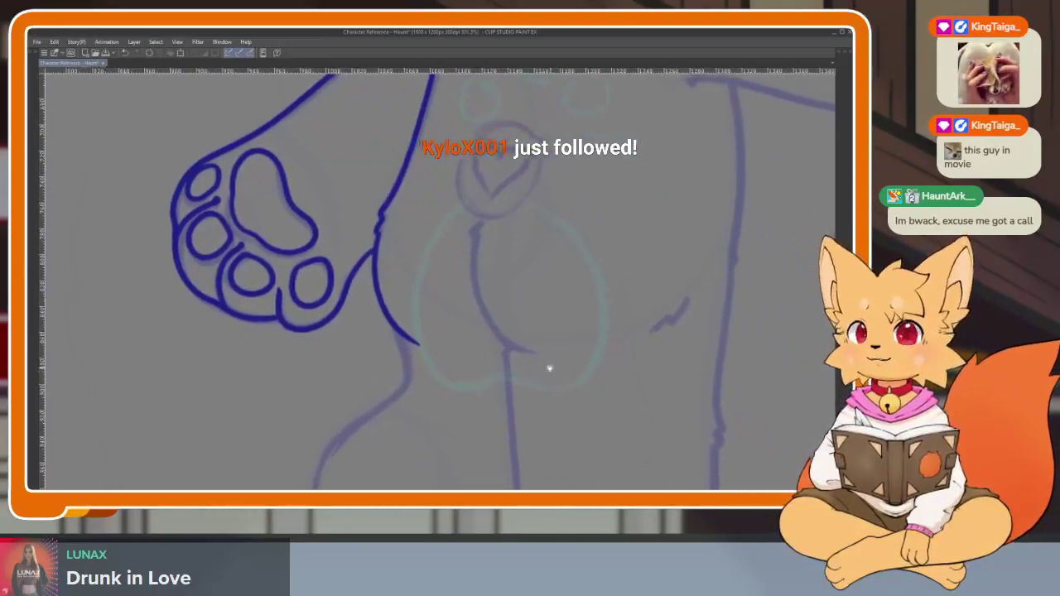
pyautogui.scroll(-1, 497, 379)
pyautogui.scroll(-1, 473, 367)
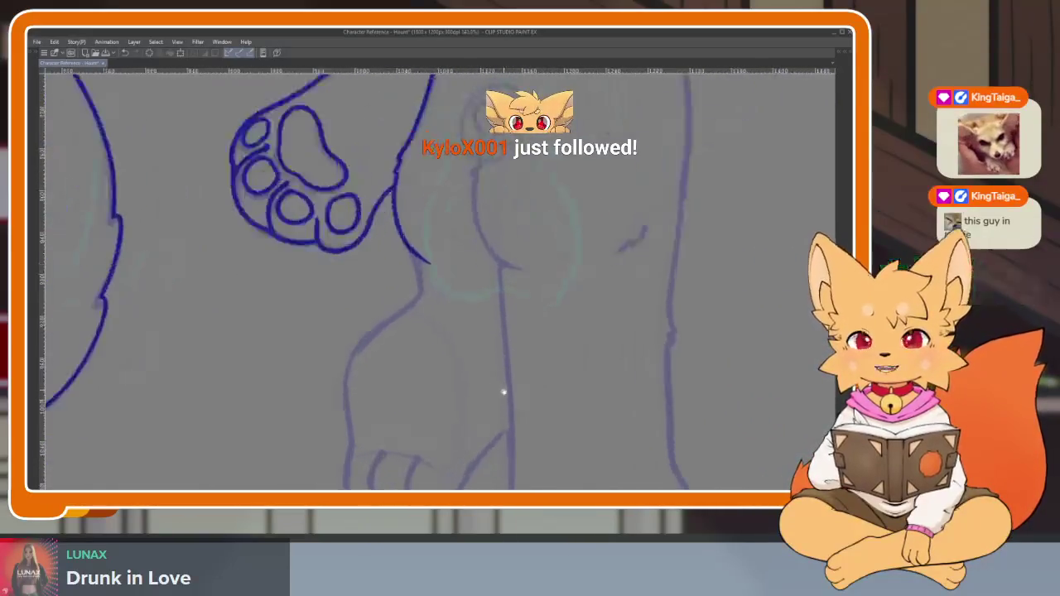
pyautogui.scroll(-1, 503, 392)
pyautogui.scroll(-1, 488, 372)
pyautogui.scroll(-1, 439, 344)
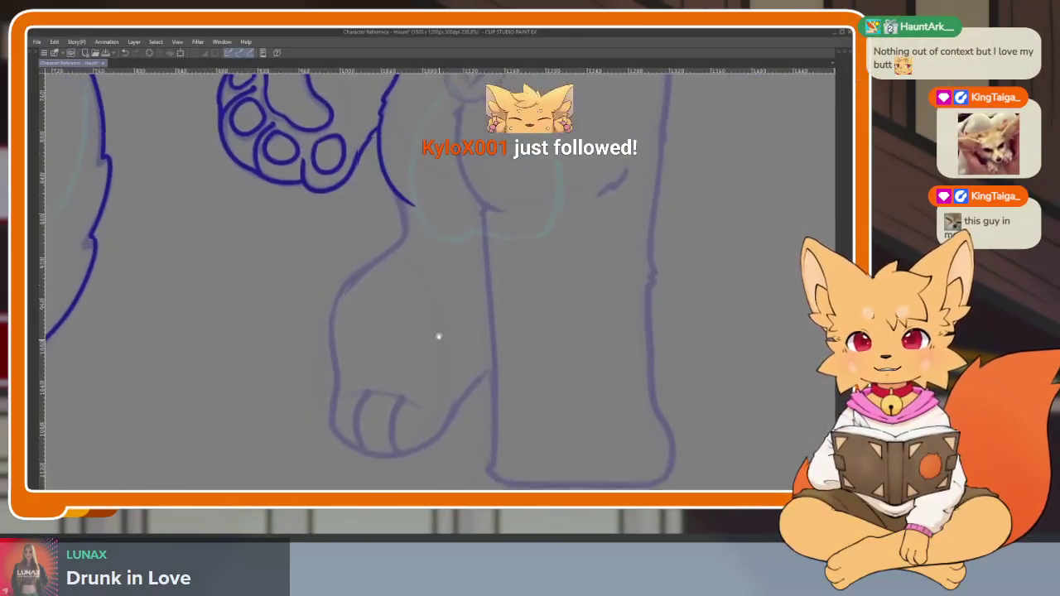
pyautogui.scroll(-1, 439, 344)
pyautogui.scroll(-1, 452, 354)
pyautogui.scroll(-1, 469, 367)
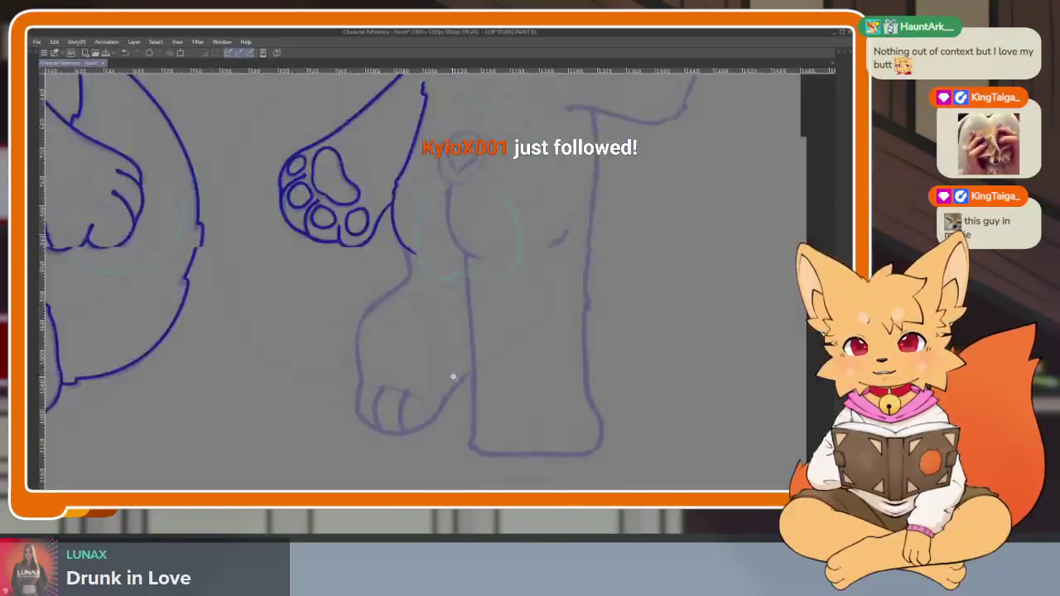
pyautogui.scroll(1, 452, 380)
pyautogui.scroll(1, 451, 386)
pyautogui.scroll(1, 455, 390)
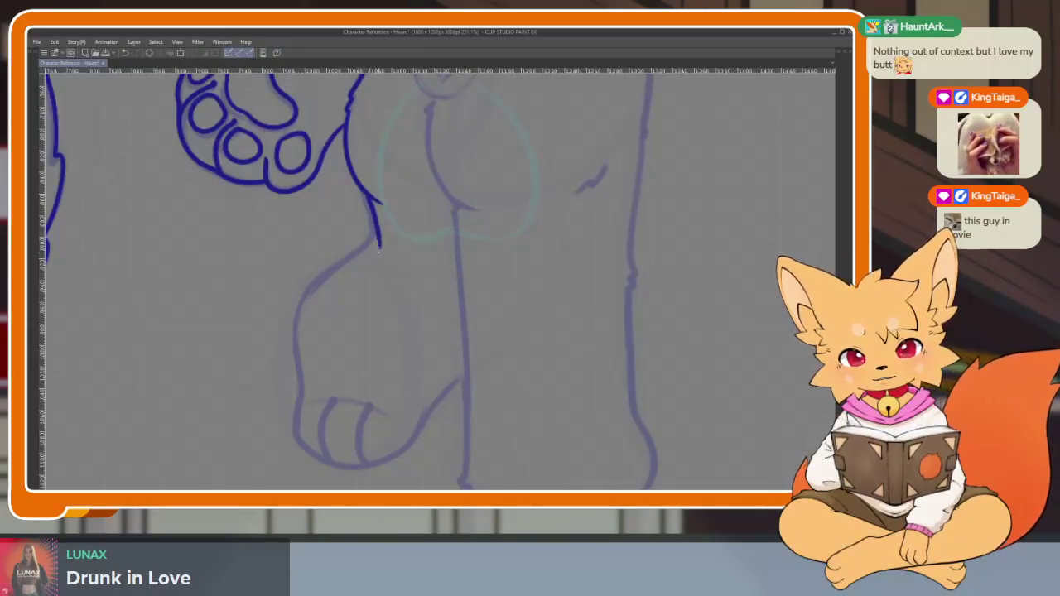
# Ink the foot outline and undo it, then continue the blue hip line down the leg
pyautogui.scroll(1, 379, 256)
pyautogui.scroll(1, 395, 230)
pyautogui.scroll(-1, 392, 260)
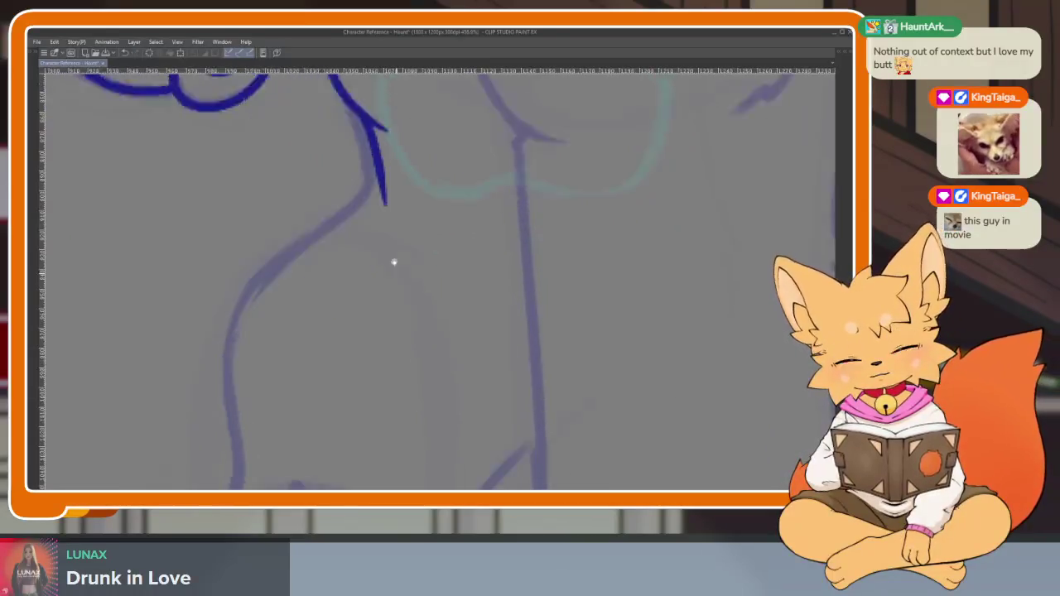
pyautogui.scroll(-1, 388, 180)
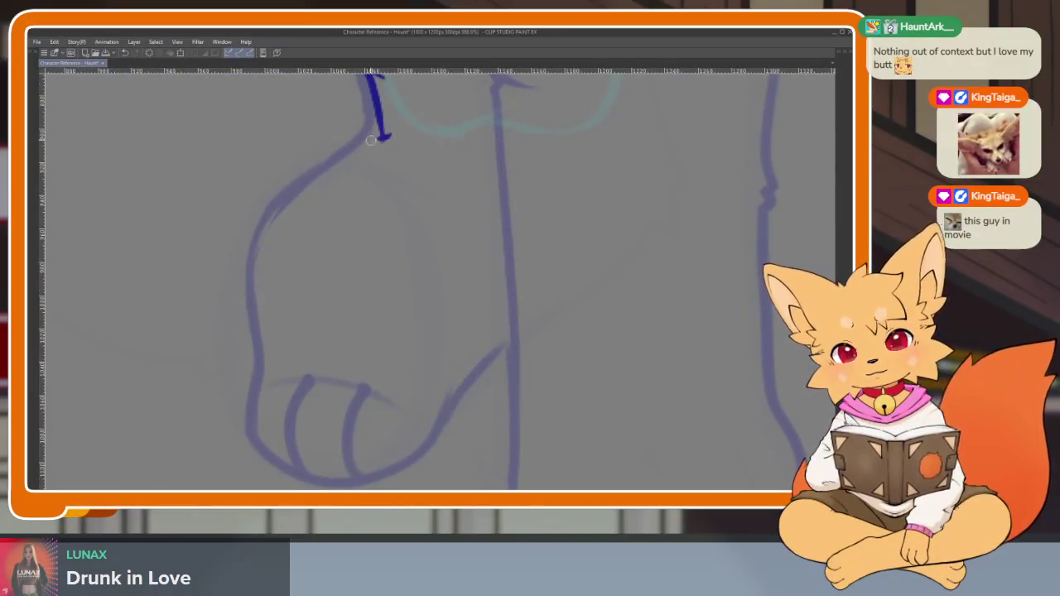
pyautogui.moveTo(276, 303); pyautogui.dragTo(258, 450)
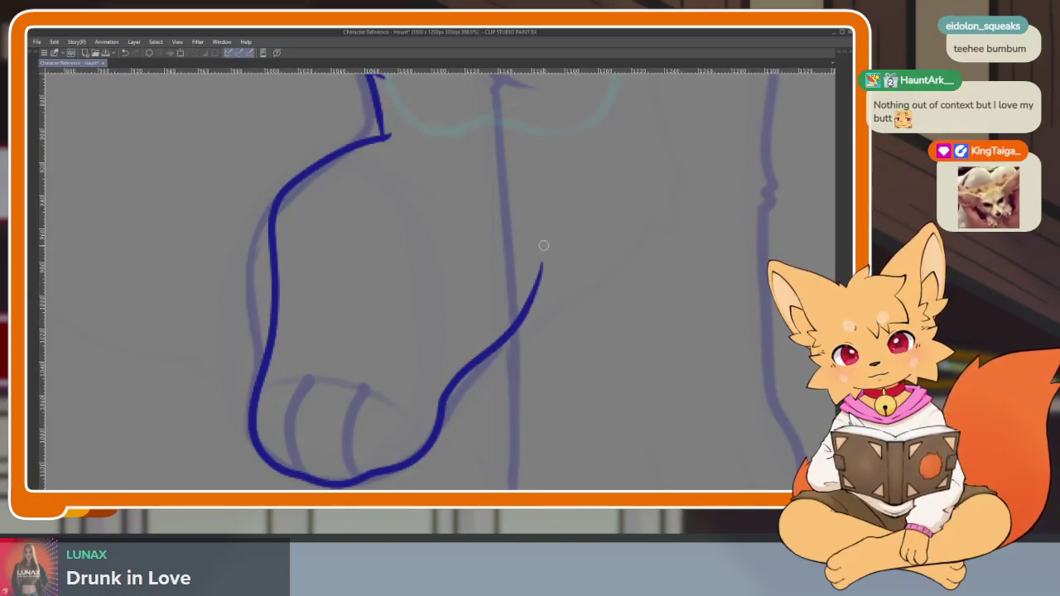
pyautogui.hotkey('ctrl', 'z')
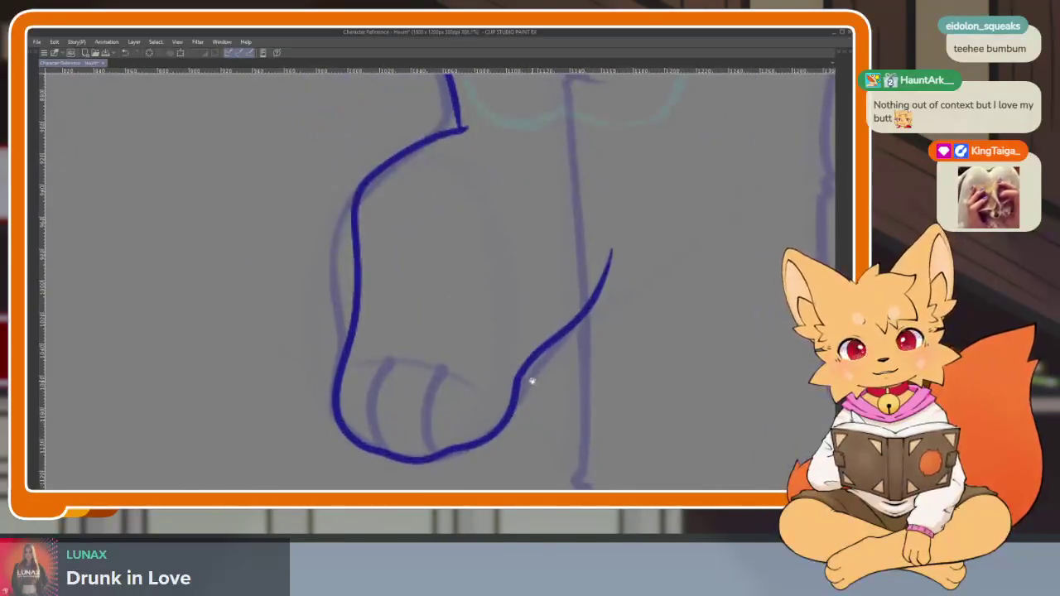
pyautogui.moveTo(544, 377); pyautogui.dragTo(503, 248)
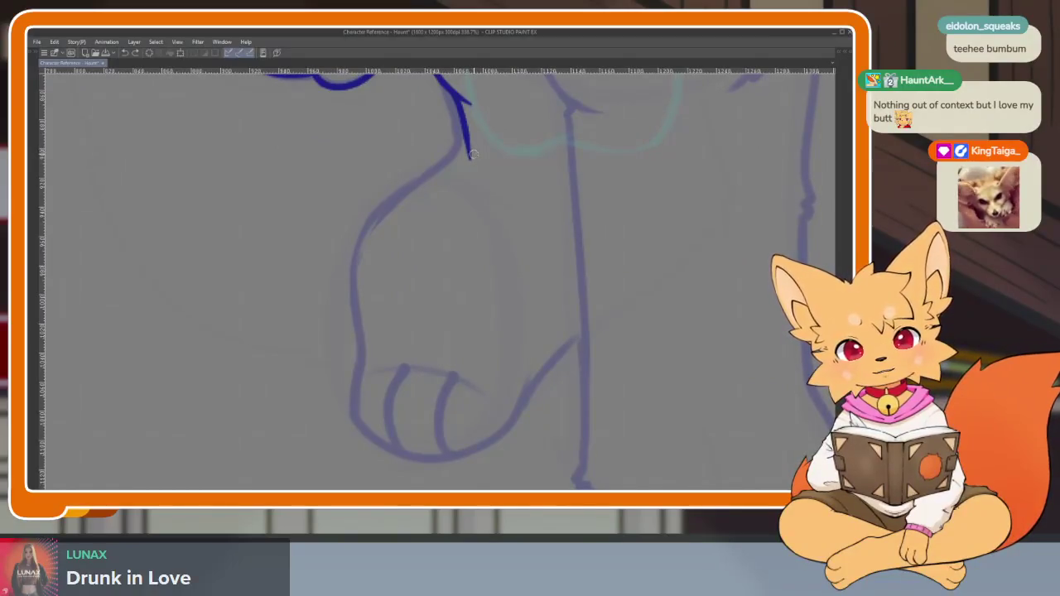
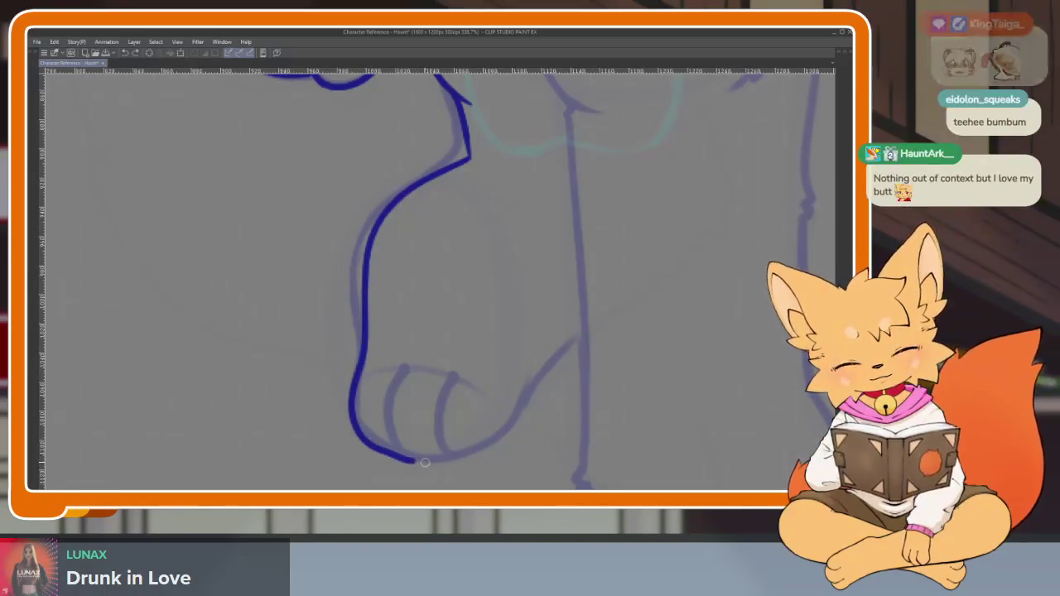
# Replace the bad stroke with a blue foot outline and two toe lines across it
pyautogui.hotkey('ctrl', 'z')
pyautogui.moveTo(469, 157); pyautogui.dragTo(423, 182)
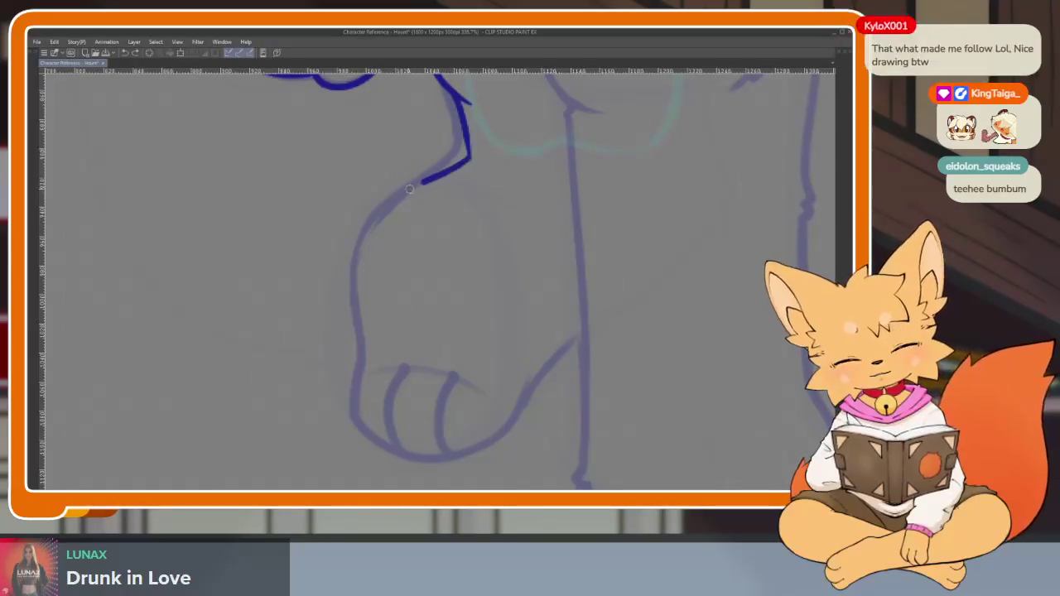
pyautogui.moveTo(370, 313); pyautogui.dragTo(364, 435)
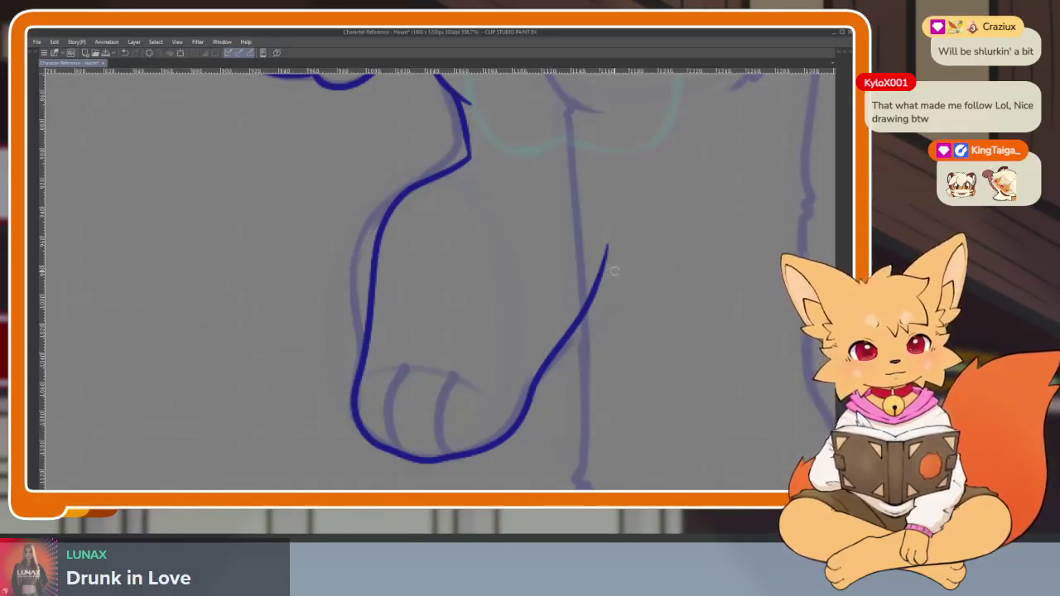
pyautogui.scroll(4, 379, 390)
pyautogui.moveTo(452, 462)
pyautogui.mouseDown()
pyautogui.moveTo(431, 327)
pyautogui.moveTo(458, 281)
pyautogui.mouseUp()
pyautogui.moveTo(323, 454)
pyautogui.mouseDown()
pyautogui.moveTo(307, 362)
pyautogui.moveTo(342, 268)
pyautogui.mouseUp()
# Zoom in and out repeatedly to review the newly inked foot
pyautogui.scroll(-10, 569, 360)
pyautogui.scroll(2, 558, 366)
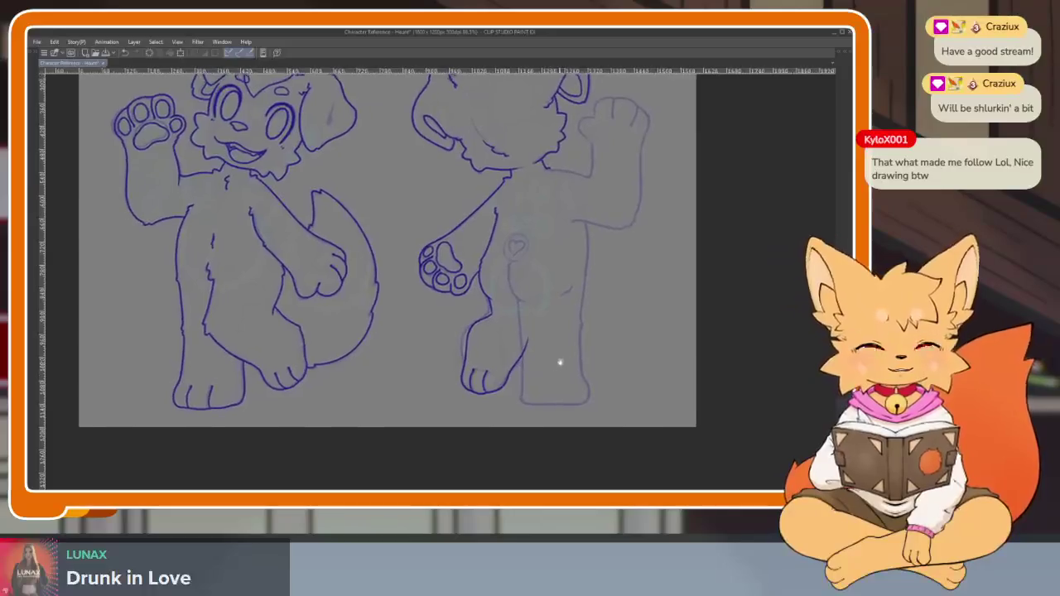
pyautogui.scroll(3, 523, 349)
pyautogui.scroll(3, 513, 372)
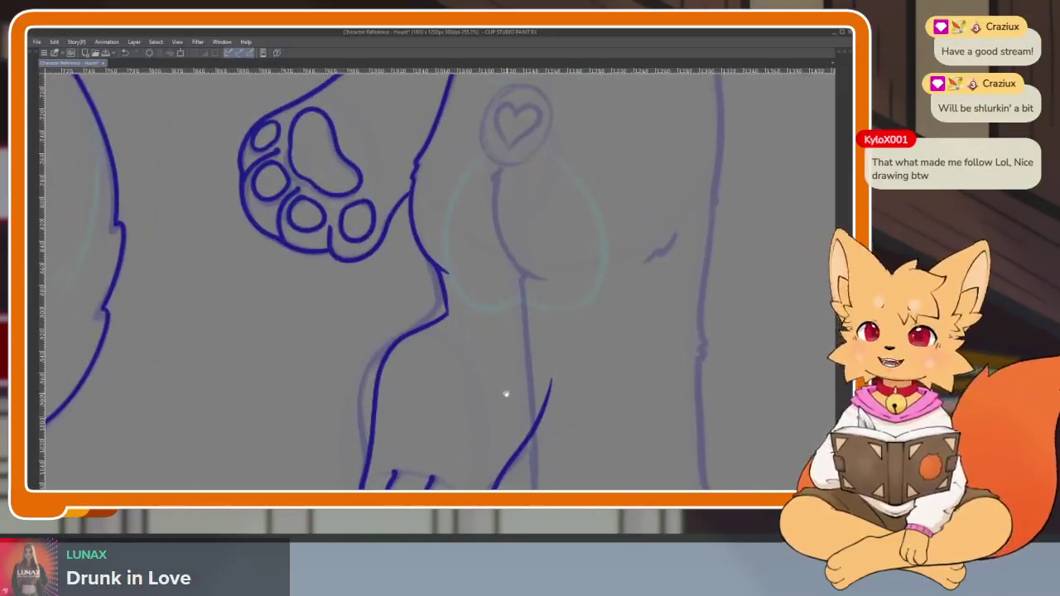
pyautogui.scroll(2, 488, 343)
pyautogui.scroll(2, 500, 381)
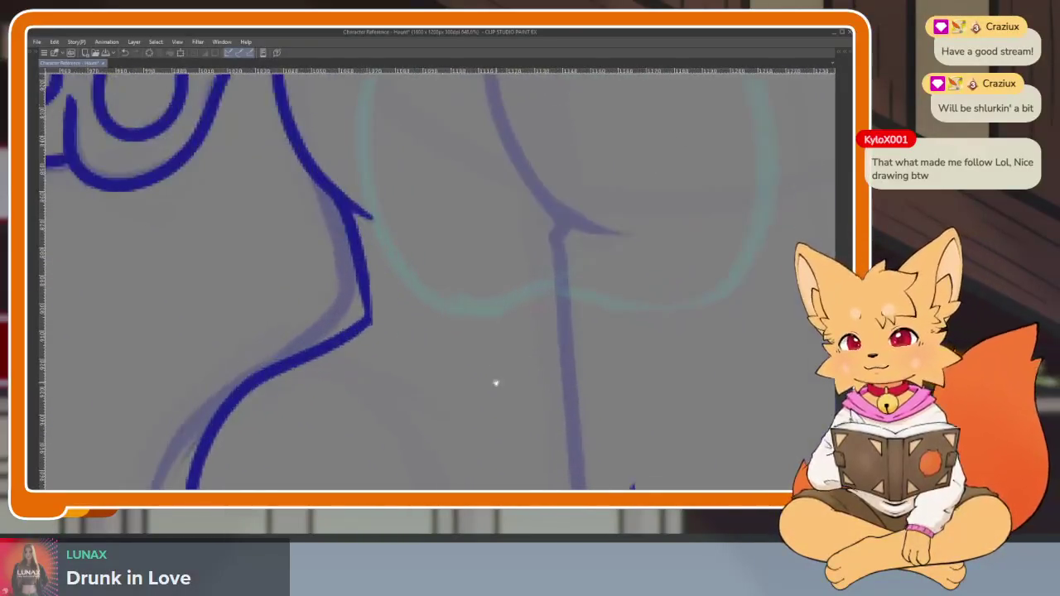
pyautogui.scroll(-1, 488, 382)
pyautogui.scroll(-2, 485, 402)
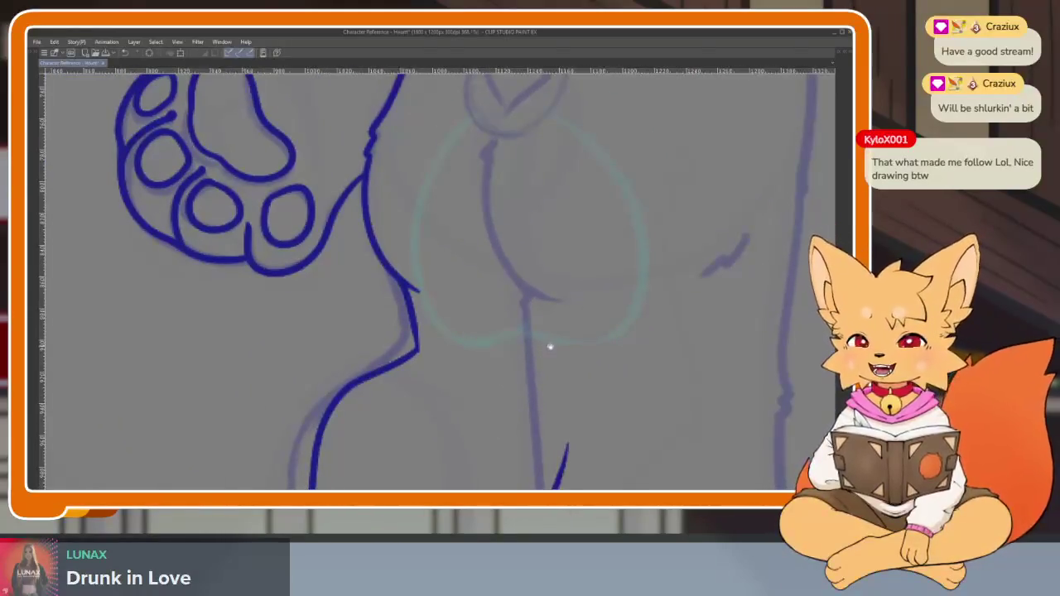
pyautogui.scroll(-1, 551, 349)
pyautogui.scroll(-1, 551, 349)
pyautogui.scroll(-1, 523, 353)
pyautogui.scroll(2, 516, 353)
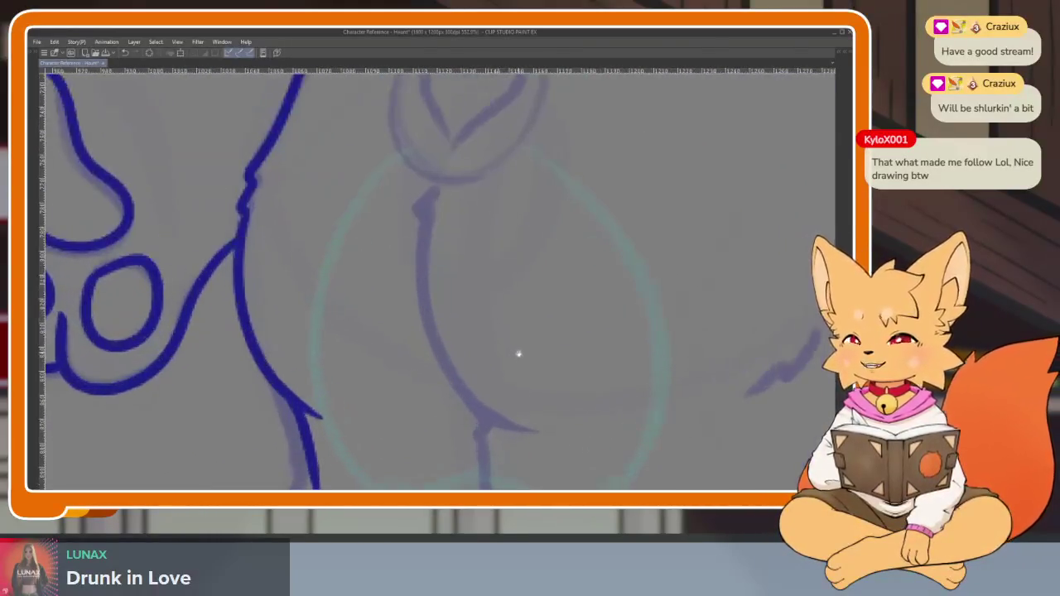
pyautogui.scroll(-2, 527, 367)
pyautogui.scroll(-1, 528, 367)
pyautogui.scroll(1, 522, 379)
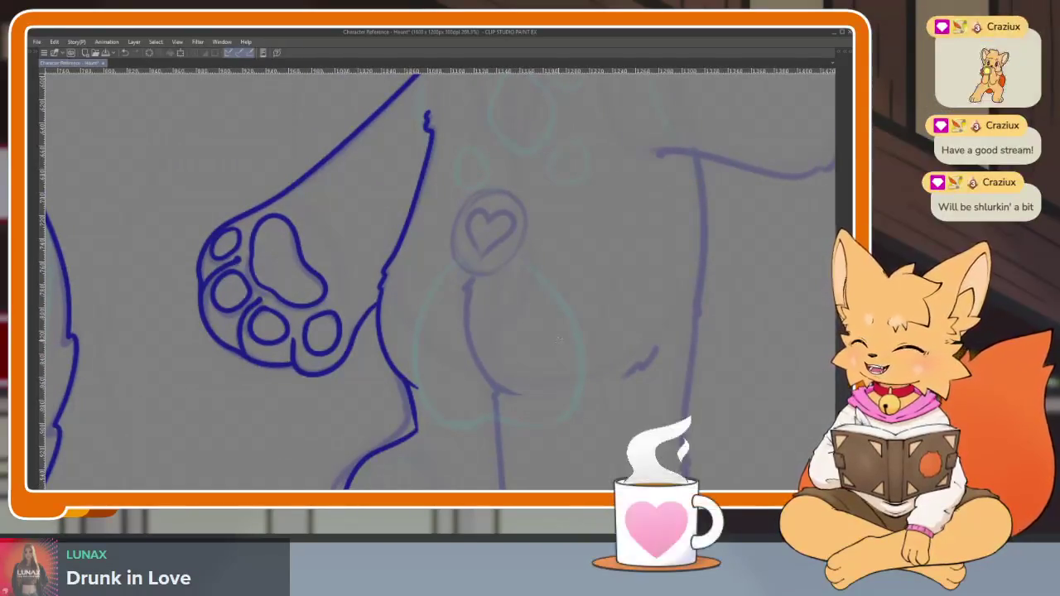
pyautogui.scroll(-2, 492, 343)
pyautogui.scroll(-1, 485, 362)
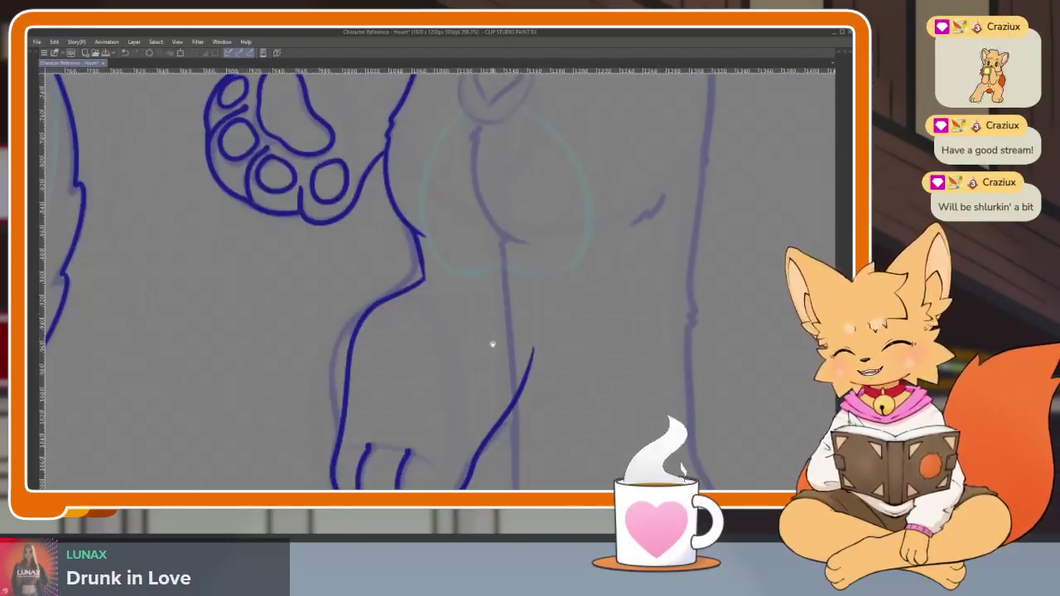
pyautogui.scroll(-1, 507, 362)
pyautogui.scroll(1, 502, 356)
pyautogui.scroll(-1, 497, 363)
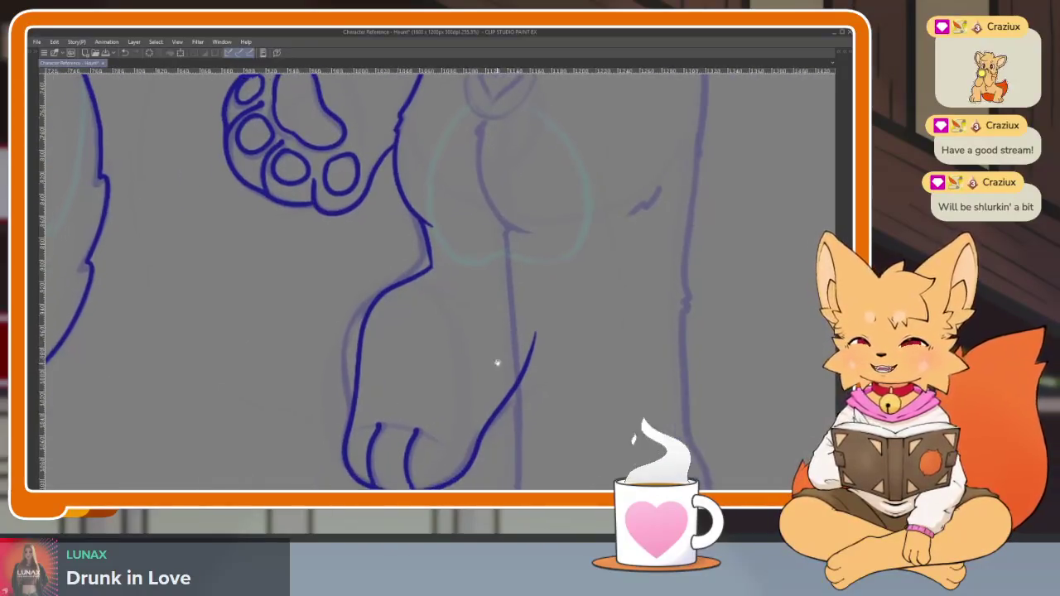
pyautogui.scroll(-1, 485, 370)
pyautogui.scroll(1, 486, 388)
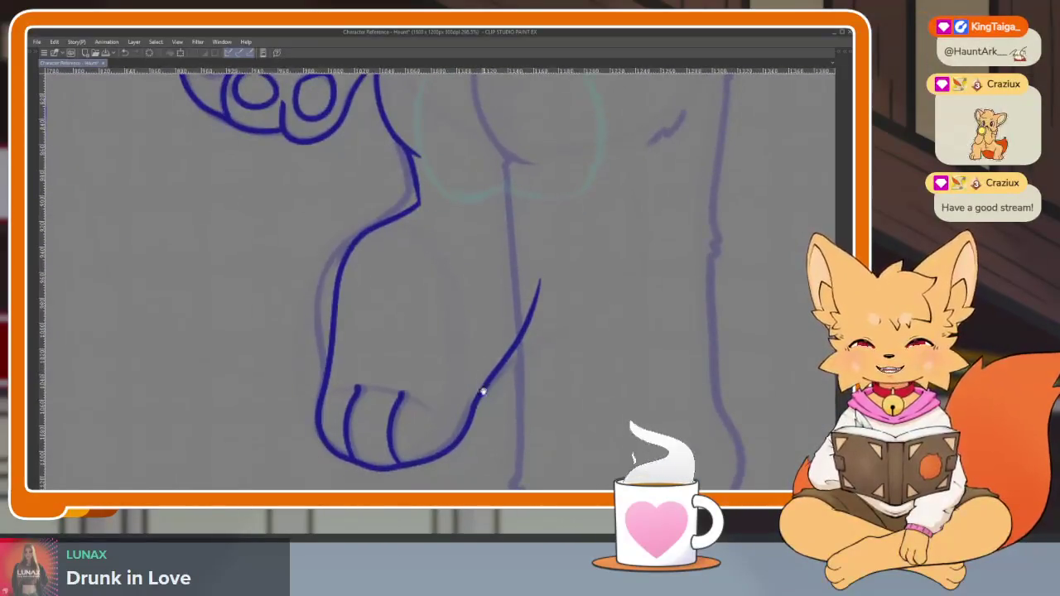
pyautogui.scroll(-1, 478, 387)
pyautogui.scroll(2, 475, 384)
pyautogui.scroll(2, 418, 400)
pyautogui.scroll(1, 433, 372)
pyautogui.scroll(1, 440, 416)
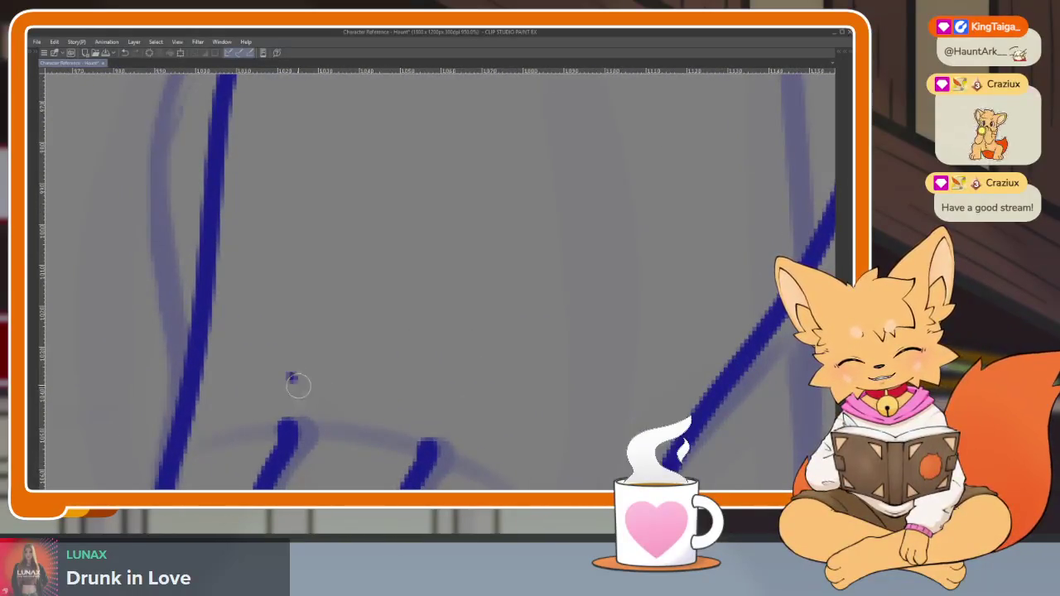
# Draw the large heel pad on the sole as a closed rounded shape
pyautogui.moveTo(481, 411)
pyautogui.mouseDown()
pyautogui.moveTo(604, 353)
pyautogui.moveTo(516, 287)
pyautogui.mouseUp()
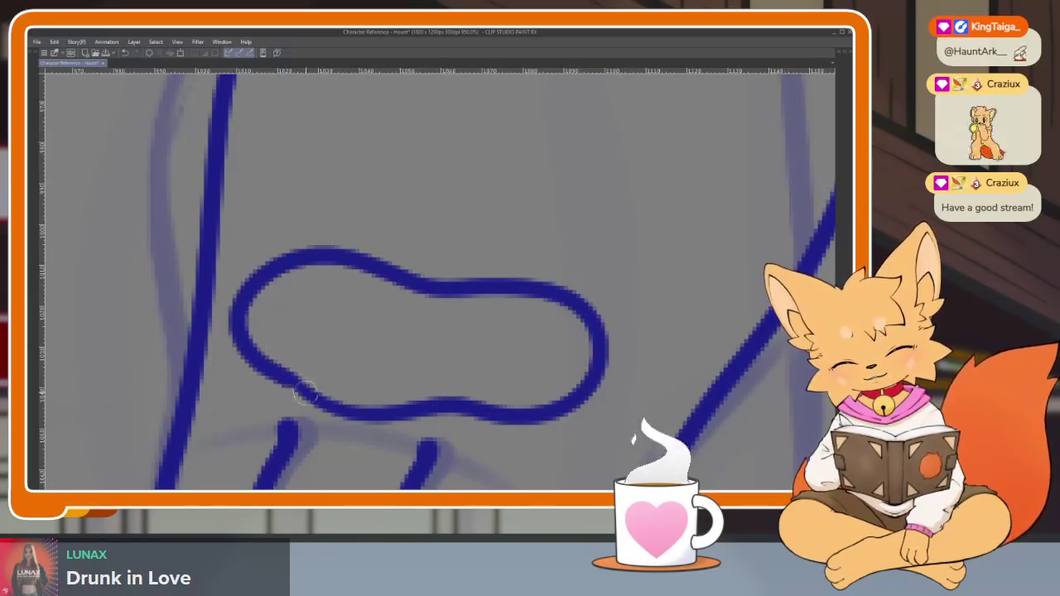
pyautogui.scroll(-3, 583, 406)
pyautogui.scroll(3, 596, 387)
pyautogui.scroll(1, 589, 384)
pyautogui.hotkey('ctrl', 'z')
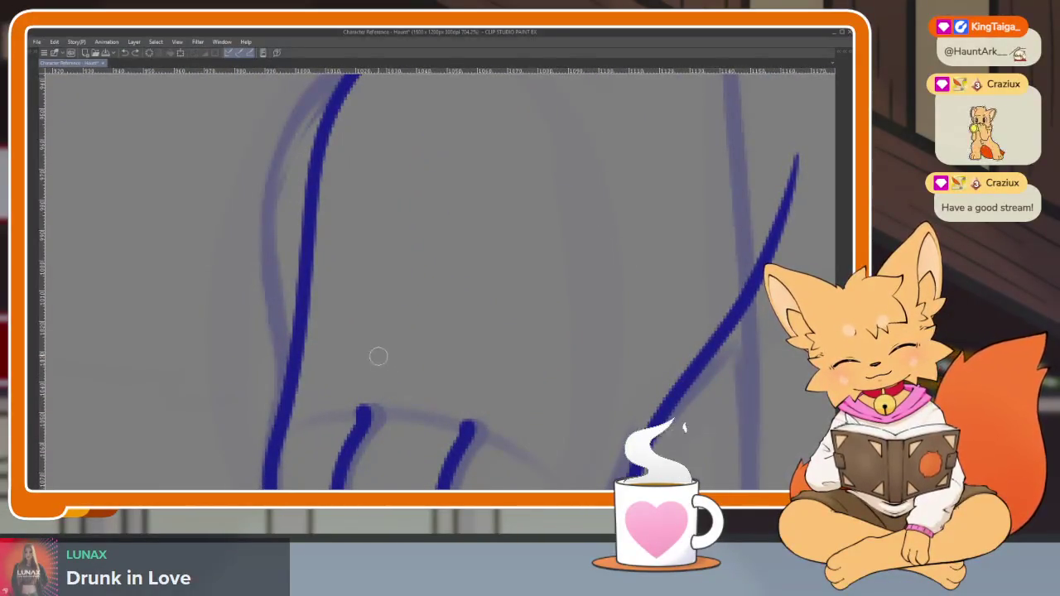
pyautogui.moveTo(381, 361); pyautogui.dragTo(423, 309)
pyautogui.moveTo(319, 350)
pyautogui.mouseDown()
pyautogui.moveTo(405, 412)
pyautogui.moveTo(569, 362)
pyautogui.moveTo(497, 303)
pyautogui.moveTo(431, 311)
pyautogui.mouseUp()
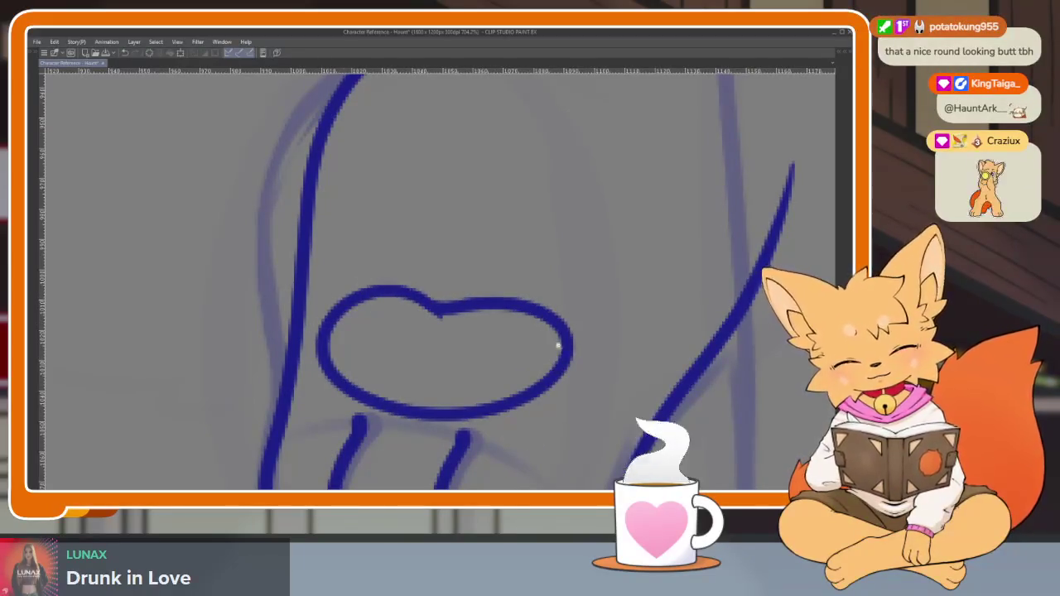
pyautogui.scroll(-3, 549, 343)
pyautogui.scroll(2, 580, 320)
pyautogui.scroll(1, 585, 293)
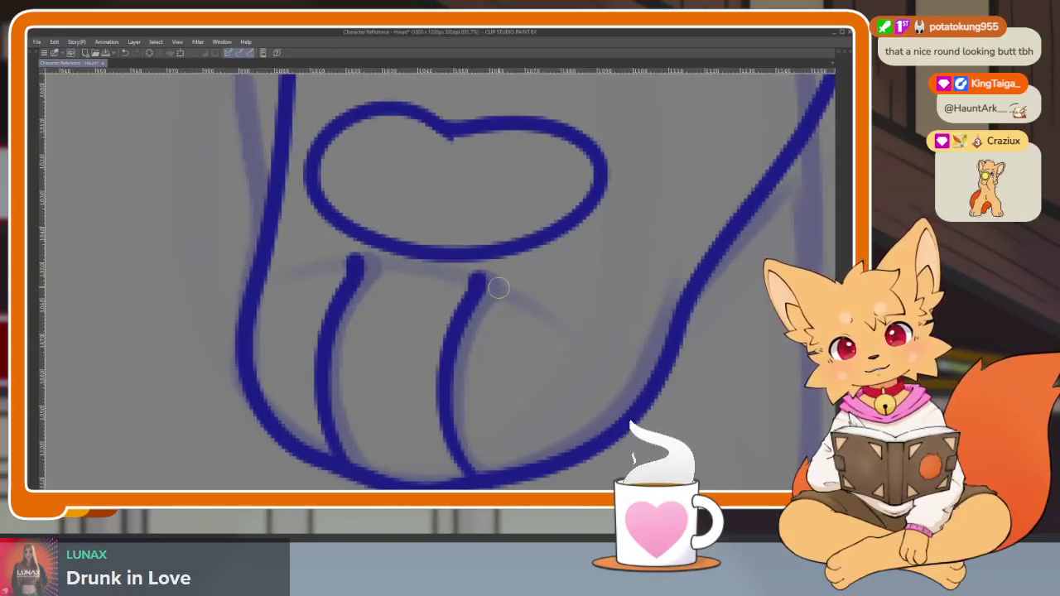
# Add toe pads beside the right and left toe lines
pyautogui.moveTo(493, 284)
pyautogui.mouseDown()
pyautogui.moveTo(549, 277)
pyautogui.moveTo(501, 419)
pyautogui.mouseUp()
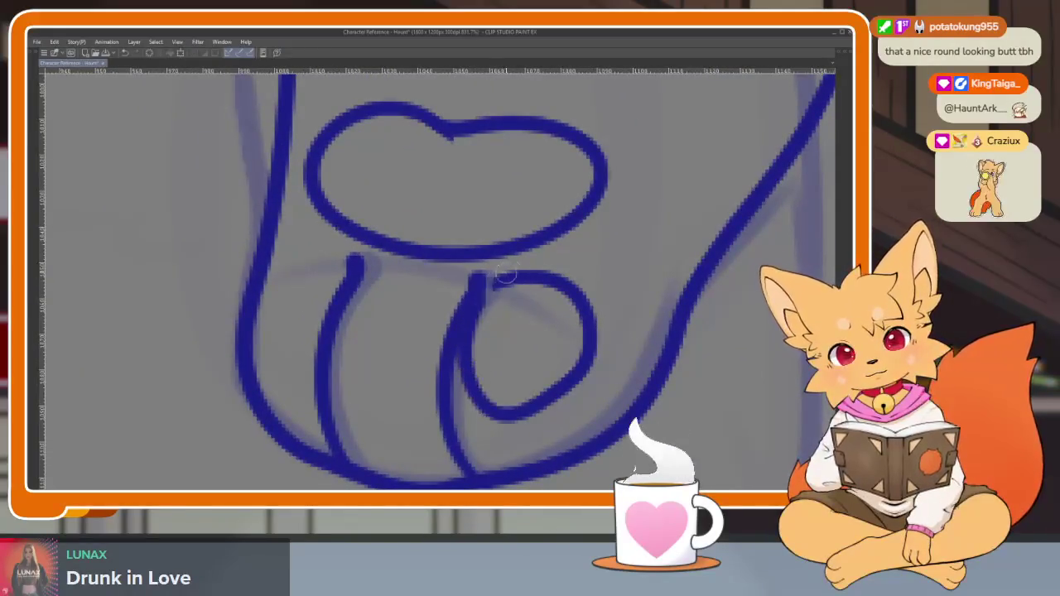
pyautogui.hotkey('ctrl', 'z')
pyautogui.moveTo(493, 281)
pyautogui.mouseDown()
pyautogui.moveTo(525, 280)
pyautogui.moveTo(584, 348)
pyautogui.moveTo(464, 370)
pyautogui.moveTo(519, 276)
pyautogui.mouseUp()
pyautogui.moveTo(356, 265)
pyautogui.mouseDown()
pyautogui.moveTo(396, 267)
pyautogui.moveTo(443, 306)
pyautogui.moveTo(372, 407)
pyautogui.moveTo(355, 281)
pyautogui.mouseUp()
pyautogui.scroll(-3, 559, 334)
pyautogui.moveTo(559, 334)
pyautogui.mouseDown()
pyautogui.moveTo(601, 331)
pyautogui.moveTo(561, 336)
pyautogui.mouseUp()
pyautogui.scroll(3, 370, 259)
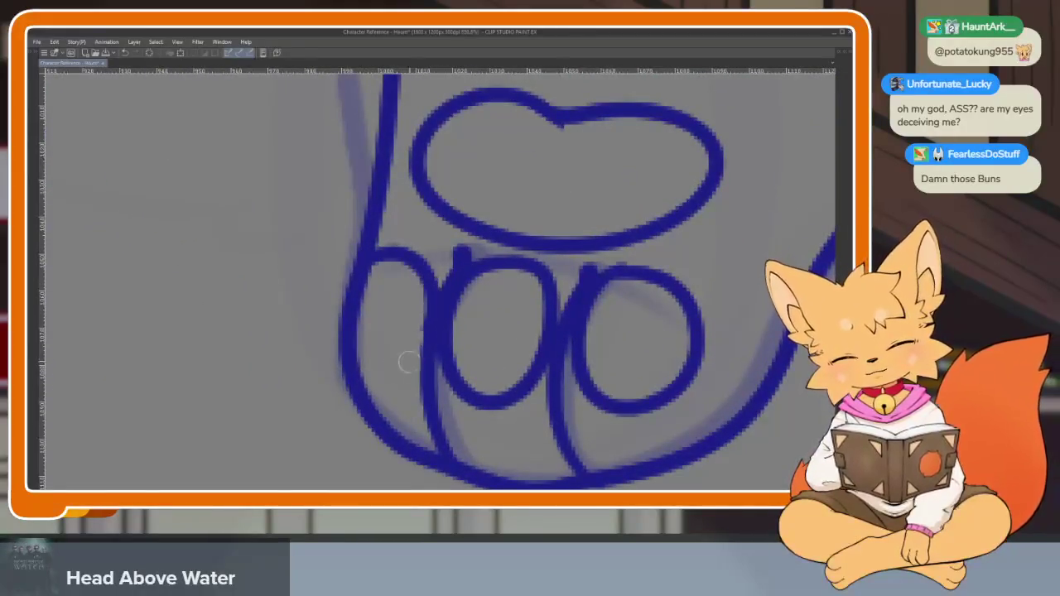
pyautogui.scroll(-3, 367, 256)
pyautogui.scroll(1, 551, 383)
pyautogui.scroll(-3, 574, 433)
pyautogui.scroll(3, 577, 406)
pyautogui.scroll(4, 577, 406)
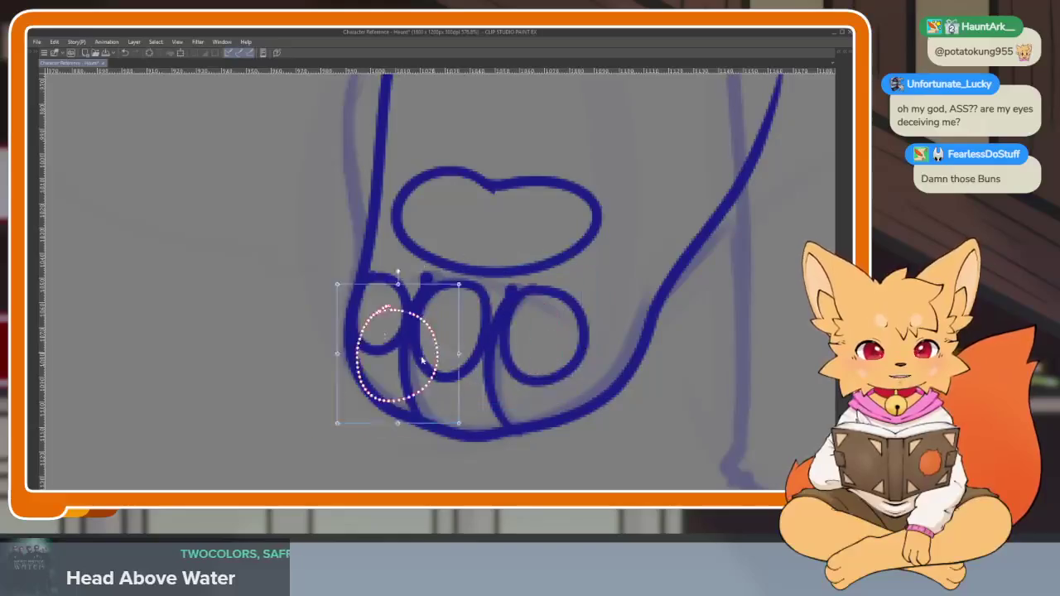
# Remove the rightmost toe pad stroke and adjust the middle toe pad
pyautogui.hotkey('ctrl', 'z')
pyautogui.scroll(1, 589, 362)
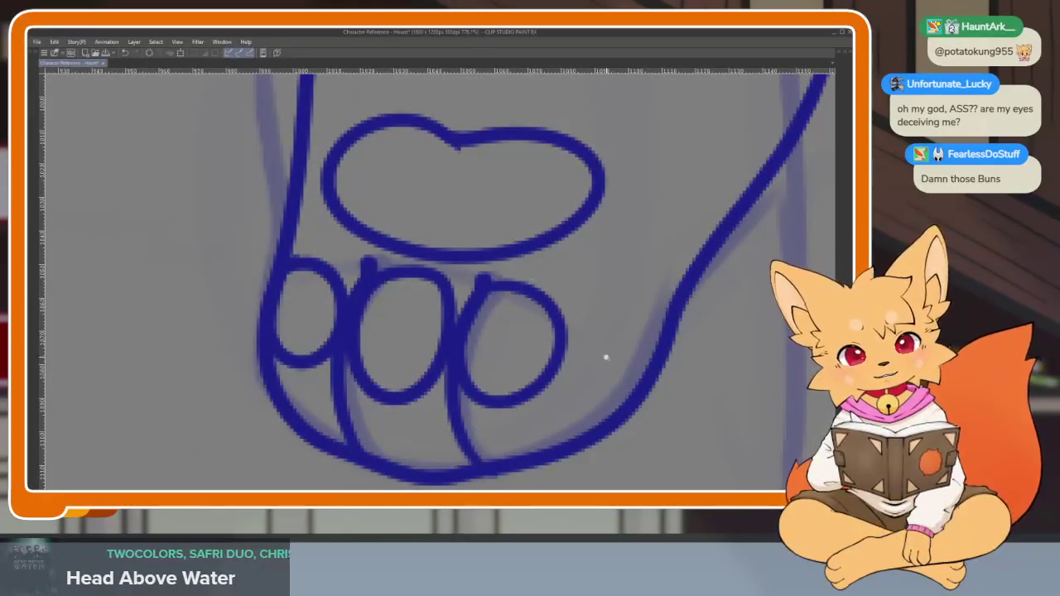
pyautogui.scroll(-5, 606, 356)
pyautogui.scroll(2, 616, 351)
pyautogui.scroll(2, 616, 351)
pyautogui.click(528, 406)
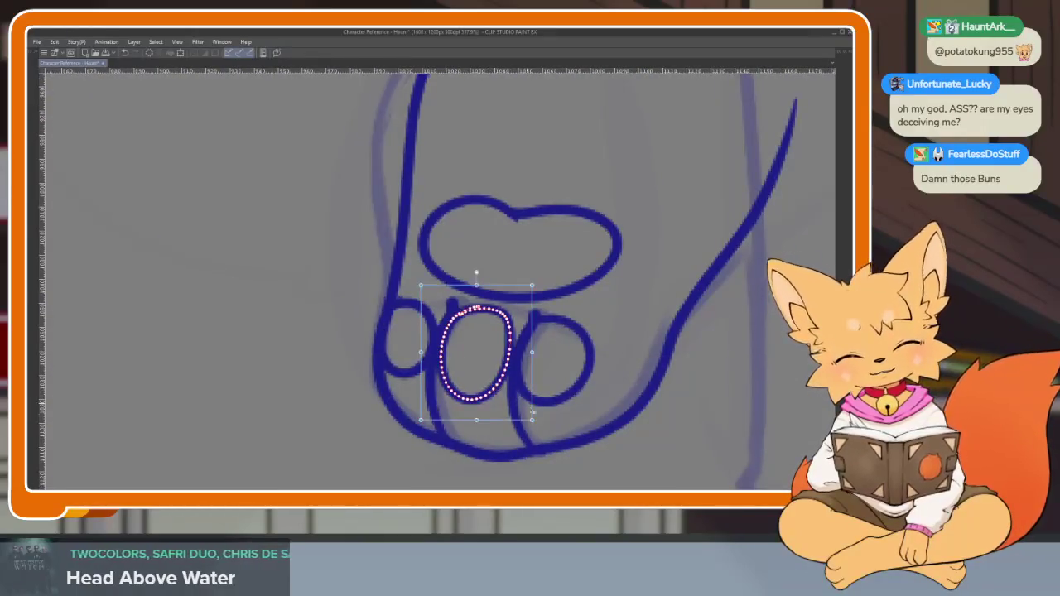
pyautogui.scroll(-2, 549, 362)
pyautogui.scroll(-1, 586, 379)
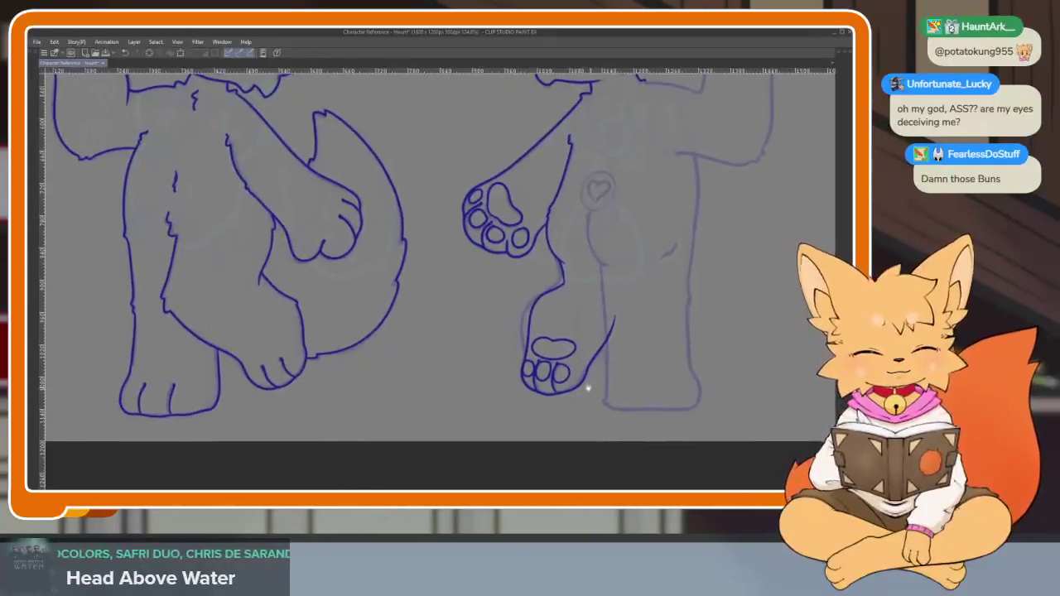
# Remove the two stray strokes left on the hip line
pyautogui.scroll(-1, 582, 363)
pyautogui.scroll(2, 598, 367)
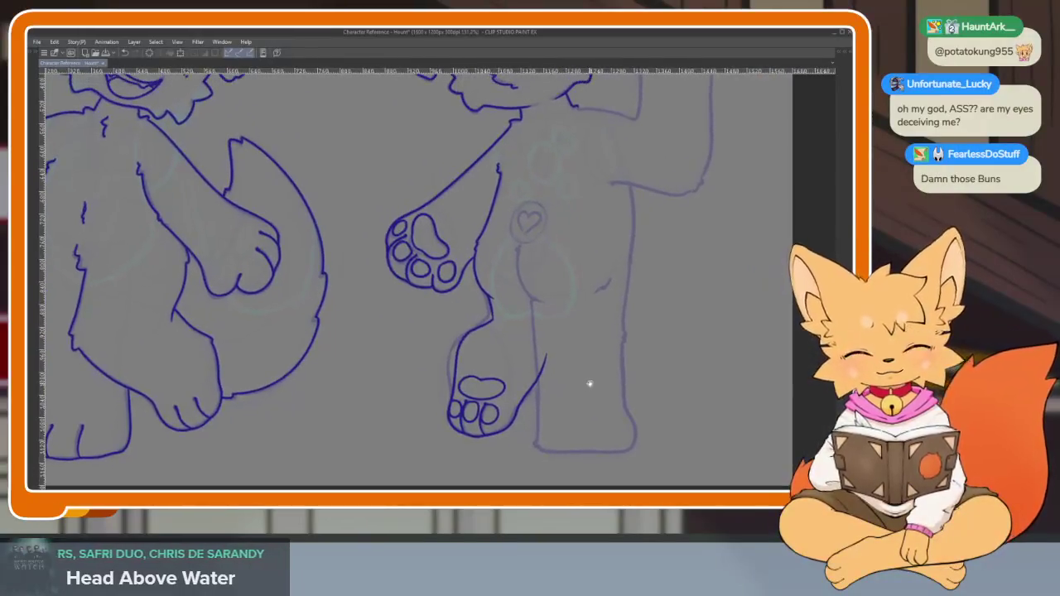
pyautogui.scroll(1, 585, 386)
pyautogui.scroll(2, 547, 357)
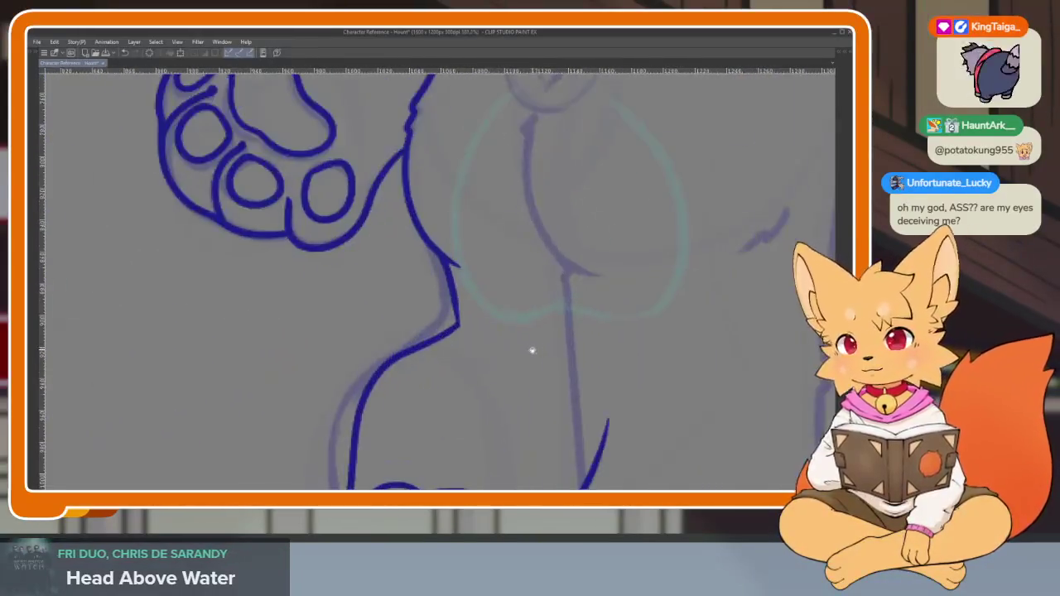
pyautogui.scroll(1, 533, 348)
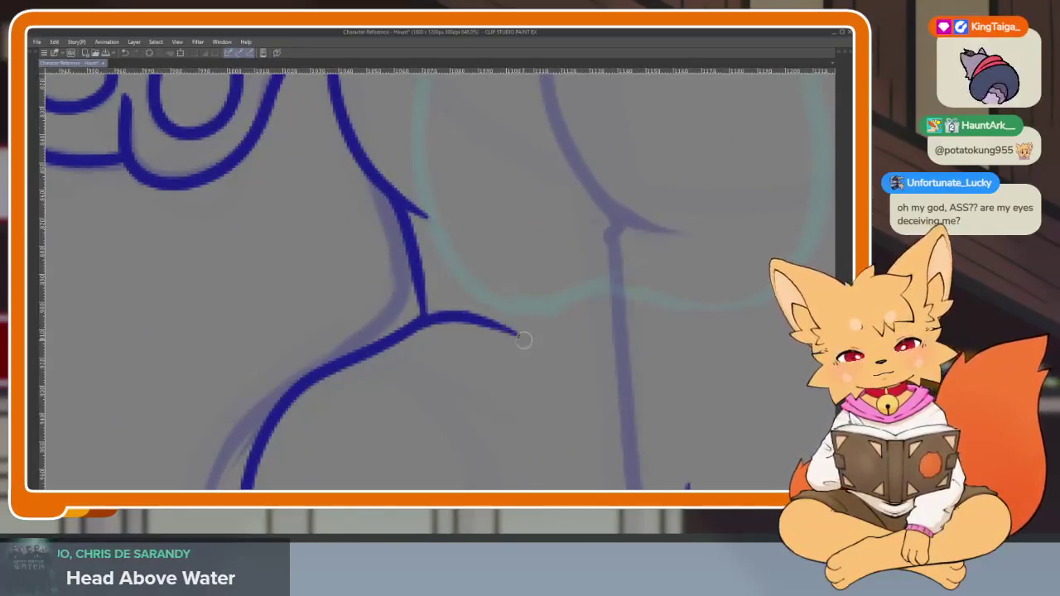
pyautogui.scroll(-5, 551, 360)
pyautogui.scroll(3, 585, 351)
pyautogui.scroll(2, 442, 350)
pyautogui.hotkey('ctrl', 'z')
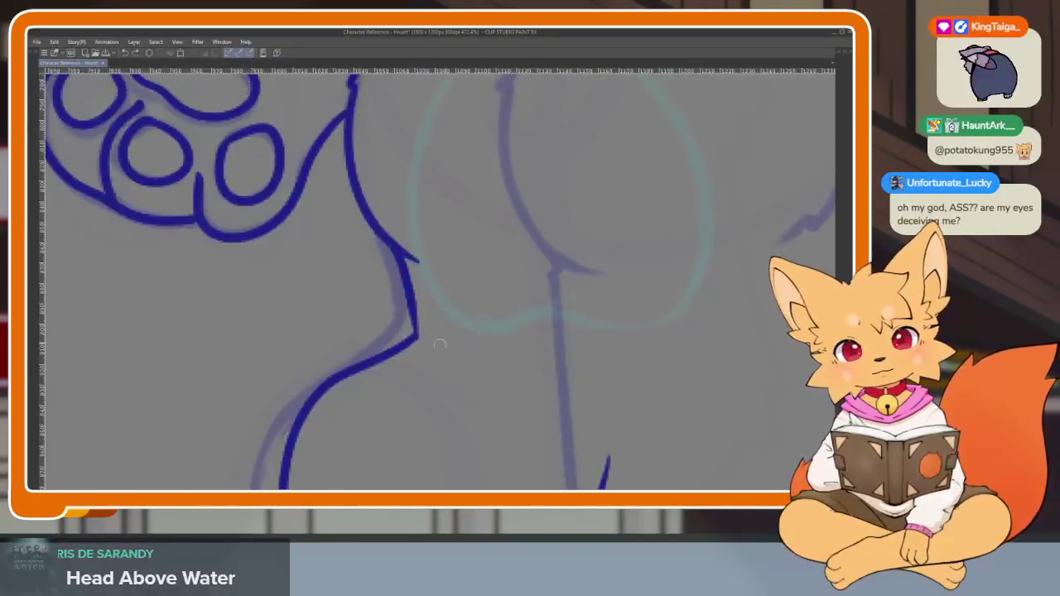
pyautogui.hotkey('ctrl', 'z')
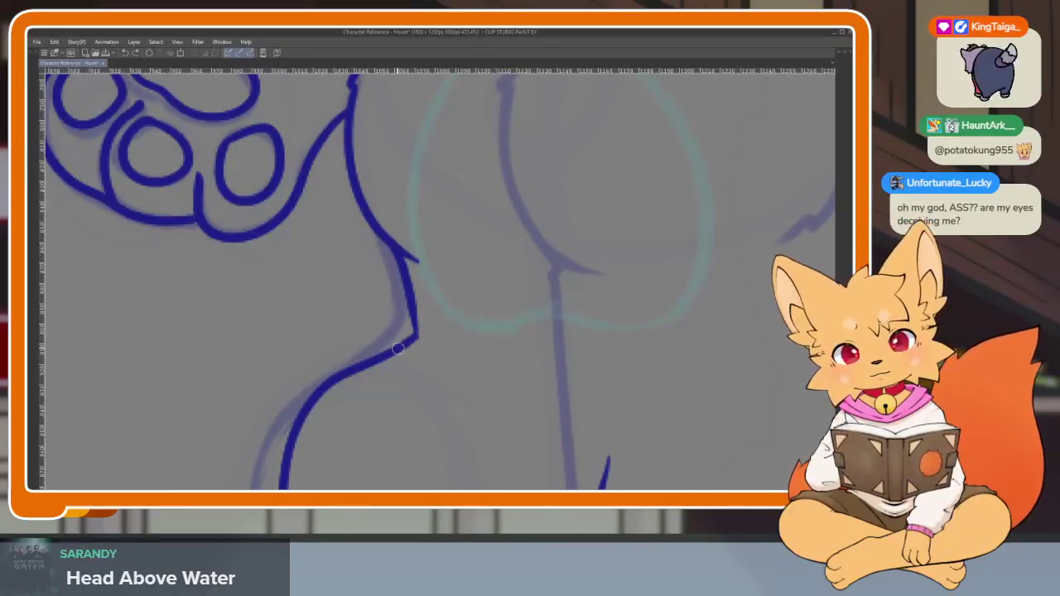
pyautogui.scroll(-5, 560, 380)
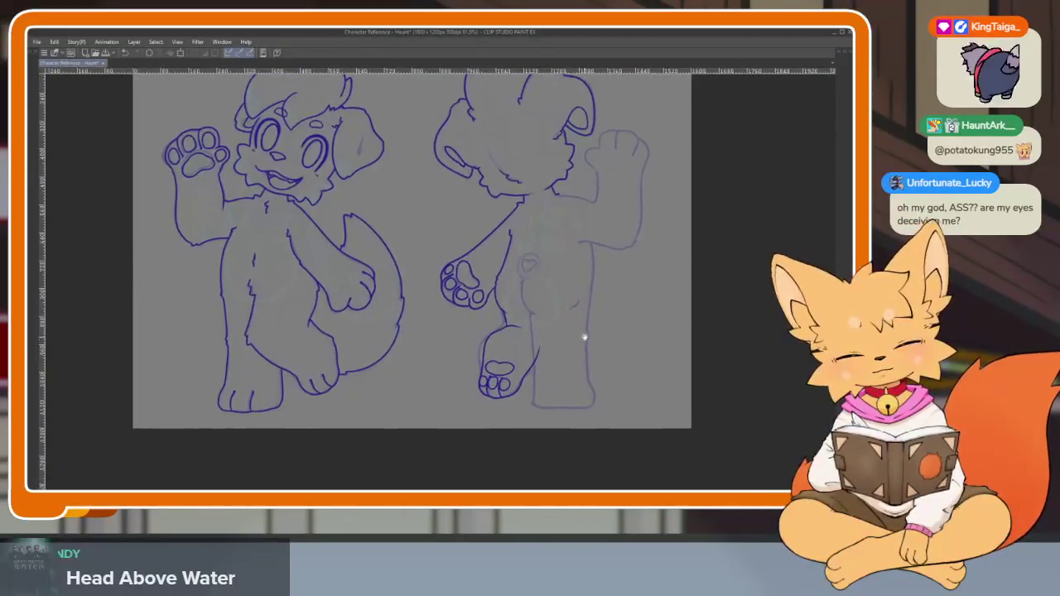
pyautogui.scroll(5, 497, 414)
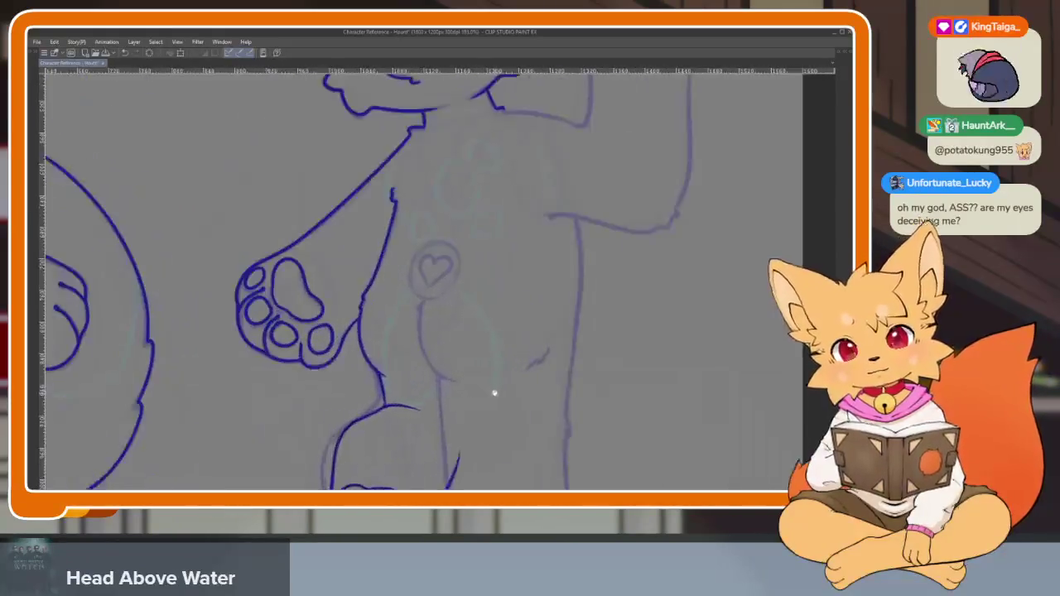
# Rotate and zoom the view so the paw sketch lies sideways and enlarged
pyautogui.moveTo(532, 395); pyautogui.dragTo(561, 384)
pyautogui.scroll(3, 566, 360)
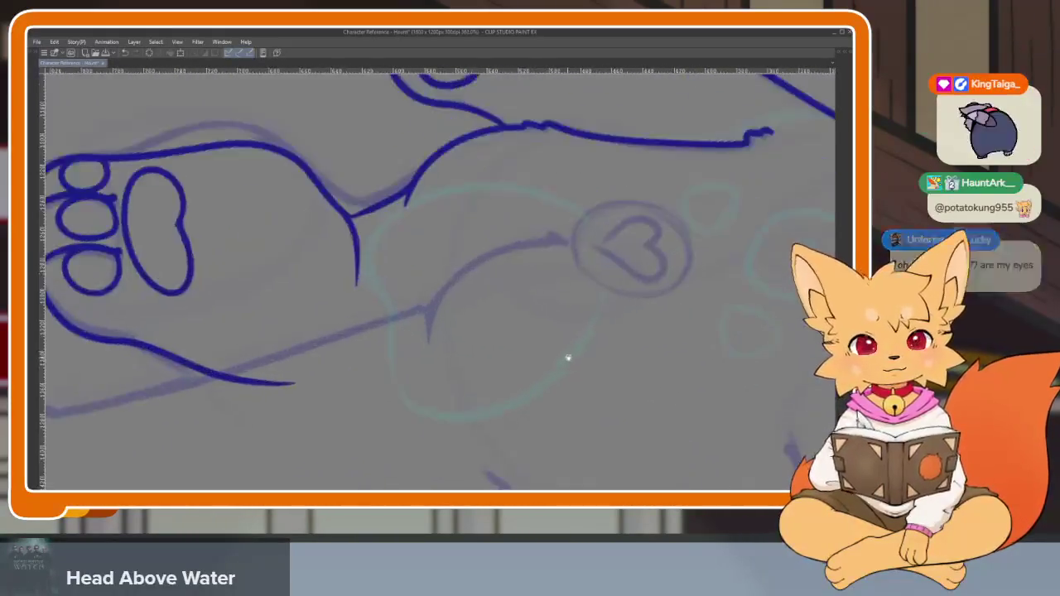
pyautogui.moveTo(652, 291); pyautogui.dragTo(702, 291)
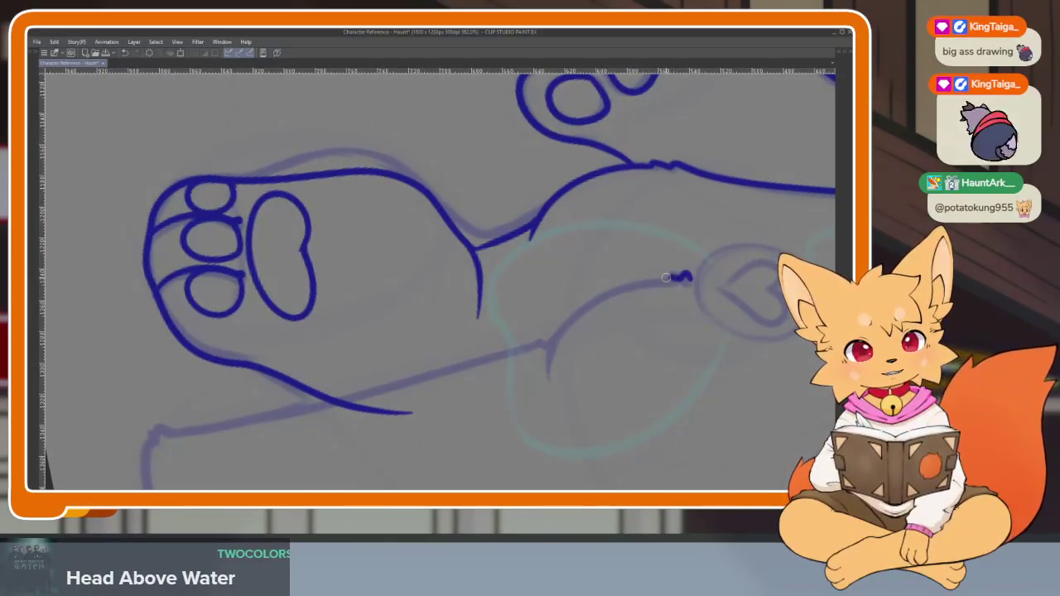
pyautogui.scroll(-6, 547, 393)
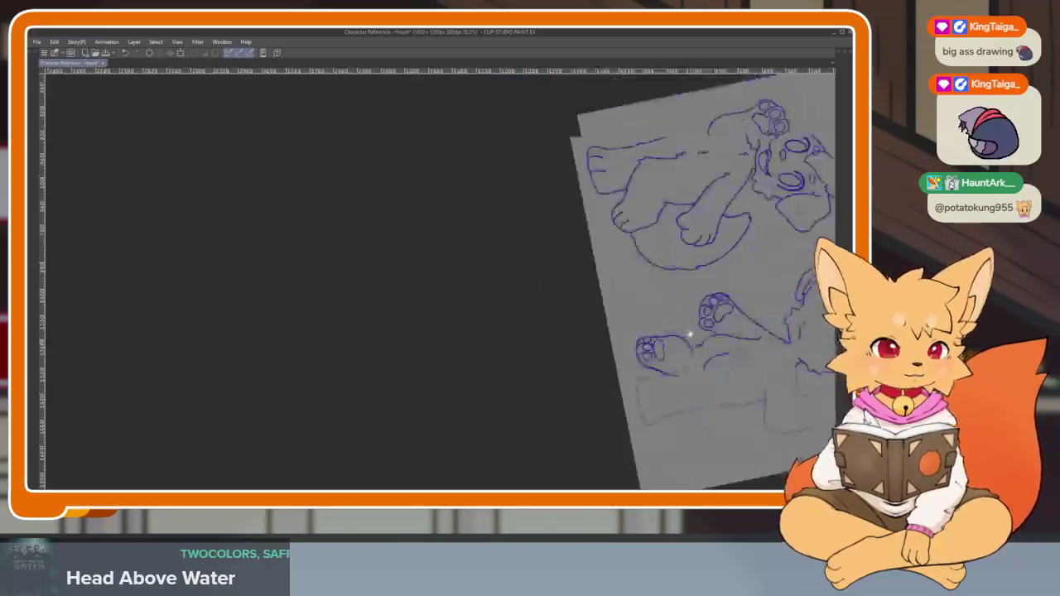
pyautogui.scroll(6, 705, 356)
pyautogui.scroll(-2, 662, 331)
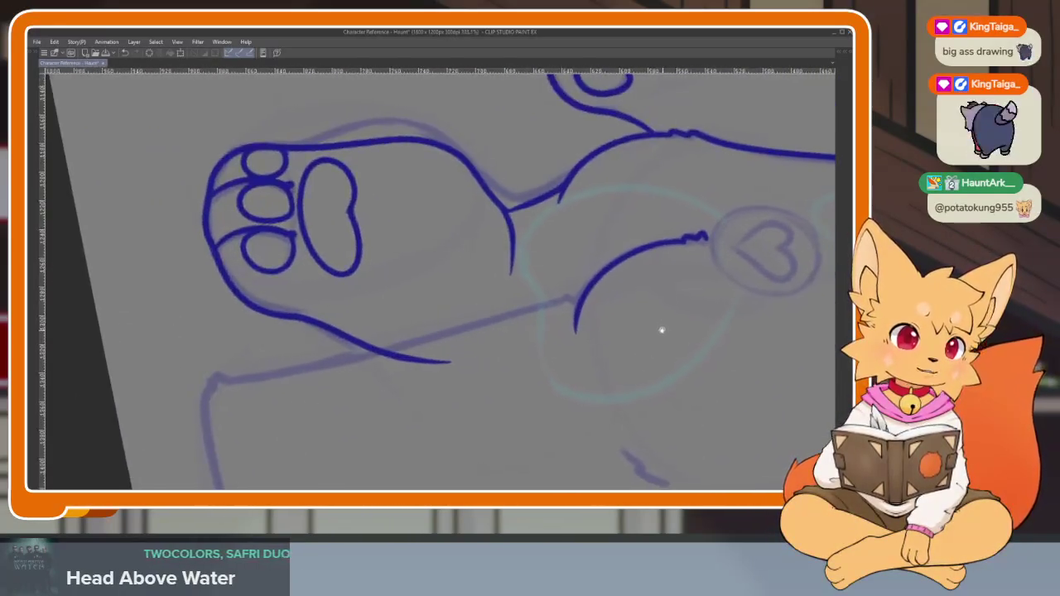
pyautogui.scroll(2, 571, 362)
pyautogui.scroll(-2, 564, 373)
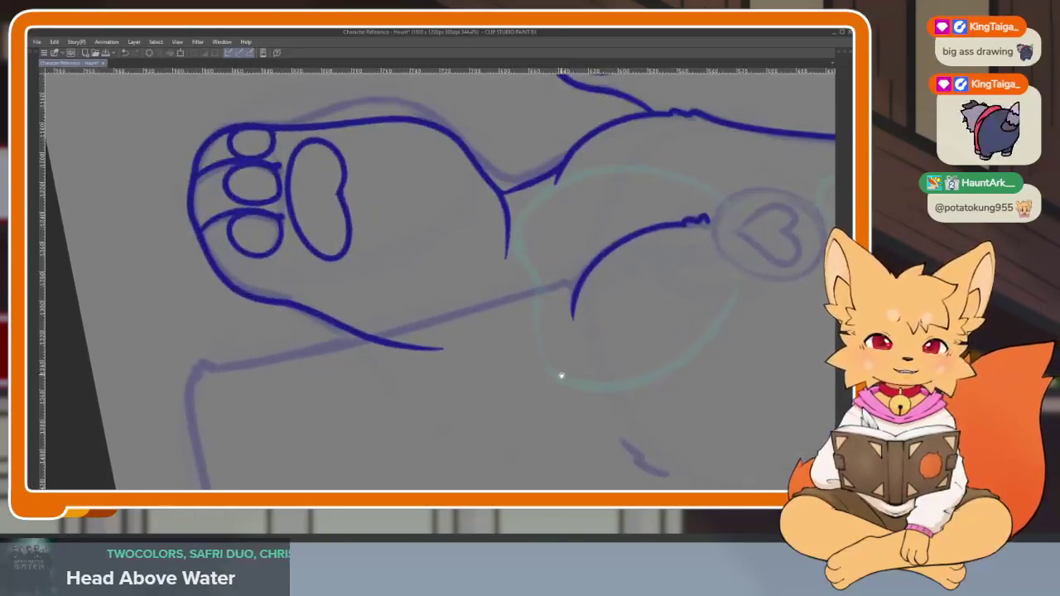
pyautogui.scroll(2, 563, 381)
pyautogui.scroll(-2, 582, 395)
pyautogui.scroll(3, 590, 391)
pyautogui.scroll(-2, 568, 410)
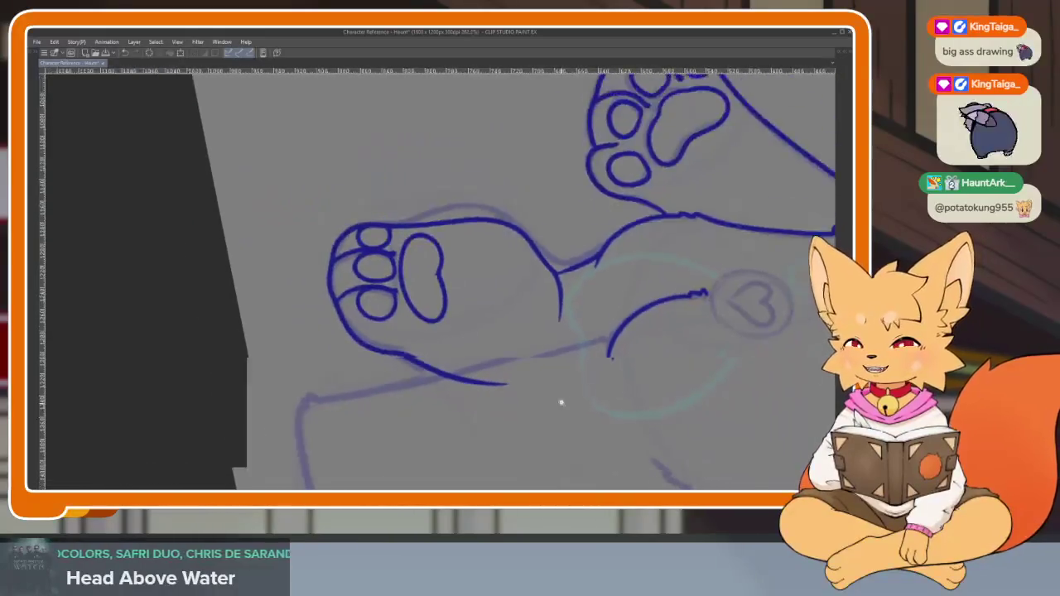
pyautogui.scroll(2, 568, 405)
pyautogui.scroll(-2, 566, 421)
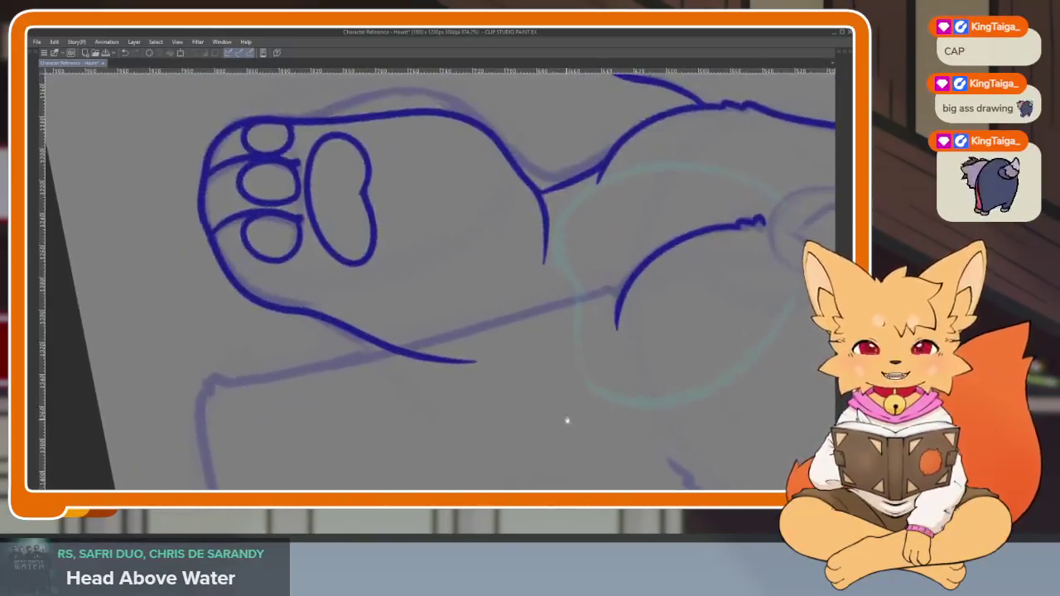
pyautogui.scroll(1, 570, 419)
pyautogui.scroll(1, 587, 382)
pyautogui.scroll(-2, 594, 401)
pyautogui.scroll(1, 594, 400)
pyautogui.scroll(1, 609, 365)
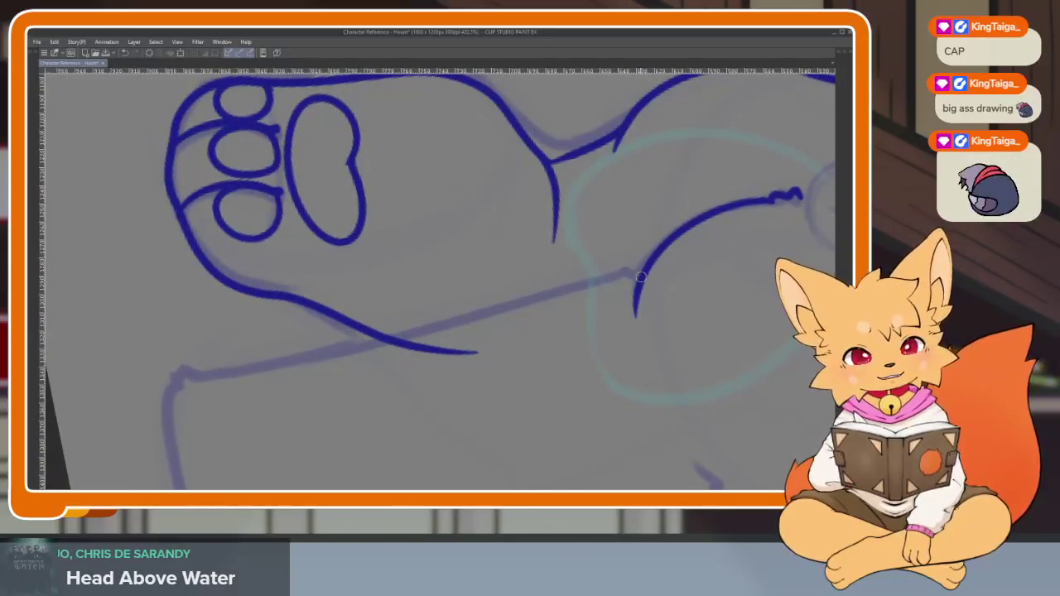
# Ink the lower leg line beneath the paw in blue
pyautogui.moveTo(634, 275); pyautogui.dragTo(393, 342)
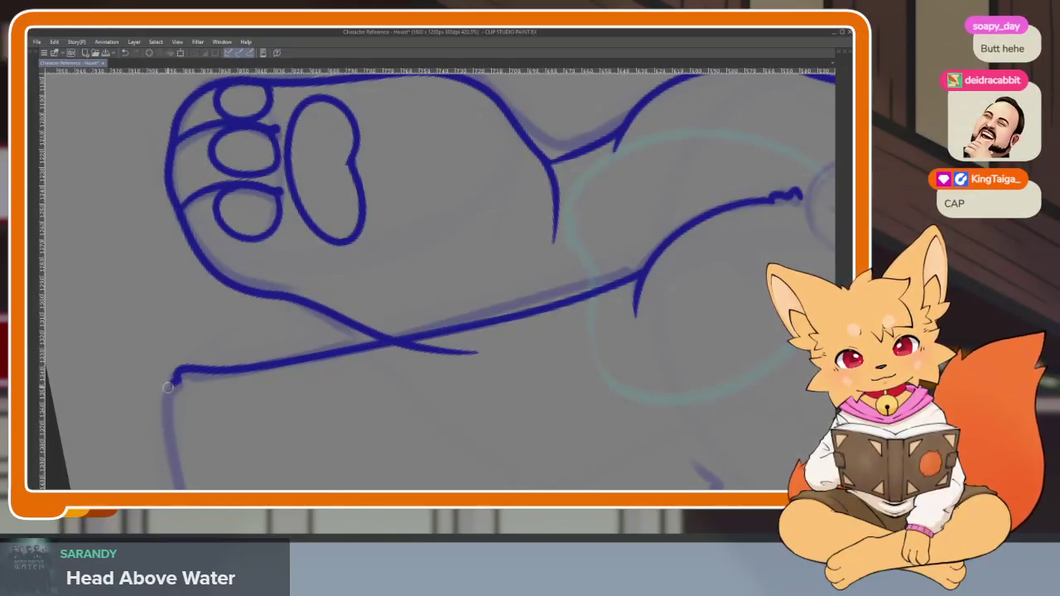
pyautogui.scroll(-3, 276, 403)
pyautogui.scroll(1, 539, 390)
pyautogui.scroll(-1, 542, 362)
pyautogui.scroll(2, 561, 374)
pyautogui.scroll(-2, 635, 334)
pyautogui.scroll(2, 611, 373)
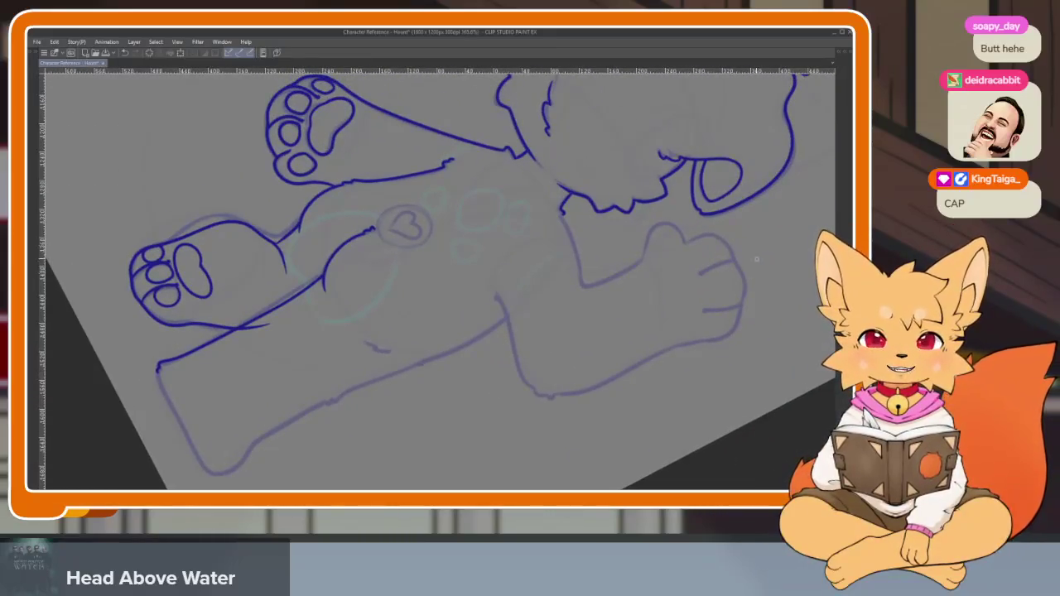
pyautogui.press('Tab')
pyautogui.click(826, 146)
pyautogui.press('Tab')
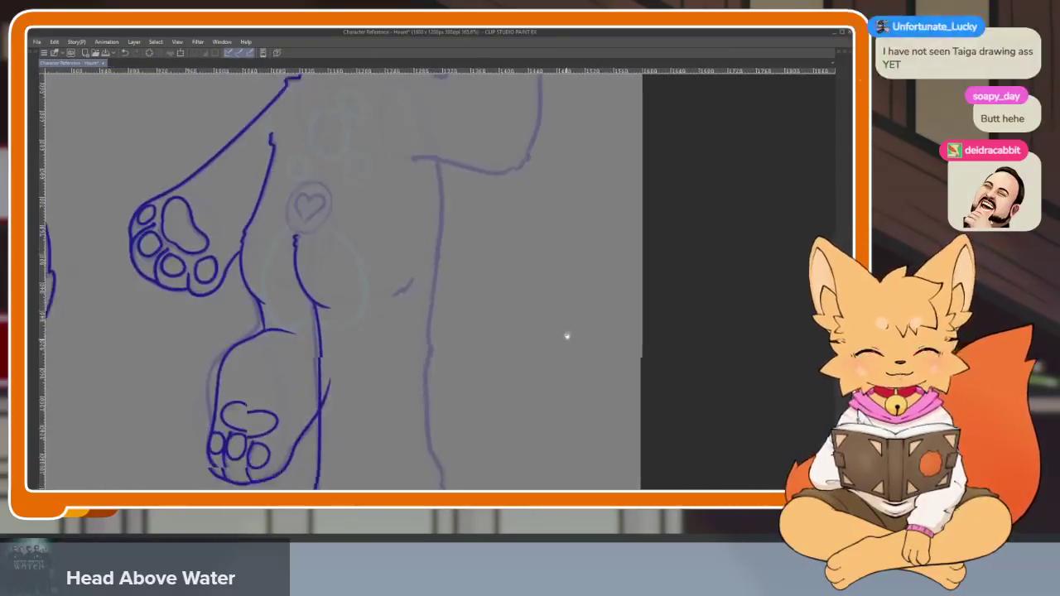
pyautogui.scroll(1, 555, 352)
pyautogui.scroll(2, 383, 347)
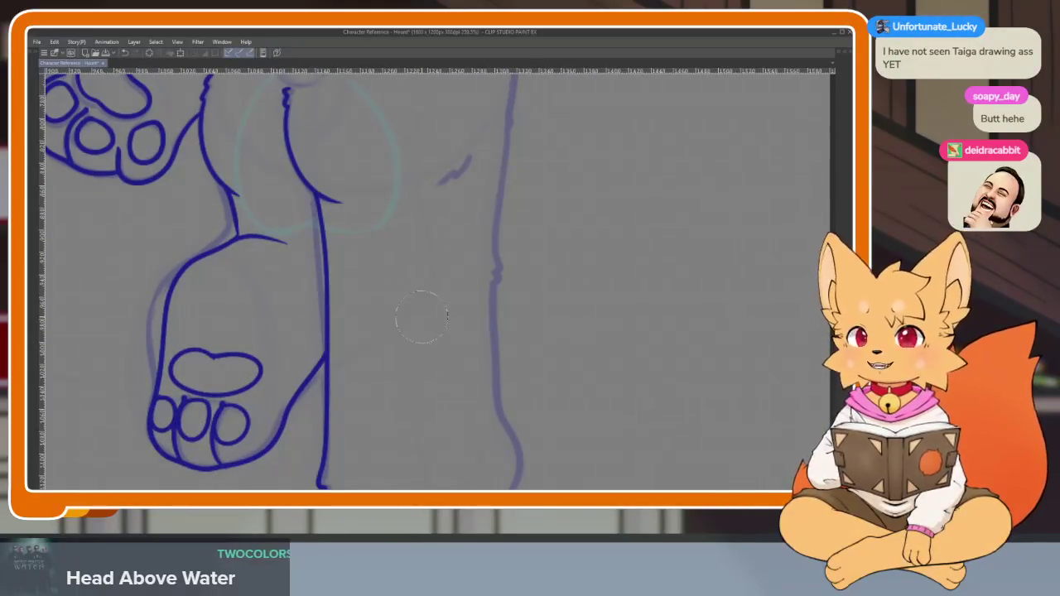
pyautogui.hotkey('alt', 'Tab')
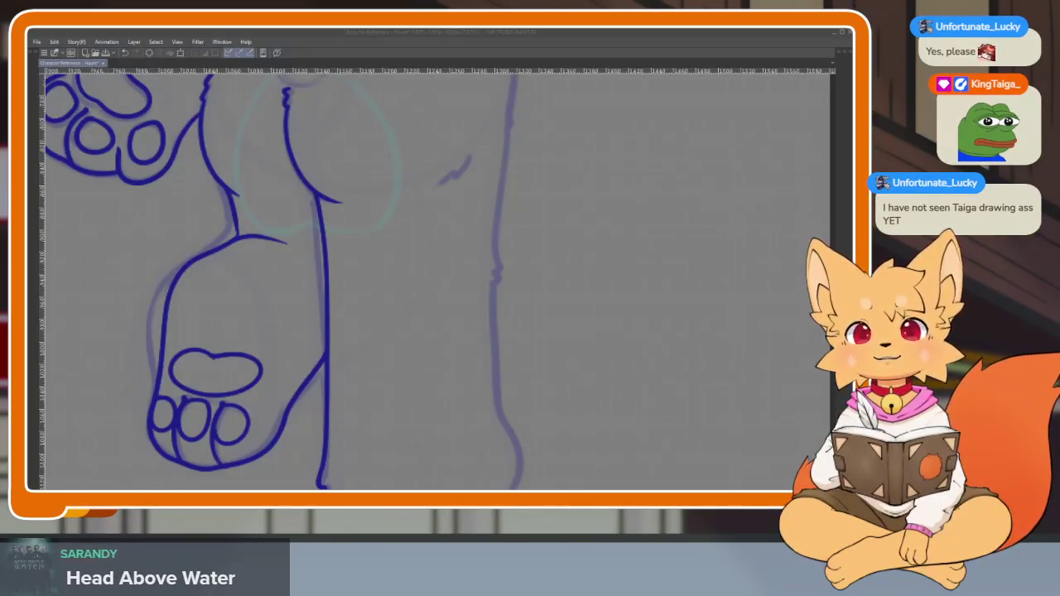
pyautogui.hotkey('alt', 'Tab')
pyautogui.moveTo(530, 124); pyautogui.dragTo(482, 141)
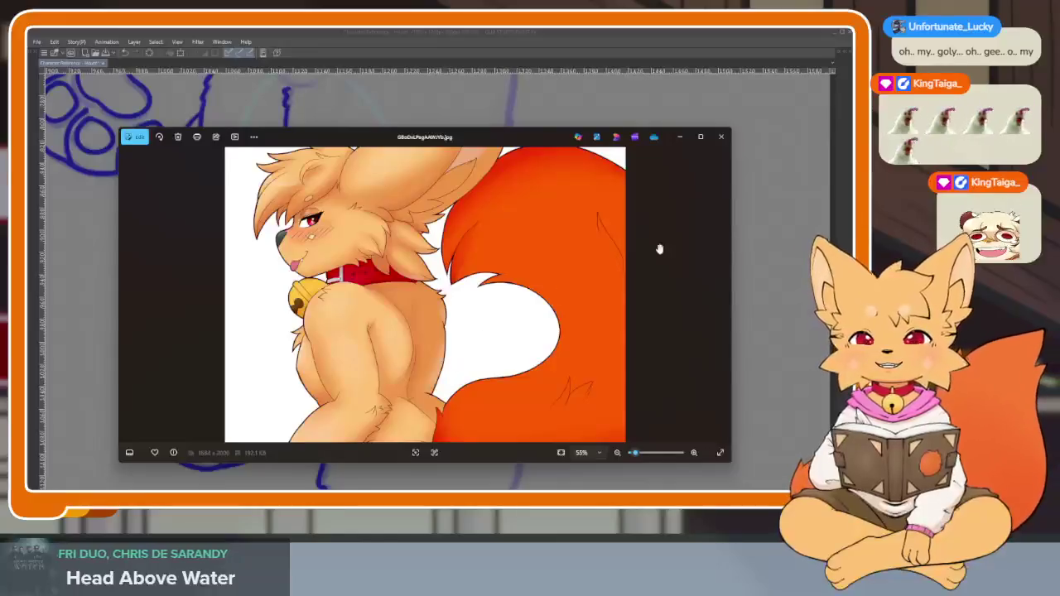
# Close the fox reference picture in Windows Photos
pyautogui.click(721, 137)
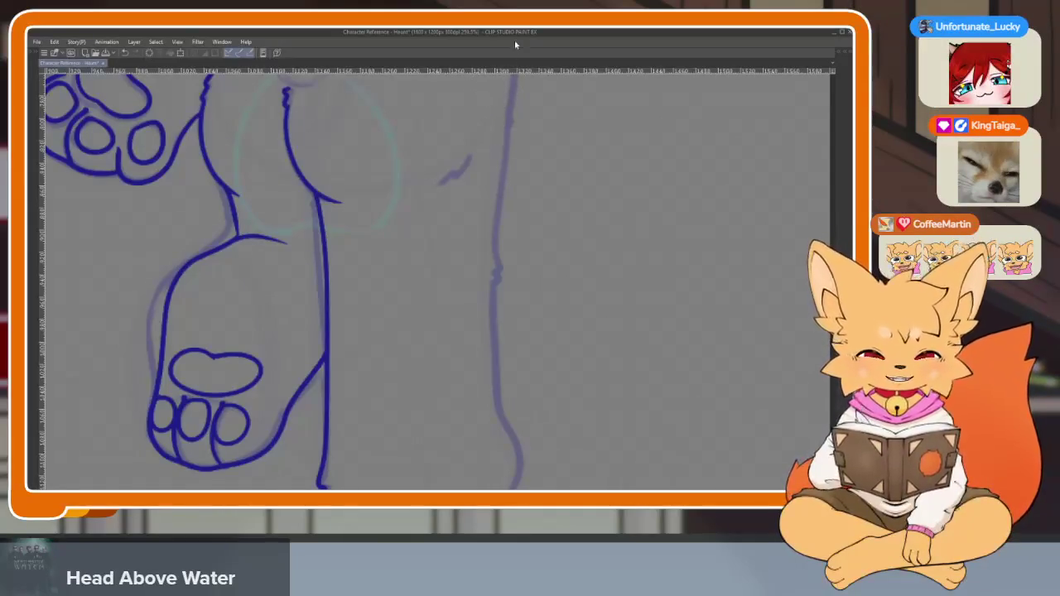
# Angle the canvas around the standing leg and ink the foot's rounded bottom curve
pyautogui.scroll(5, 466, 416)
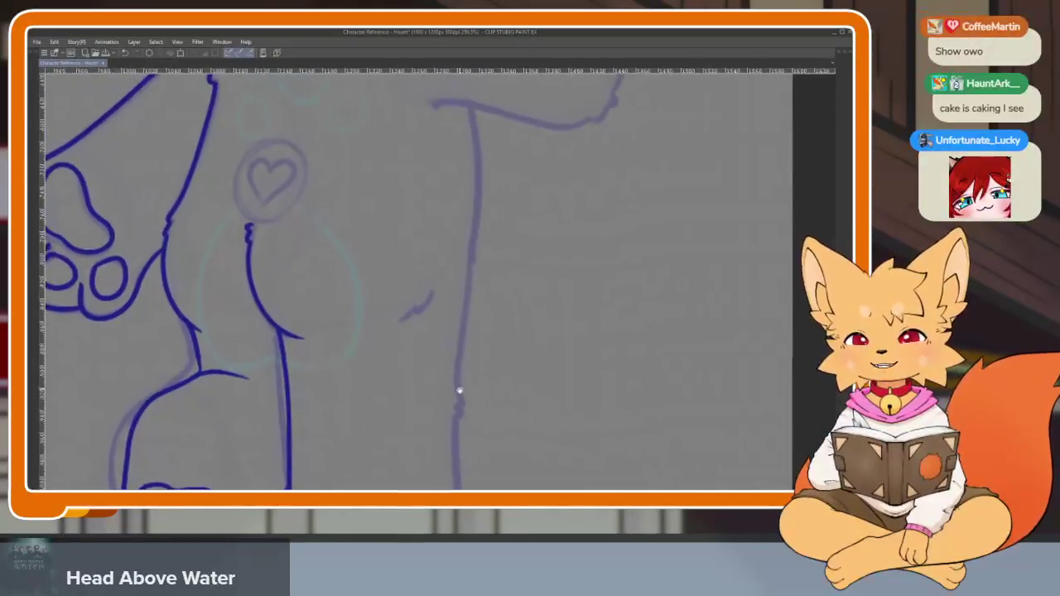
pyautogui.moveTo(477, 389)
pyautogui.mouseDown()
pyautogui.moveTo(579, 398)
pyautogui.moveTo(630, 367)
pyautogui.moveTo(559, 406)
pyautogui.moveTo(588, 372)
pyautogui.moveTo(644, 373)
pyautogui.moveTo(612, 374)
pyautogui.moveTo(651, 346)
pyautogui.moveTo(637, 353)
pyautogui.moveTo(630, 391)
pyautogui.moveTo(627, 377)
pyautogui.mouseUp()
pyautogui.moveTo(688, 253)
pyautogui.mouseDown()
pyautogui.moveTo(712, 310)
pyautogui.moveTo(627, 341)
pyautogui.moveTo(674, 269)
pyautogui.mouseUp()
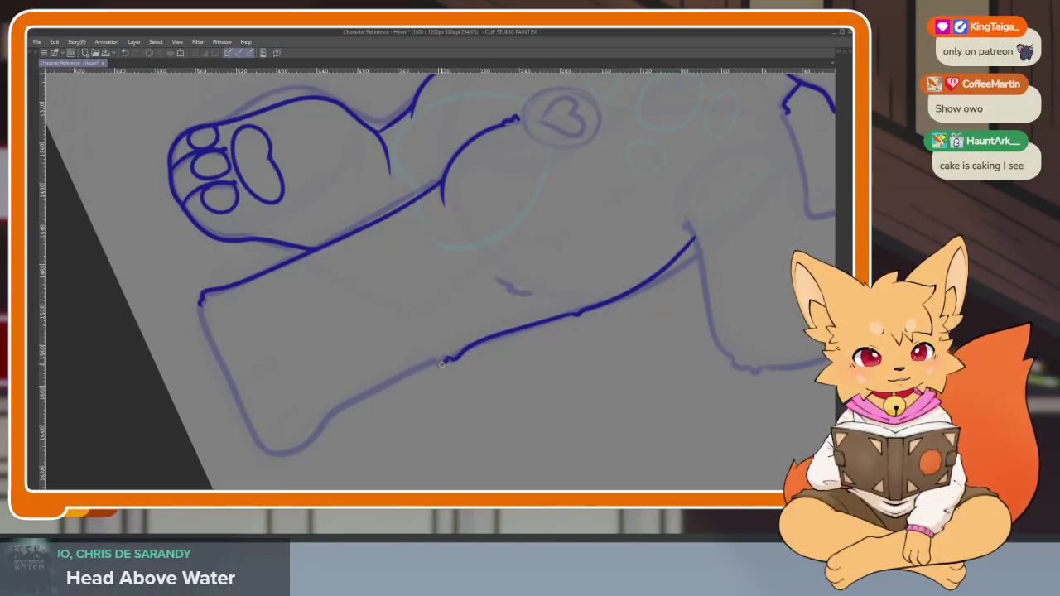
pyautogui.scroll(-5, 430, 360)
pyautogui.scroll(6, 577, 346)
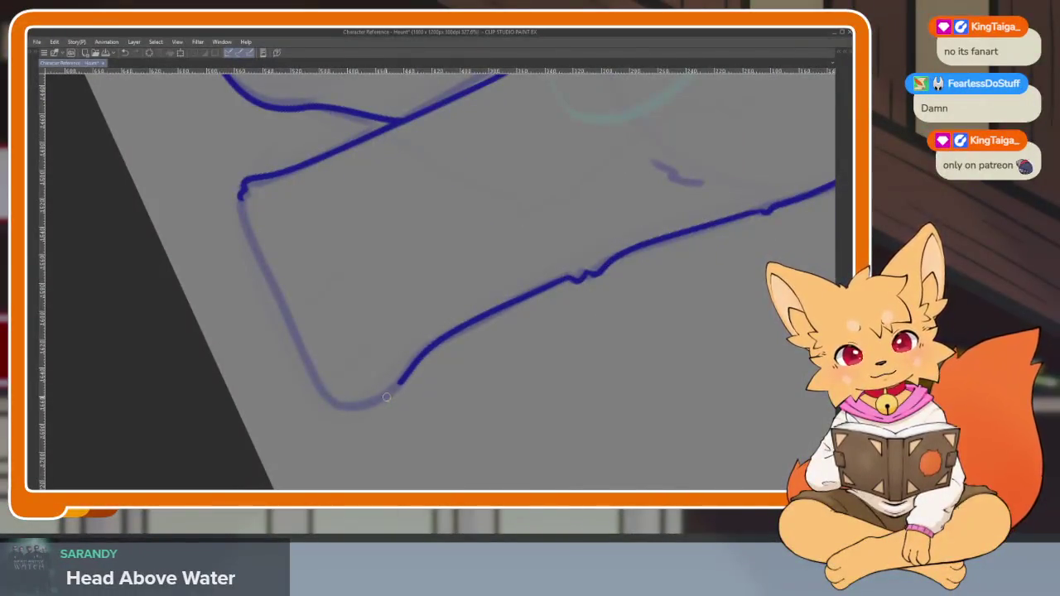
pyautogui.moveTo(401, 381); pyautogui.dragTo(308, 368)
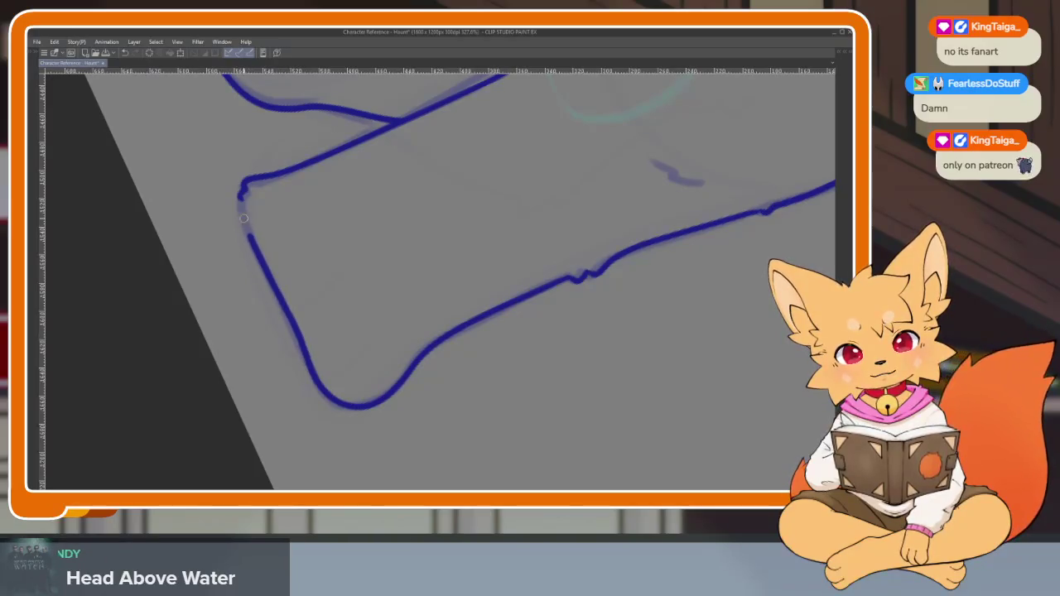
# Reveal the hidden panels and zoom out to 86% to view the whole page
pyautogui.scroll(-3, 242, 194)
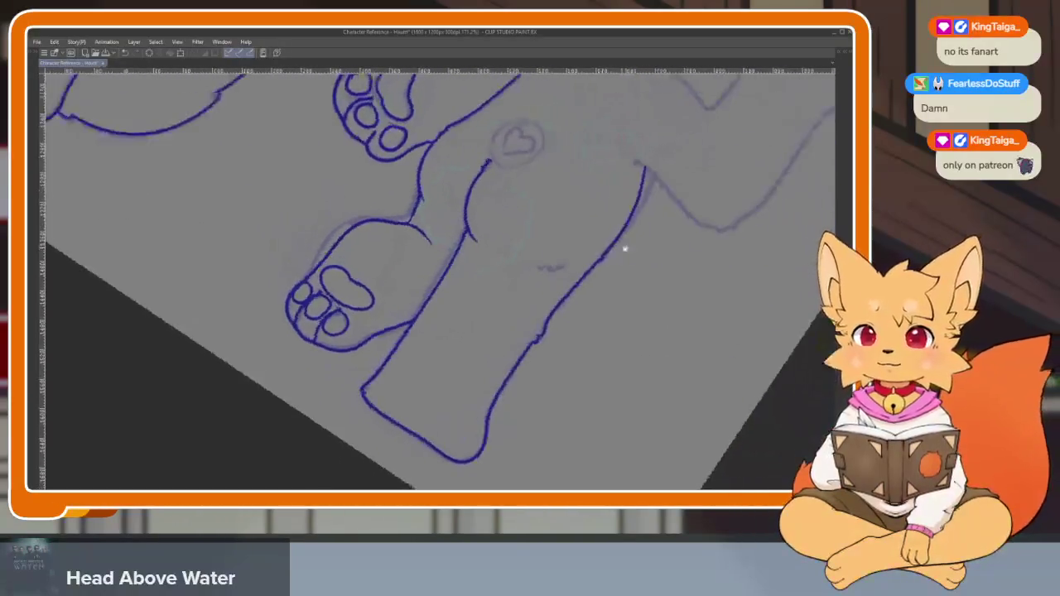
pyautogui.press('Tab')
pyautogui.press('Tab')
pyautogui.scroll(-2, 644, 334)
pyautogui.scroll(4, 618, 338)
pyautogui.scroll(-1, 613, 332)
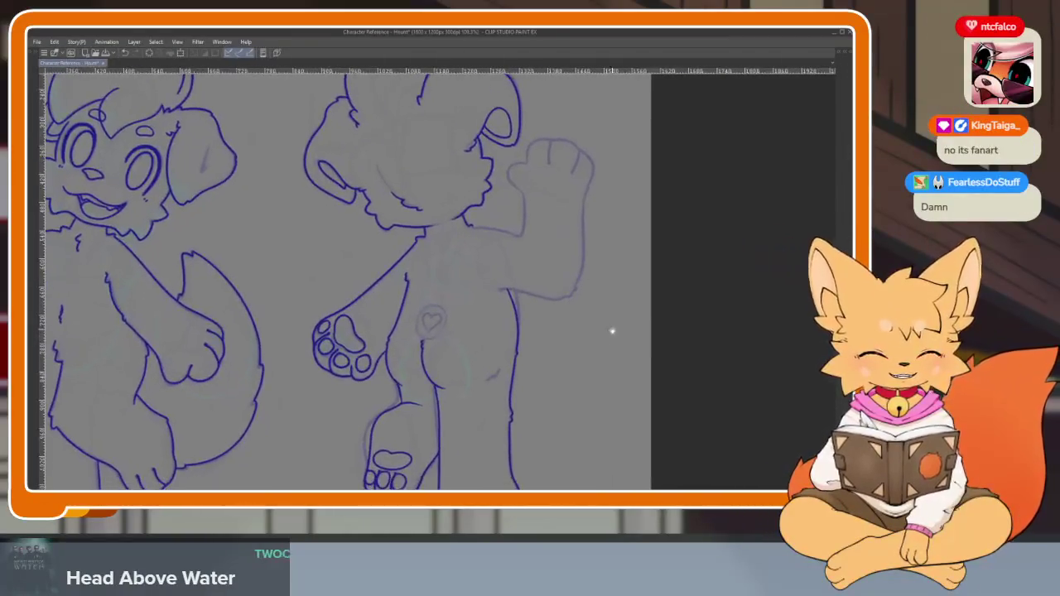
pyautogui.scroll(-3, 597, 348)
pyautogui.scroll(2, 596, 348)
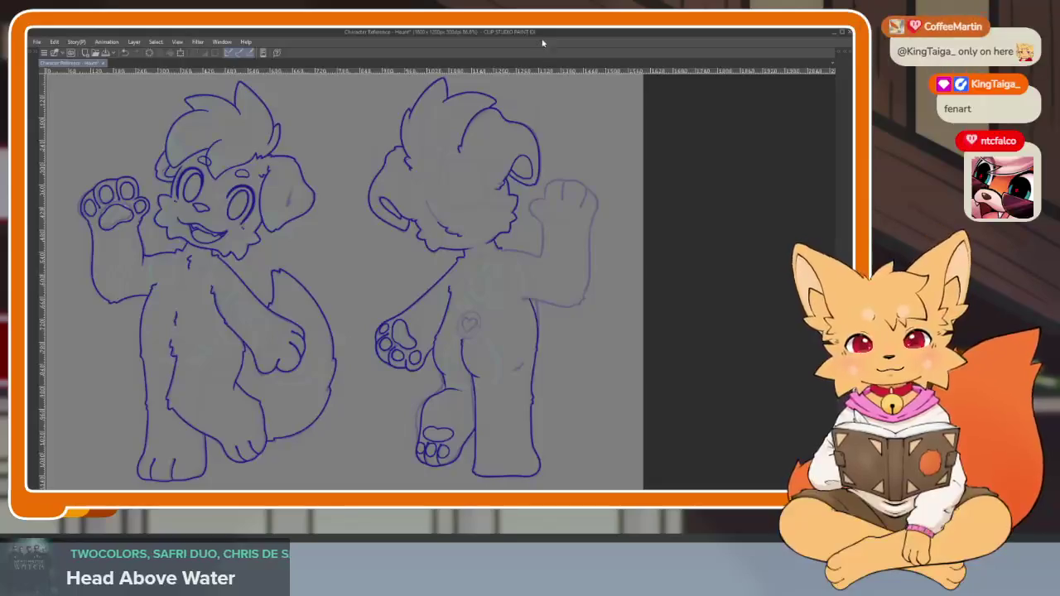
pyautogui.moveTo(578, 318); pyautogui.dragTo(512, 378)
pyautogui.scroll(5, 482, 356)
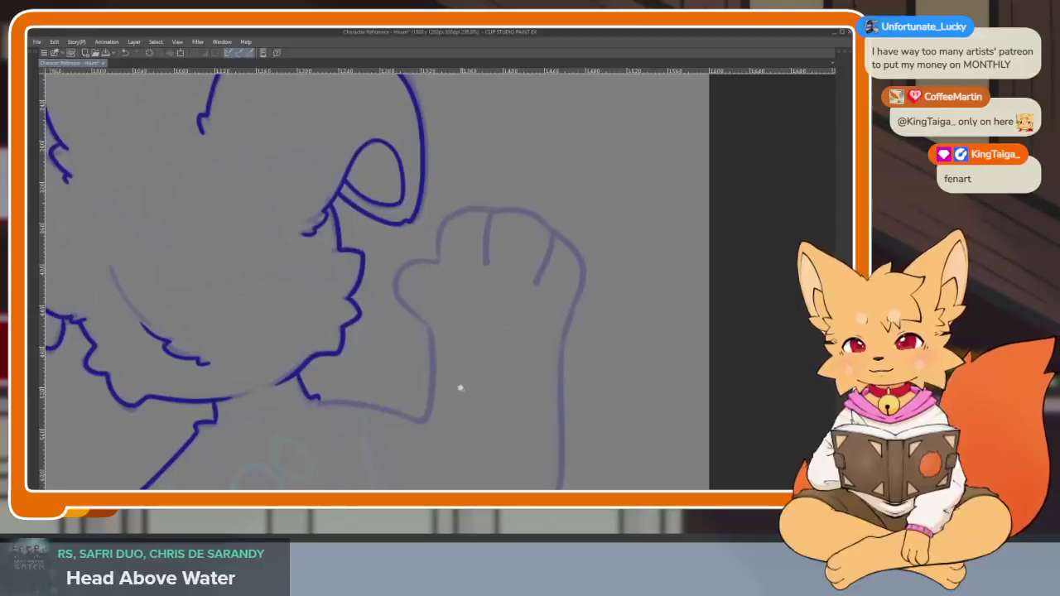
# Zoom in on the raised hand and ink a leftward line along the sketch under the arm
pyautogui.scroll(2, 464, 395)
pyautogui.scroll(-1, 481, 389)
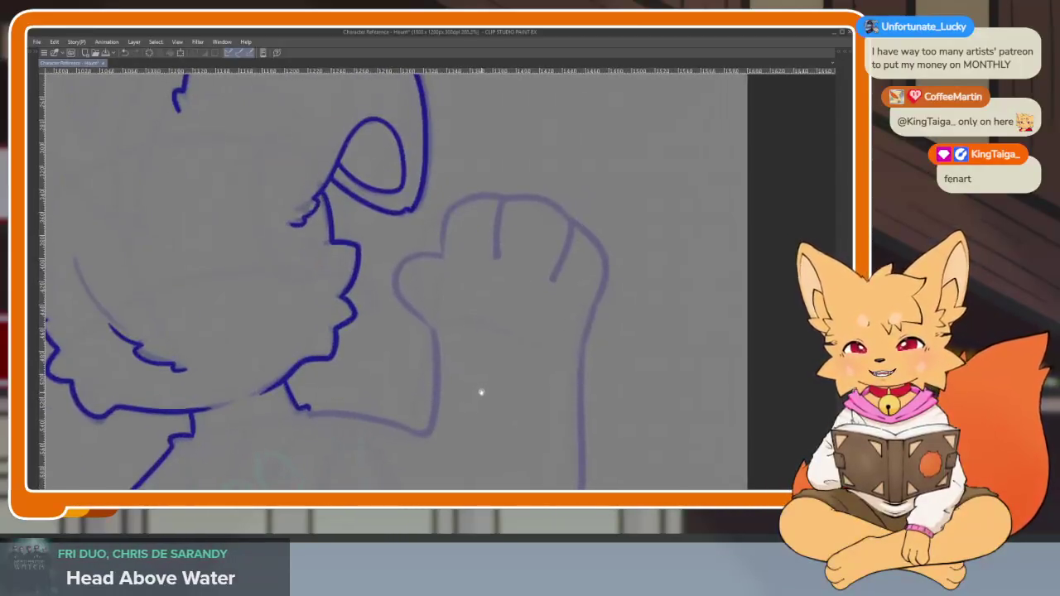
pyautogui.moveTo(486, 391); pyautogui.dragTo(488, 361)
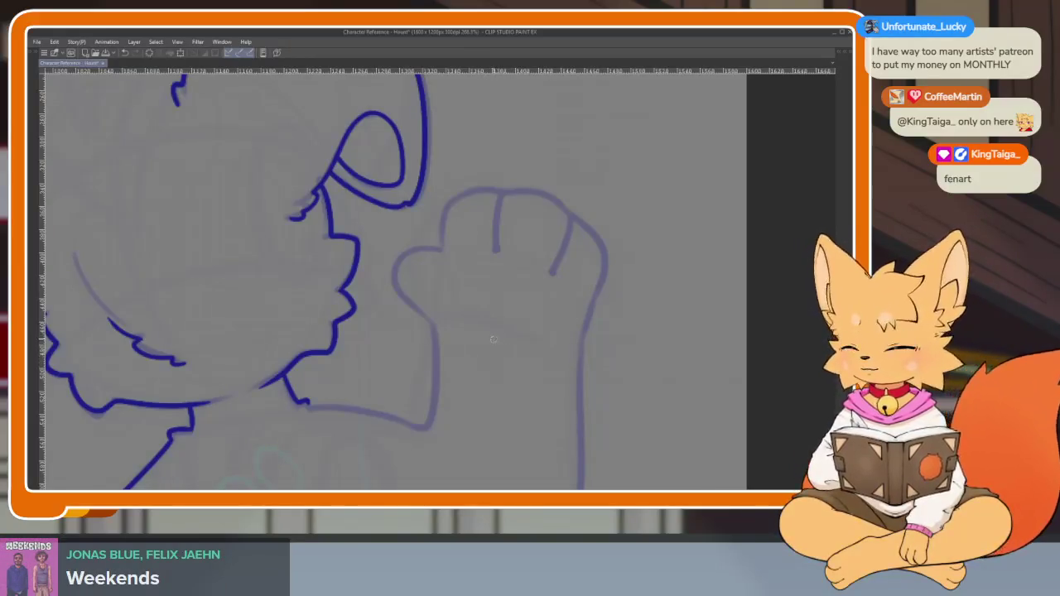
pyautogui.moveTo(468, 362)
pyautogui.mouseDown()
pyautogui.moveTo(466, 379)
pyautogui.moveTo(514, 362)
pyautogui.moveTo(558, 365)
pyautogui.moveTo(581, 297)
pyautogui.mouseUp()
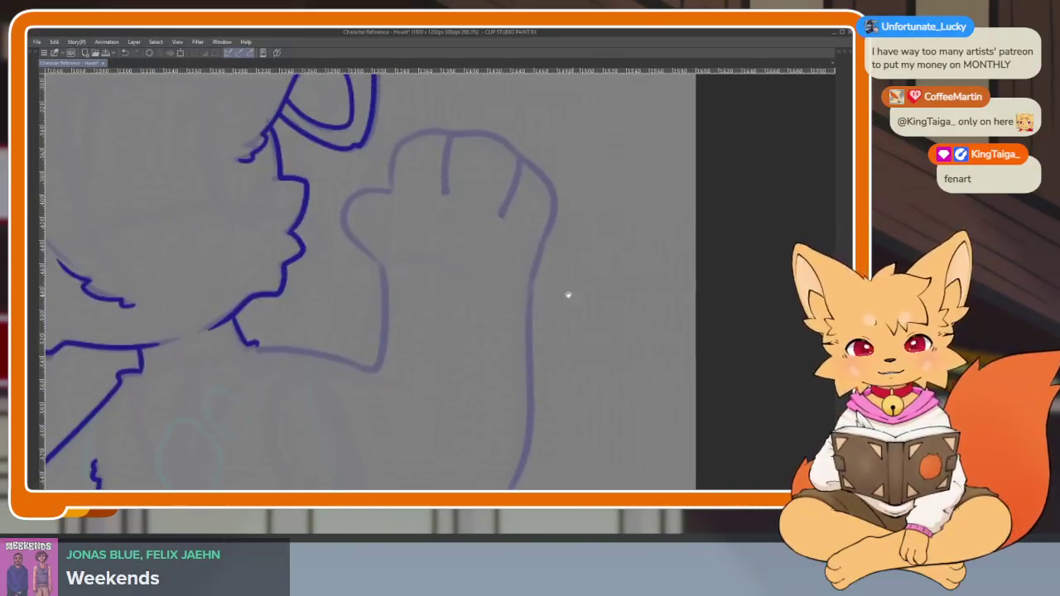
pyautogui.scroll(2, 531, 240)
pyautogui.moveTo(485, 184)
pyautogui.mouseDown()
pyautogui.moveTo(473, 324)
pyautogui.moveTo(493, 330)
pyautogui.mouseUp()
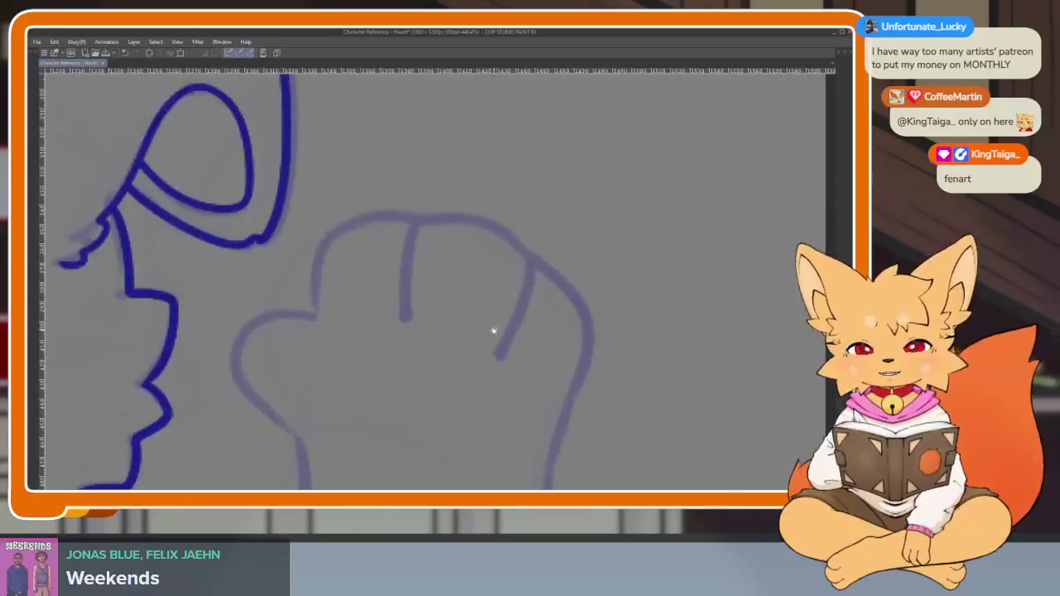
pyautogui.scroll(1, 508, 333)
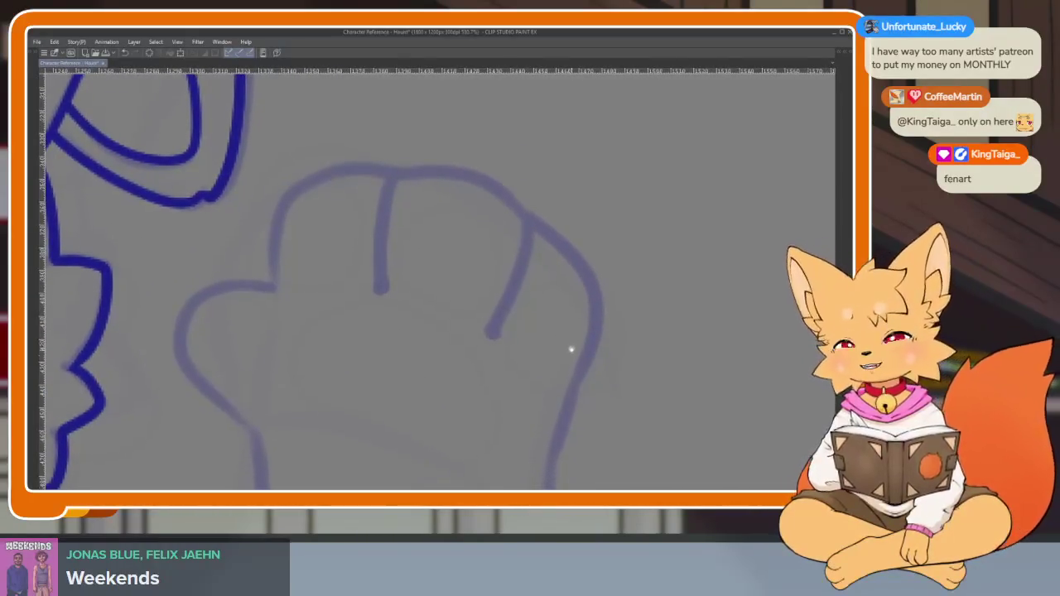
pyautogui.scroll(1, 560, 381)
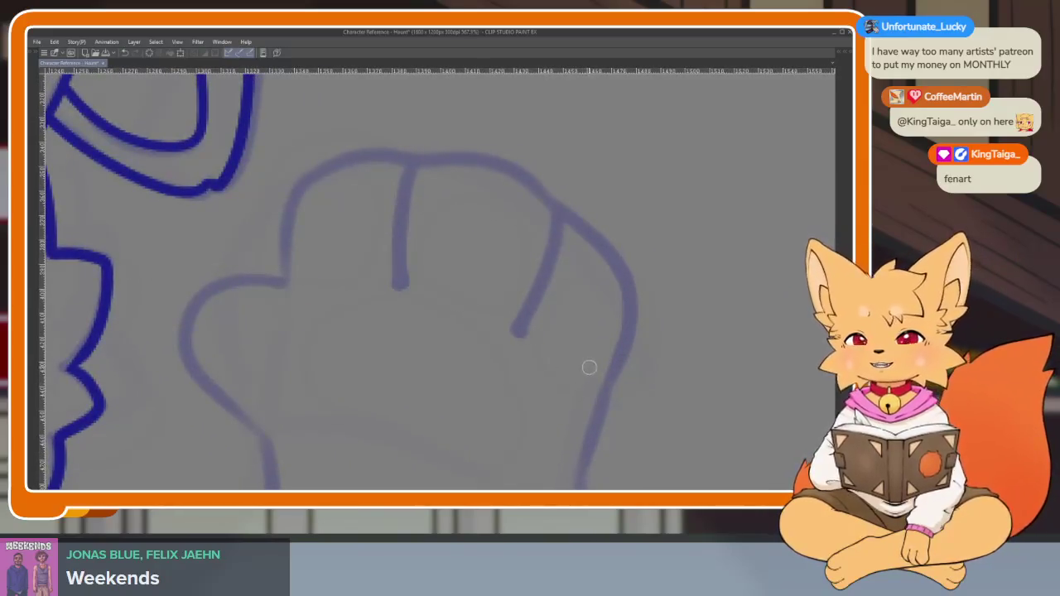
pyautogui.scroll(2, 590, 367)
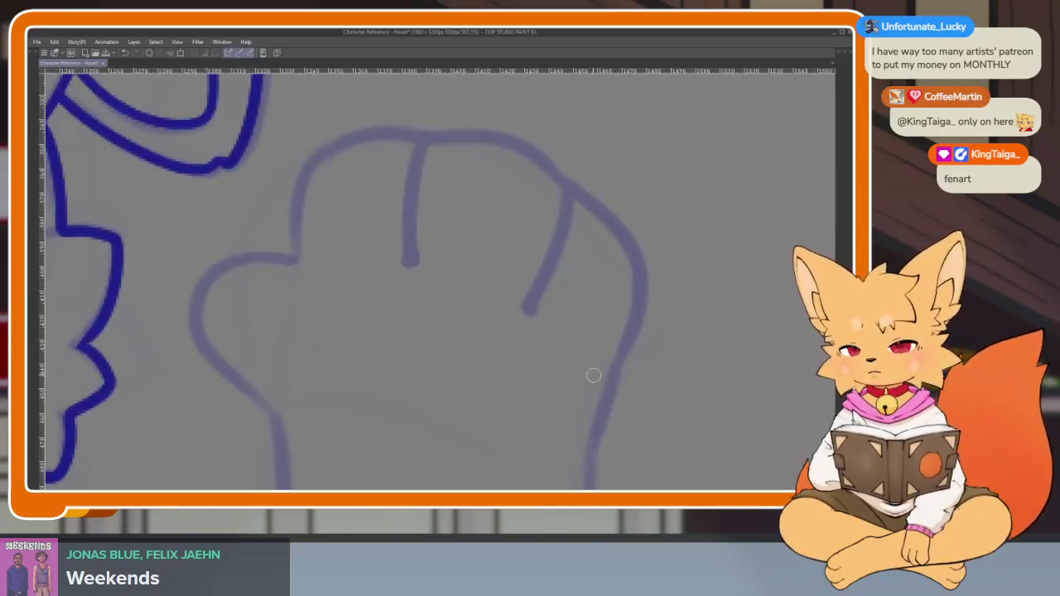
pyautogui.scroll(-1, 602, 393)
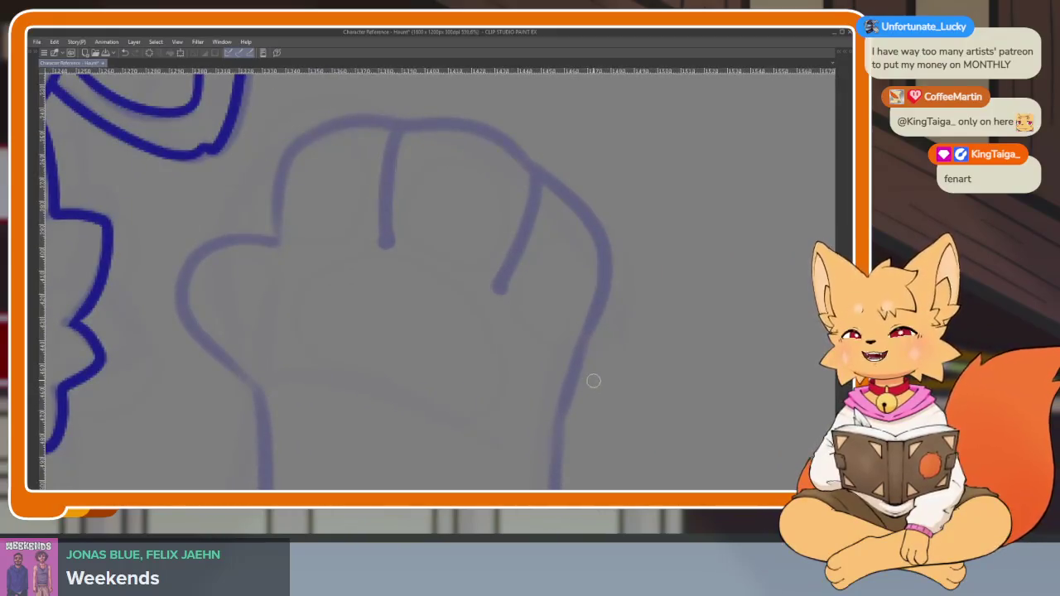
pyautogui.scroll(-1, 585, 372)
pyautogui.scroll(1, 530, 406)
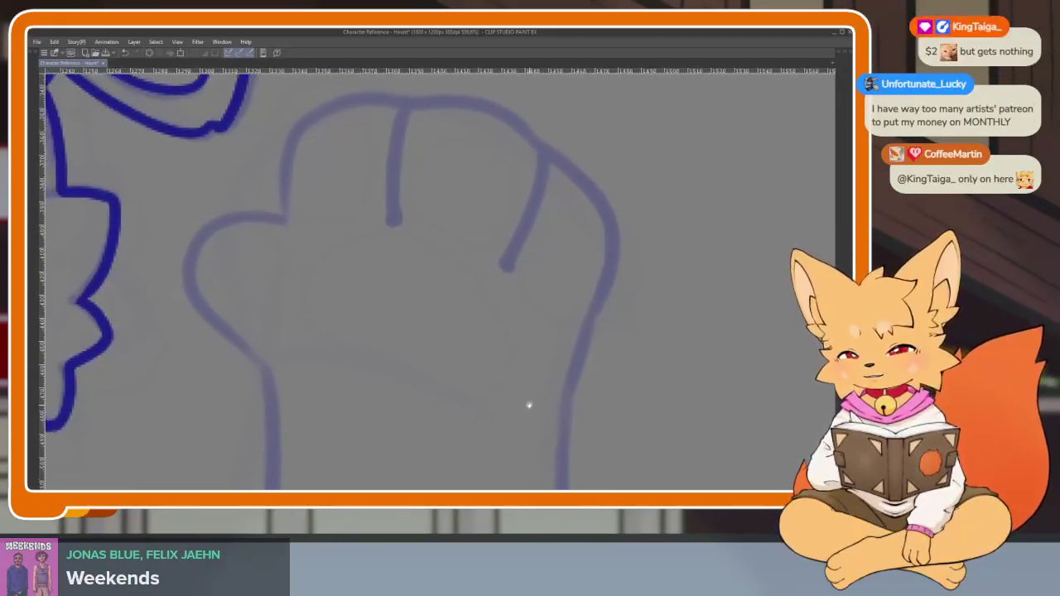
pyautogui.scroll(-1, 277, 367)
pyautogui.scroll(-1, 279, 367)
pyautogui.scroll(1, 289, 363)
pyautogui.scroll(1, 289, 401)
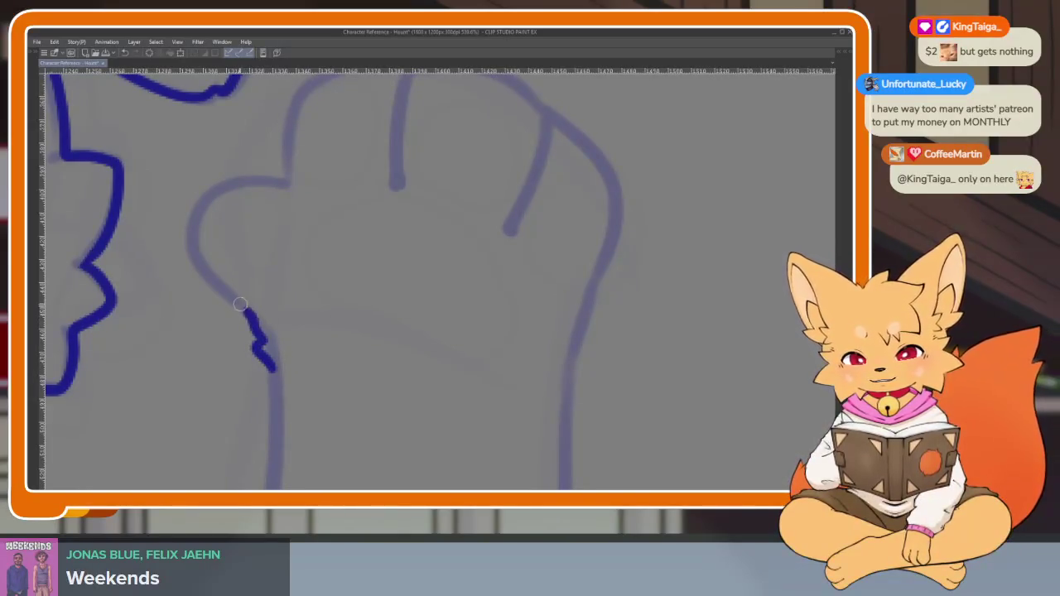
pyautogui.scroll(-2, 504, 256)
pyautogui.scroll(-1, 473, 273)
pyautogui.scroll(2, 465, 318)
pyautogui.scroll(-1, 465, 317)
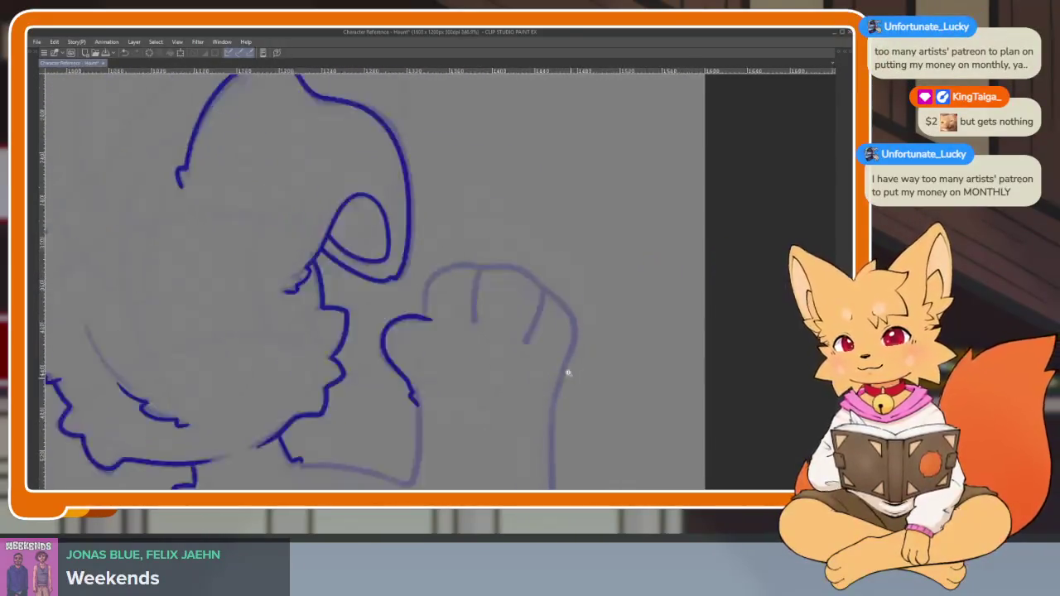
pyautogui.scroll(1, 564, 372)
pyautogui.scroll(1, 414, 402)
pyautogui.scroll(-1, 512, 388)
pyautogui.scroll(1, 506, 393)
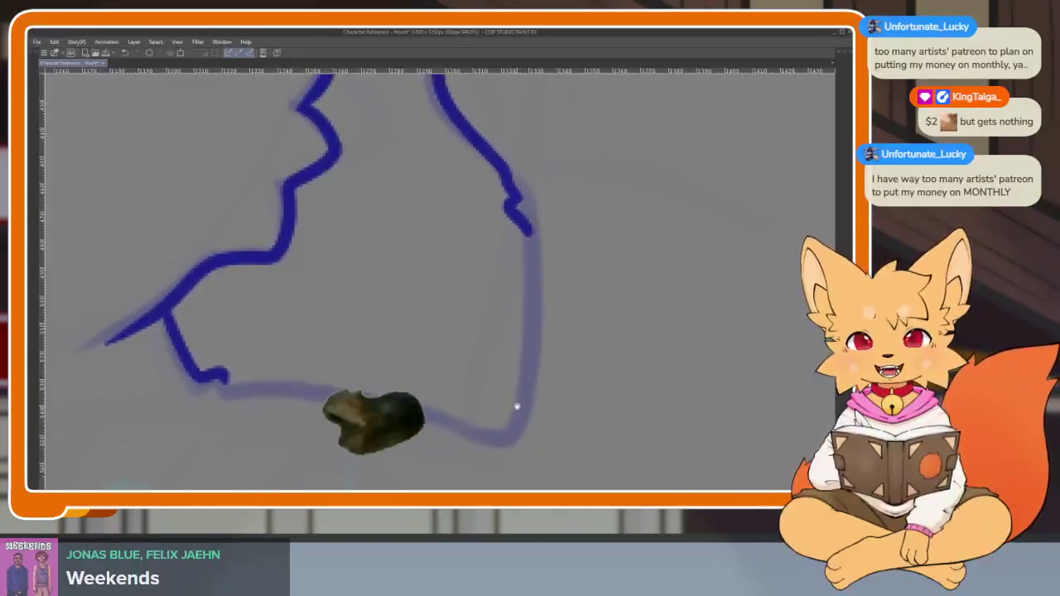
pyautogui.scroll(1, 516, 407)
pyautogui.scroll(1, 521, 384)
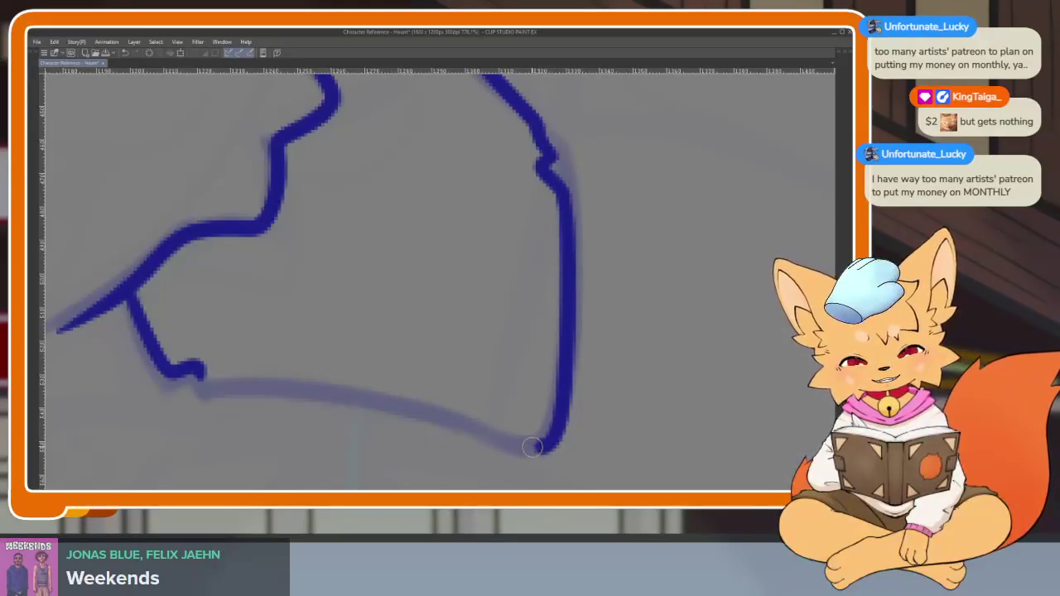
pyautogui.moveTo(453, 416)
pyautogui.mouseDown()
pyautogui.moveTo(311, 383)
pyautogui.moveTo(192, 382)
pyautogui.mouseUp()
# Undo the corner stroke, extend the vertical arm line past the corner, and ink the lower arm line up-left
pyautogui.scroll(-3, 539, 340)
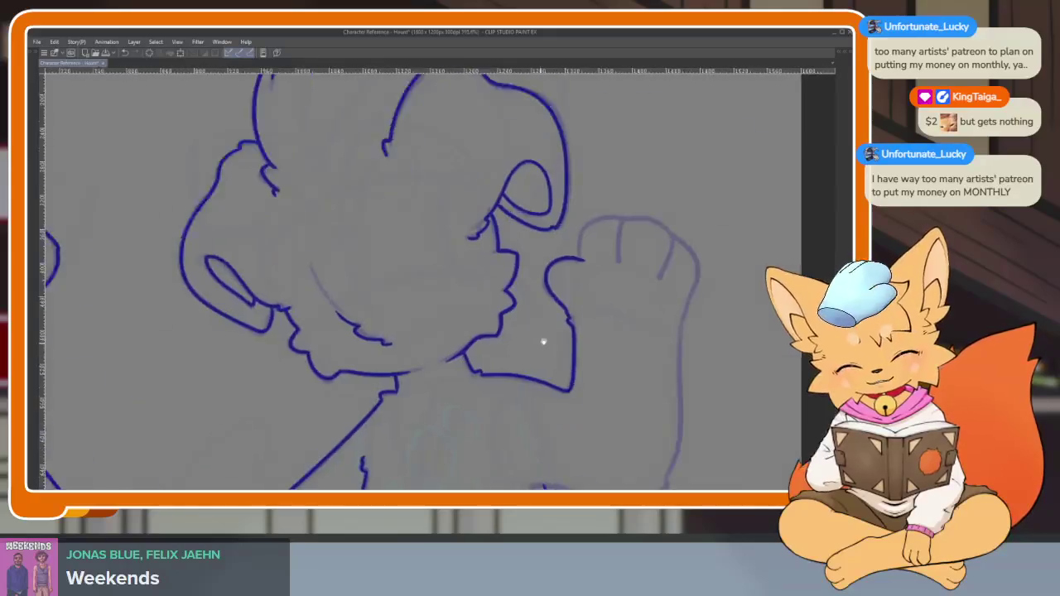
pyautogui.scroll(-1, 622, 351)
pyautogui.scroll(-1, 618, 359)
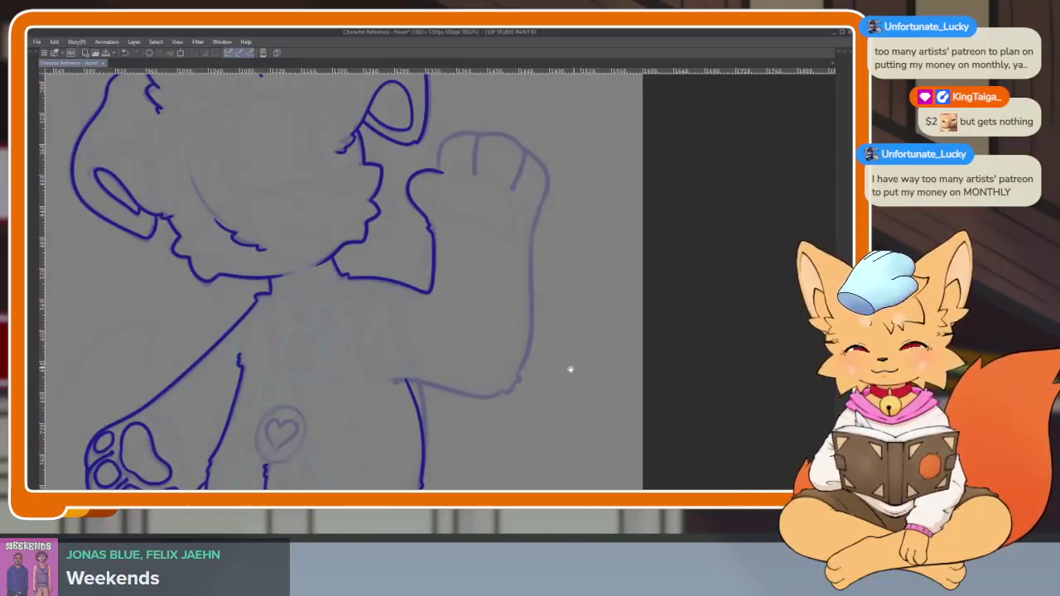
pyautogui.scroll(2, 513, 376)
pyautogui.scroll(3, 447, 377)
pyautogui.scroll(1, 452, 388)
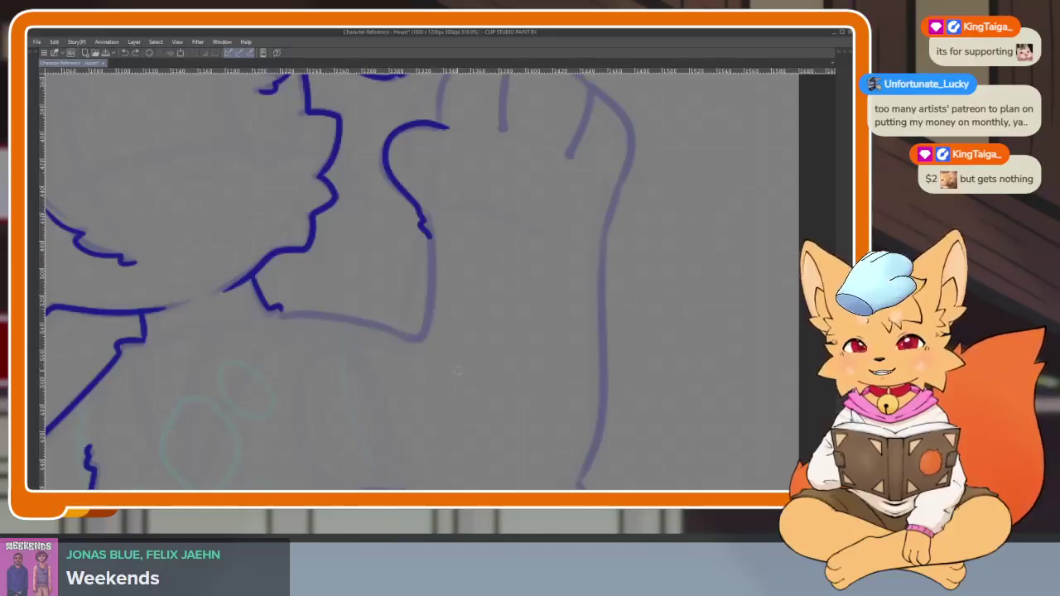
pyautogui.scroll(1, 444, 371)
pyautogui.scroll(1, 447, 377)
pyautogui.moveTo(454, 383)
pyautogui.mouseDown()
pyautogui.moveTo(516, 379)
pyautogui.moveTo(506, 386)
pyautogui.mouseUp()
pyautogui.scroll(-1, 497, 362)
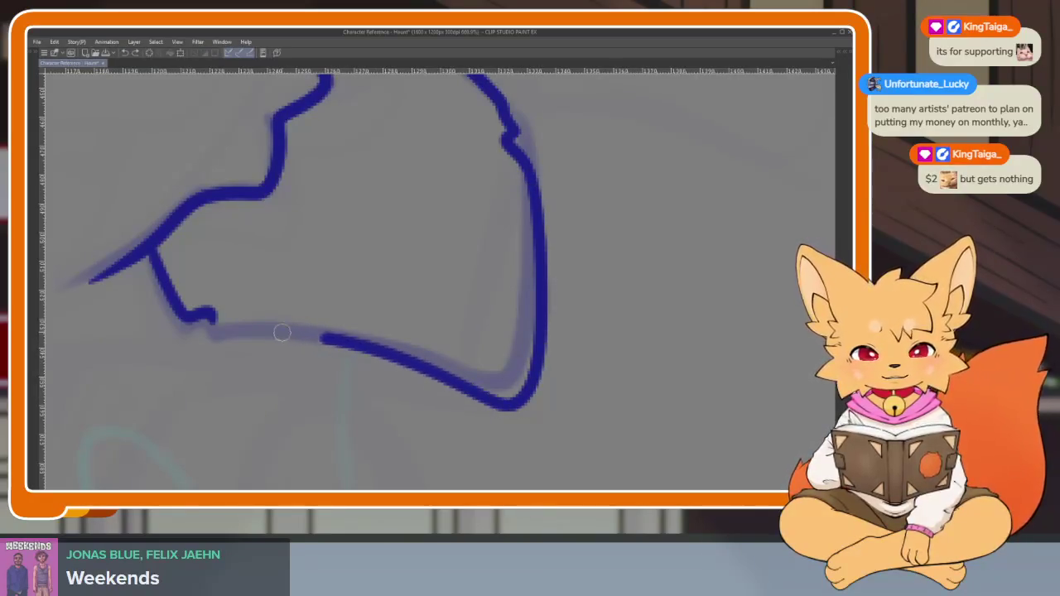
pyautogui.scroll(-3, 546, 332)
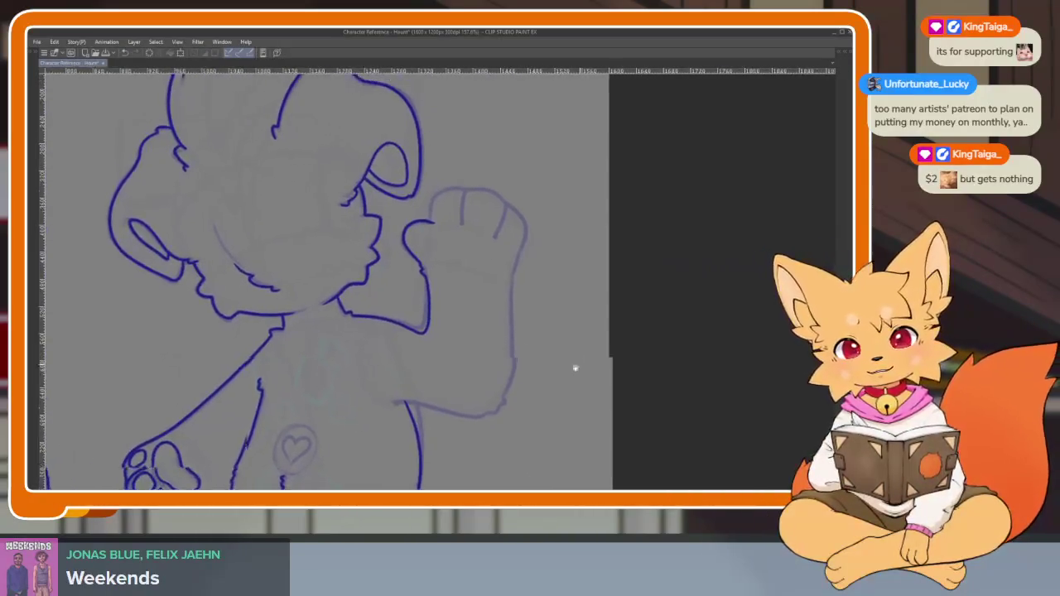
pyautogui.scroll(2, 431, 347)
pyautogui.hotkey('ctrl', 'z')
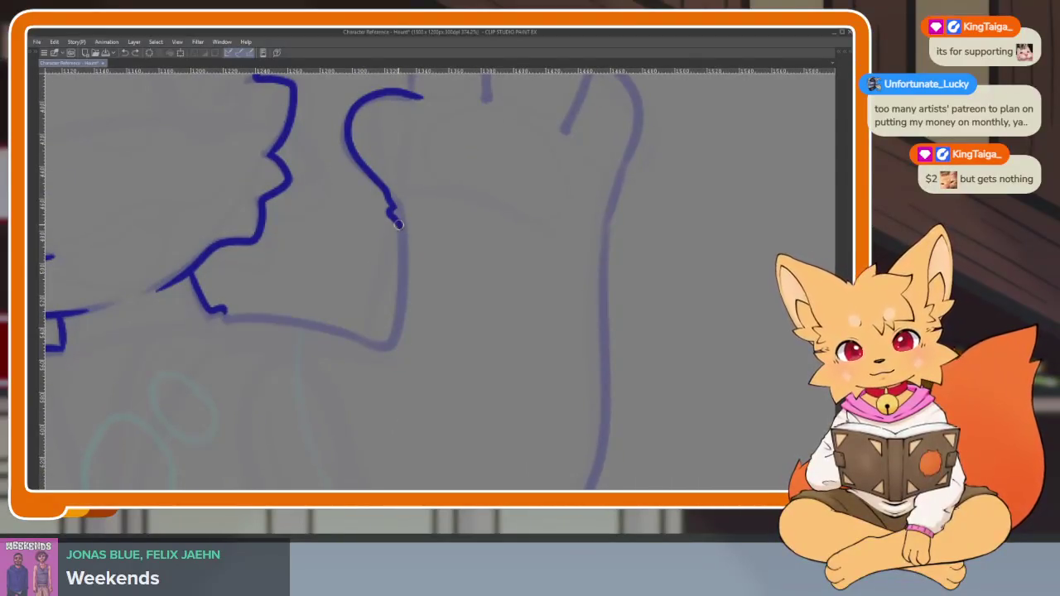
pyautogui.moveTo(396, 340); pyautogui.dragTo(409, 384)
pyautogui.scroll(1, 409, 382)
pyautogui.scroll(1, 408, 356)
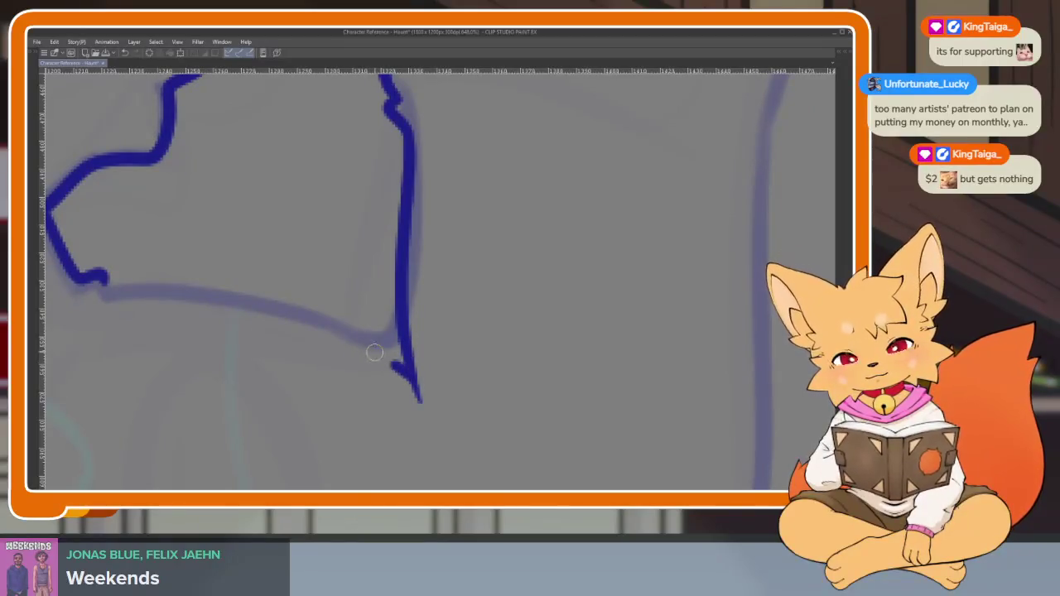
pyautogui.moveTo(404, 374); pyautogui.dragTo(269, 309)
# Undo the misplaced lower arm stroke and redraw it cleanly through the fist corner
pyautogui.scroll(-5, 538, 298)
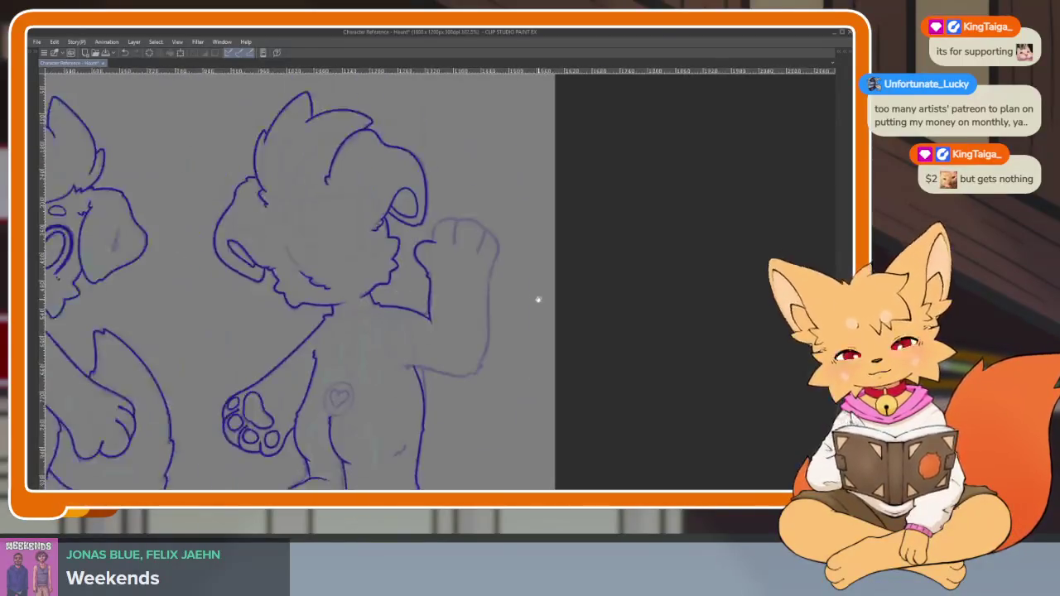
pyautogui.scroll(1, 530, 301)
pyautogui.scroll(2, 487, 326)
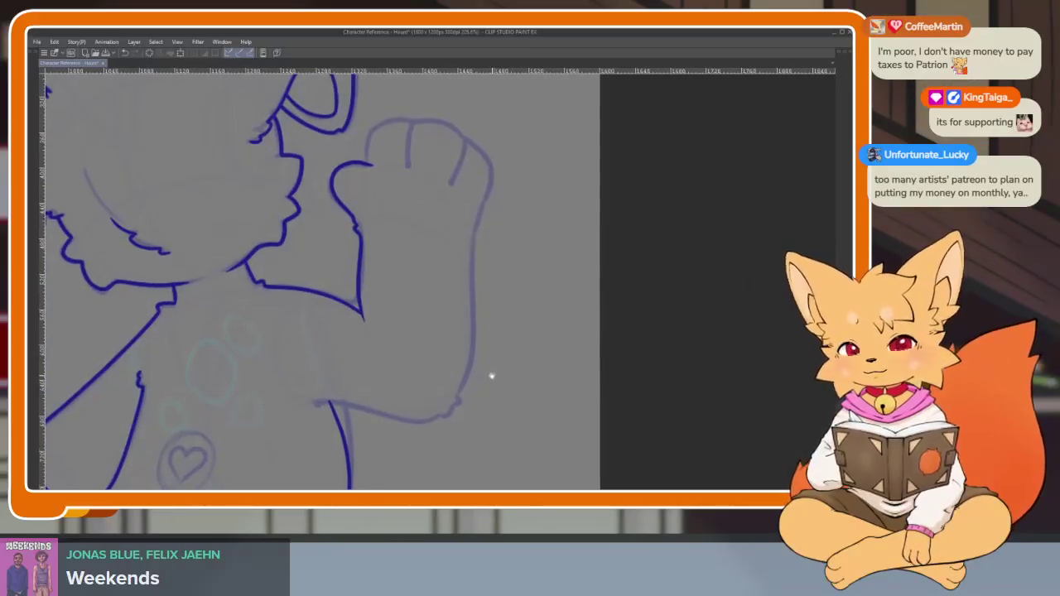
pyautogui.scroll(2, 335, 318)
pyautogui.scroll(1, 343, 324)
pyautogui.scroll(1, 372, 398)
pyautogui.scroll(1, 364, 373)
pyautogui.hotkey('ctrl', 'z')
pyautogui.scroll(-1, 419, 382)
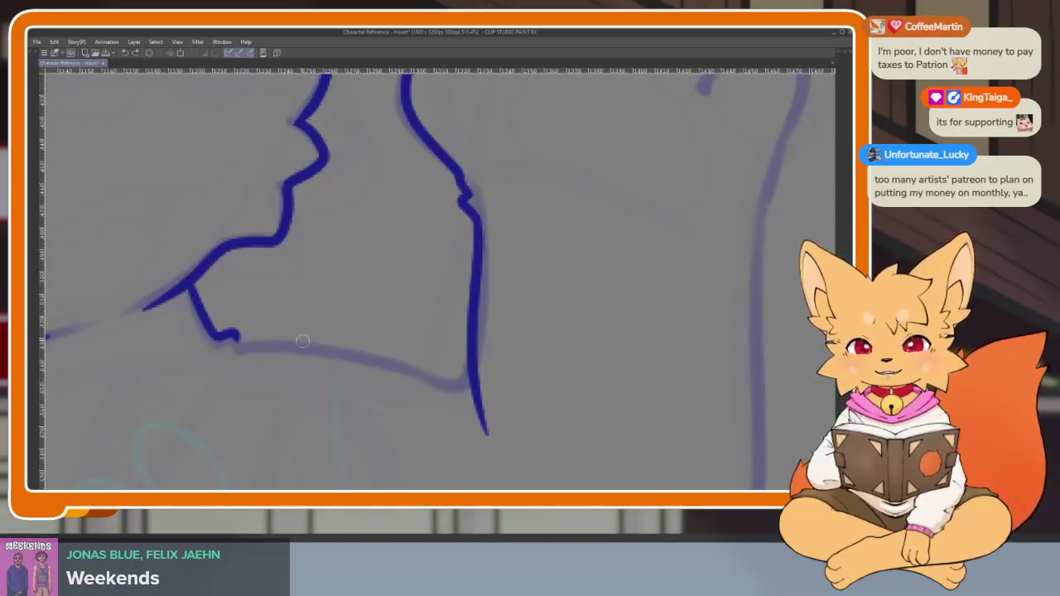
pyautogui.moveTo(282, 346); pyautogui.dragTo(520, 363)
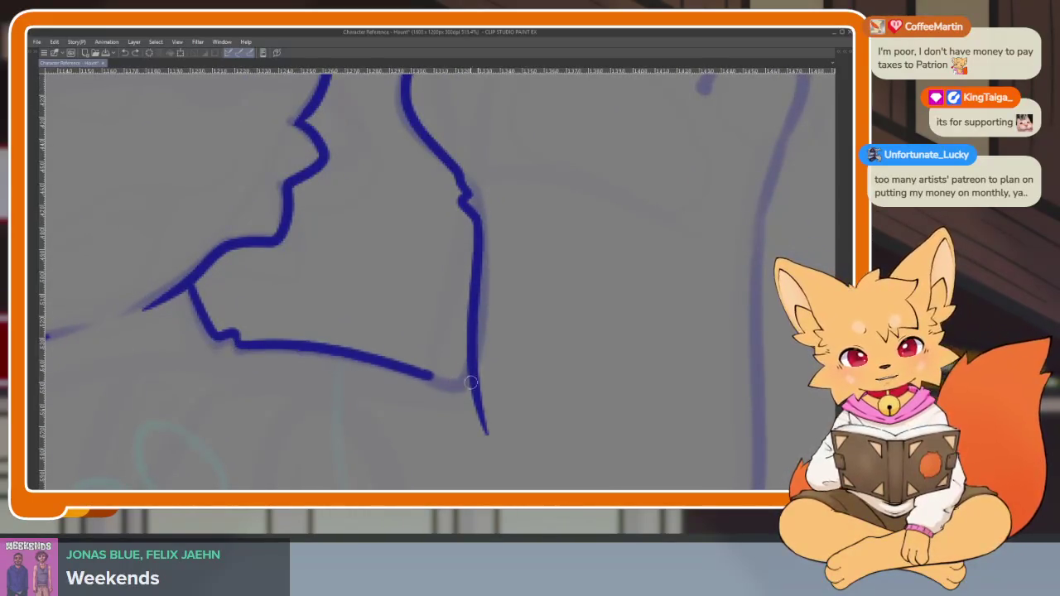
pyautogui.scroll(-2, 547, 364)
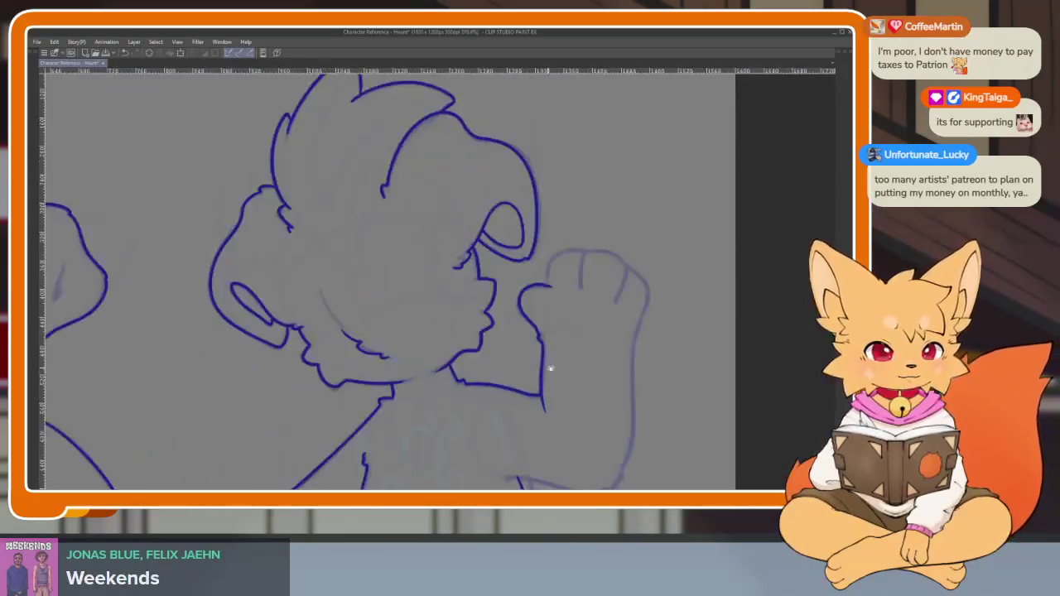
# Rotate the canvas view sideways to frame the raised fist for inking
pyautogui.scroll(1, 580, 381)
pyautogui.scroll(-1, 568, 362)
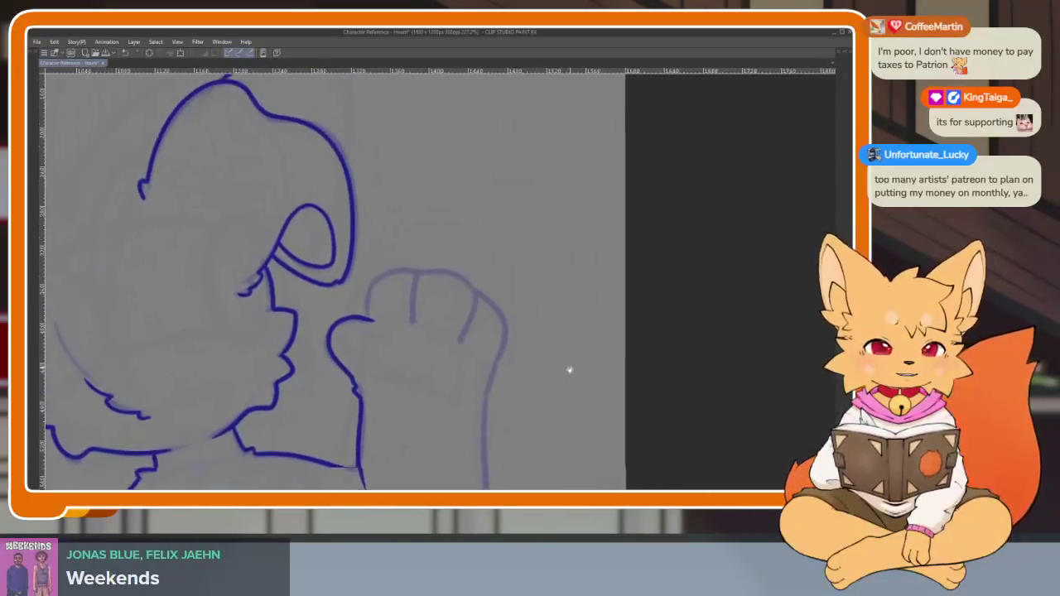
pyautogui.scroll(2, 497, 397)
pyautogui.press('-')
pyautogui.press('-')
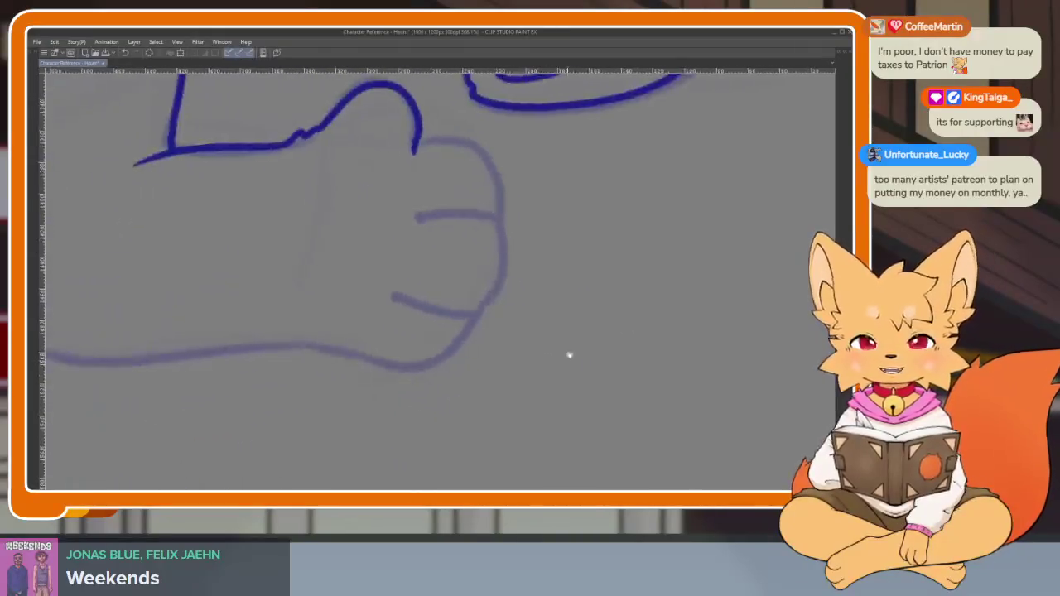
pyautogui.press('-')
pyautogui.press('-')
pyautogui.press('-')
pyautogui.press('-')
pyautogui.scroll(-1, 689, 372)
pyautogui.scroll(-1, 669, 371)
pyautogui.scroll(1, 662, 381)
pyautogui.scroll(1, 658, 404)
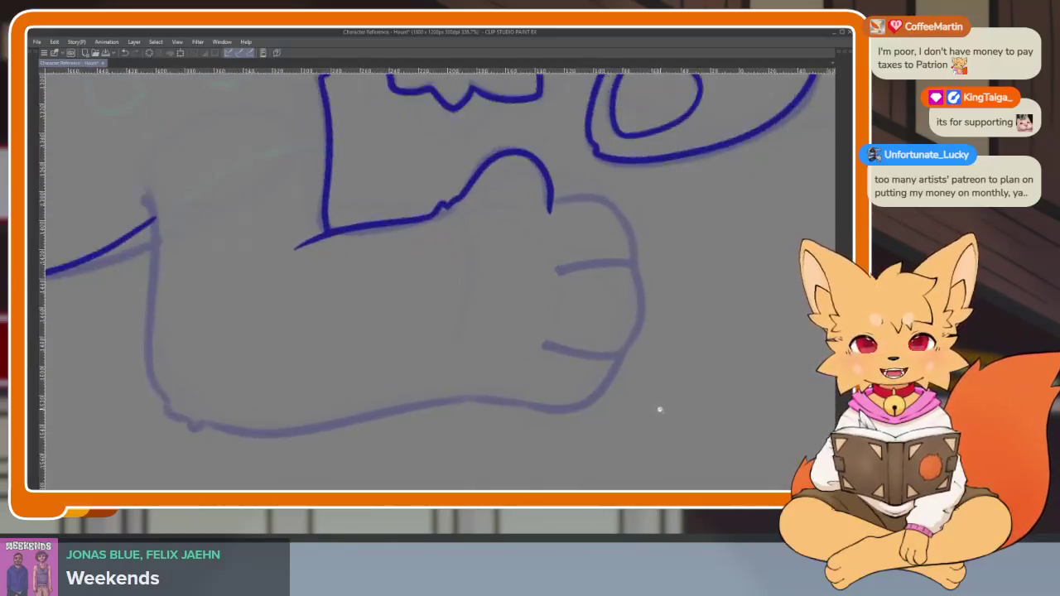
pyautogui.scroll(-1, 673, 372)
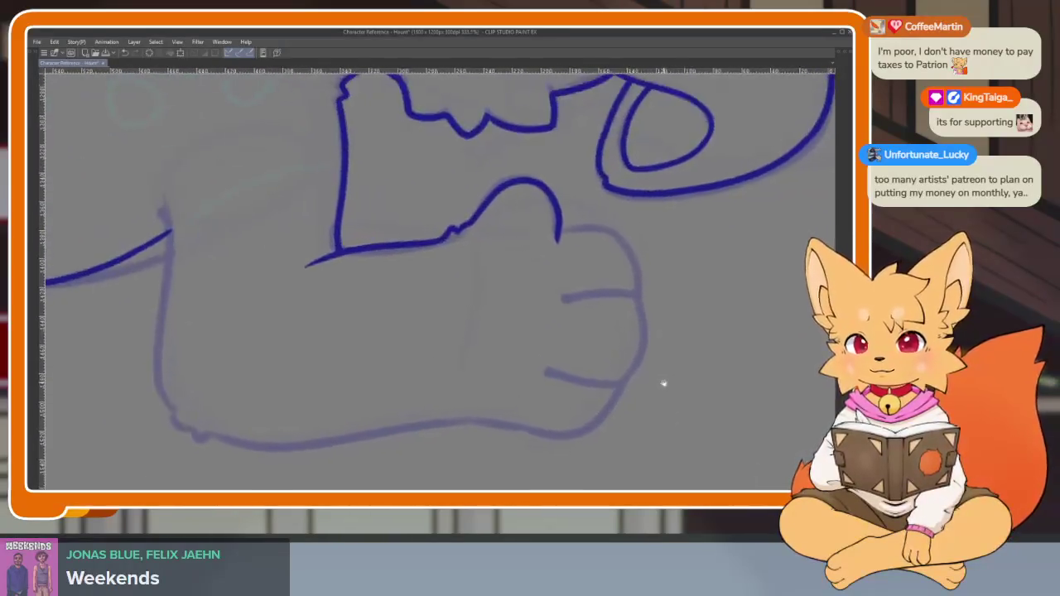
pyautogui.scroll(1, 654, 376)
pyautogui.scroll(1, 671, 388)
pyautogui.scroll(-1, 670, 390)
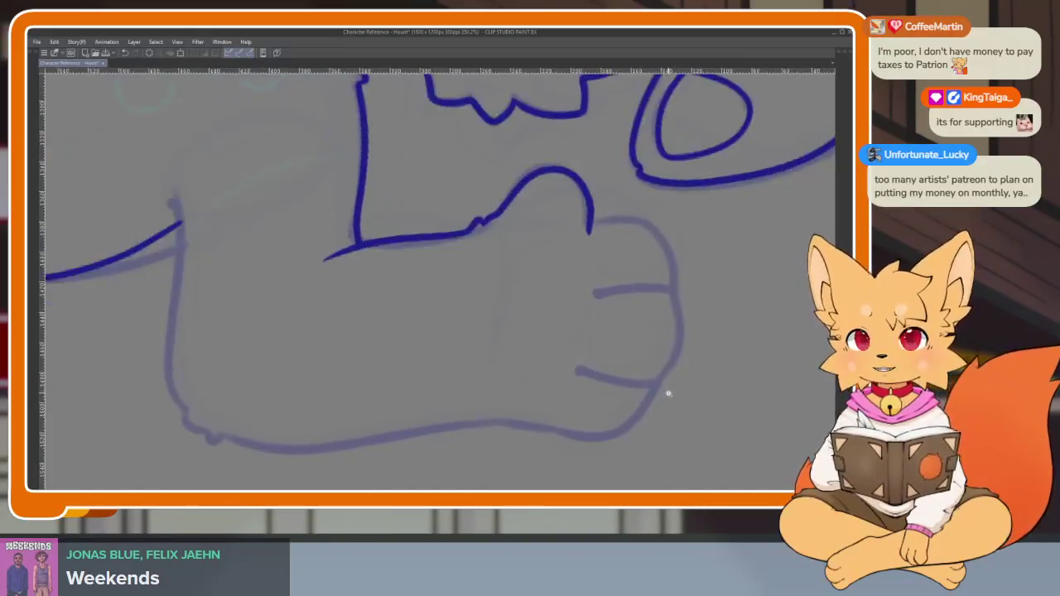
pyautogui.scroll(1, 613, 248)
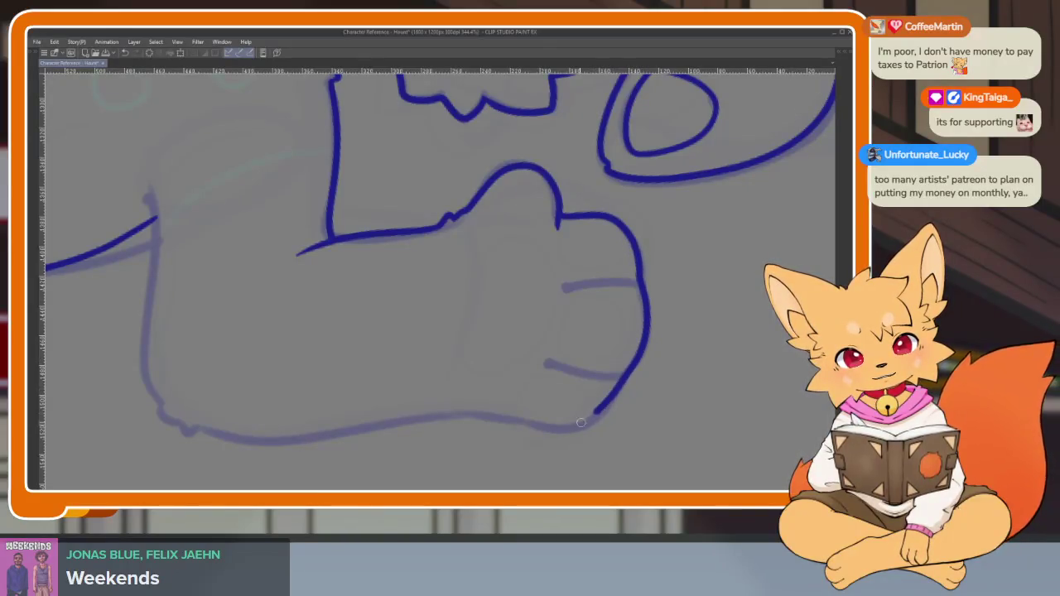
# Ink the bottom edge of the raised fist along the sketch
pyautogui.moveTo(583, 422); pyautogui.dragTo(501, 416)
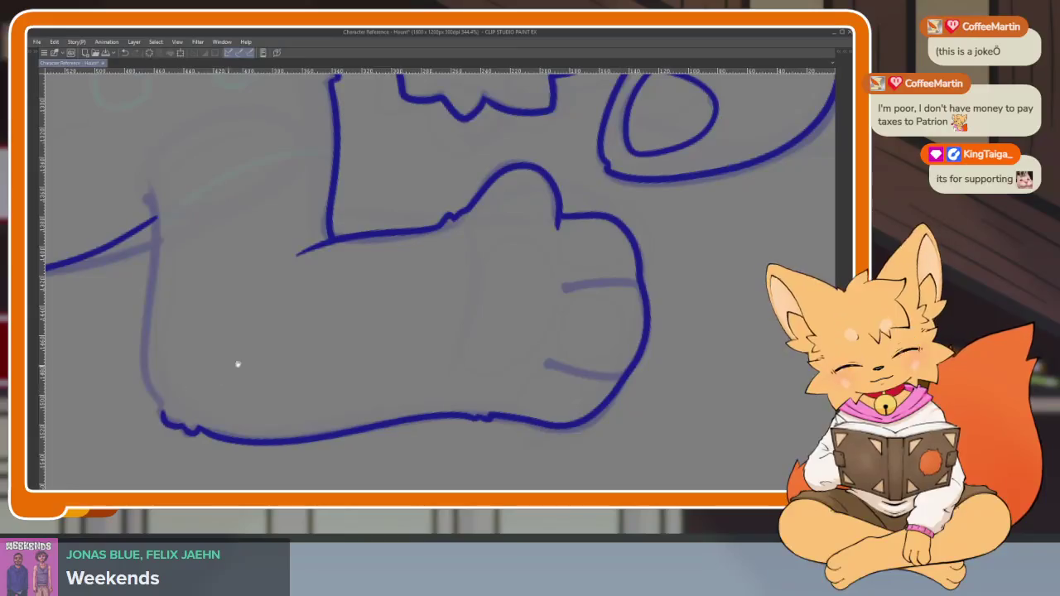
pyautogui.scroll(-2, 476, 383)
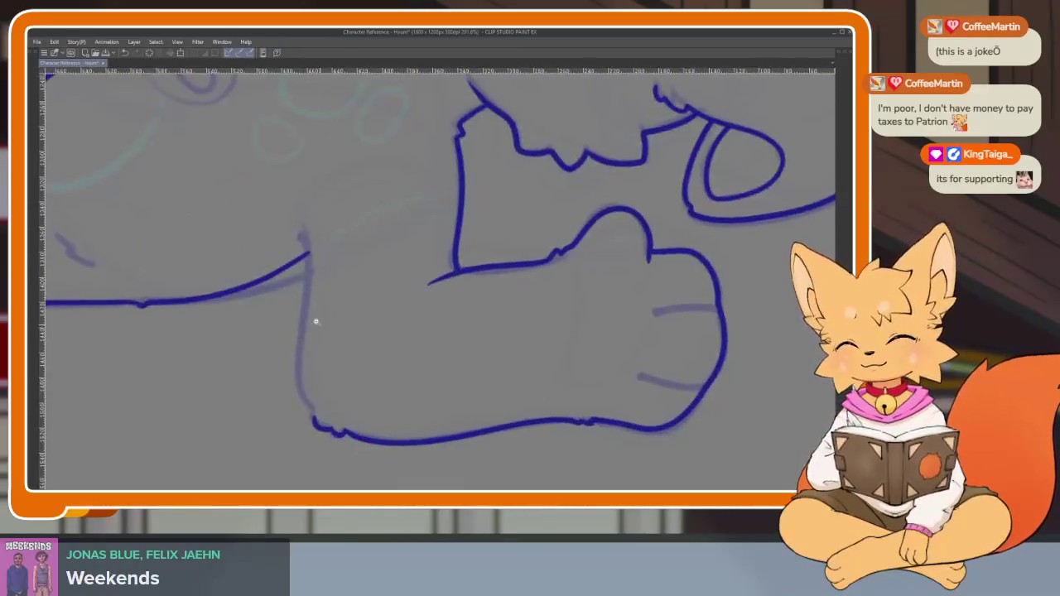
pyautogui.scroll(2, 319, 325)
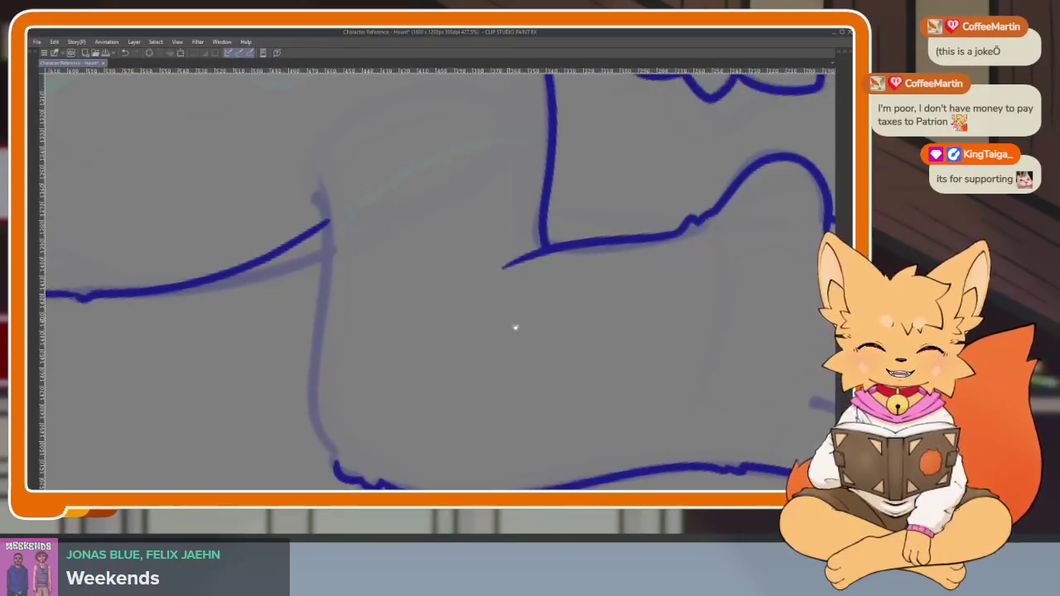
pyautogui.scroll(-2, 507, 320)
pyautogui.scroll(2, 632, 321)
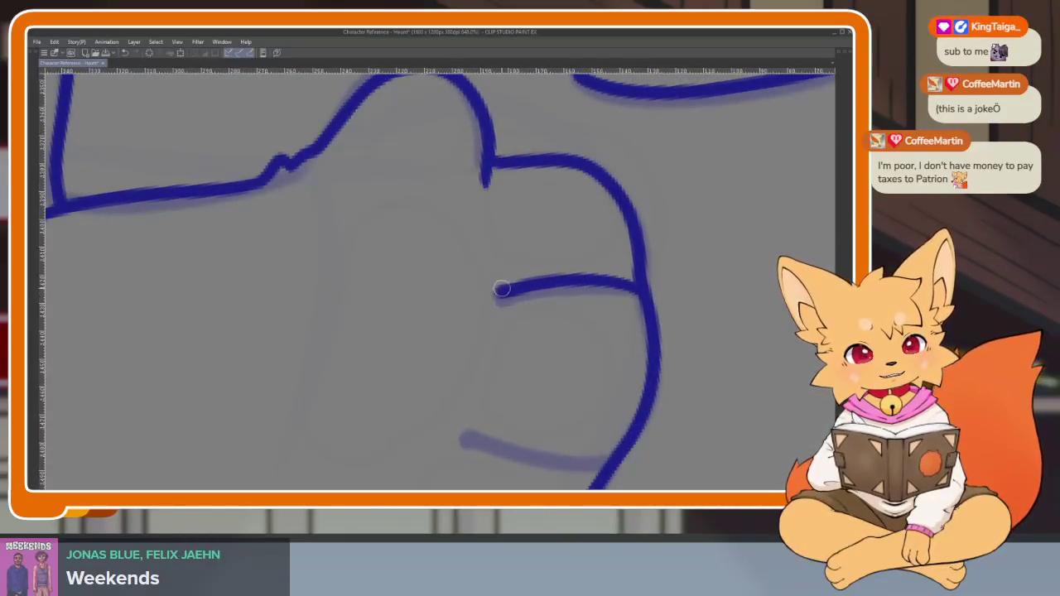
pyautogui.scroll(-2, 635, 372)
pyautogui.scroll(1, 622, 379)
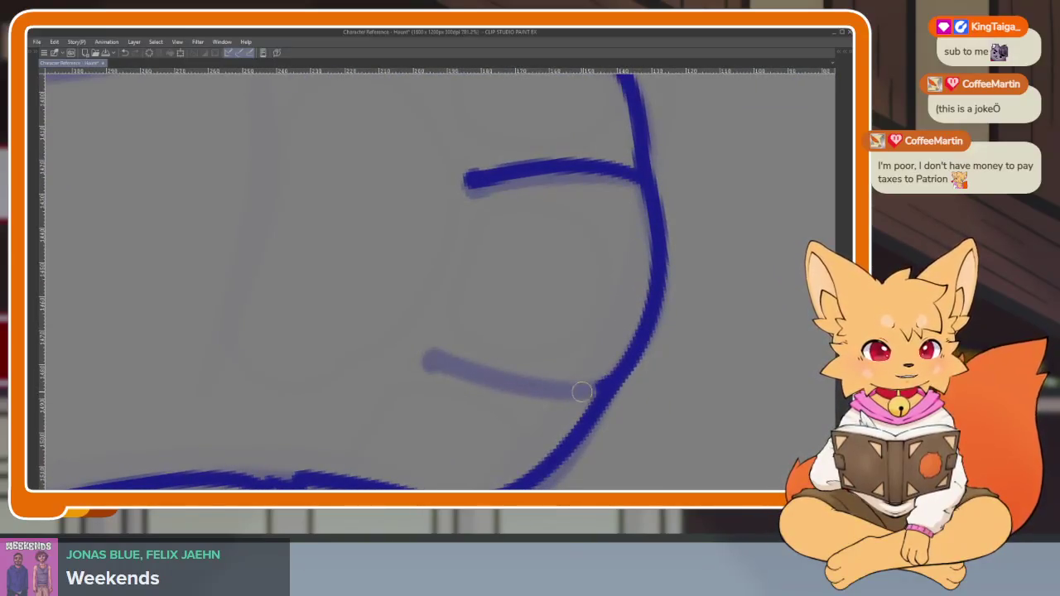
pyautogui.scroll(-5, 449, 370)
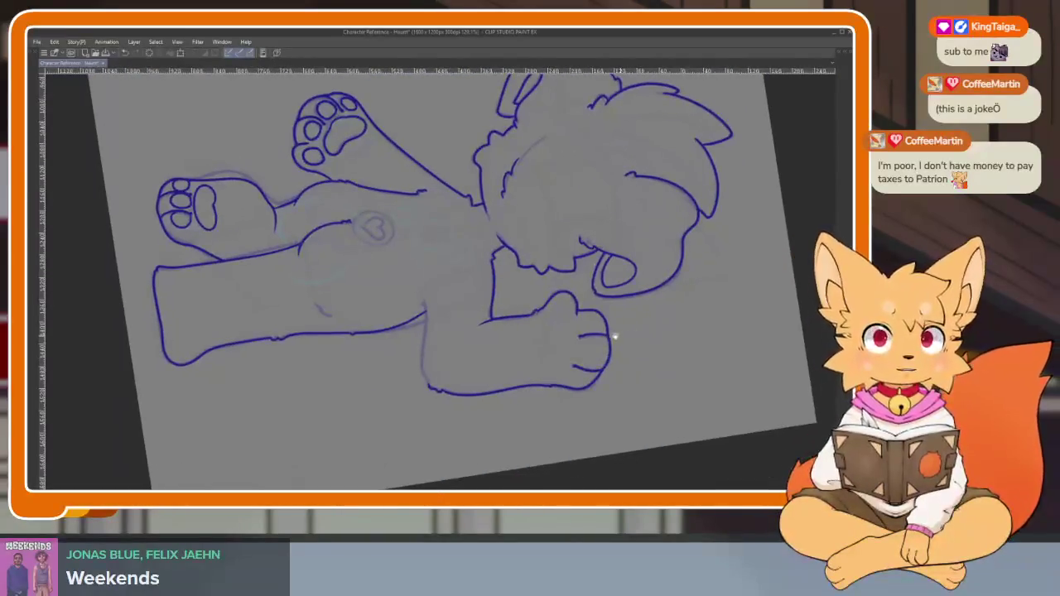
# Show the tool and layer palettes and ink the arm's underside line from the armpit to the elbow
pyautogui.scroll(1, 530, 362)
pyautogui.scroll(2, 508, 386)
pyautogui.scroll(2, 553, 235)
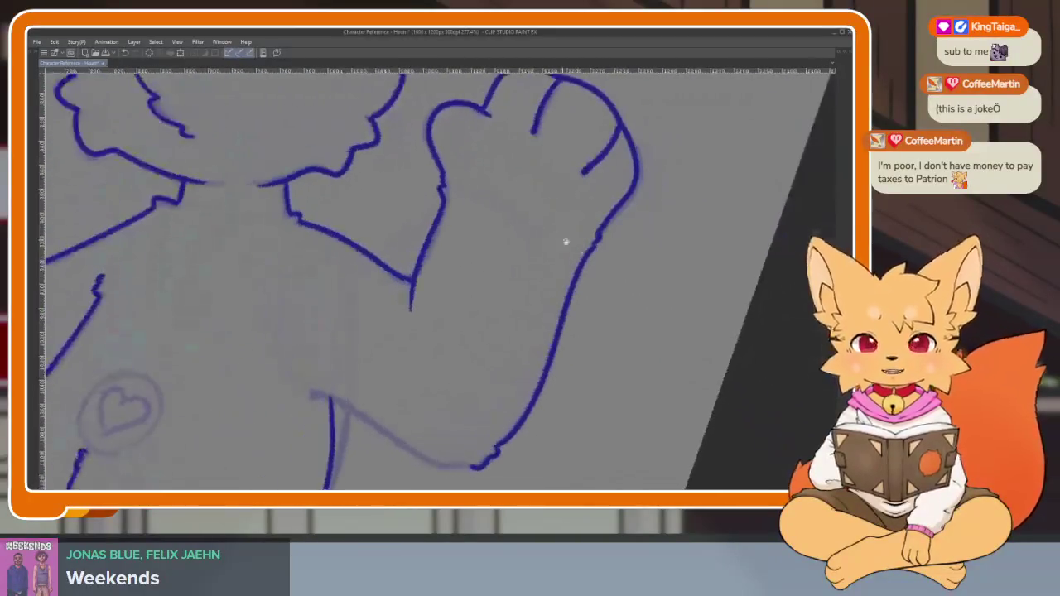
pyautogui.press('Tab')
pyautogui.press('Tab')
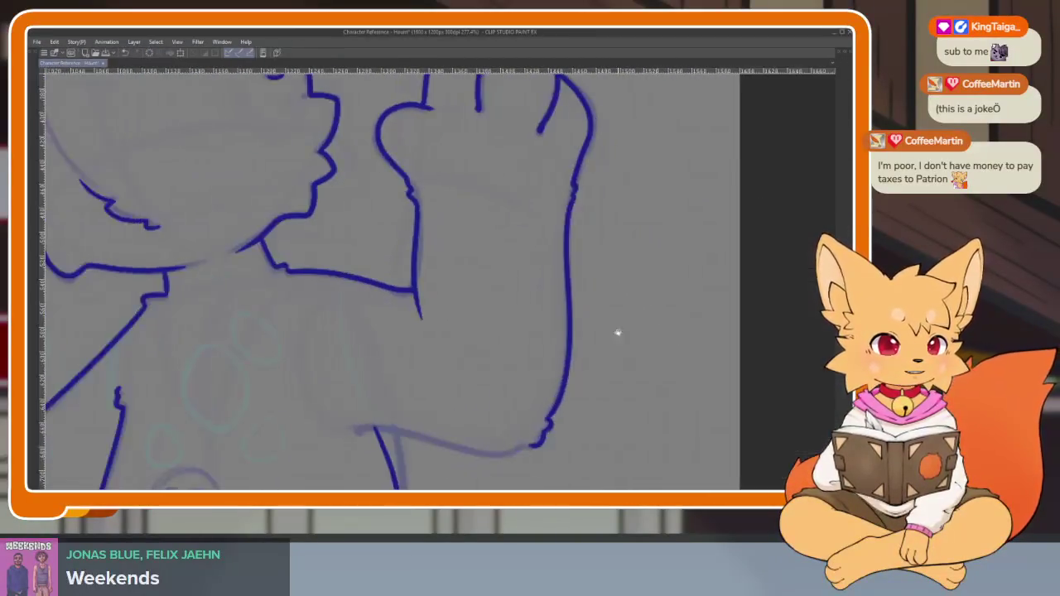
pyautogui.scroll(2, 584, 331)
pyautogui.scroll(1, 505, 355)
pyautogui.scroll(-1, 503, 354)
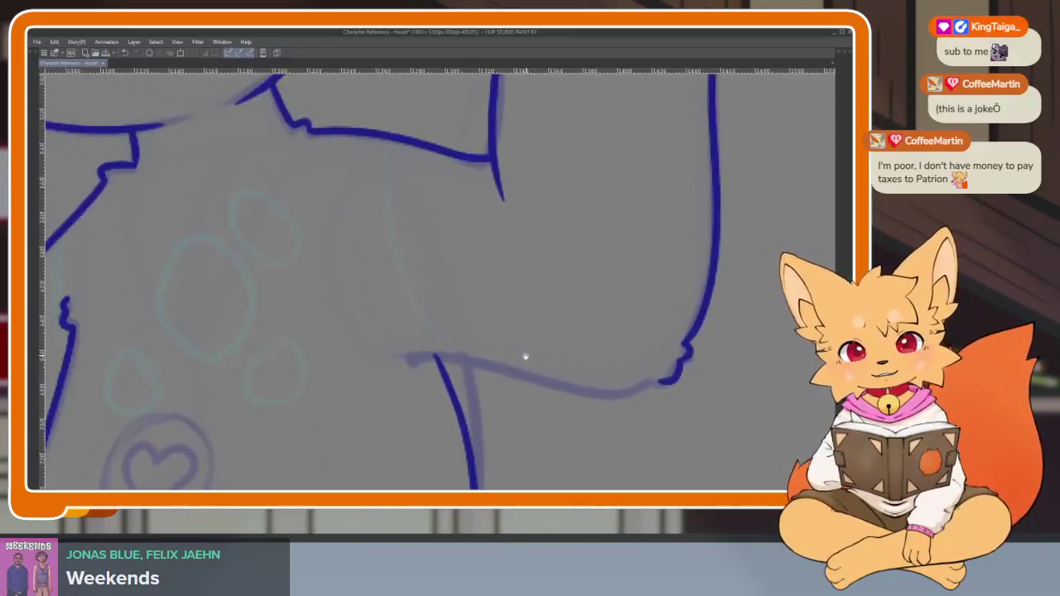
pyautogui.scroll(1, 519, 359)
pyautogui.moveTo(398, 323); pyautogui.dragTo(481, 333)
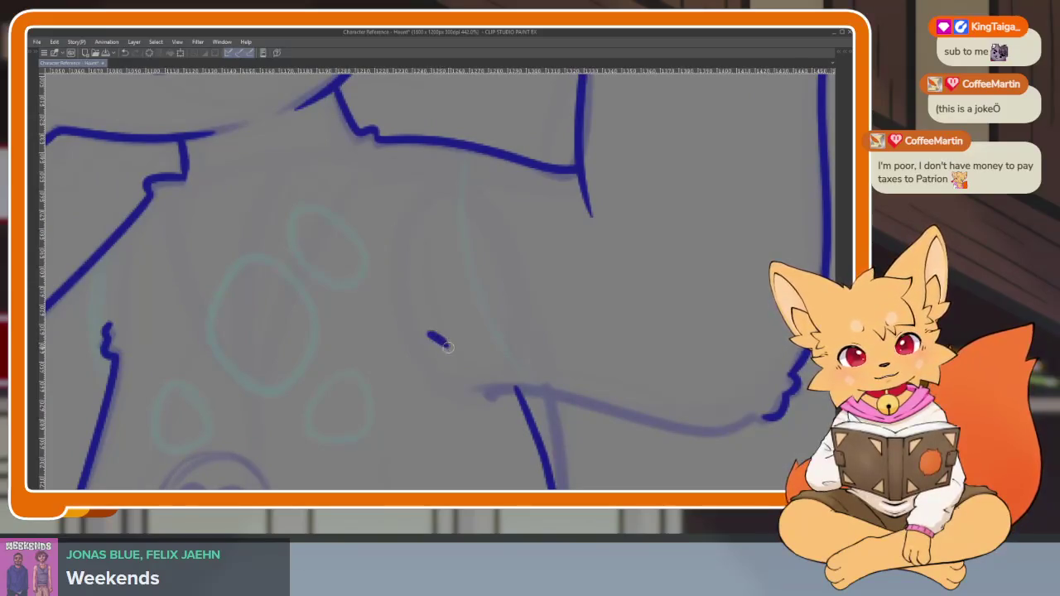
pyautogui.moveTo(429, 338)
pyautogui.mouseDown()
pyautogui.moveTo(444, 344)
pyautogui.moveTo(342, 319)
pyautogui.mouseUp()
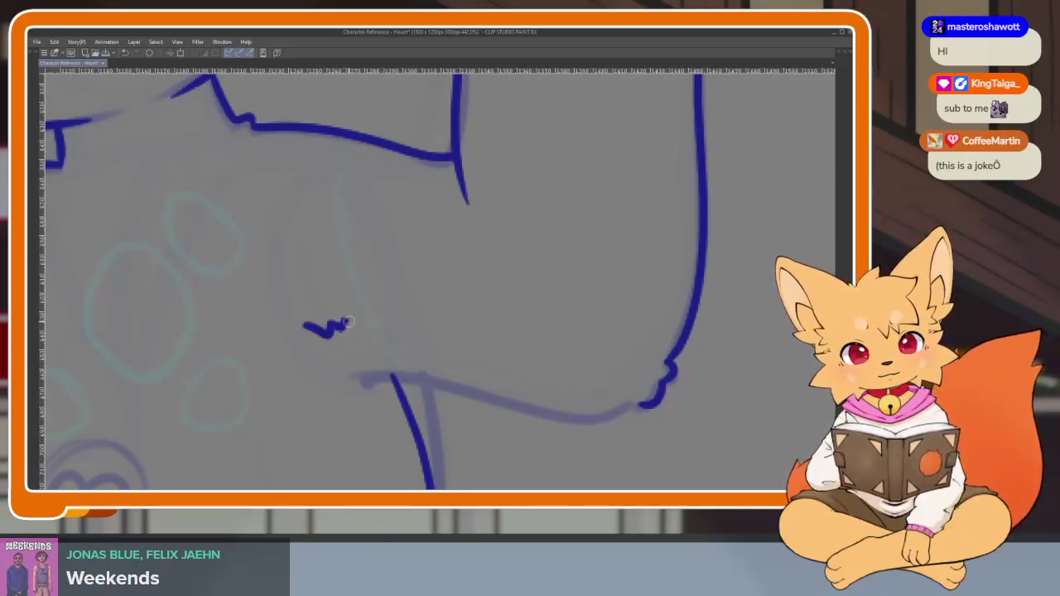
pyautogui.moveTo(404, 340)
pyautogui.mouseDown()
pyautogui.moveTo(575, 403)
pyautogui.moveTo(646, 414)
pyautogui.mouseUp()
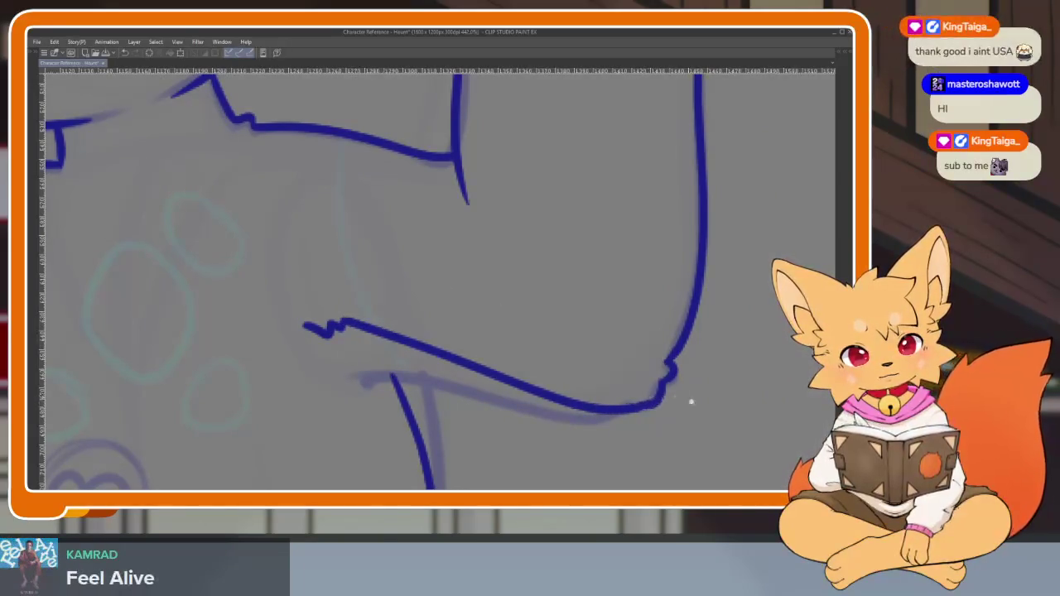
# Erase the dark vertical stroke below the arm and the short crossing stroke
pyautogui.scroll(-5, 696, 377)
pyautogui.scroll(-1, 700, 356)
pyautogui.scroll(5, 662, 356)
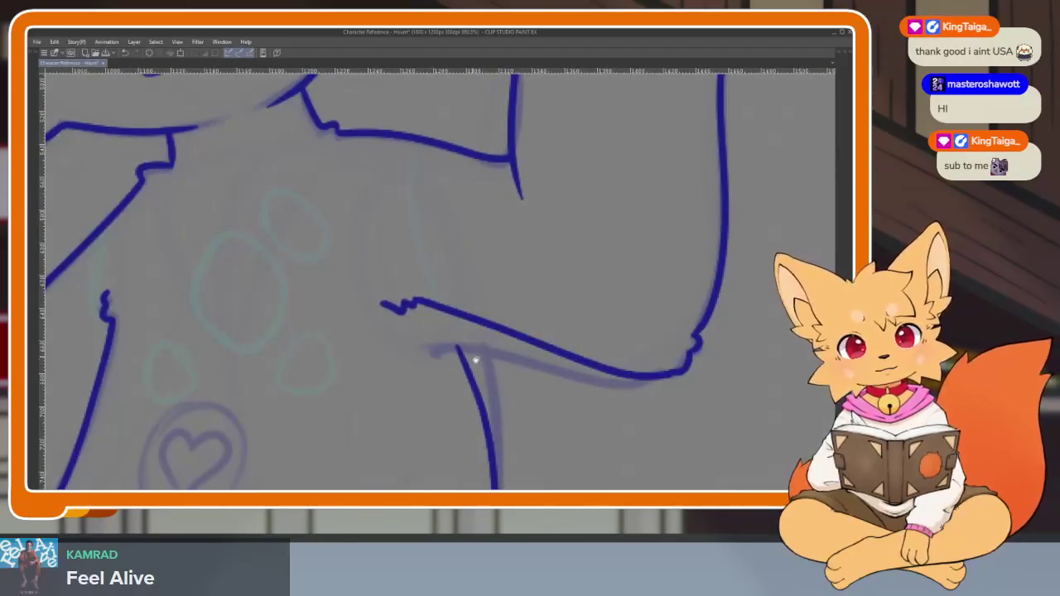
pyautogui.moveTo(466, 356); pyautogui.dragTo(444, 282)
pyautogui.scroll(2, 444, 282)
pyautogui.moveTo(450, 320); pyautogui.dragTo(465, 326)
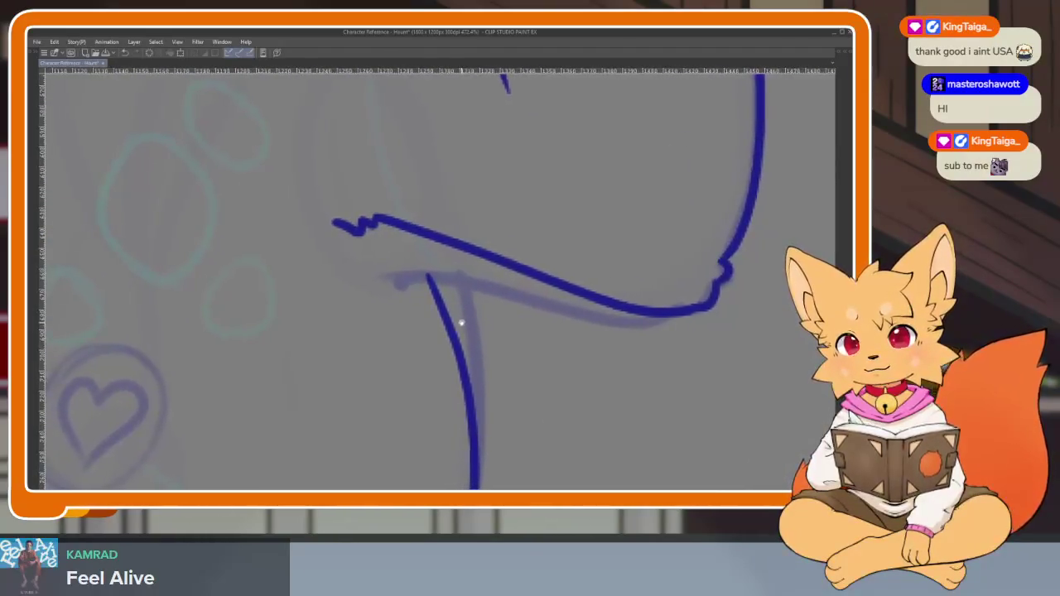
pyautogui.scroll(-3, 465, 326)
pyautogui.scroll(2, 473, 274)
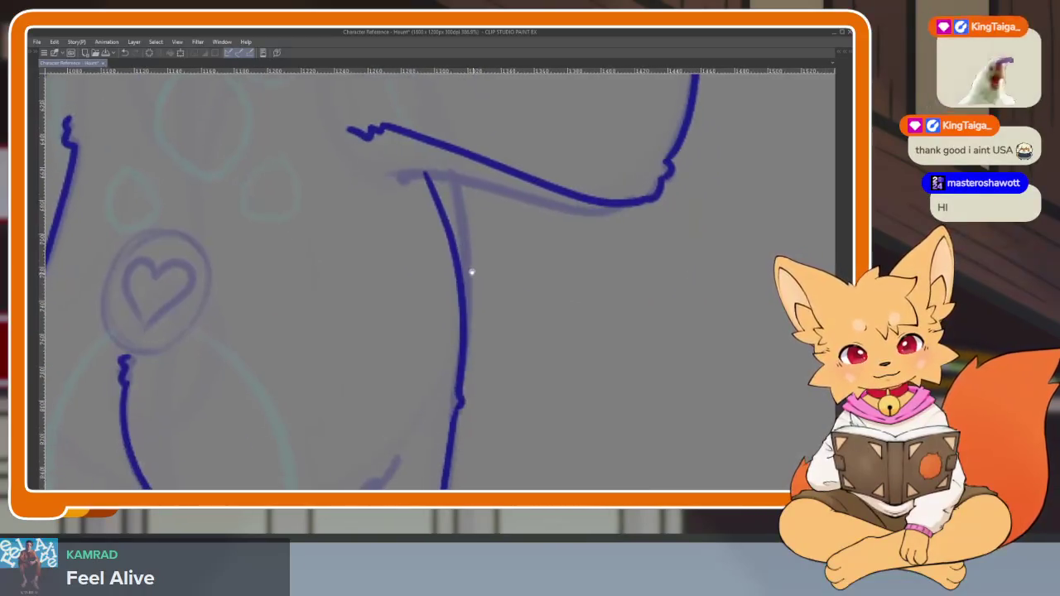
pyautogui.moveTo(451, 348); pyautogui.dragTo(435, 179)
pyautogui.moveTo(505, 372); pyautogui.dragTo(443, 356)
# Remove the leftover short segment and erase the long vertical side-of-body line
pyautogui.scroll(1, 523, 335)
pyautogui.click(412, 387)
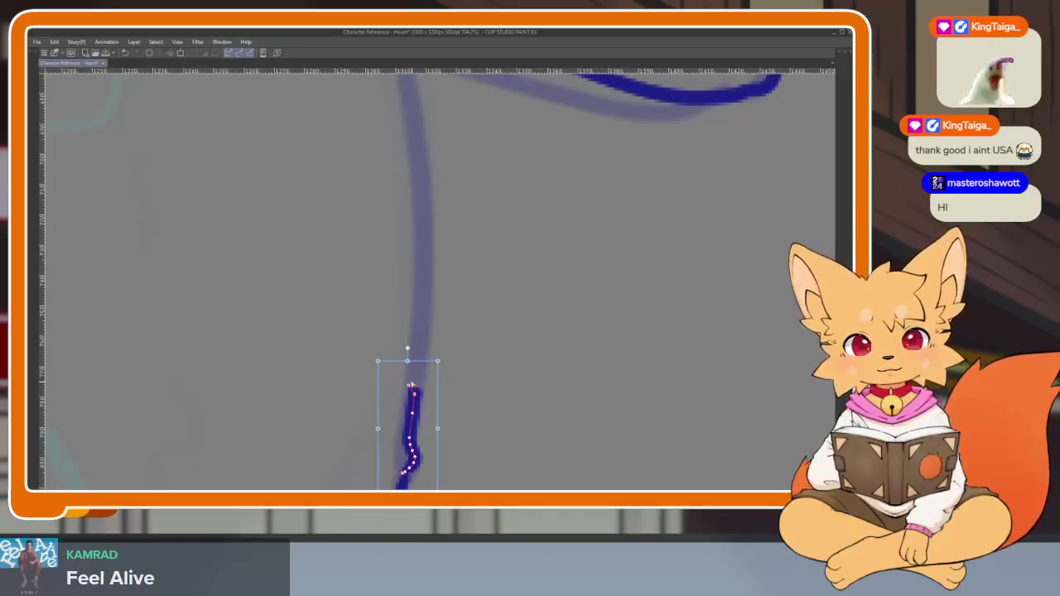
pyautogui.scroll(-3, 447, 372)
pyautogui.scroll(1, 494, 362)
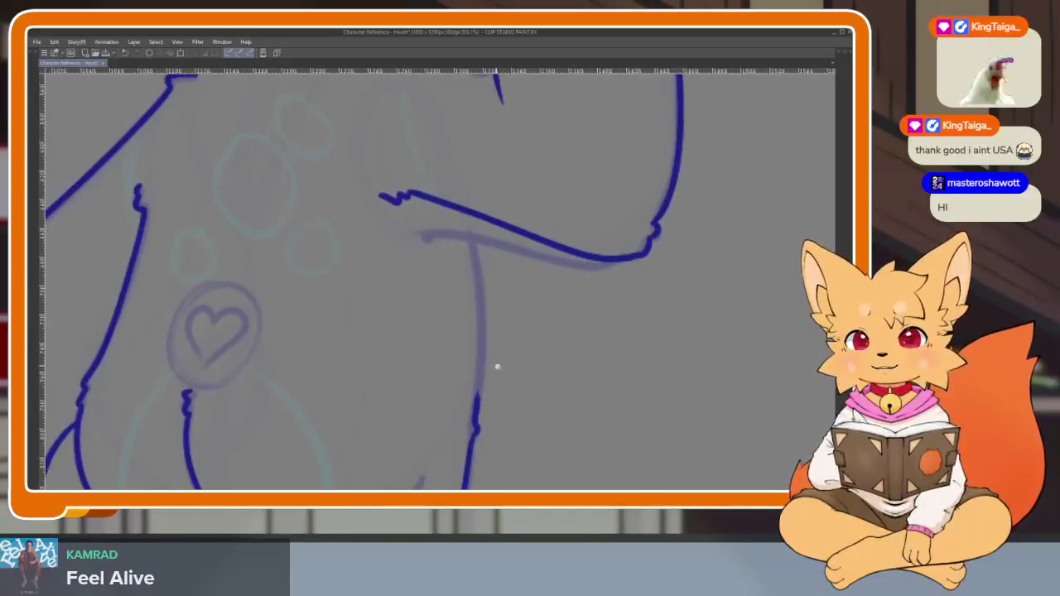
pyautogui.scroll(1, 505, 359)
pyautogui.scroll(1, 504, 359)
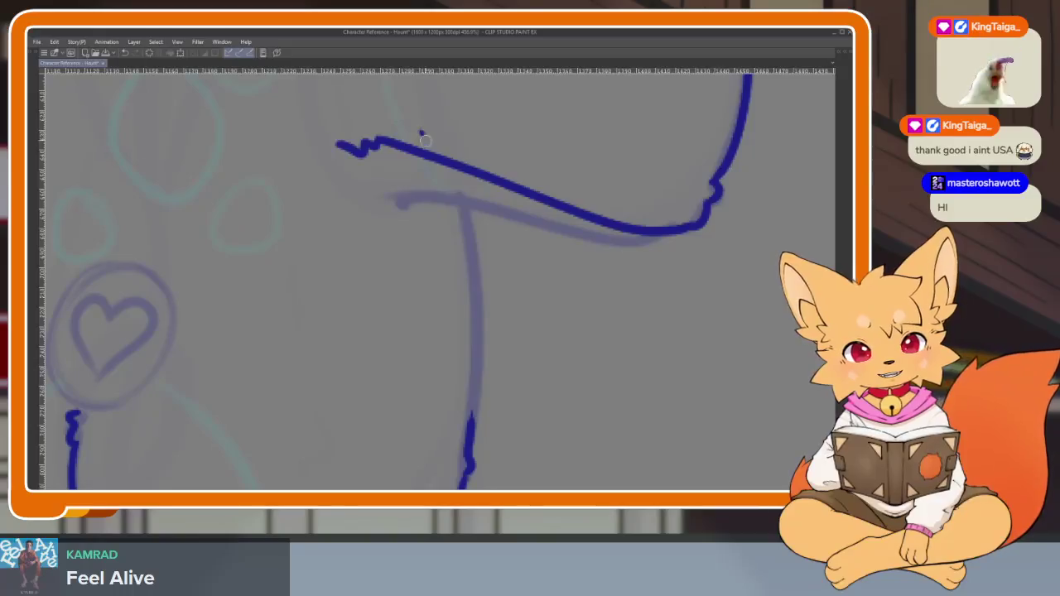
pyautogui.moveTo(469, 427); pyautogui.dragTo(420, 134)
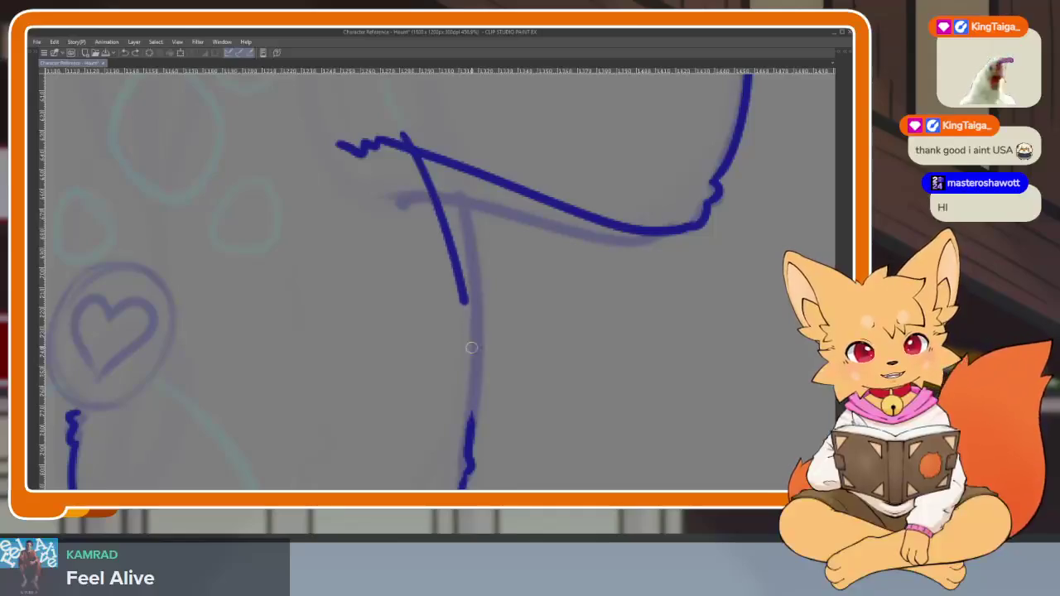
pyautogui.scroll(-3, 467, 450)
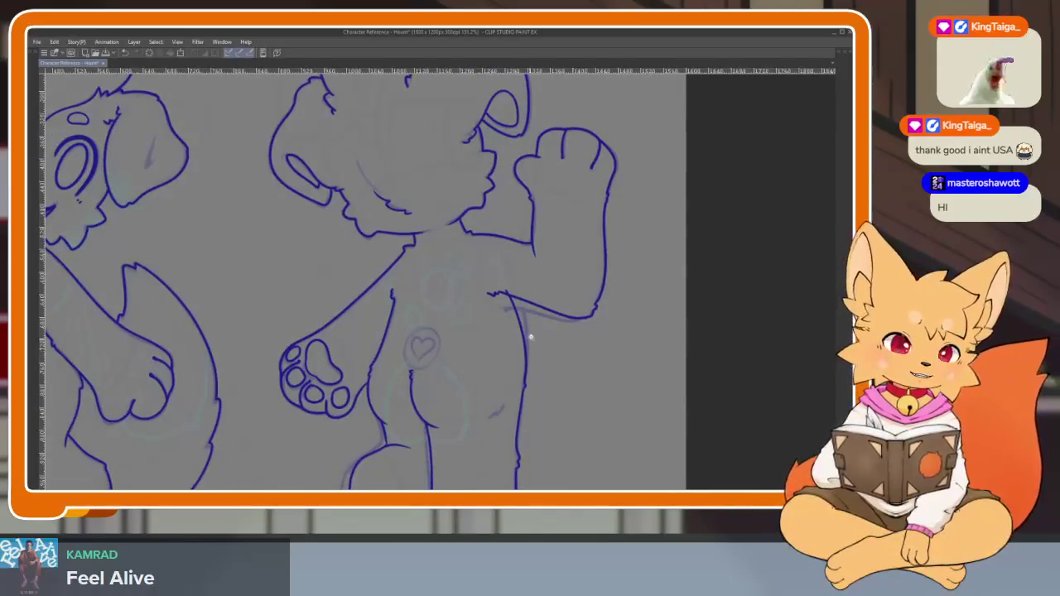
pyautogui.scroll(3, 538, 344)
pyautogui.scroll(1, 372, 220)
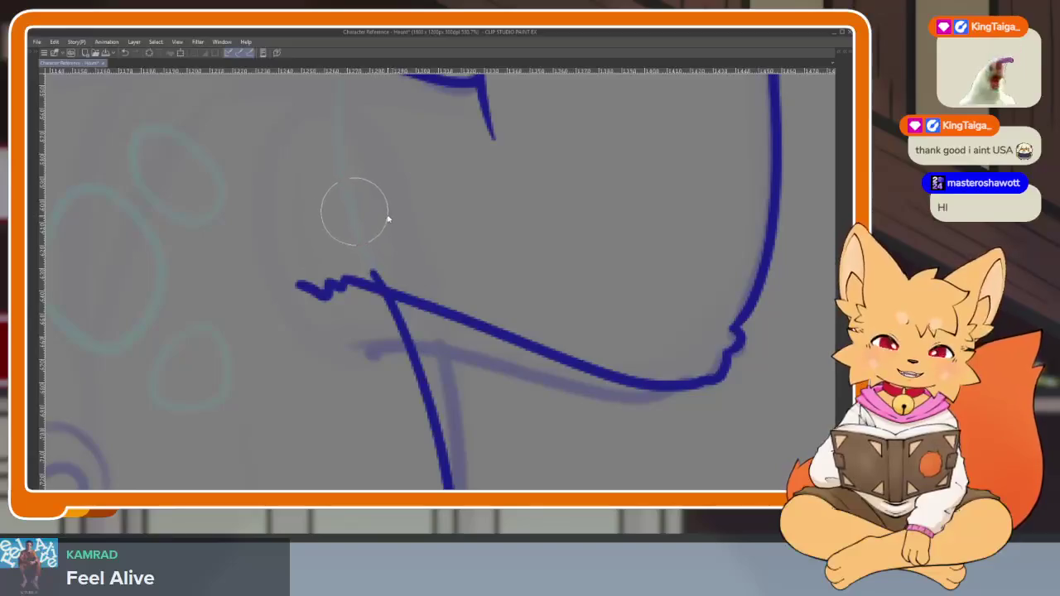
pyautogui.scroll(-2, 375, 259)
pyautogui.scroll(-1, 415, 274)
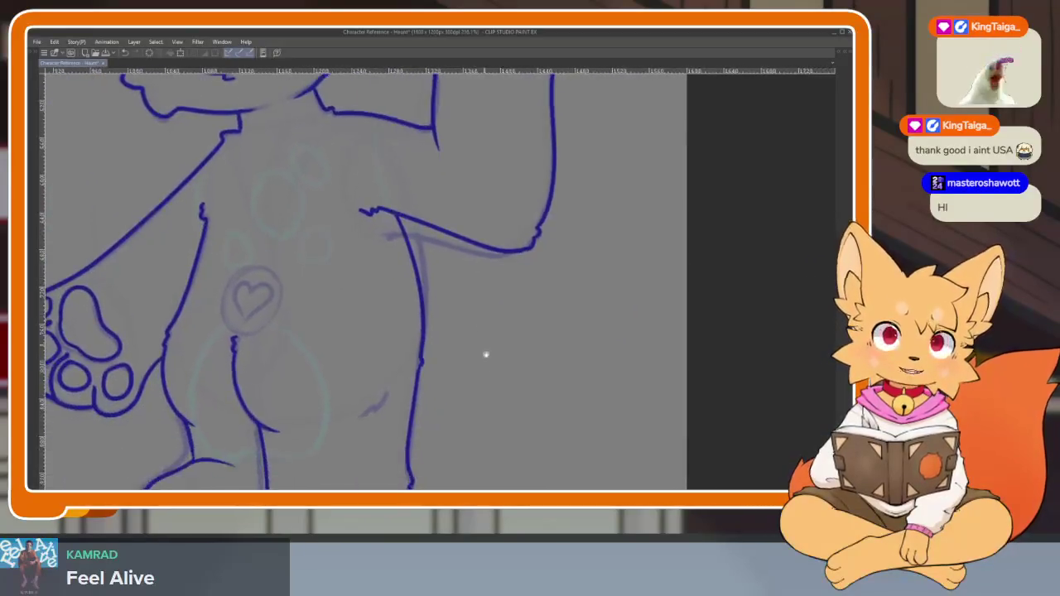
pyautogui.scroll(4, 431, 331)
pyautogui.scroll(-2, 453, 383)
pyautogui.scroll(-2, 464, 386)
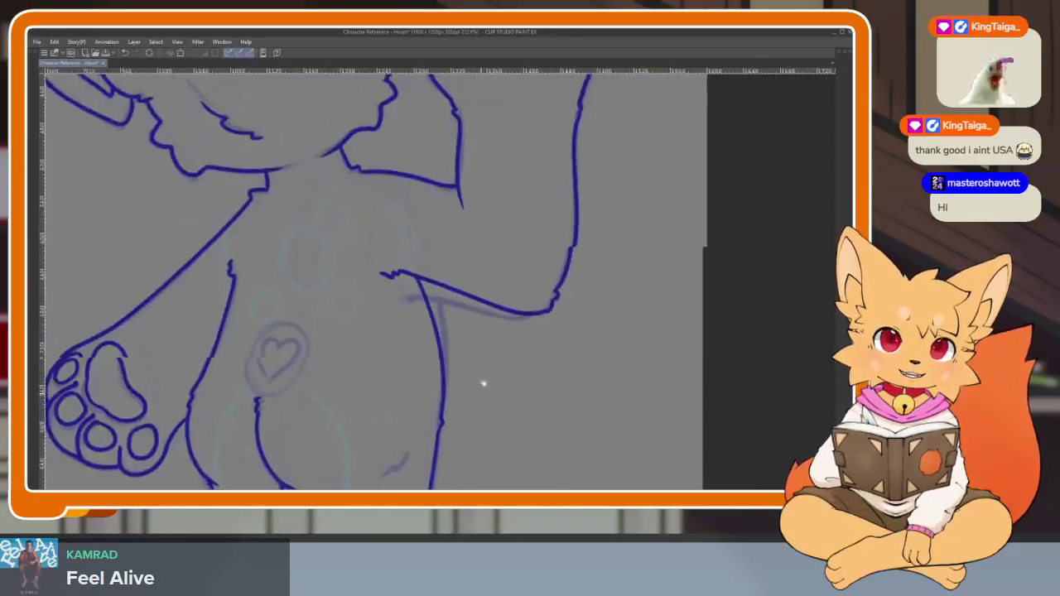
pyautogui.scroll(-2, 549, 331)
pyautogui.scroll(-1, 563, 340)
pyautogui.scroll(-1, 556, 360)
pyautogui.scroll(1, 568, 356)
pyautogui.scroll(2, 568, 356)
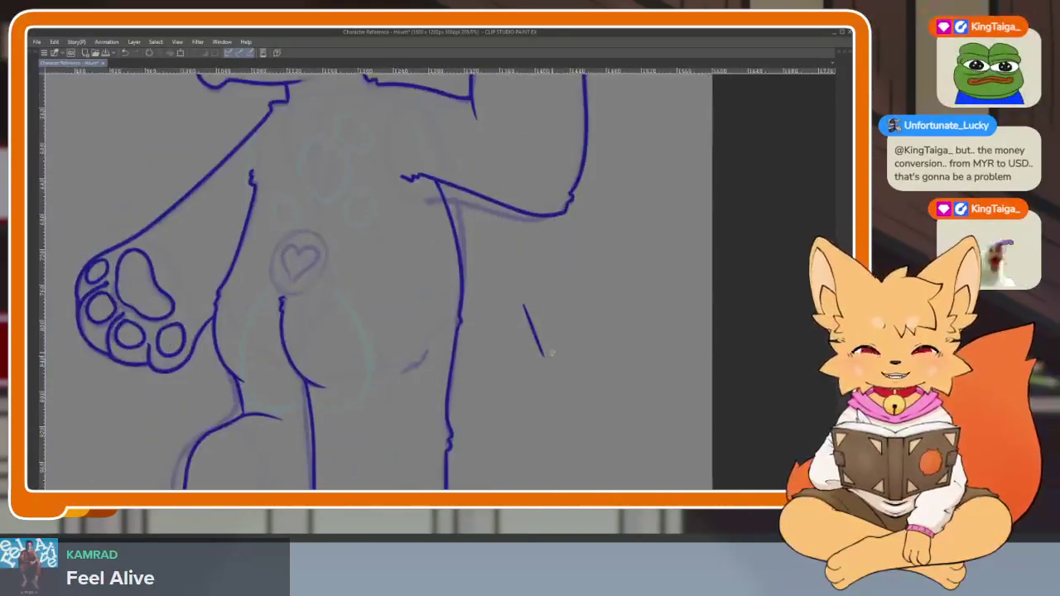
pyautogui.scroll(-3, 544, 356)
pyautogui.scroll(1, 568, 359)
pyautogui.scroll(2, 554, 386)
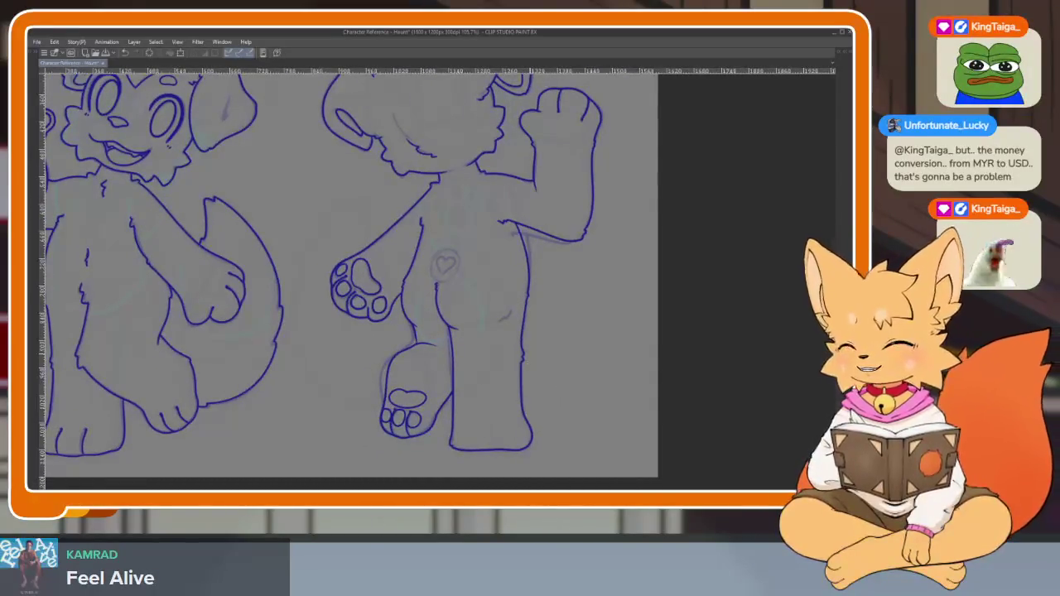
pyautogui.scroll(-1, 348, 273)
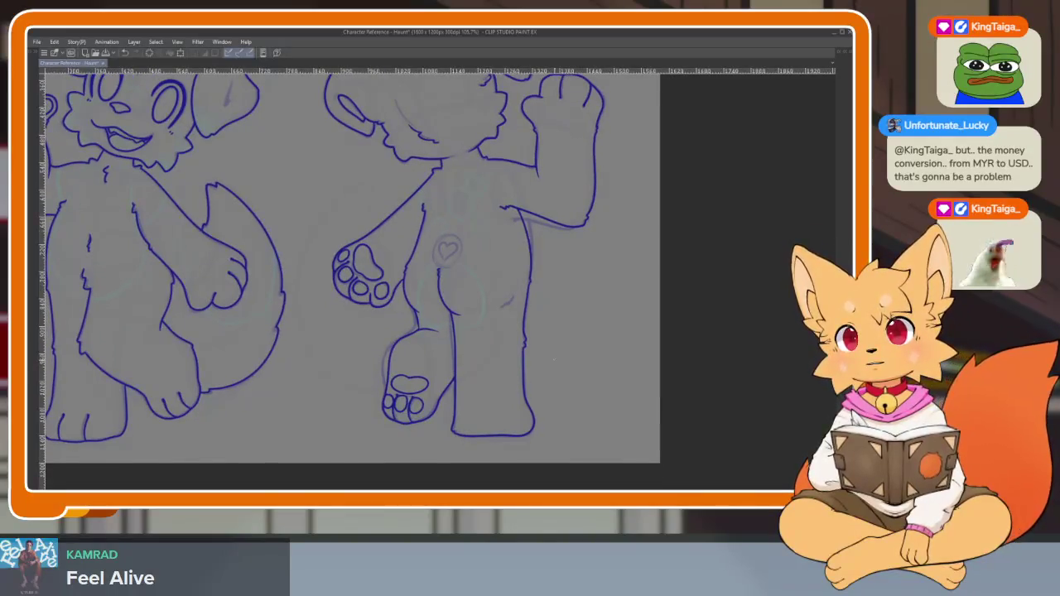
pyautogui.scroll(-2, 543, 369)
pyautogui.scroll(1, 546, 377)
pyautogui.scroll(1, 549, 379)
pyautogui.scroll(1, 505, 377)
pyautogui.scroll(1, 493, 382)
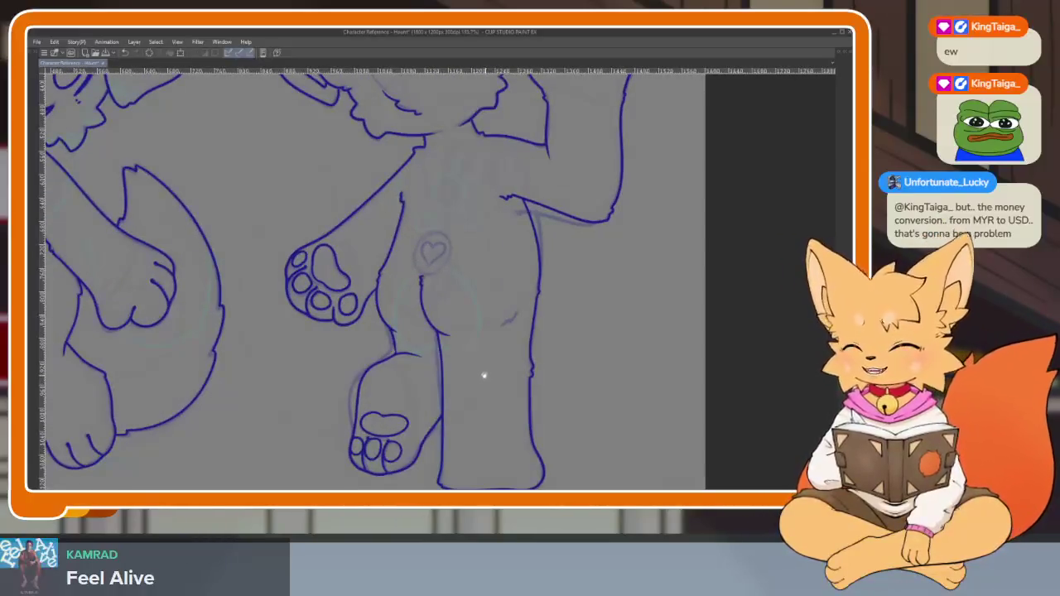
pyautogui.scroll(2, 485, 303)
pyautogui.scroll(1, 596, 346)
pyautogui.scroll(1, 549, 351)
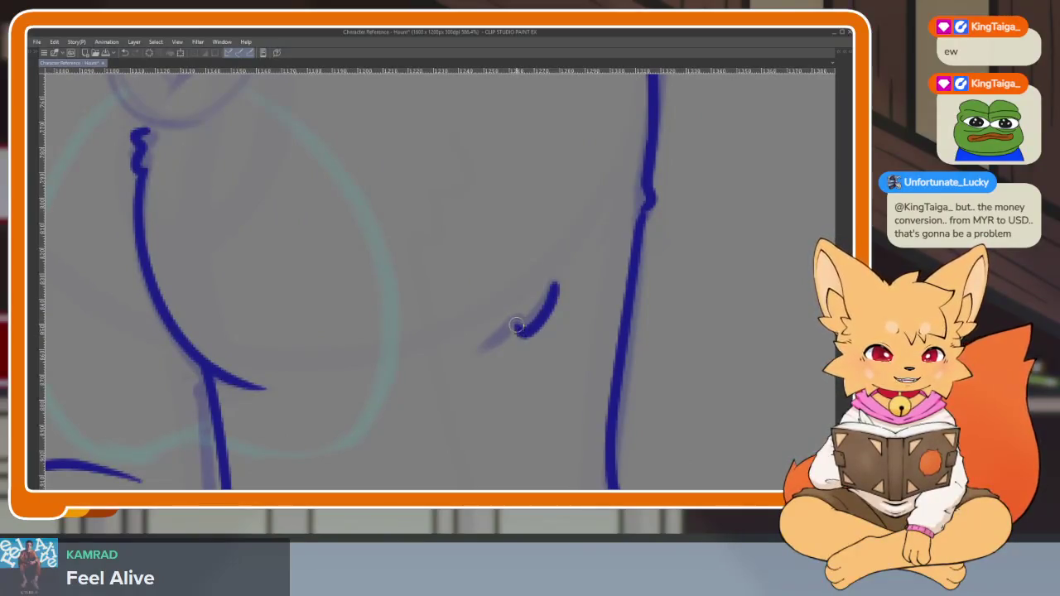
pyautogui.scroll(-2, 547, 352)
pyautogui.scroll(-2, 588, 360)
pyautogui.scroll(-1, 609, 348)
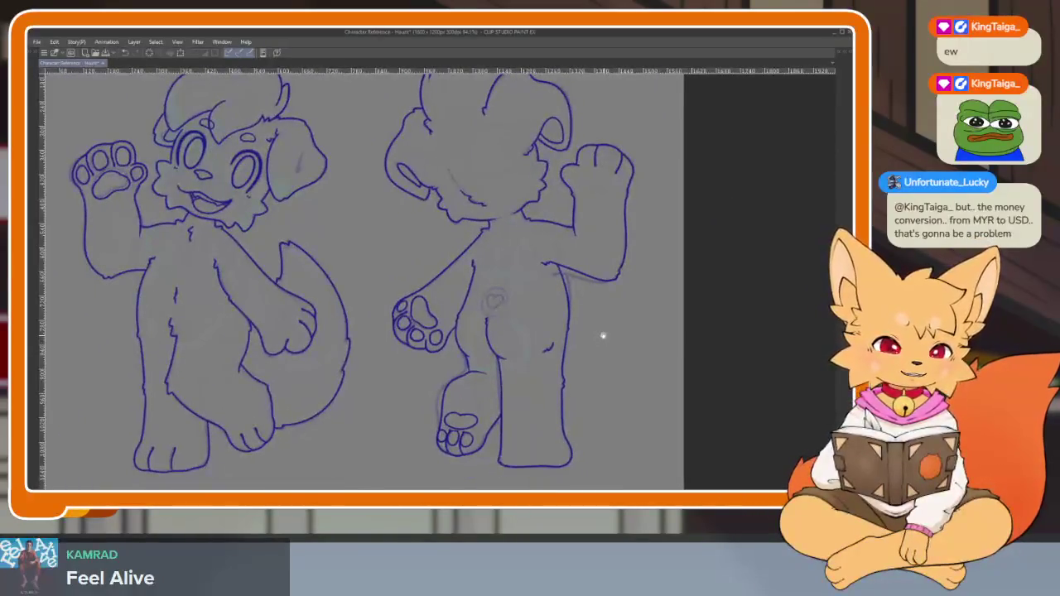
pyautogui.scroll(3, 543, 328)
pyautogui.scroll(-1, 549, 379)
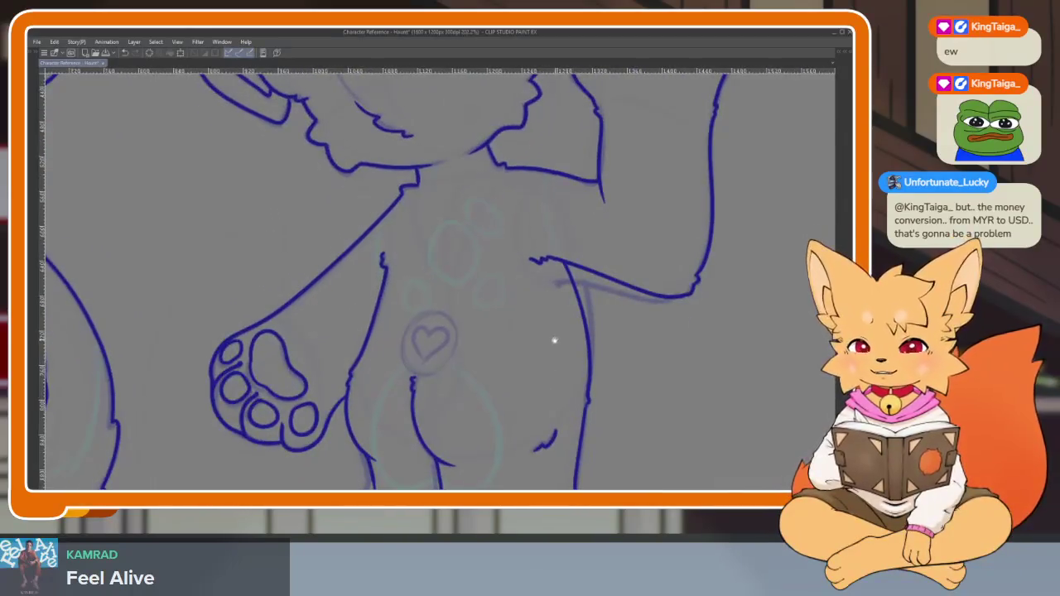
# Draw a circle around the hip marking on the back-view dog
pyautogui.moveTo(555, 339); pyautogui.dragTo(540, 379)
pyautogui.scroll(2, 471, 375)
pyautogui.scroll(1, 406, 407)
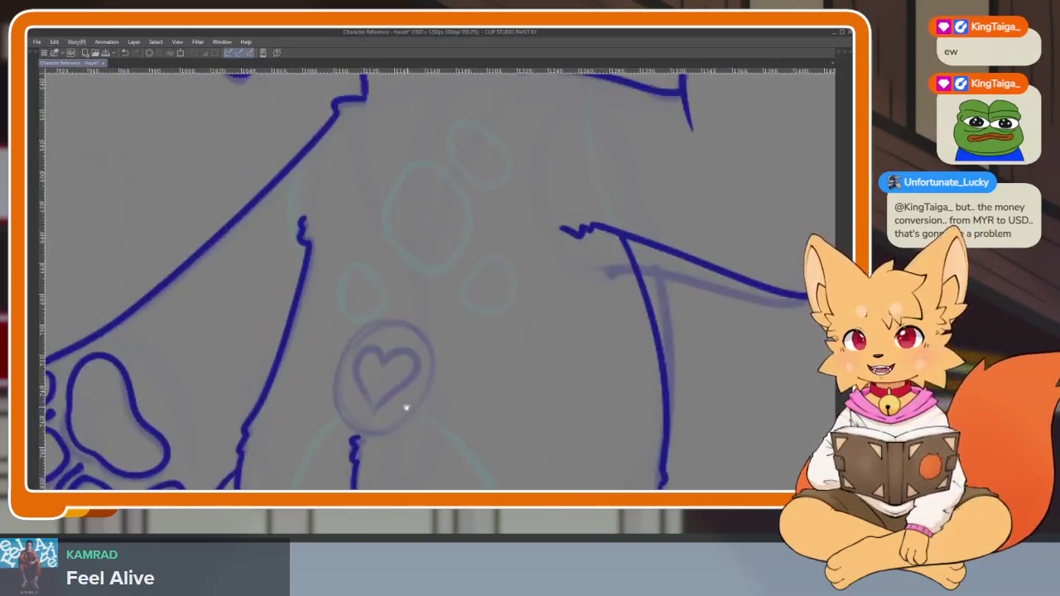
pyautogui.press('Tab')
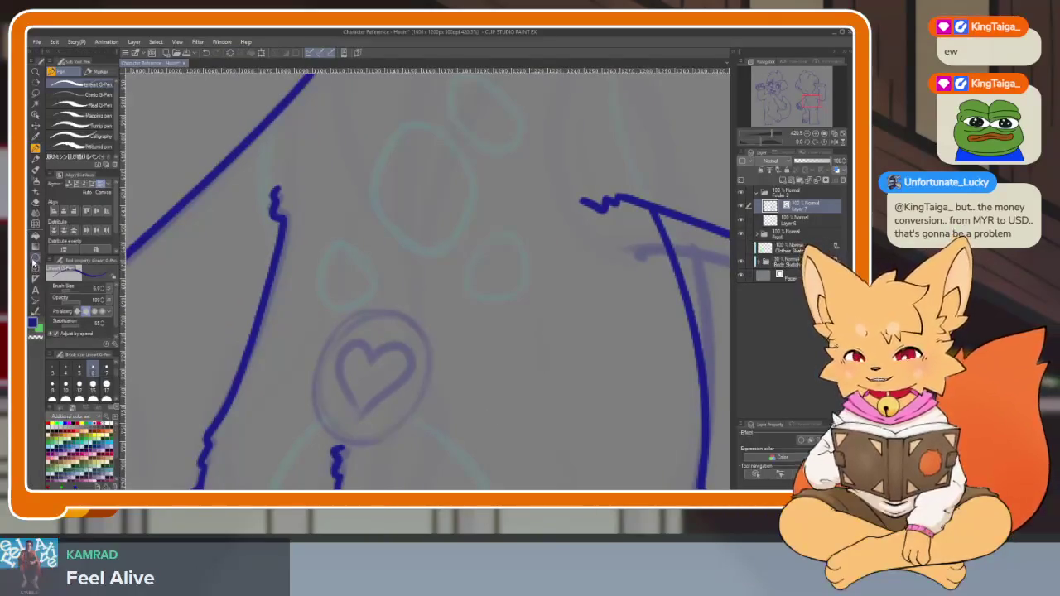
pyautogui.press('Tab')
pyautogui.moveTo(331, 317); pyautogui.dragTo(332, 319)
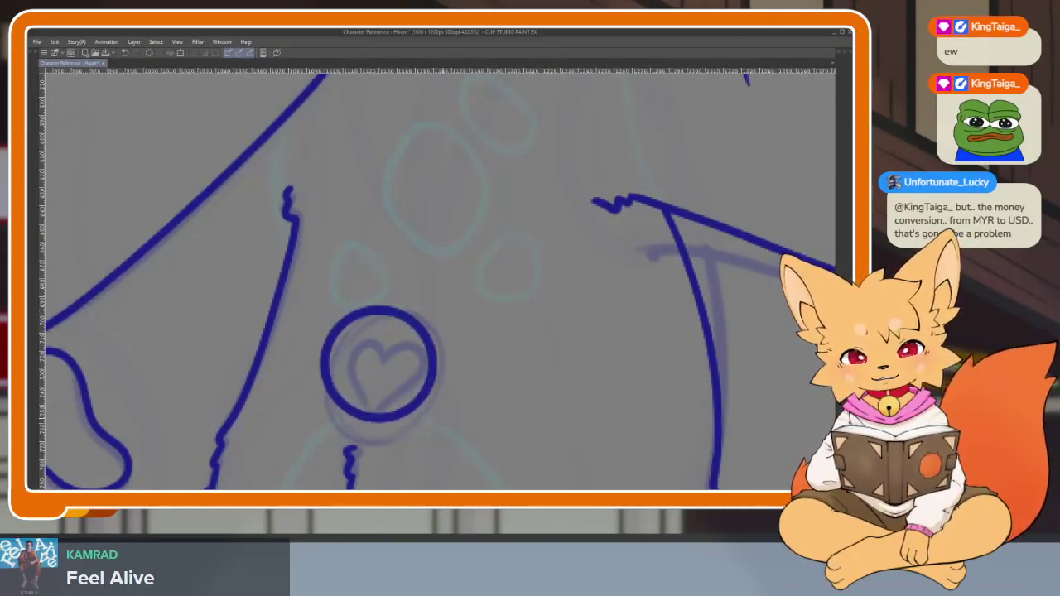
pyautogui.hotkey('ctrl', 'z')
pyautogui.moveTo(443, 419); pyautogui.dragTo(449, 394)
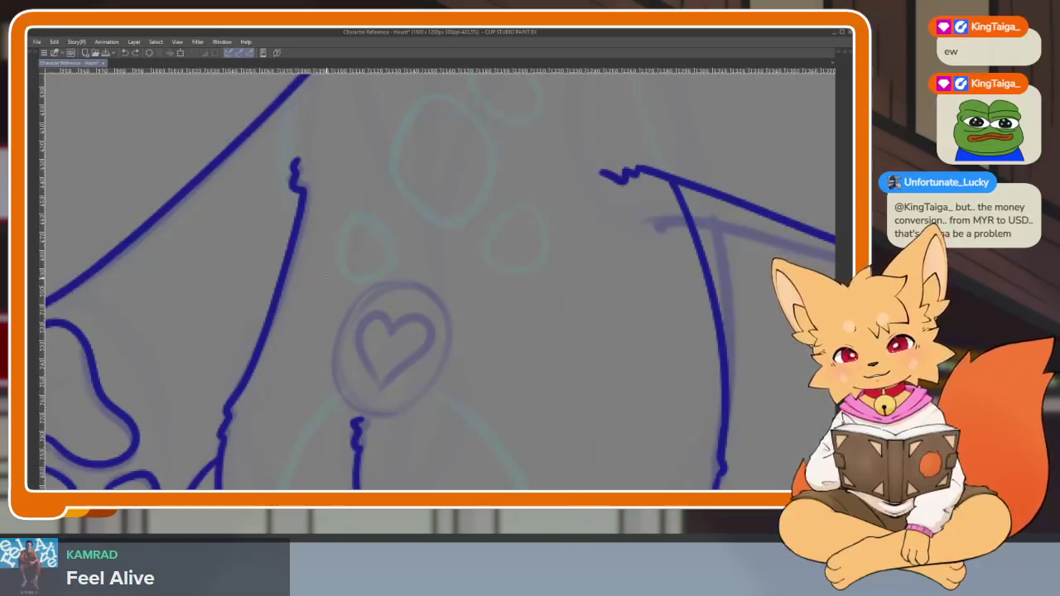
pyautogui.moveTo(334, 284); pyautogui.dragTo(331, 294)
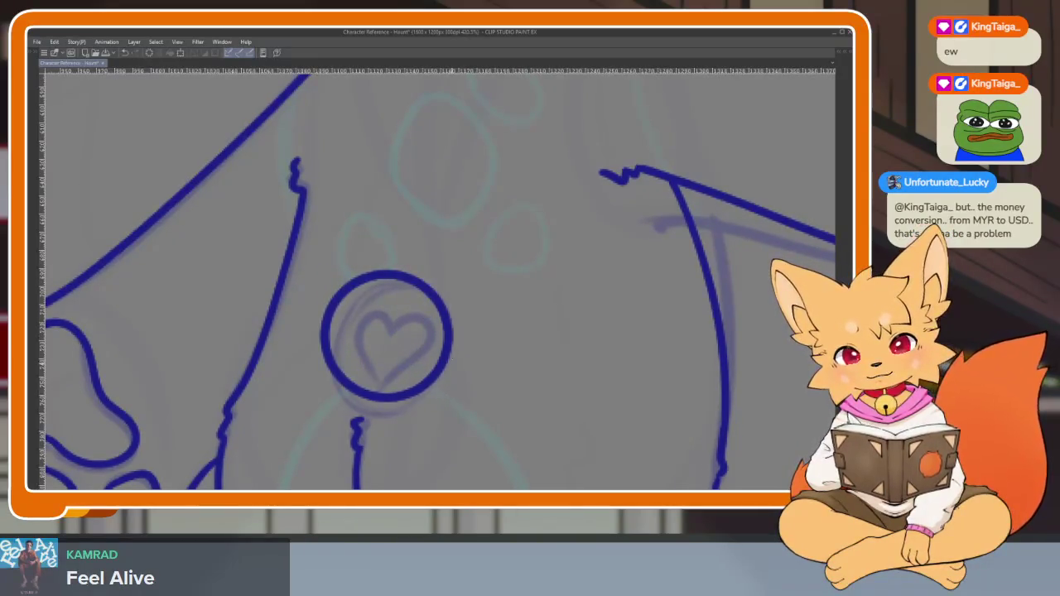
# Narrow the circle into an upright oval and tilt it slightly clockwise
pyautogui.hotkey('ctrl', 't')
pyautogui.moveTo(461, 335); pyautogui.dragTo(441, 326)
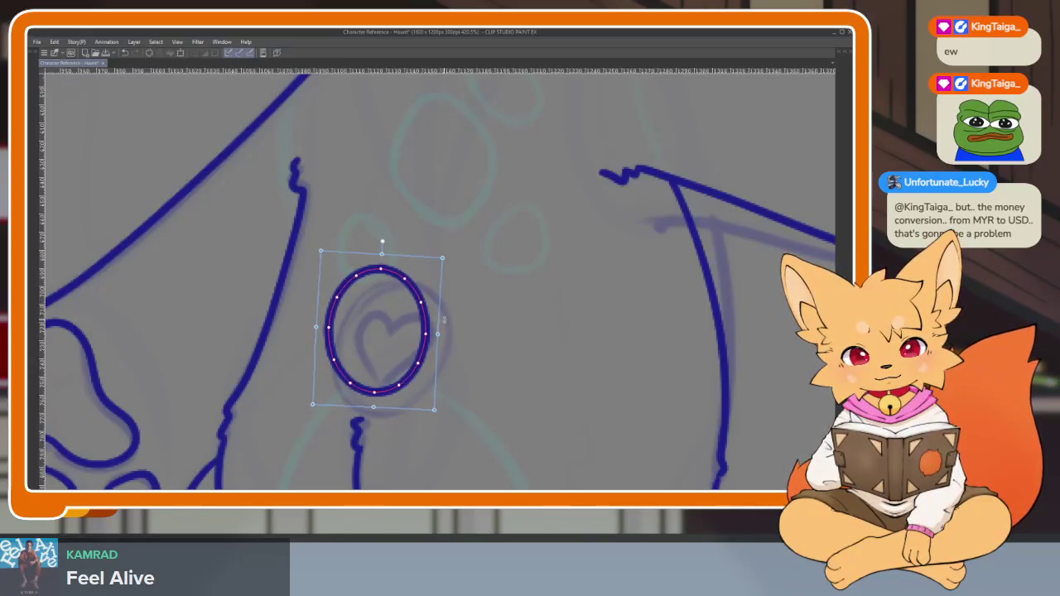
pyautogui.press('Return')
pyautogui.hotkey('ctrl', '0')
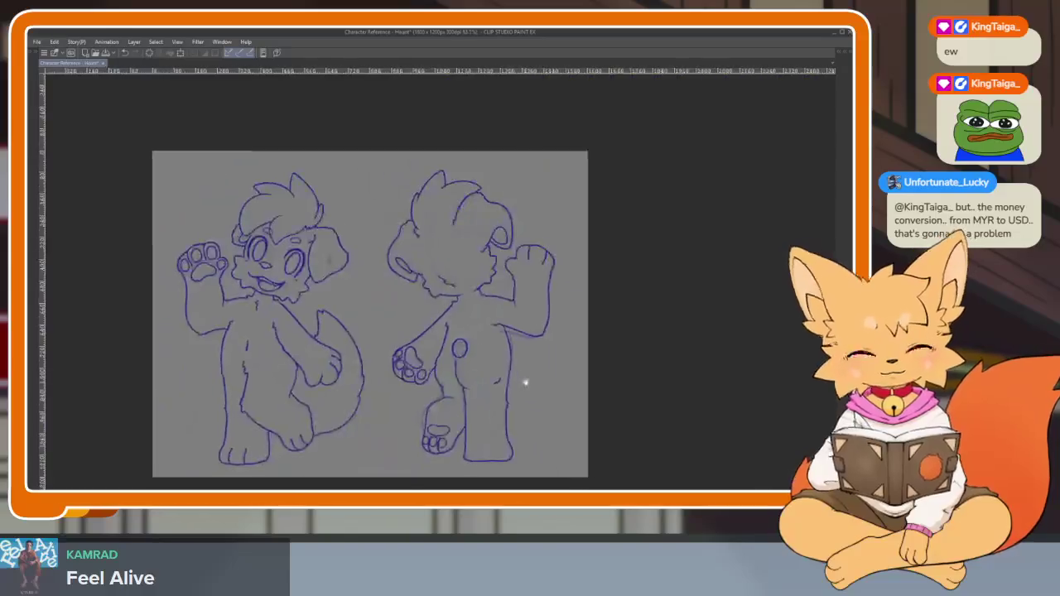
pyautogui.scroll(5, 455, 299)
pyautogui.moveTo(514, 360); pyautogui.dragTo(514, 361)
pyautogui.hotkey('ctrl', '0')
pyautogui.scroll(1, 549, 336)
pyautogui.scroll(1, 552, 367)
# Draw a heart inside the hip oval with two pen strokes
pyautogui.moveTo(459, 307); pyautogui.dragTo(450, 365)
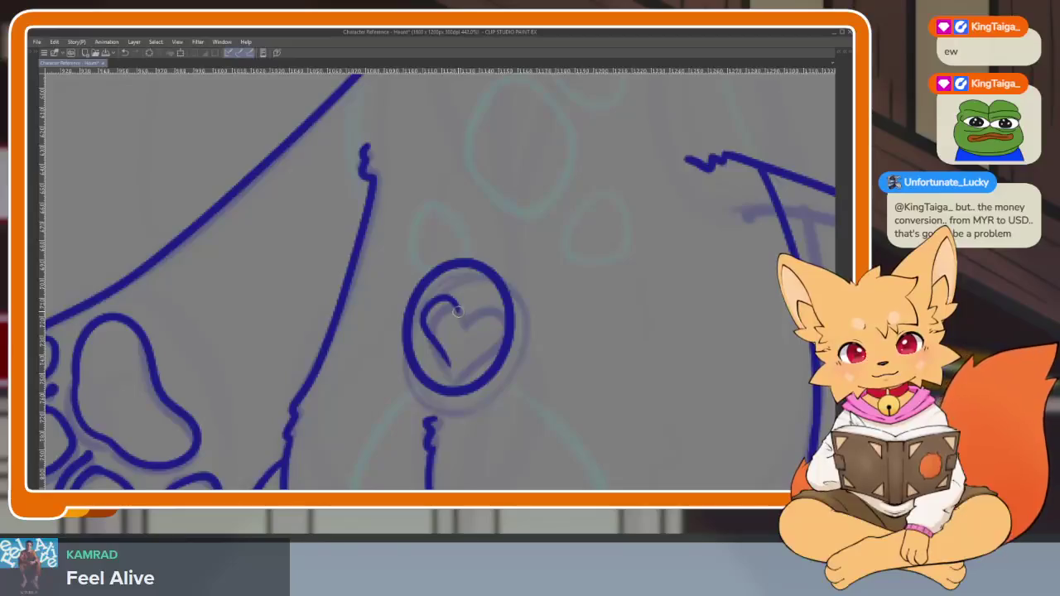
pyautogui.moveTo(458, 310); pyautogui.dragTo(450, 364)
pyautogui.scroll(-3, 514, 336)
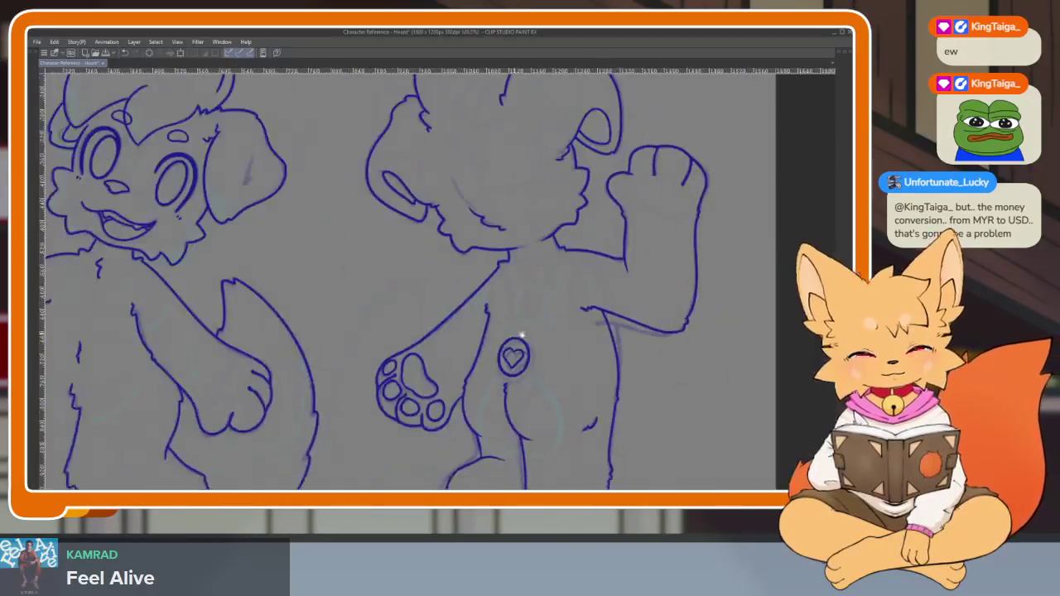
pyautogui.scroll(-1, 539, 323)
pyautogui.scroll(-3, 569, 313)
pyautogui.scroll(2, 558, 312)
pyautogui.scroll(2, 570, 365)
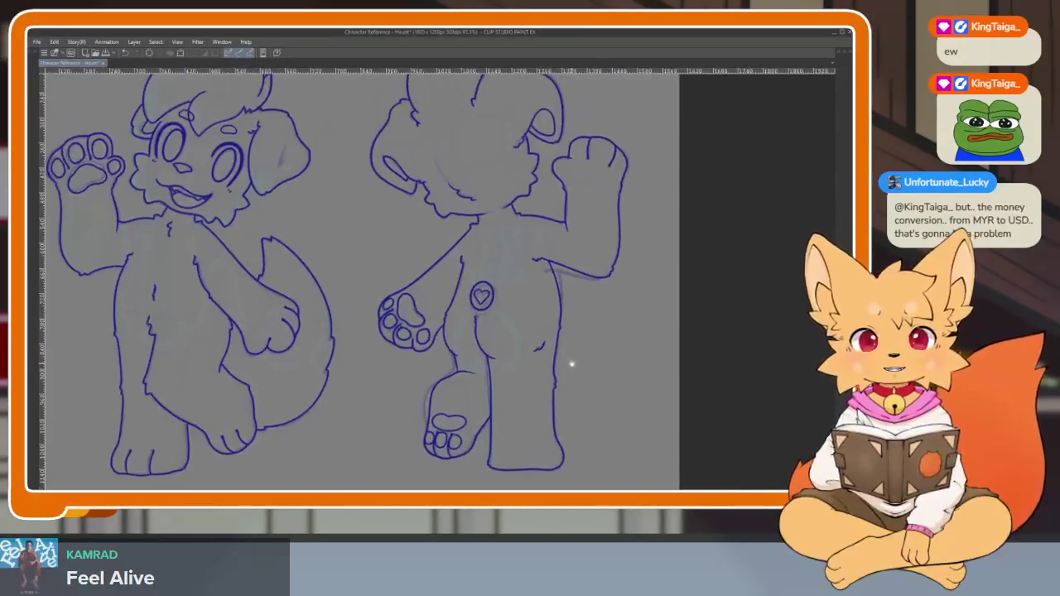
pyautogui.scroll(-1, 570, 364)
pyautogui.scroll(-1, 550, 333)
pyautogui.scroll(-1, 573, 351)
pyautogui.scroll(1, 563, 378)
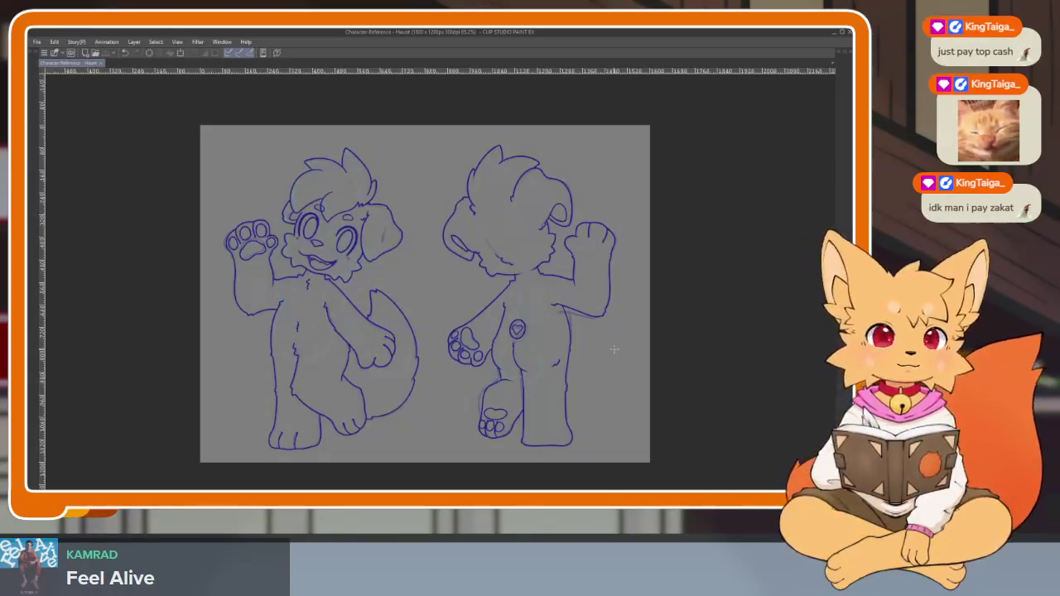
# Rename layer folder 'Folder 2' to 'Back' and select Layer 7 inside it
pyautogui.press('Tab')
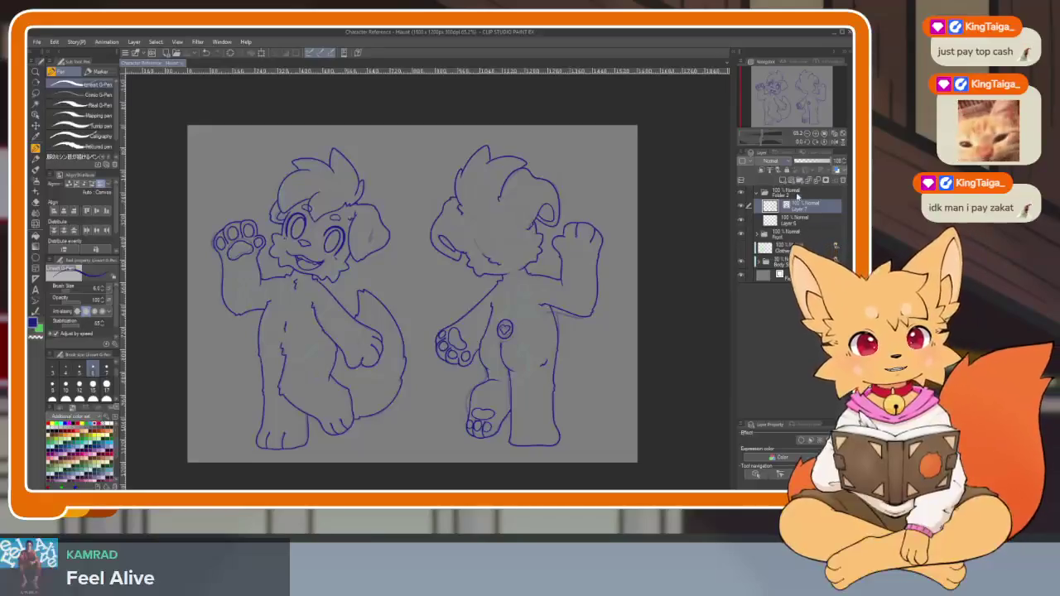
pyautogui.click(782, 192)
pyautogui.write('Back')
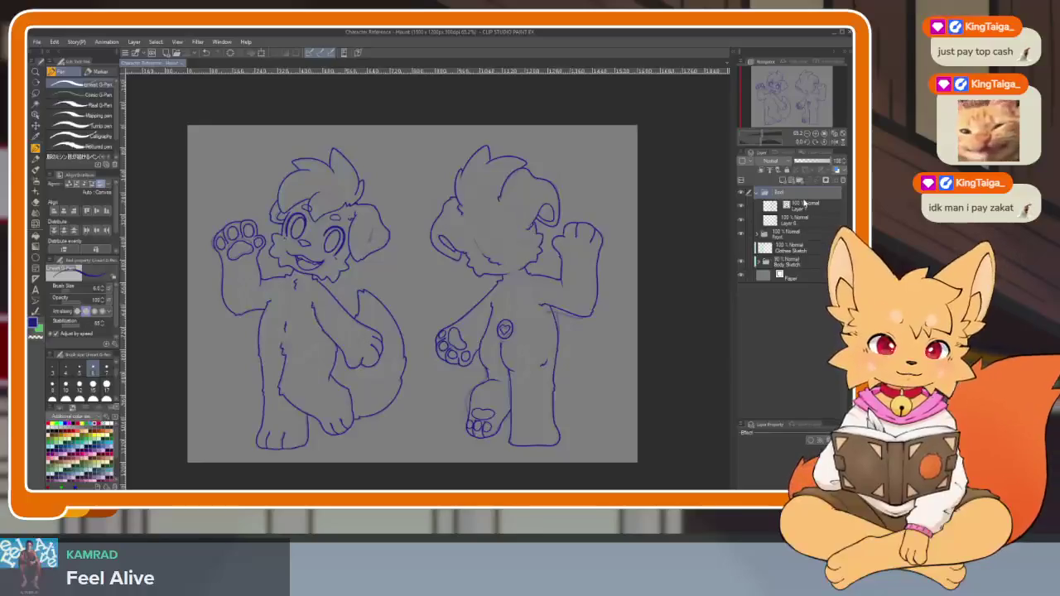
pyautogui.press('Return')
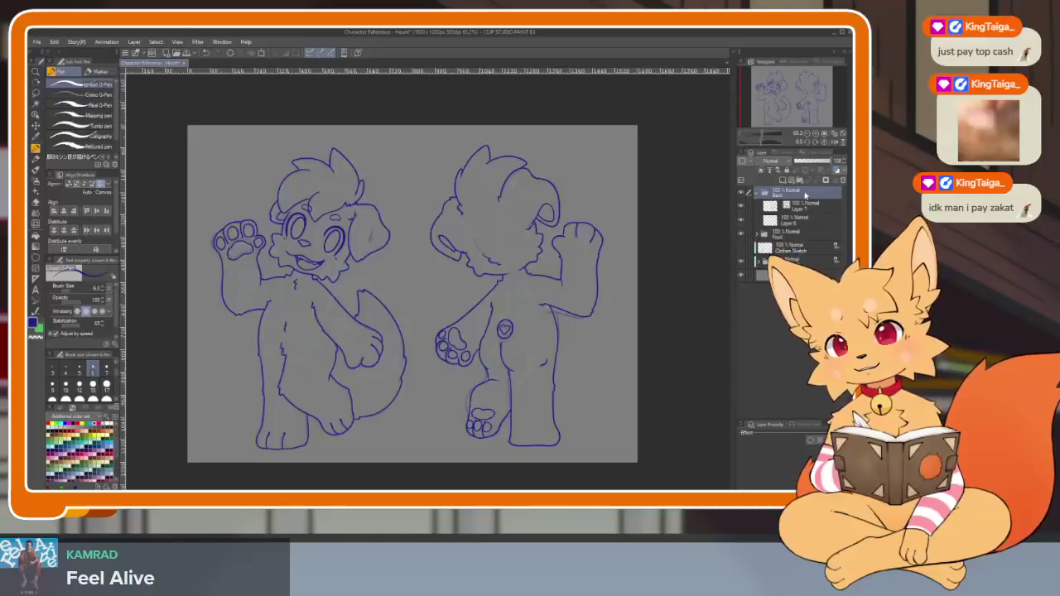
pyautogui.scroll(-1, 533, 375)
pyautogui.scroll(-1, 534, 375)
pyautogui.scroll(2, 539, 380)
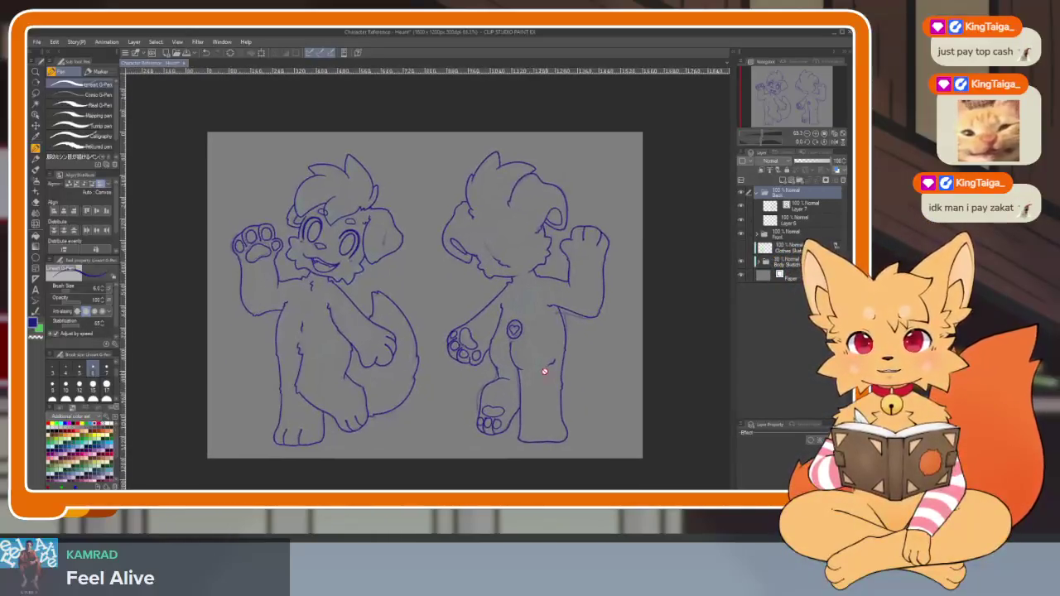
pyautogui.scroll(-1, 542, 384)
pyautogui.scroll(1, 539, 379)
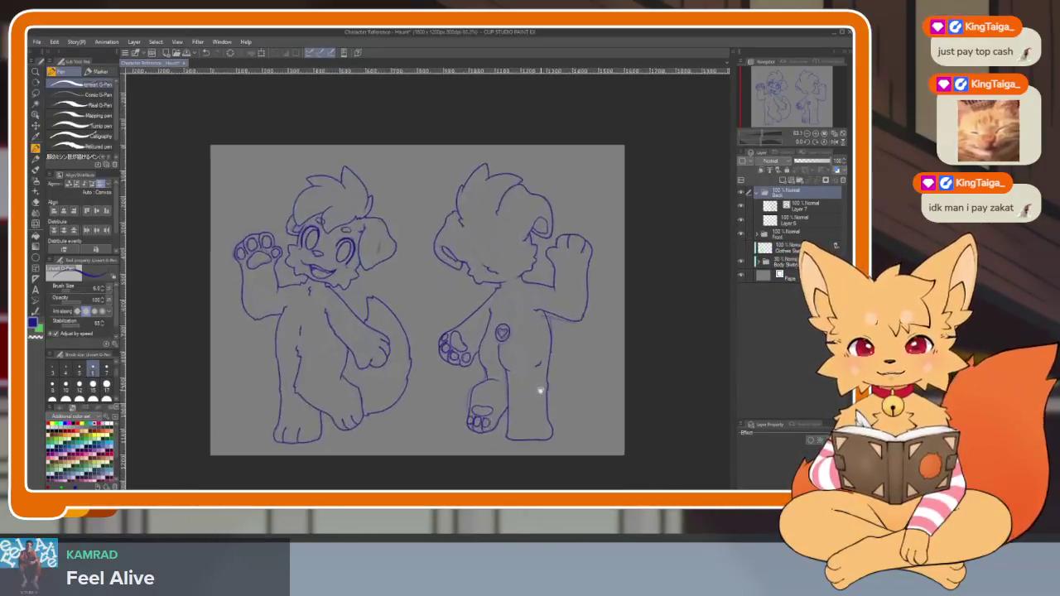
pyautogui.scroll(-1, 540, 378)
pyautogui.click(808, 205)
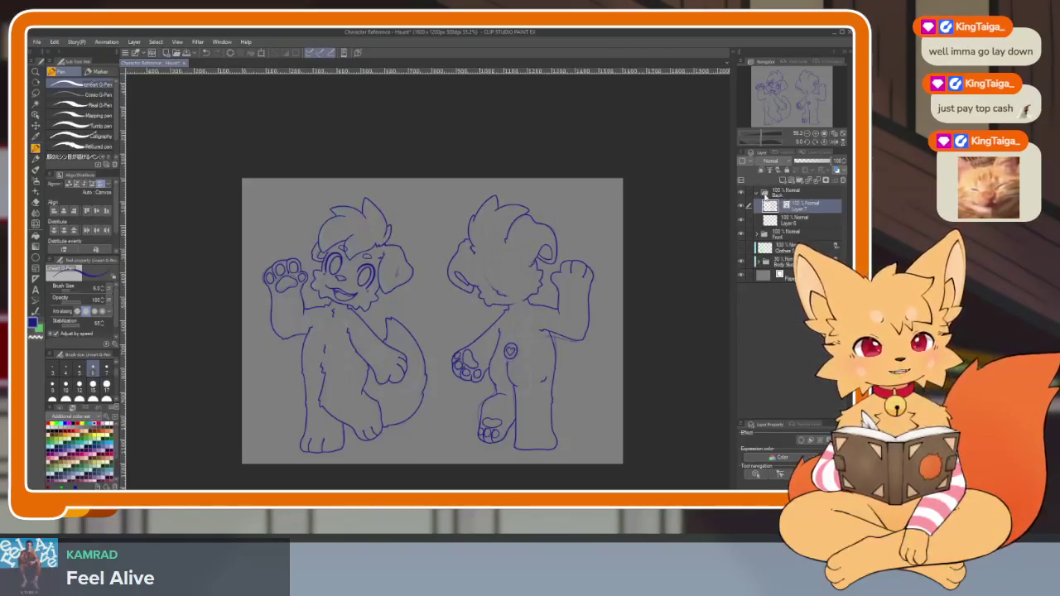
# Turn off Layer Color on Layer 5 in the Front folder so its lineart shows dark grey
pyautogui.click(756, 191)
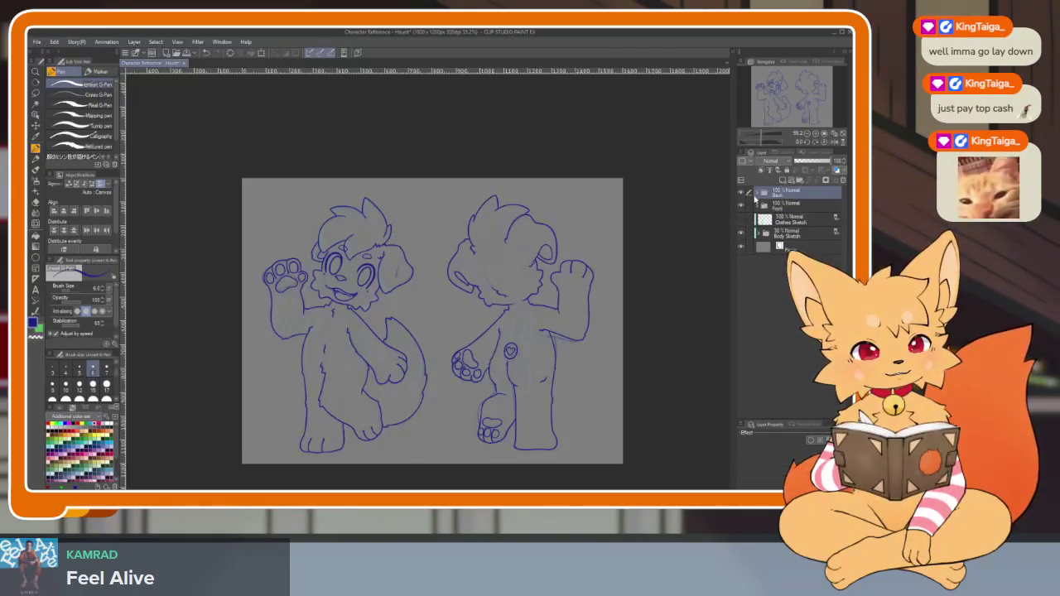
pyautogui.click(759, 206)
pyautogui.click(757, 207)
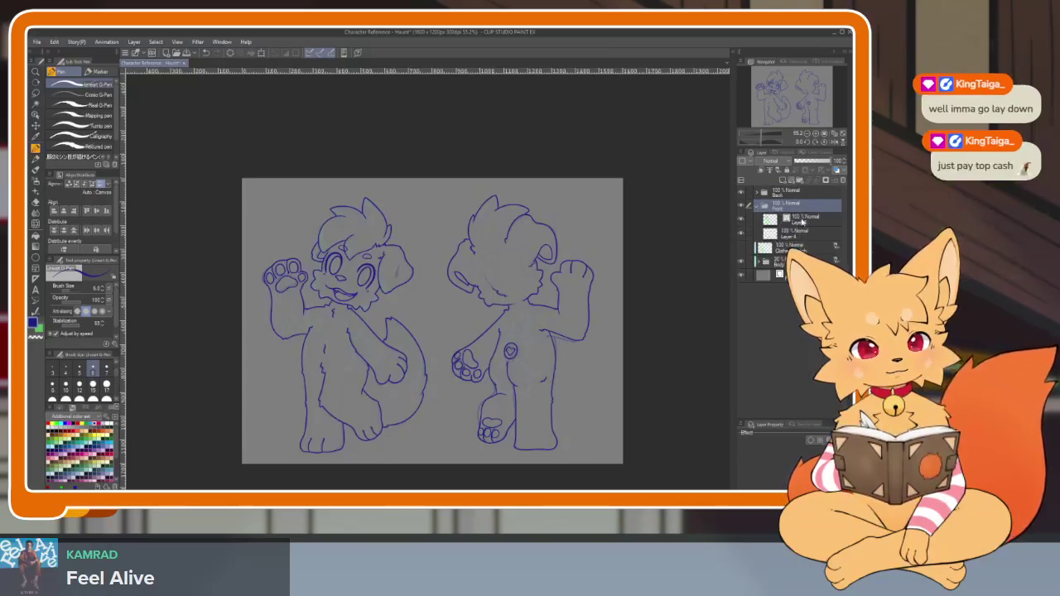
pyautogui.click(811, 220)
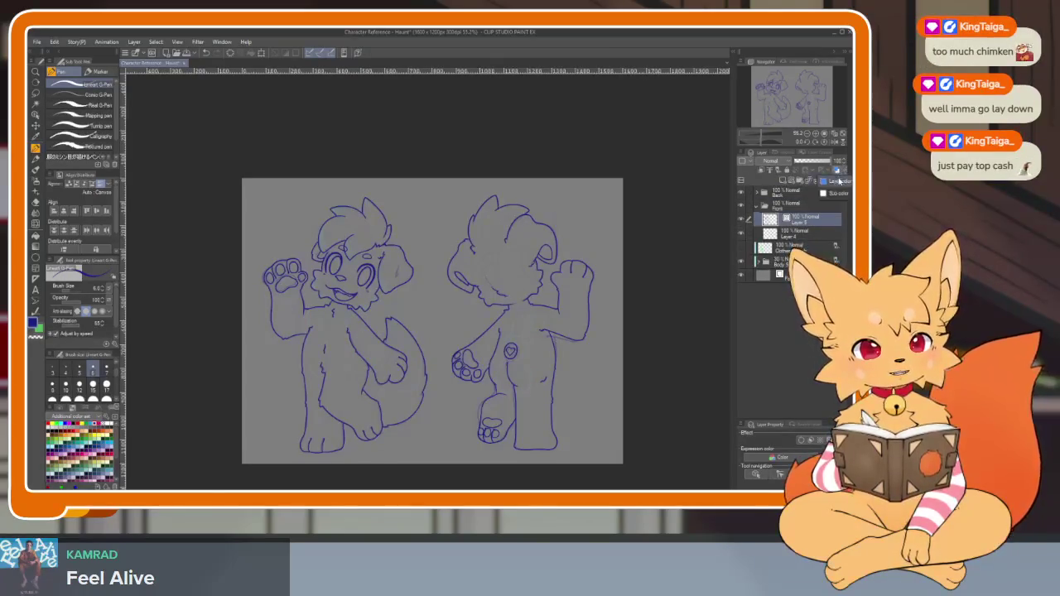
pyautogui.click(836, 170)
pyautogui.press('Return')
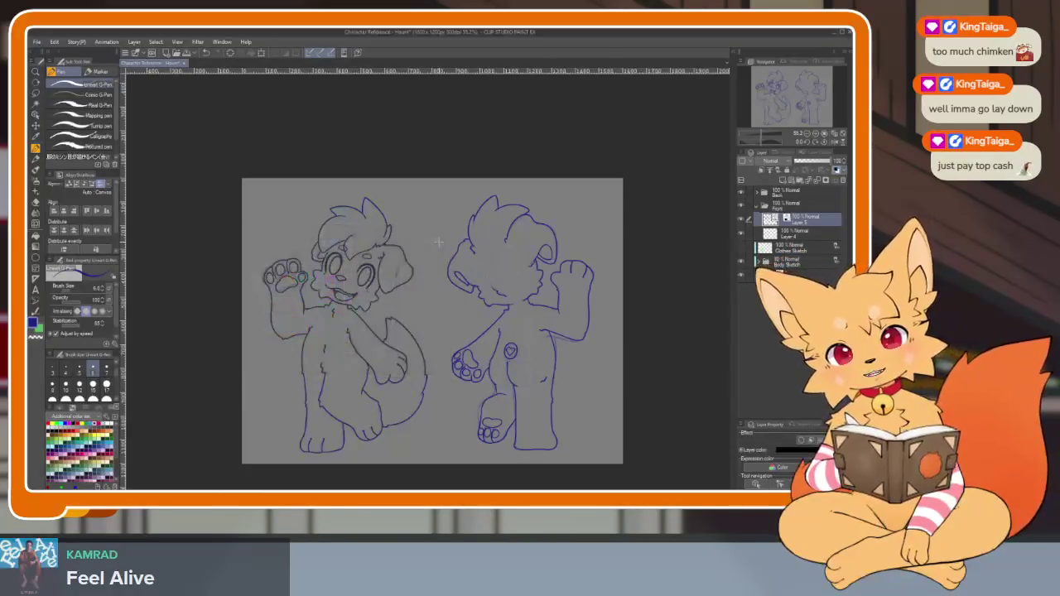
pyautogui.press('Tab')
pyautogui.scroll(-2, 542, 377)
pyautogui.scroll(1, 543, 377)
pyautogui.scroll(2, 547, 390)
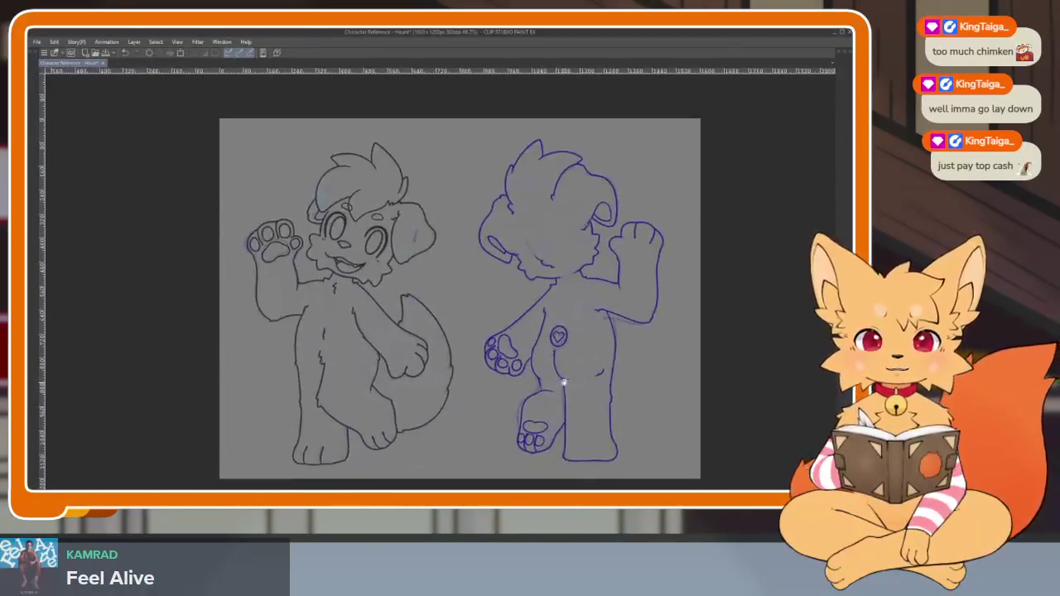
pyautogui.scroll(-1, 552, 412)
# Select Layer 4 in the Front folder
pyautogui.press('Tab')
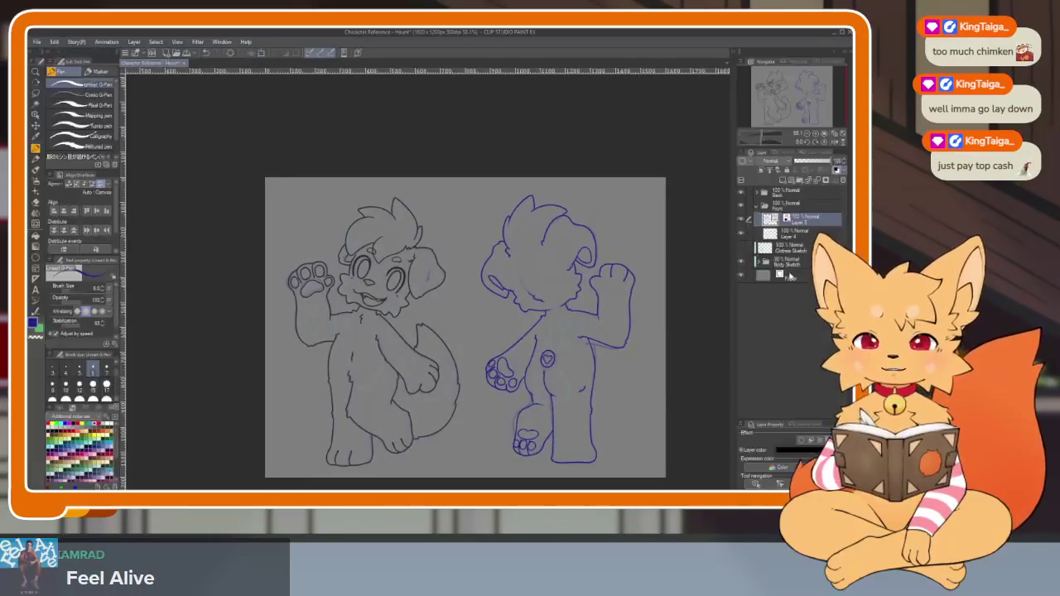
pyautogui.click(798, 237)
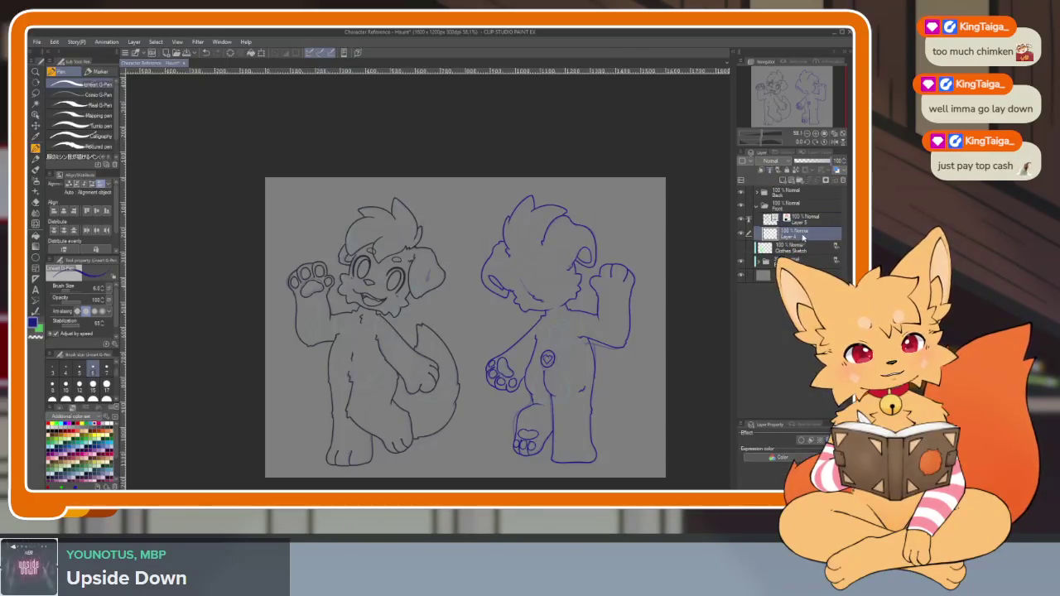
pyautogui.moveTo(468, 397); pyautogui.dragTo(467, 380)
pyautogui.scroll(2, 466, 380)
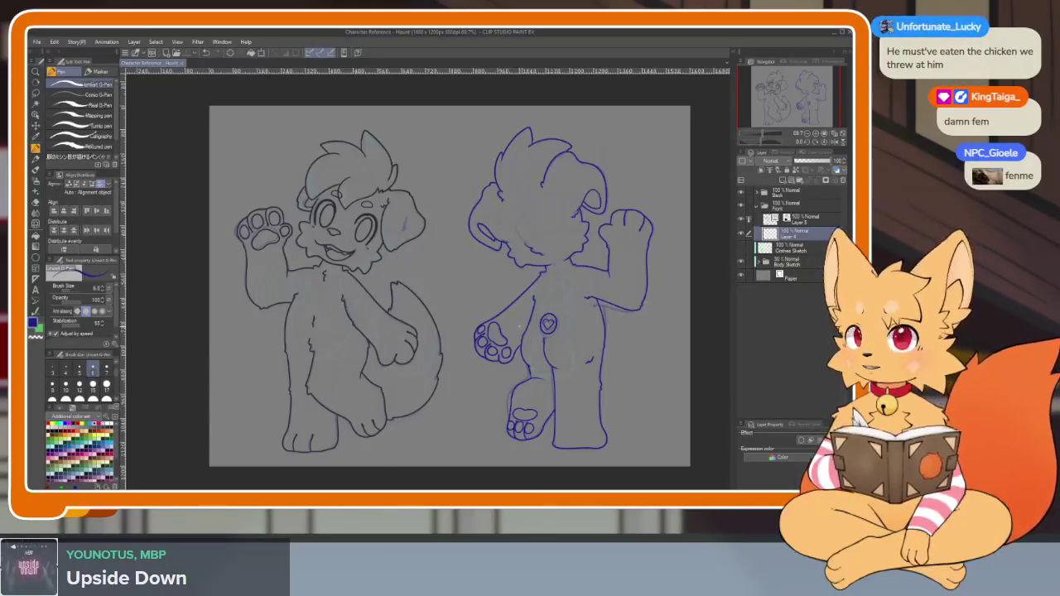
pyautogui.scroll(-2, 517, 377)
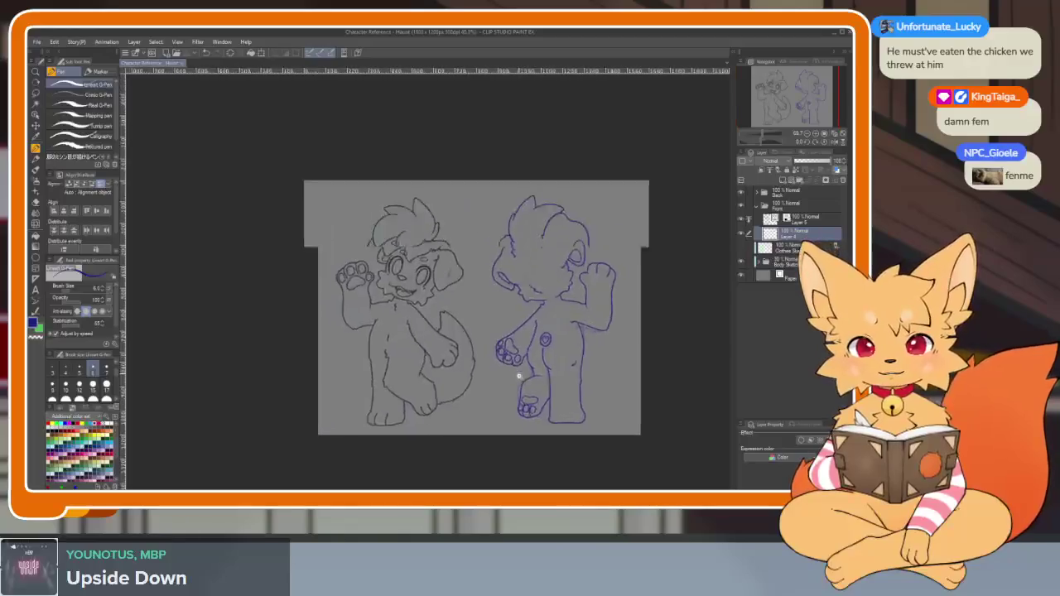
pyautogui.scroll(3, 520, 377)
pyautogui.scroll(1, 530, 386)
pyautogui.scroll(-2, 539, 389)
pyautogui.scroll(-1, 476, 389)
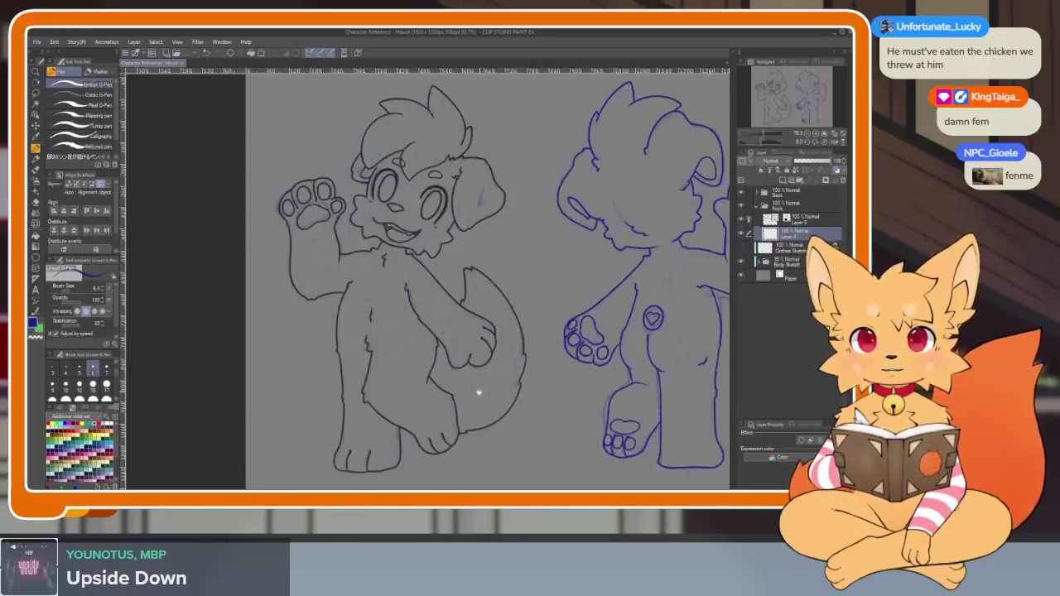
# Zoom around the page and hide the side panels for a clear canvas
pyautogui.scroll(3, 489, 406)
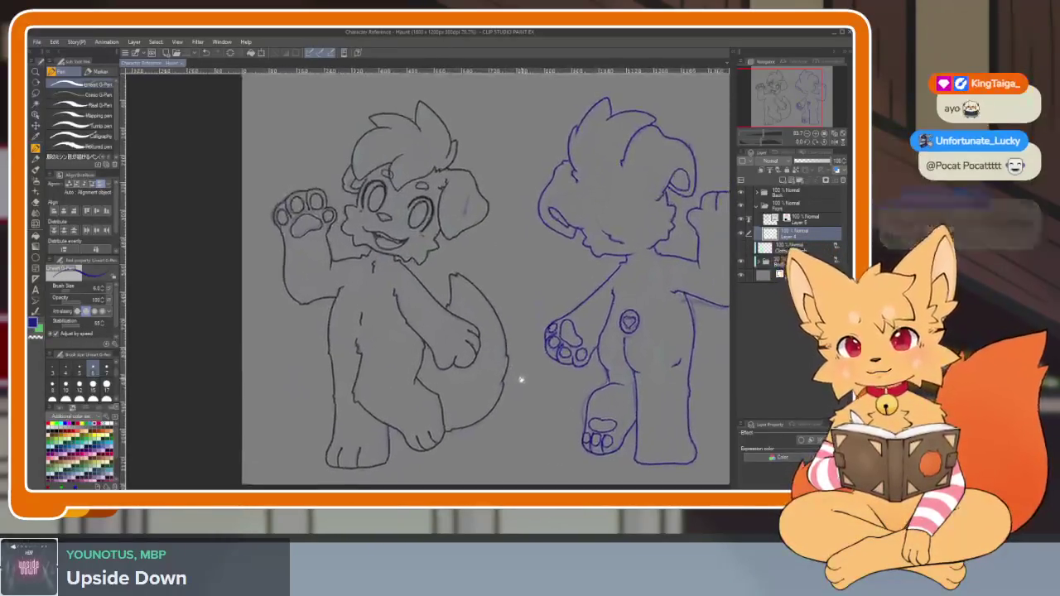
pyautogui.scroll(-1, 546, 370)
pyautogui.scroll(1, 501, 377)
pyautogui.scroll(1, 506, 385)
pyautogui.scroll(-1, 513, 383)
pyautogui.scroll(1, 530, 365)
pyautogui.press('Tab')
pyautogui.press('Tab')
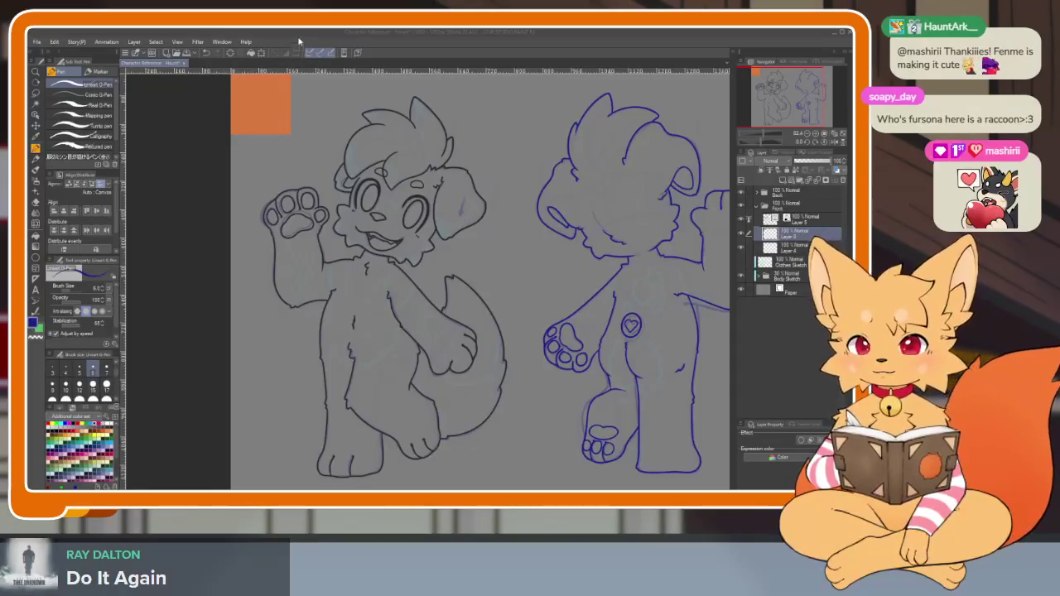
# Move the peach swatch below the orange one, then paste a dark brown swatch beneath it
pyautogui.press('k')
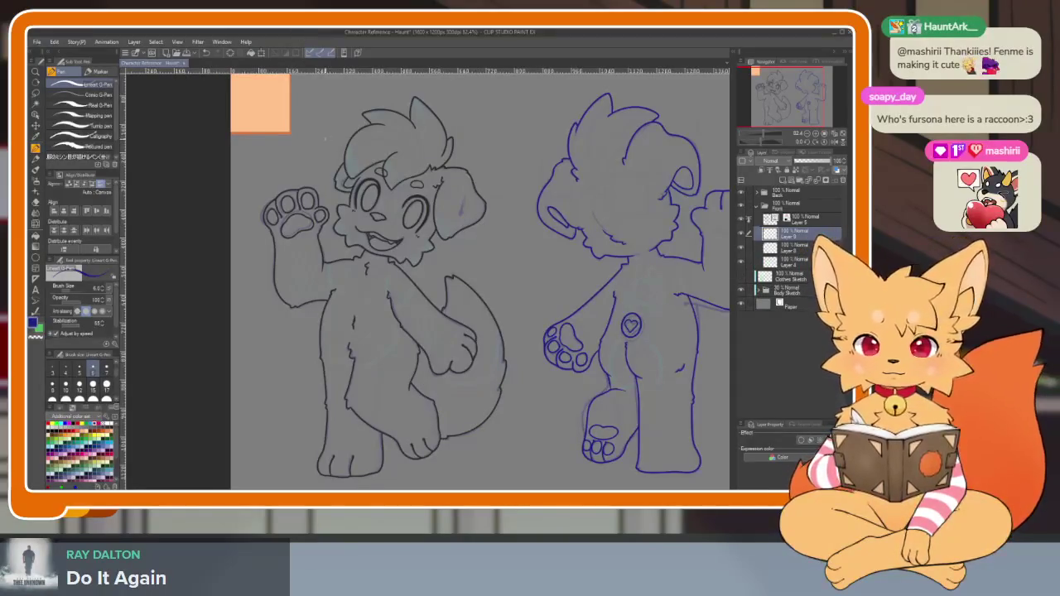
pyautogui.moveTo(257, 104); pyautogui.dragTo(256, 169)
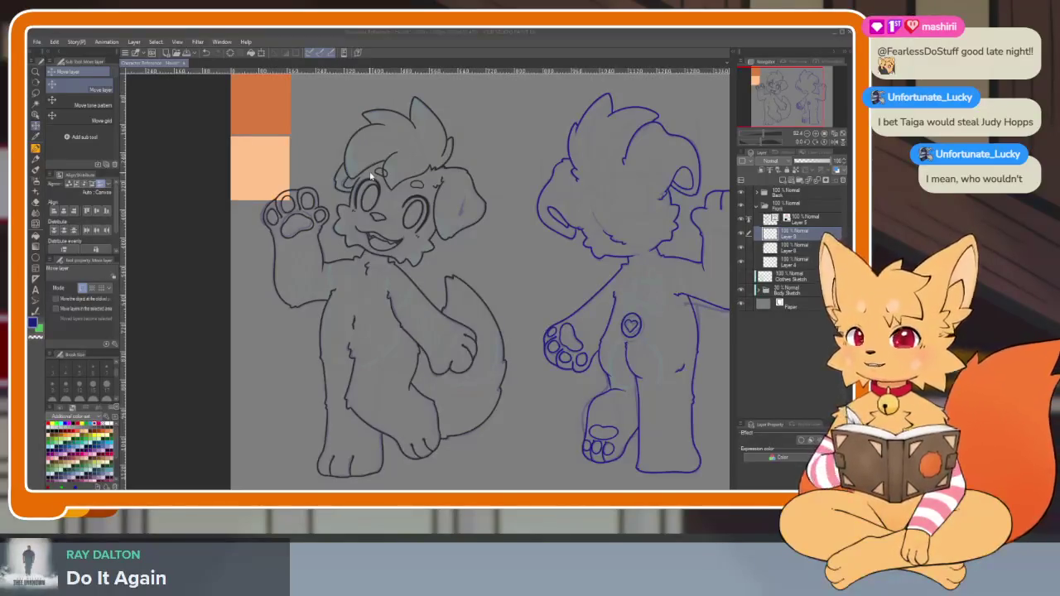
pyautogui.click(401, 35)
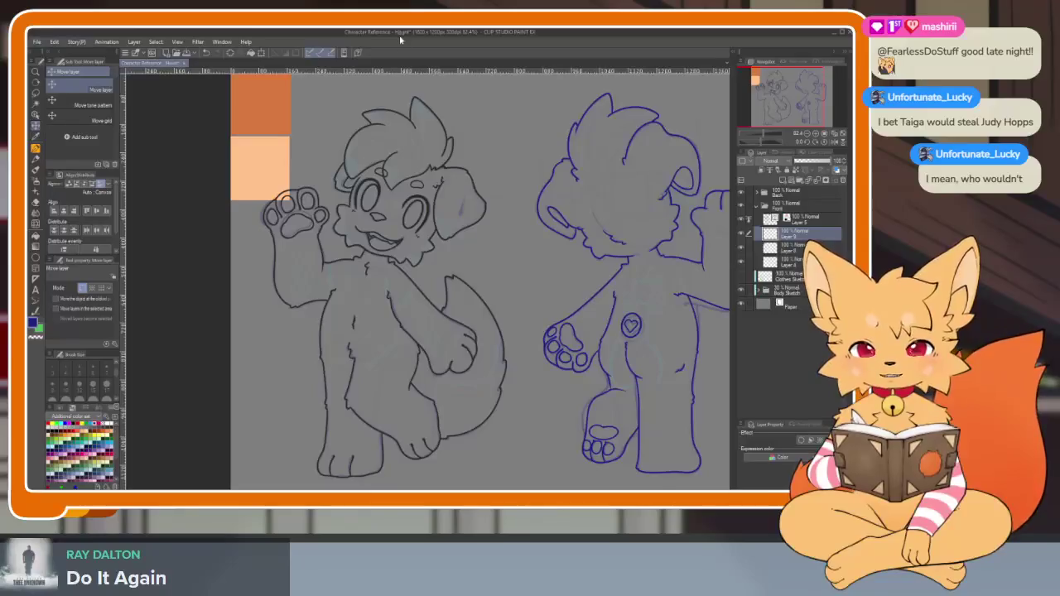
pyautogui.hotkey('ctrl', 'v')
pyautogui.moveTo(275, 108); pyautogui.dragTo(275, 240)
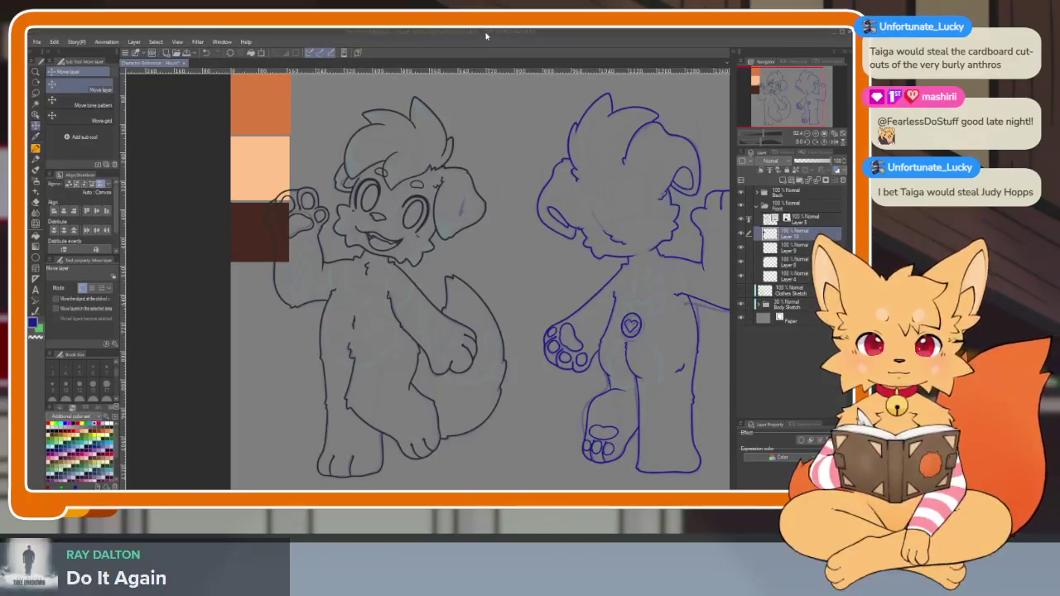
pyautogui.hotkey('ctrl', 'v')
pyautogui.moveTo(260, 101); pyautogui.dragTo(272, 243)
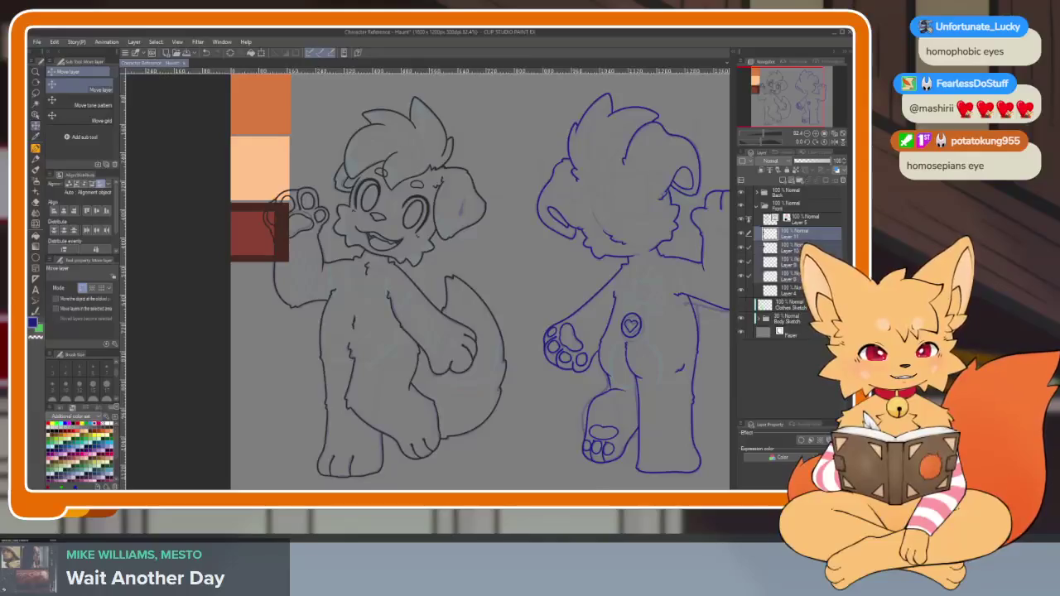
pyautogui.rightClick(800, 235)
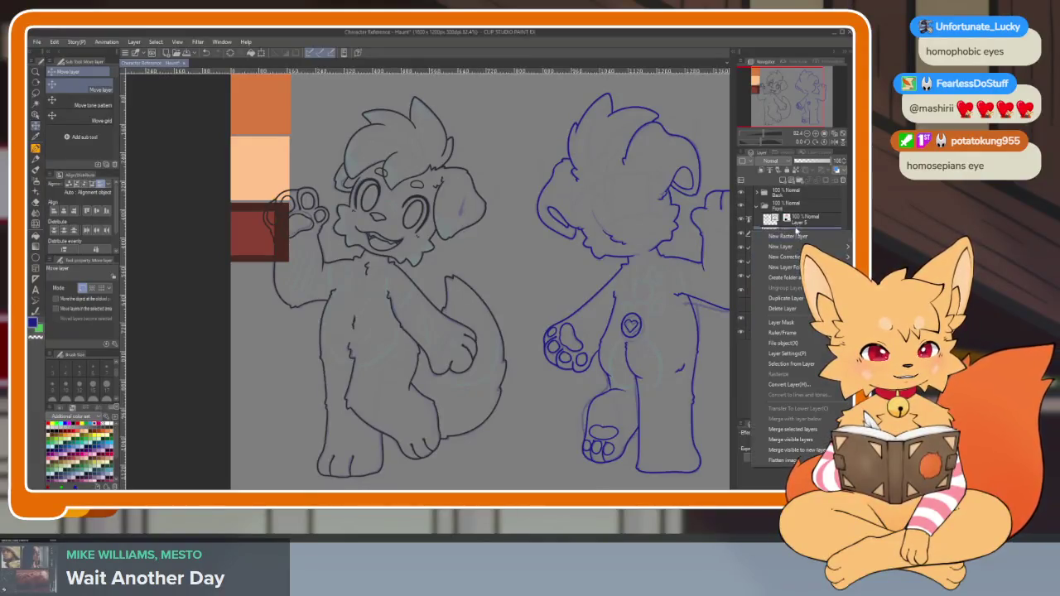
# Merge the swatch layers and scale the swatches down toward the top-left corner
pyautogui.click(793, 429)
pyautogui.press('Tab')
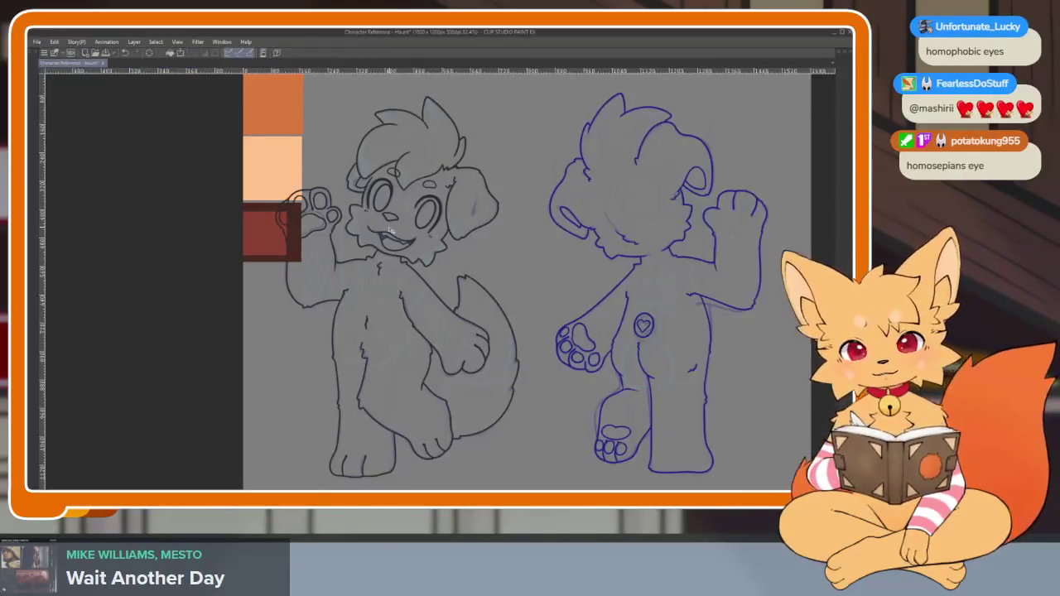
pyautogui.scroll(-3, 488, 298)
pyautogui.hotkey('ctrl', 't')
pyautogui.moveTo(337, 222); pyautogui.dragTo(315, 199)
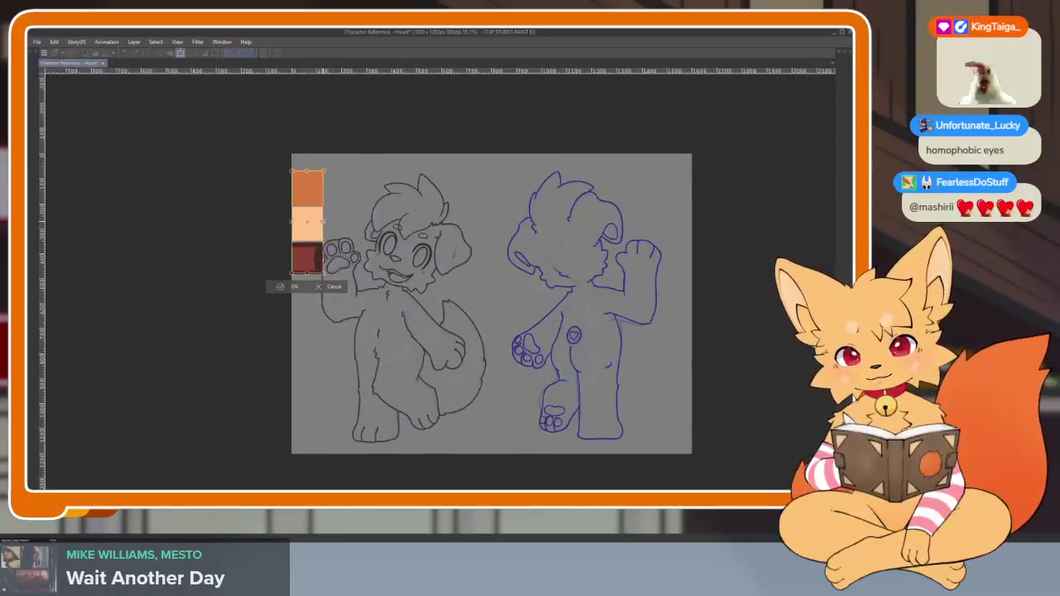
pyautogui.press('Return')
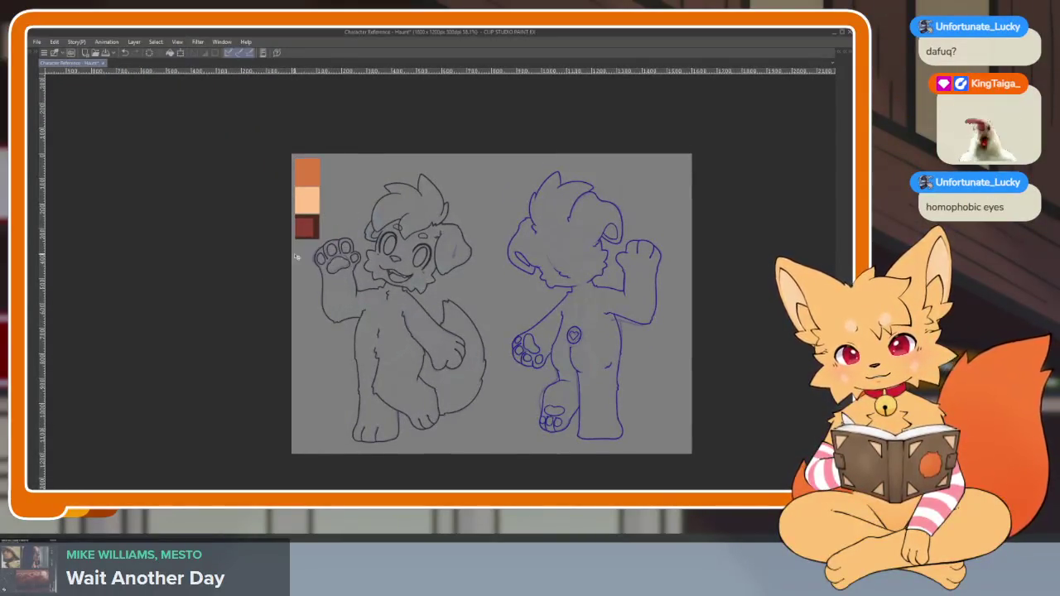
pyautogui.scroll(3, 502, 314)
pyautogui.scroll(2, 537, 380)
pyautogui.scroll(1, 537, 380)
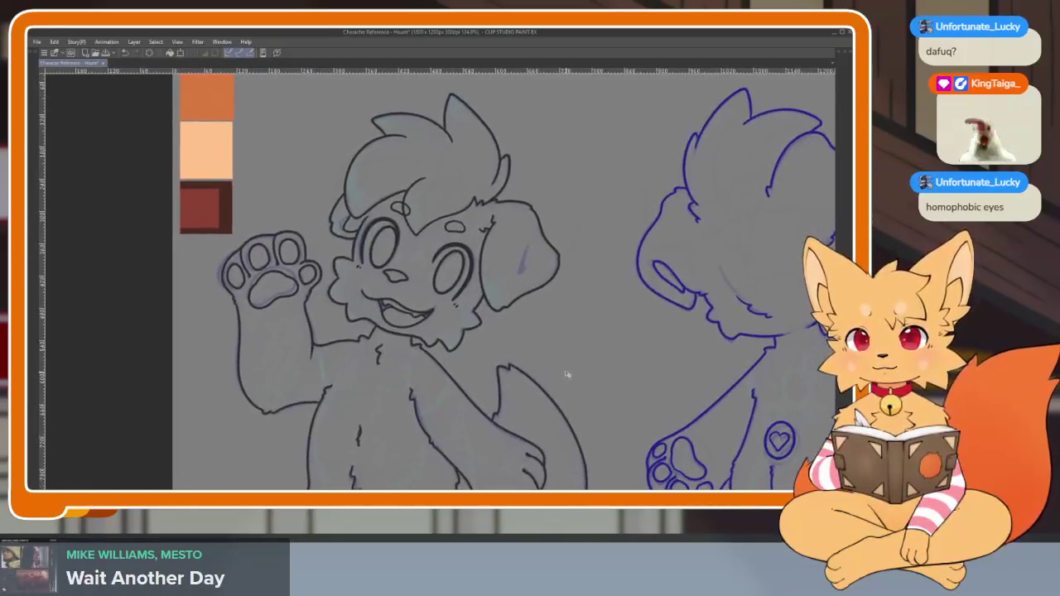
# Make Layer 11 the working layer
pyautogui.press('Tab')
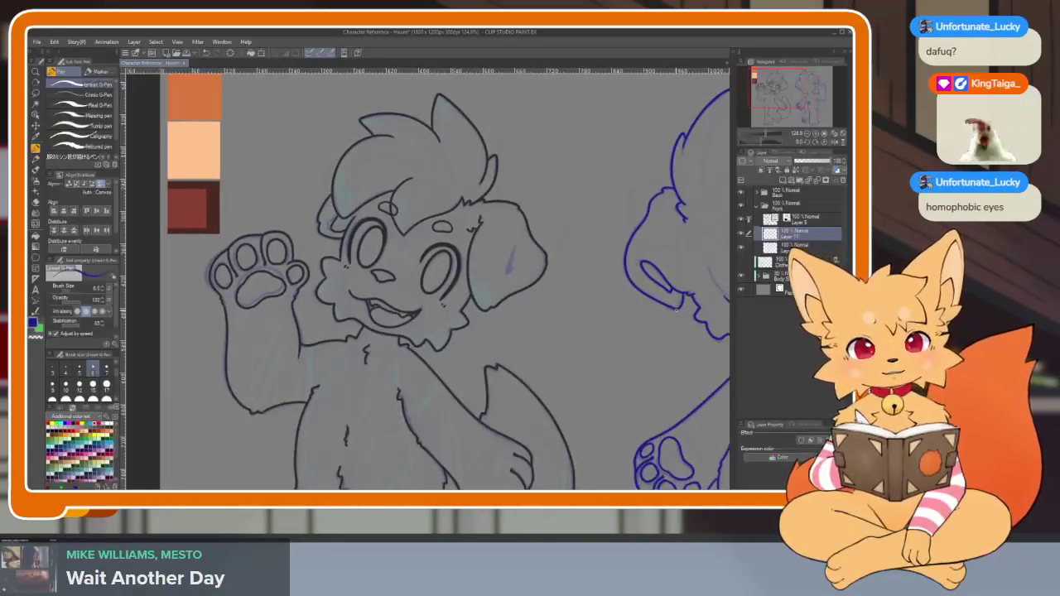
pyautogui.click(796, 236)
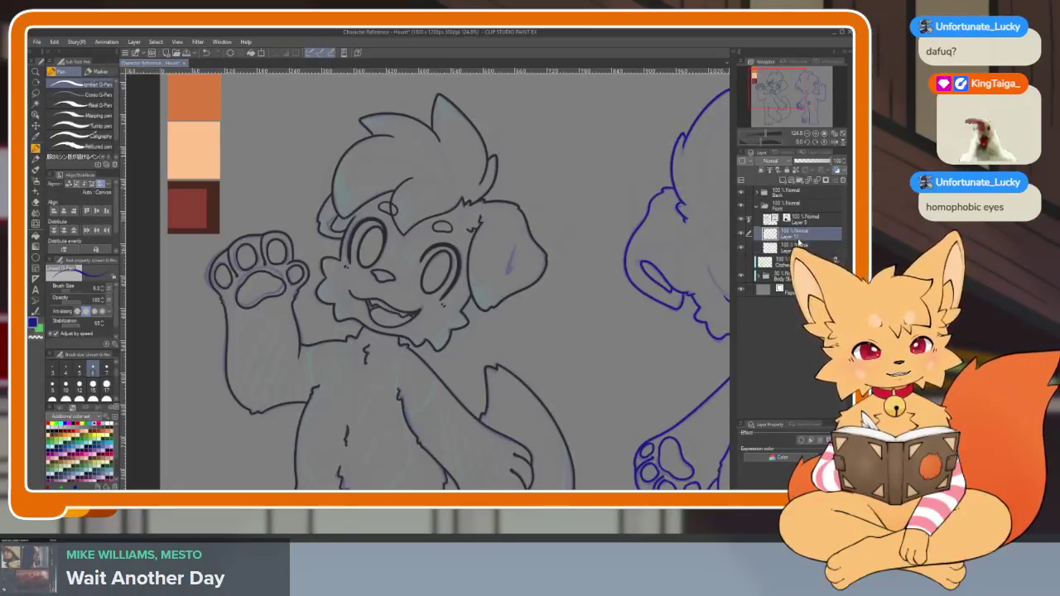
pyautogui.press('Tab')
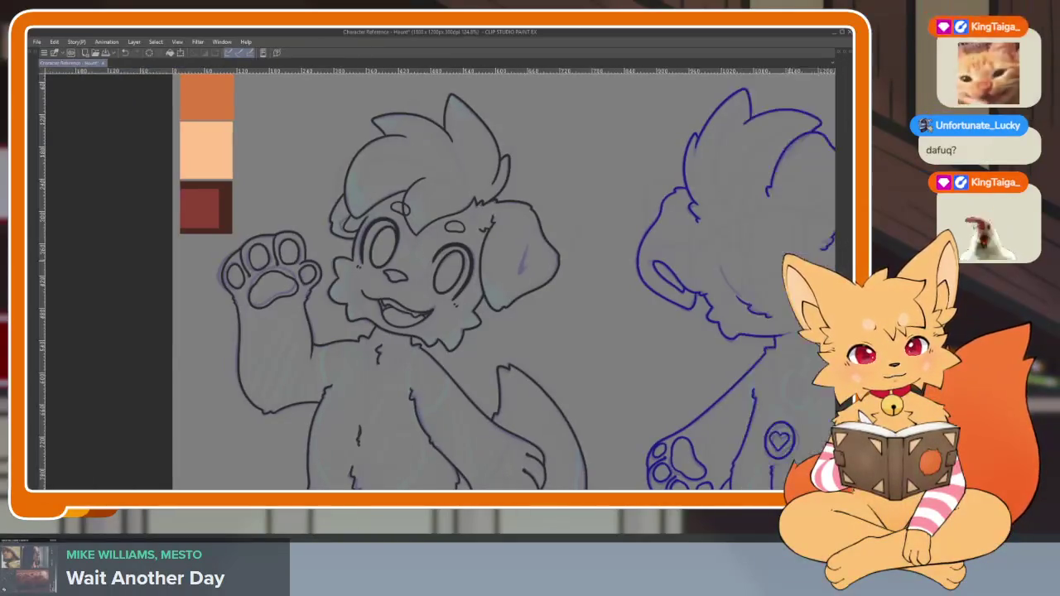
pyautogui.scroll(1, 497, 390)
pyautogui.scroll(2, 472, 381)
pyautogui.scroll(1, 445, 375)
pyautogui.scroll(-2, 445, 374)
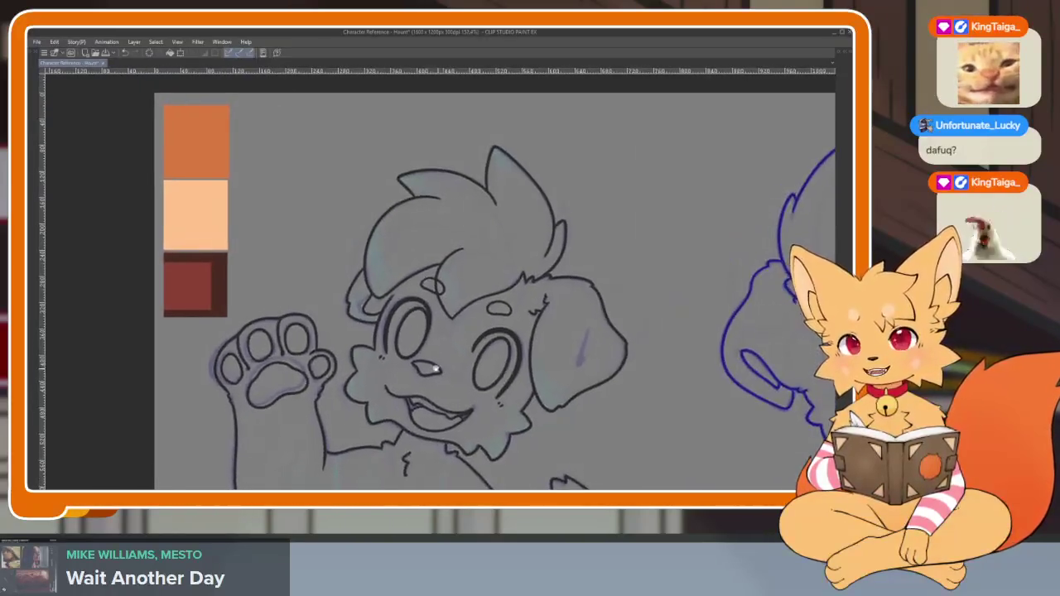
pyautogui.scroll(-3, 439, 367)
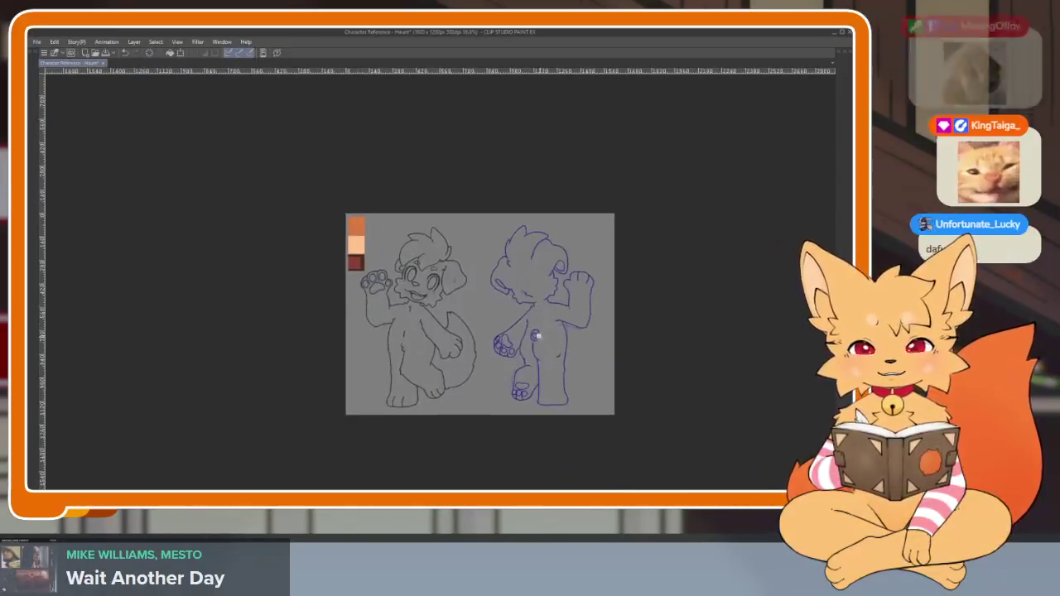
pyautogui.scroll(1, 537, 339)
pyautogui.scroll(2, 550, 348)
pyautogui.scroll(-1, 547, 362)
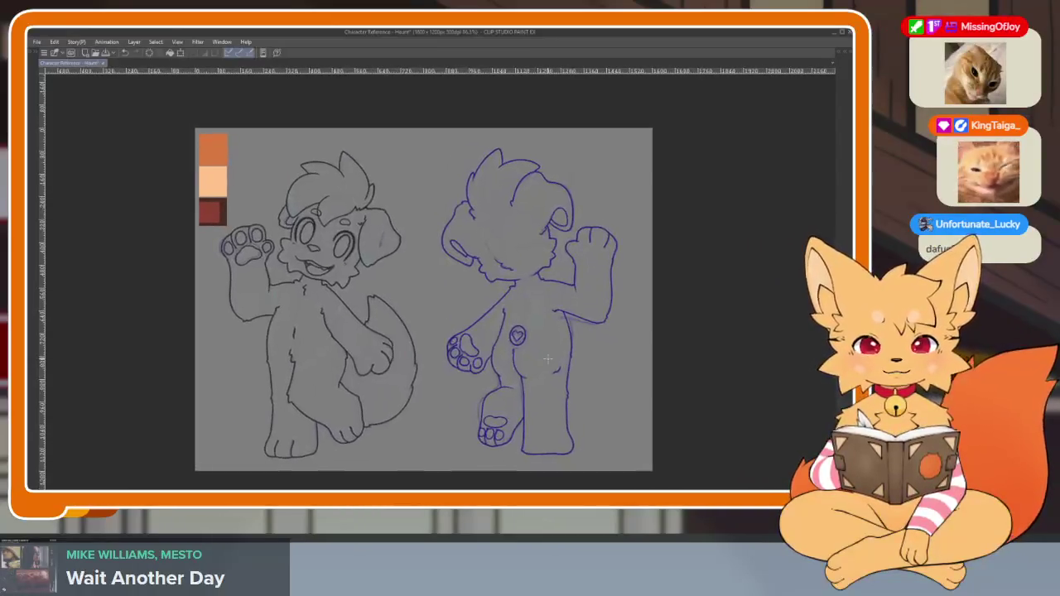
pyautogui.press('Tab')
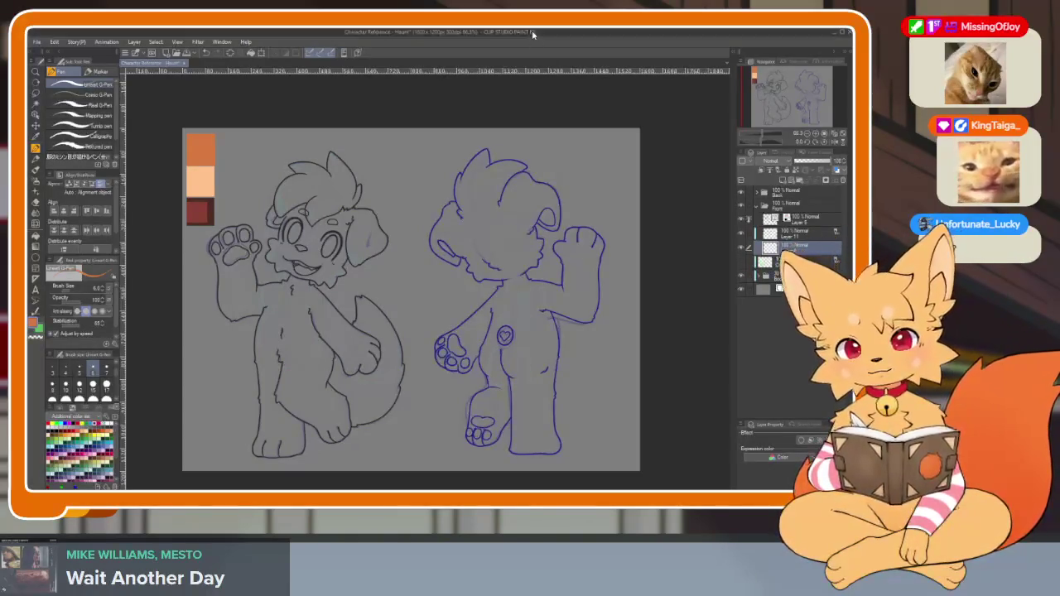
# Auto-select the front-view dog and expand the selected area slightly
pyautogui.moveTo(561, 396); pyautogui.dragTo(578, 400)
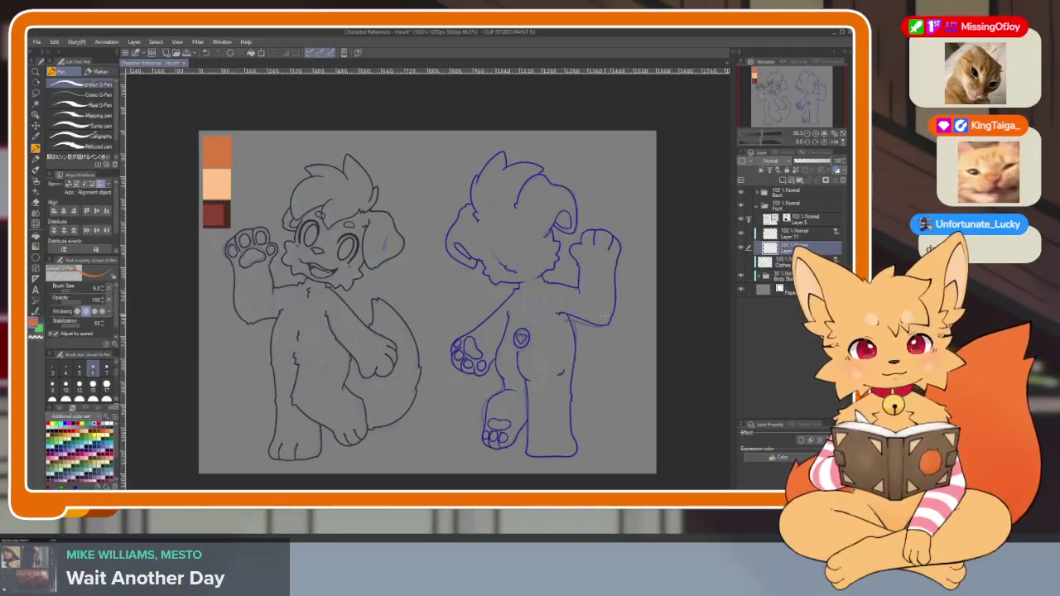
pyautogui.press('w')
pyautogui.click(433, 172)
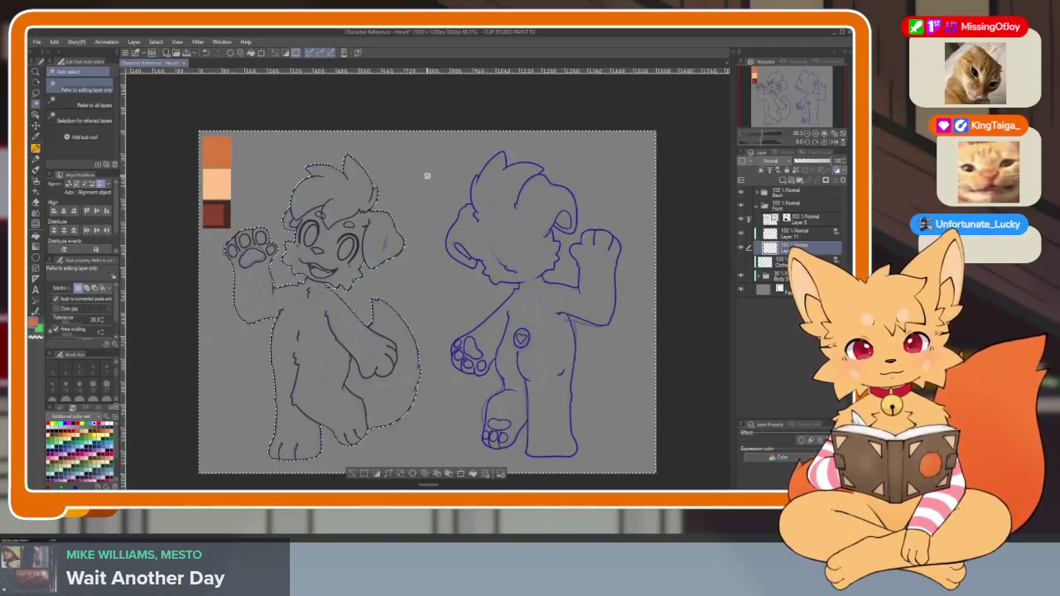
pyautogui.click(154, 43)
pyautogui.click(199, 107)
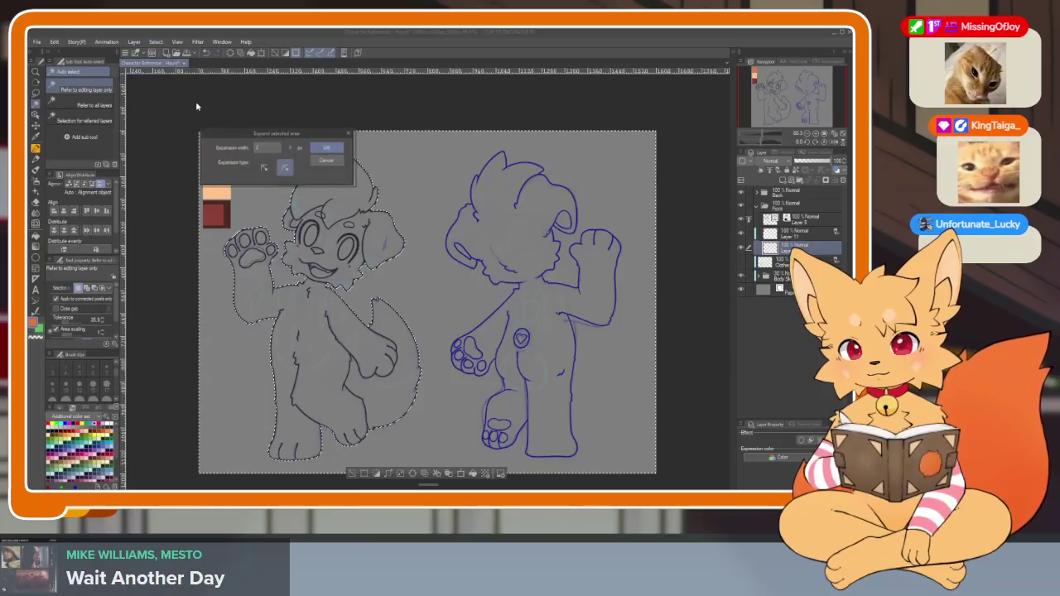
pyautogui.click(329, 150)
# Inspect the expanded selection, reopening and dismissing the Select menu without changes
pyautogui.scroll(5, 364, 189)
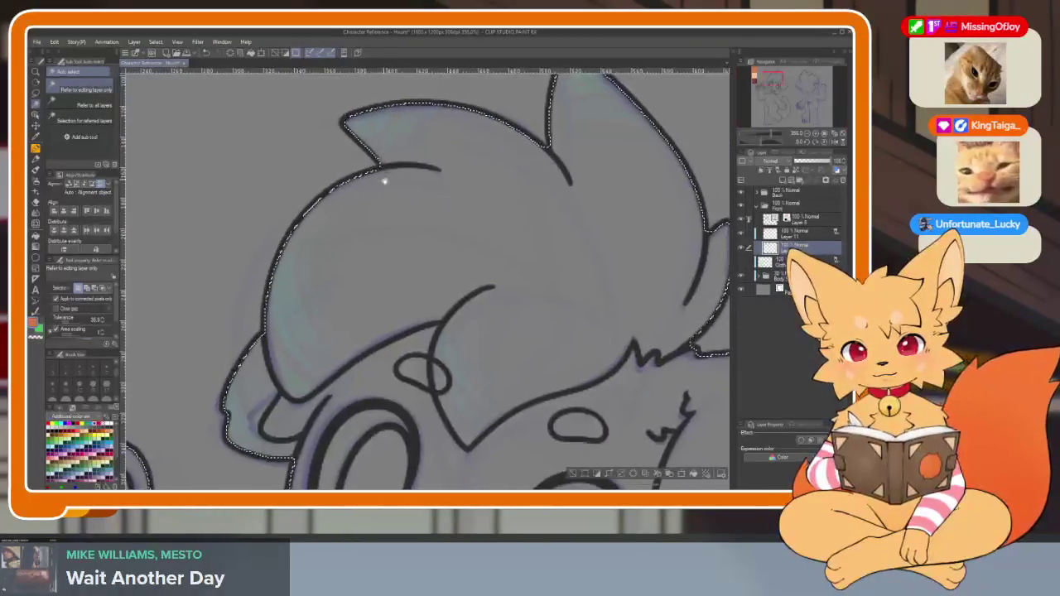
pyautogui.scroll(-3, 452, 173)
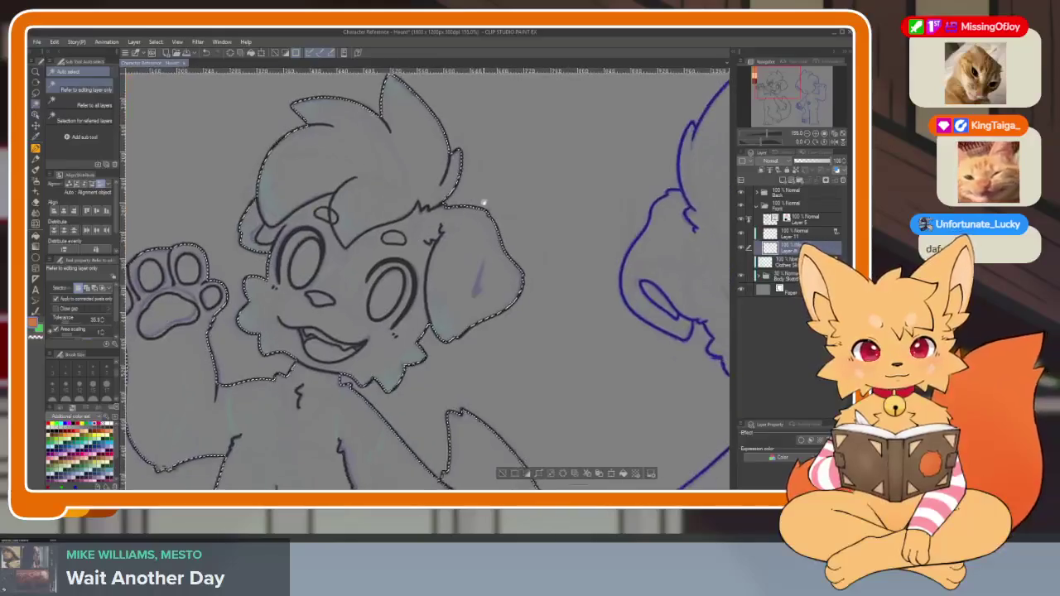
pyautogui.scroll(-5, 473, 268)
pyautogui.scroll(2, 443, 184)
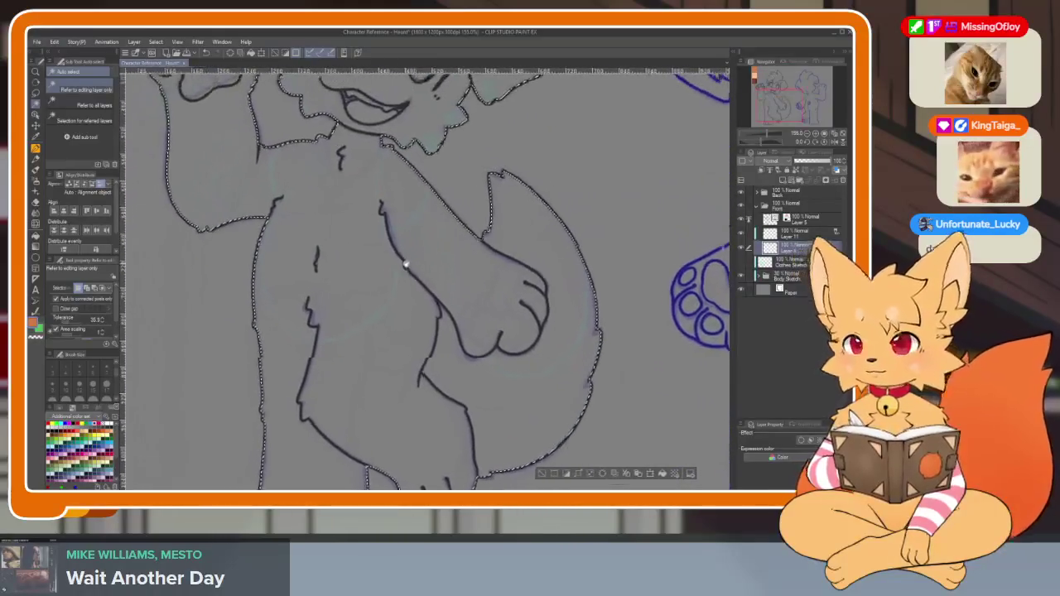
pyautogui.scroll(-1, 402, 263)
pyautogui.scroll(3, 392, 286)
pyautogui.scroll(2, 402, 346)
pyautogui.scroll(-8, 407, 315)
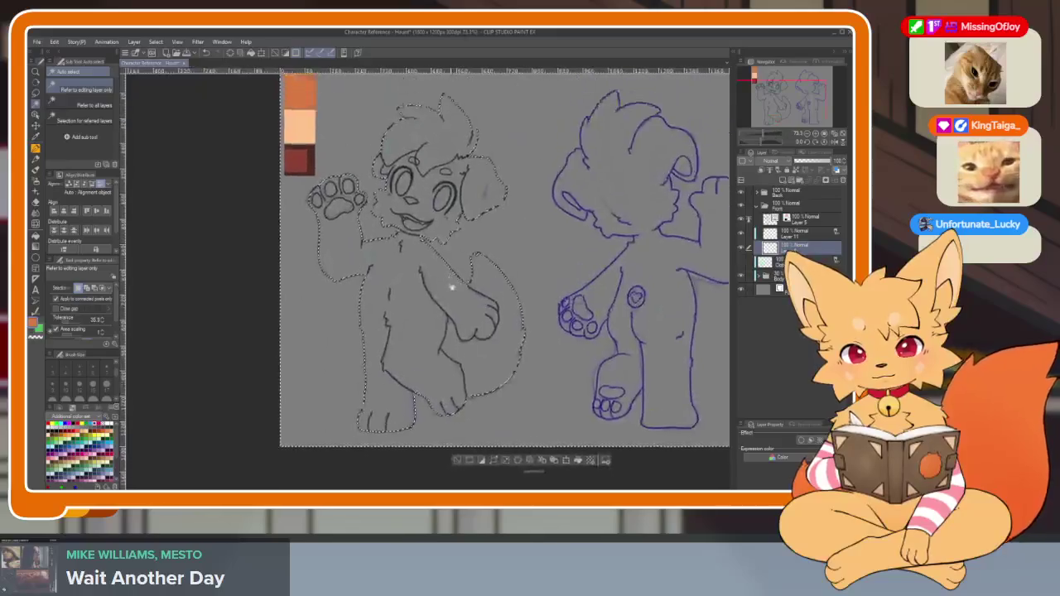
pyautogui.scroll(5, 449, 269)
pyautogui.scroll(-2, 449, 269)
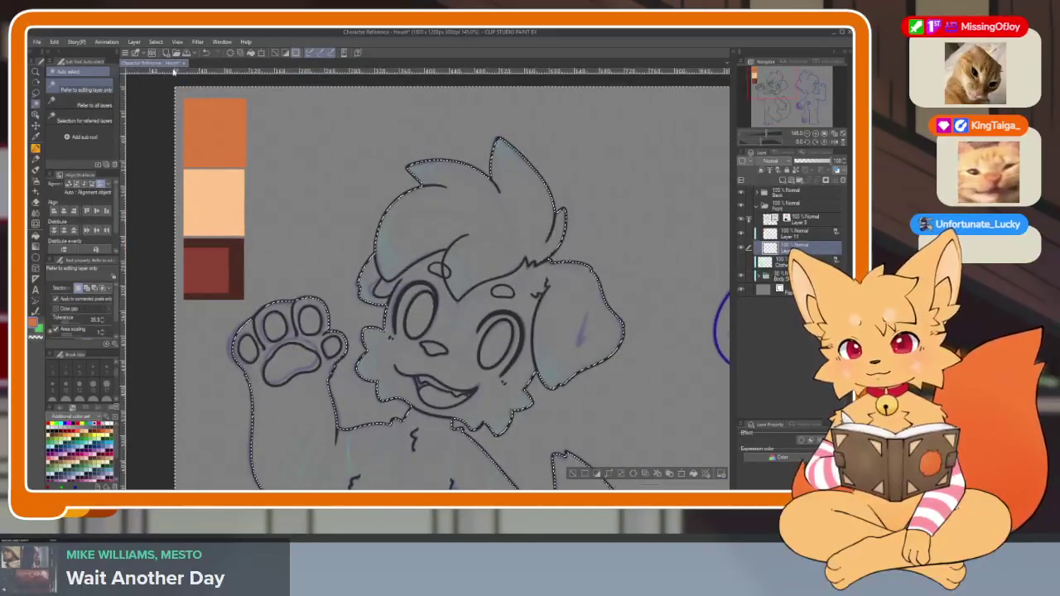
pyautogui.click(156, 42)
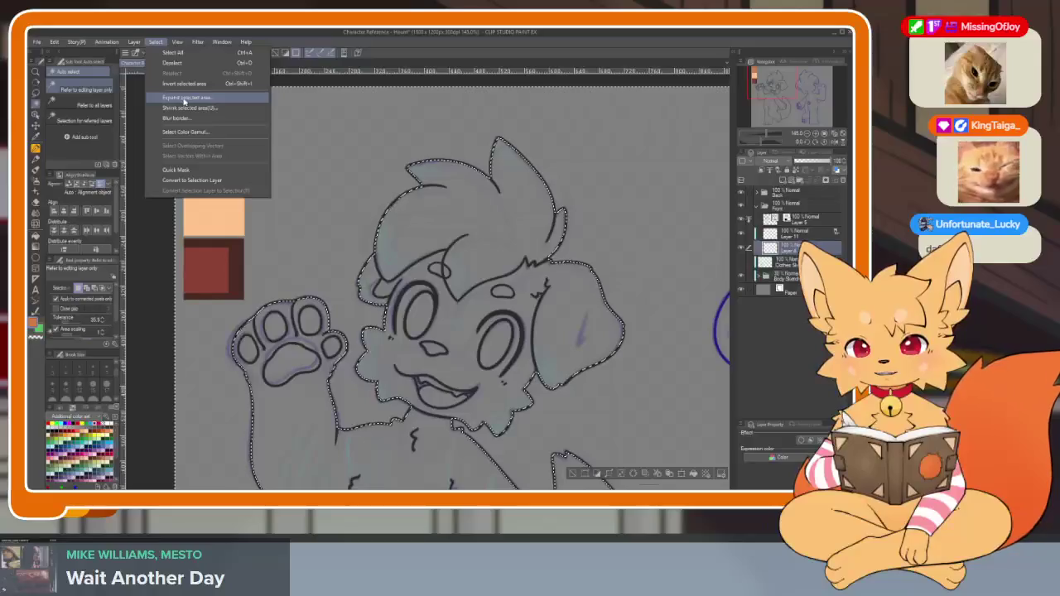
pyautogui.press('Escape')
pyautogui.scroll(-4, 483, 262)
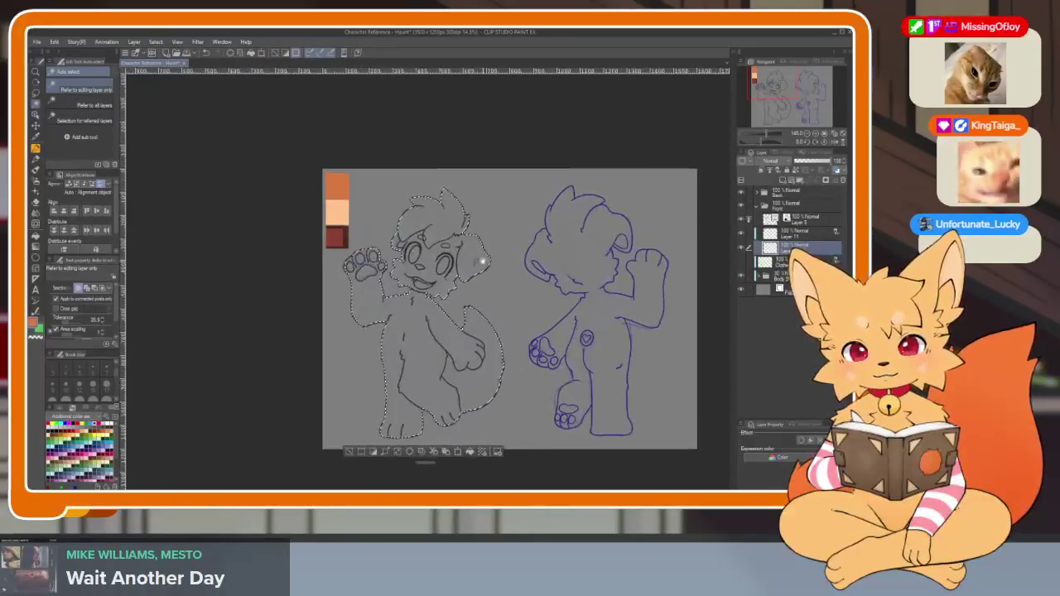
# Fill the selected front-view dog with orange using a filled rectangle, then deselect
pyautogui.press('u')
pyautogui.moveTo(261, 146); pyautogui.dragTo(539, 422)
pyautogui.hotkey('ctrl', 'd')
pyautogui.scroll(3, 461, 365)
pyautogui.scroll(-2, 460, 365)
pyautogui.scroll(3, 456, 386)
pyautogui.scroll(2, 456, 386)
pyautogui.scroll(-3, 464, 392)
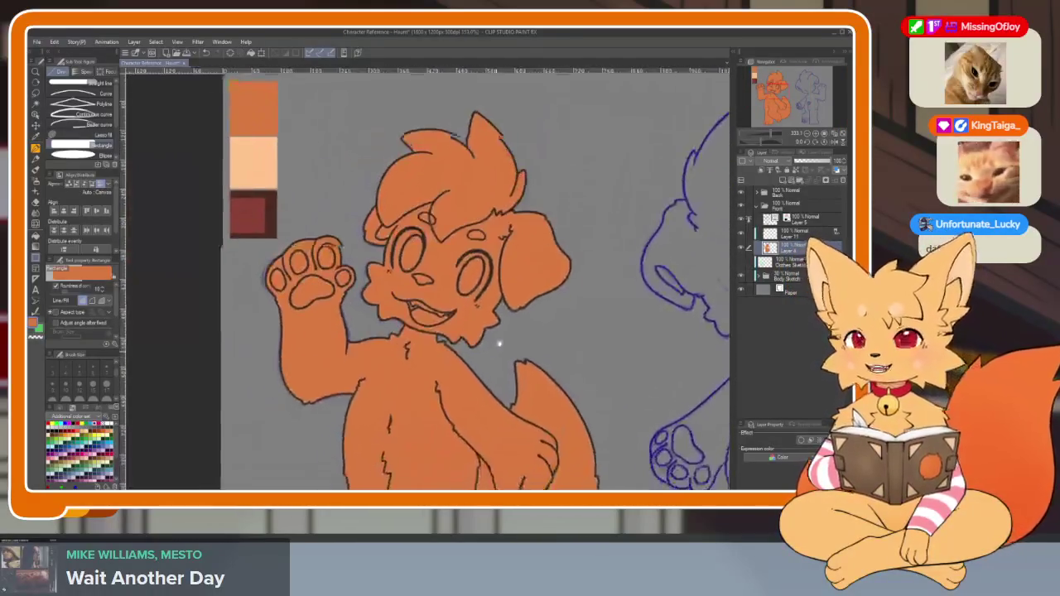
pyautogui.scroll(-3, 539, 365)
pyautogui.scroll(1, 585, 378)
pyautogui.scroll(1, 575, 337)
pyautogui.scroll(1, 582, 359)
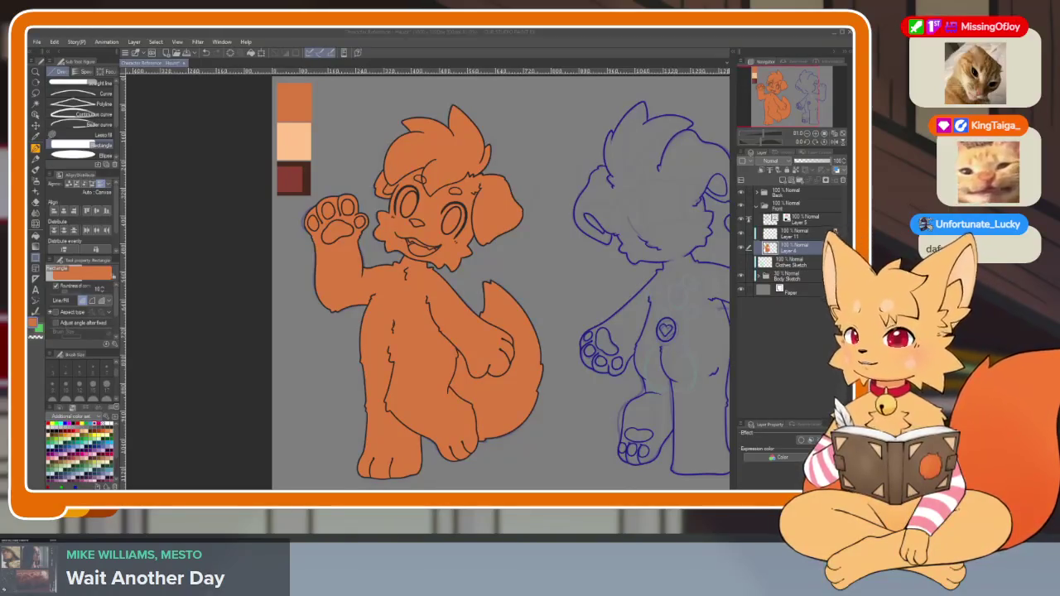
pyautogui.scroll(5, 401, 166)
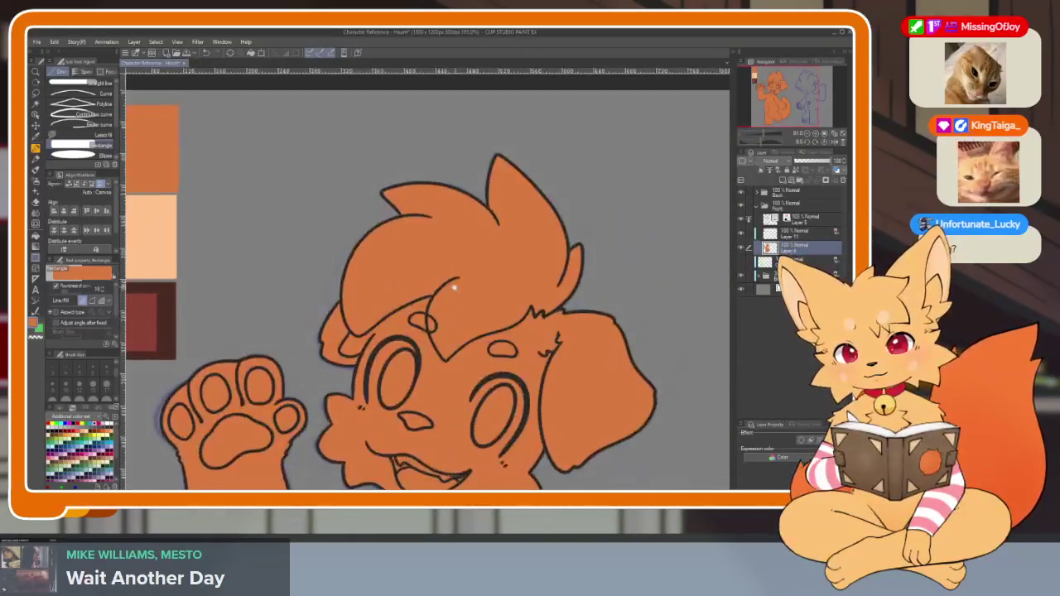
# Lower the orange fill layer's opacity to a muted brown
pyautogui.press('p')
pyautogui.scroll(-5, 204, 267)
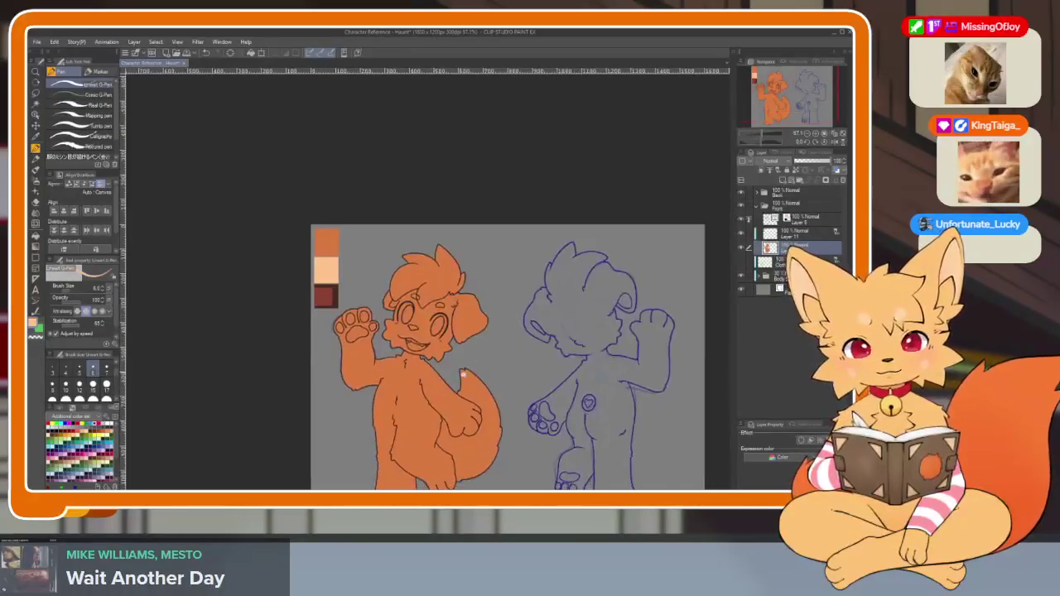
pyautogui.scroll(2, 203, 267)
pyautogui.moveTo(807, 162); pyautogui.dragTo(795, 161)
# Draw a peach muzzle outline along the cheek on a new layer
pyautogui.click(782, 180)
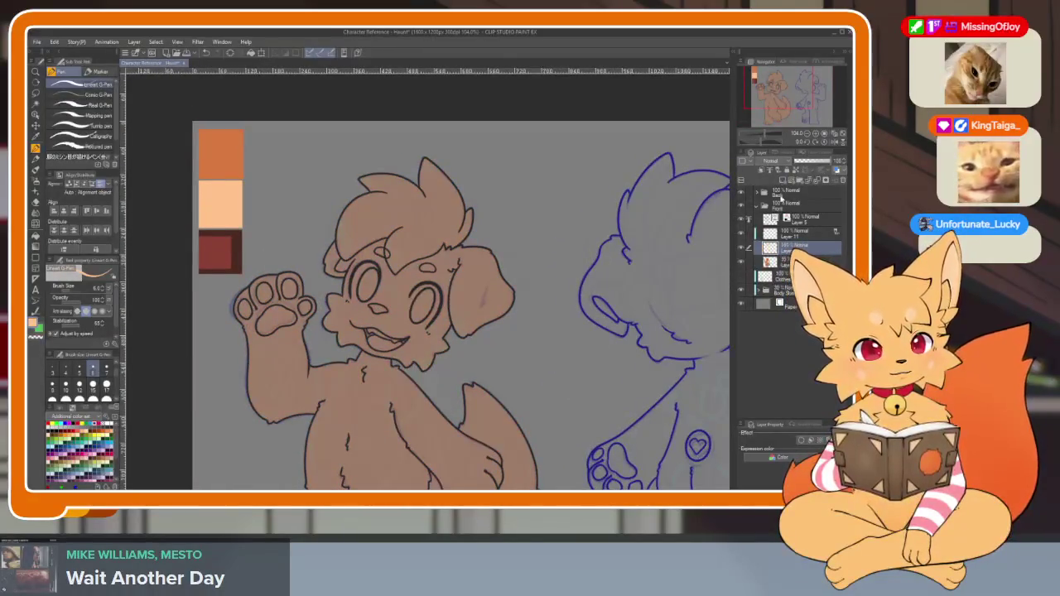
pyautogui.scroll(4, 414, 371)
pyautogui.scroll(-5, 506, 406)
pyautogui.scroll(3, 506, 406)
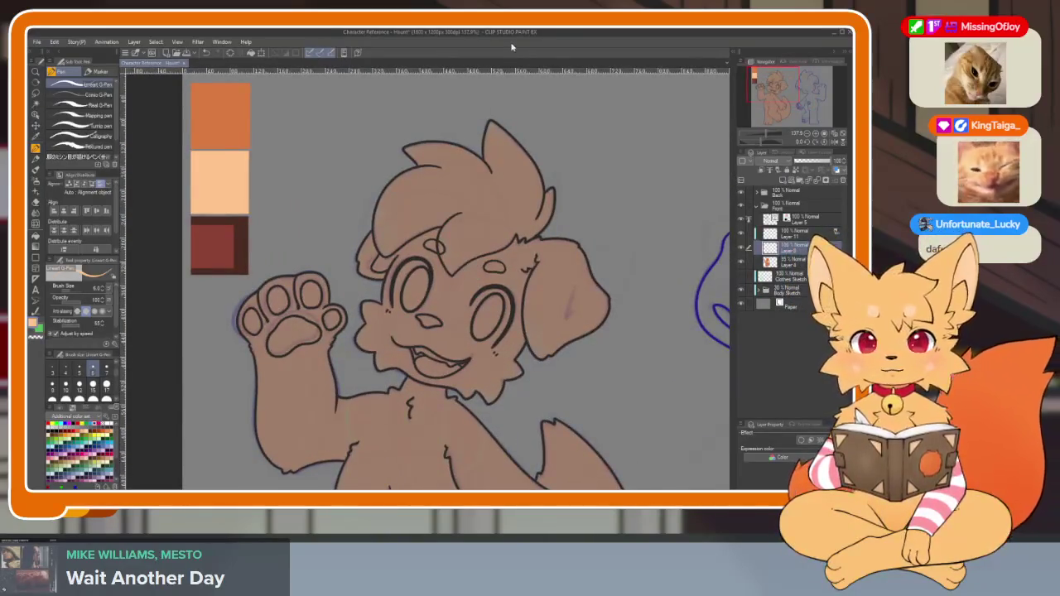
pyautogui.scroll(2, 511, 374)
pyautogui.scroll(2, 575, 395)
pyautogui.scroll(2, 564, 369)
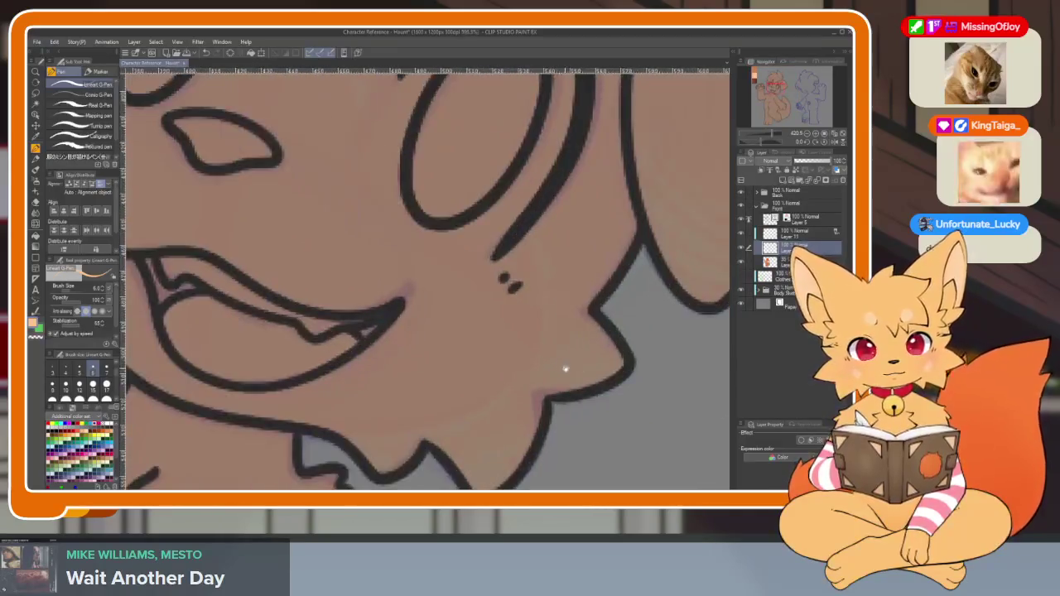
pyautogui.scroll(2, 531, 353)
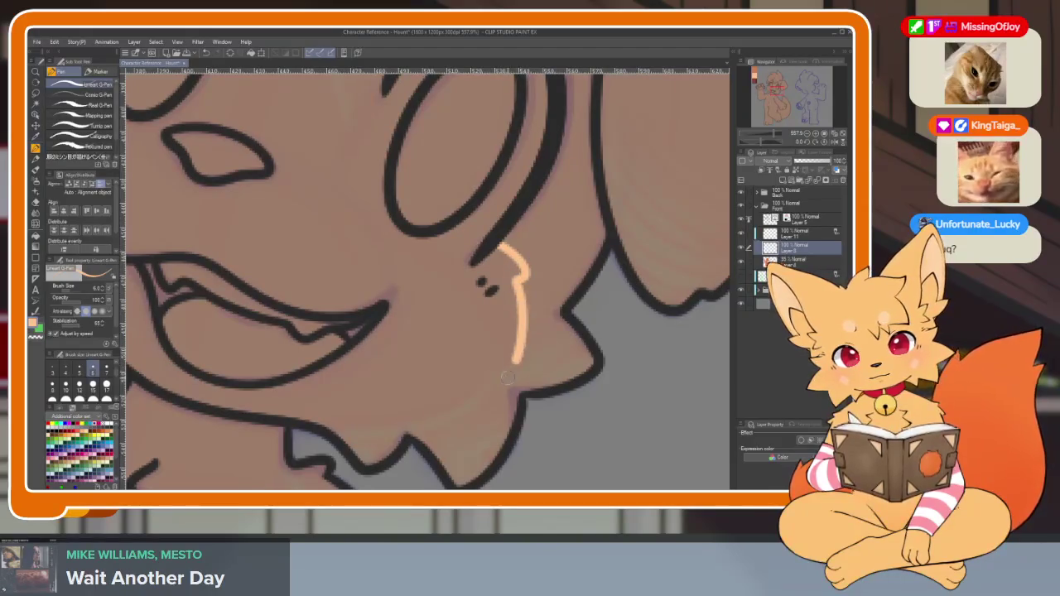
pyautogui.moveTo(498, 375); pyautogui.dragTo(485, 393)
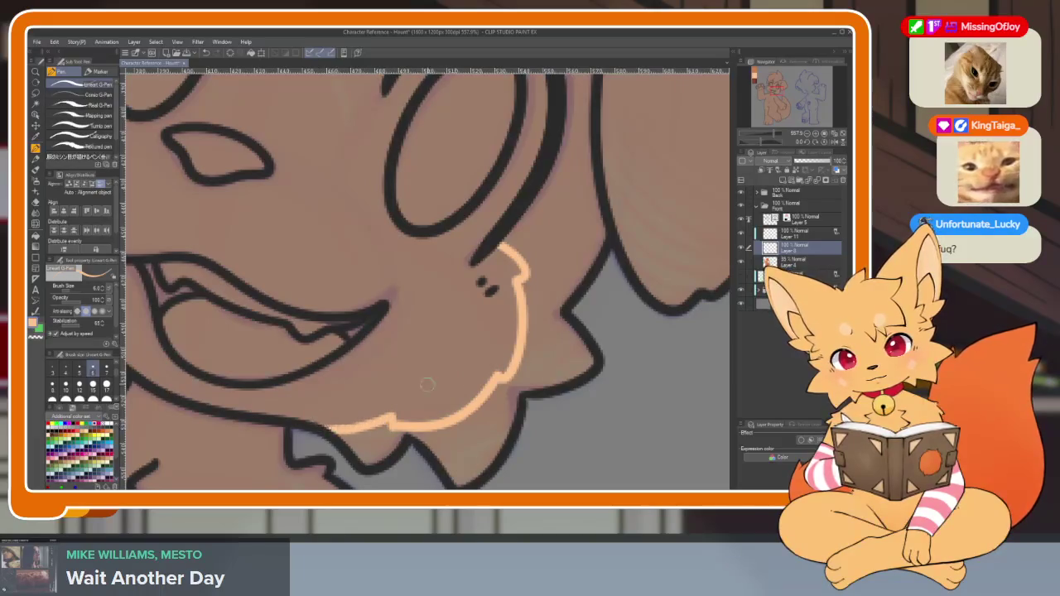
# Trace the peach line around the muzzle, undoing its stray lower part
pyautogui.scroll(-7, 331, 431)
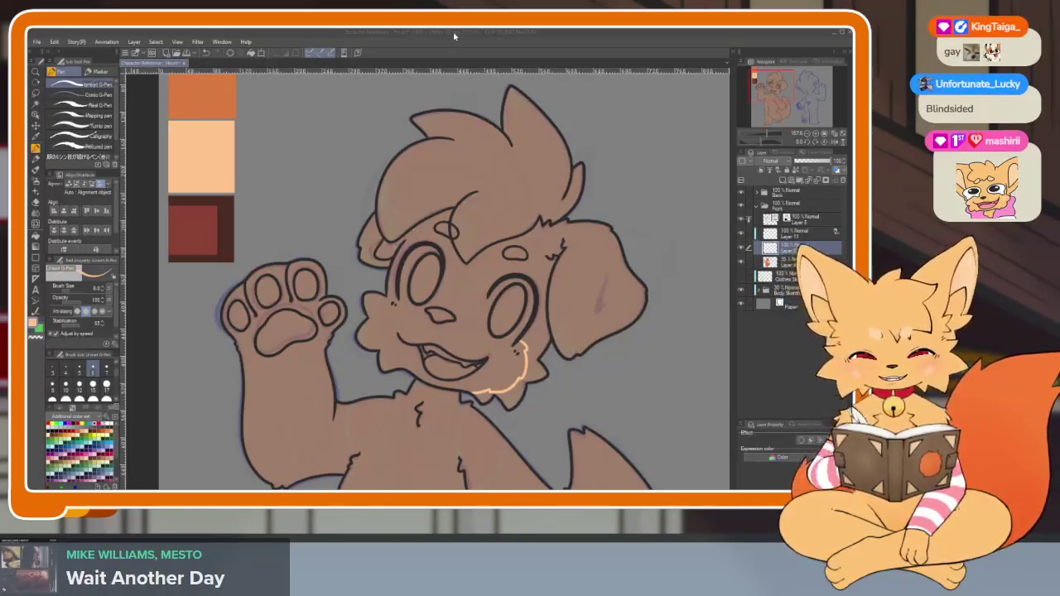
pyautogui.moveTo(435, 335); pyautogui.dragTo(438, 360)
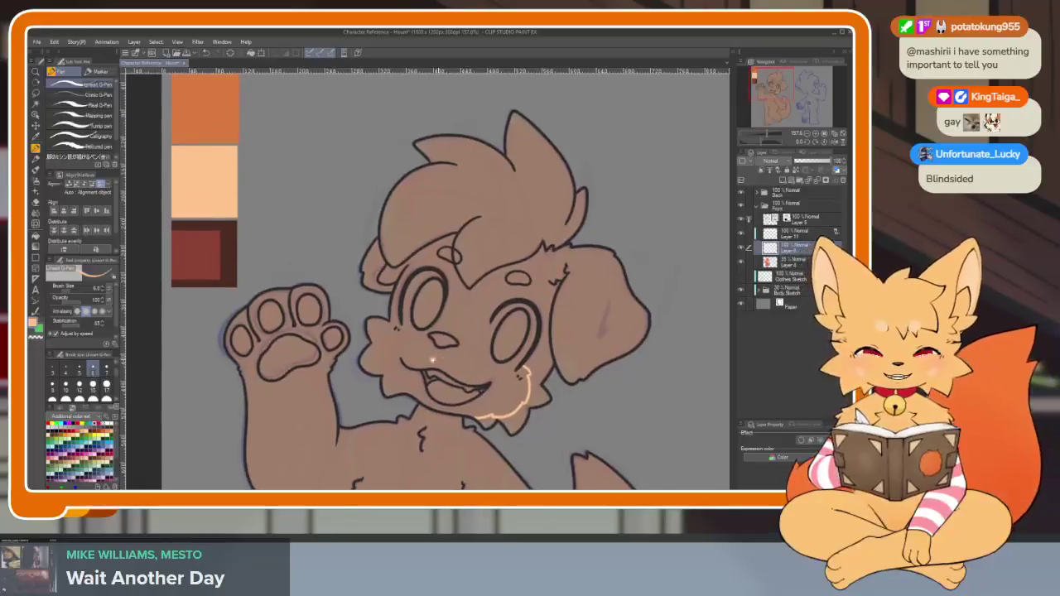
pyautogui.scroll(2, 438, 360)
pyautogui.scroll(2, 533, 372)
pyautogui.scroll(4, 405, 310)
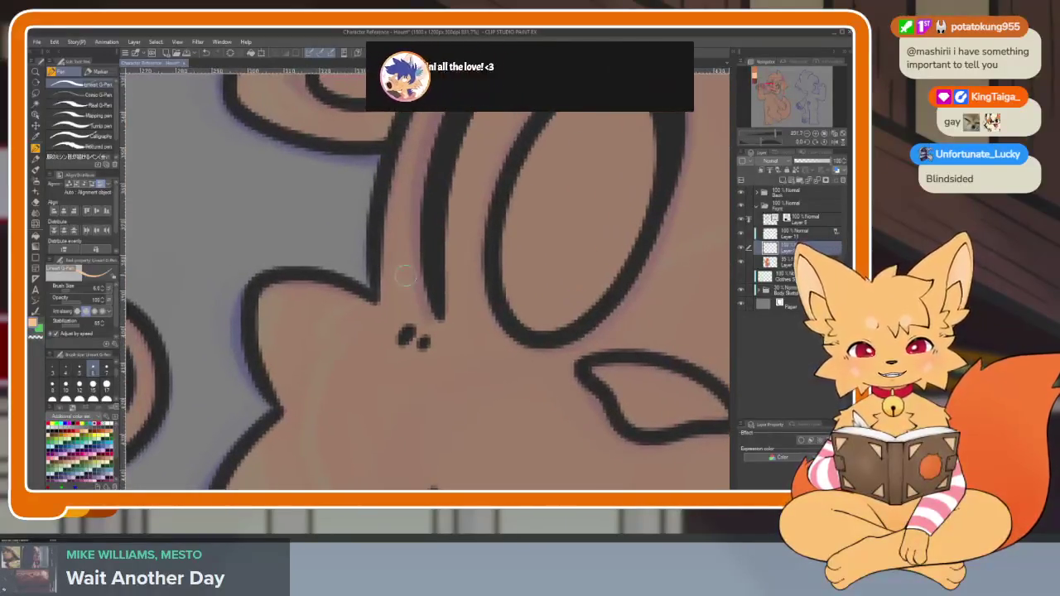
pyautogui.scroll(-4, 423, 272)
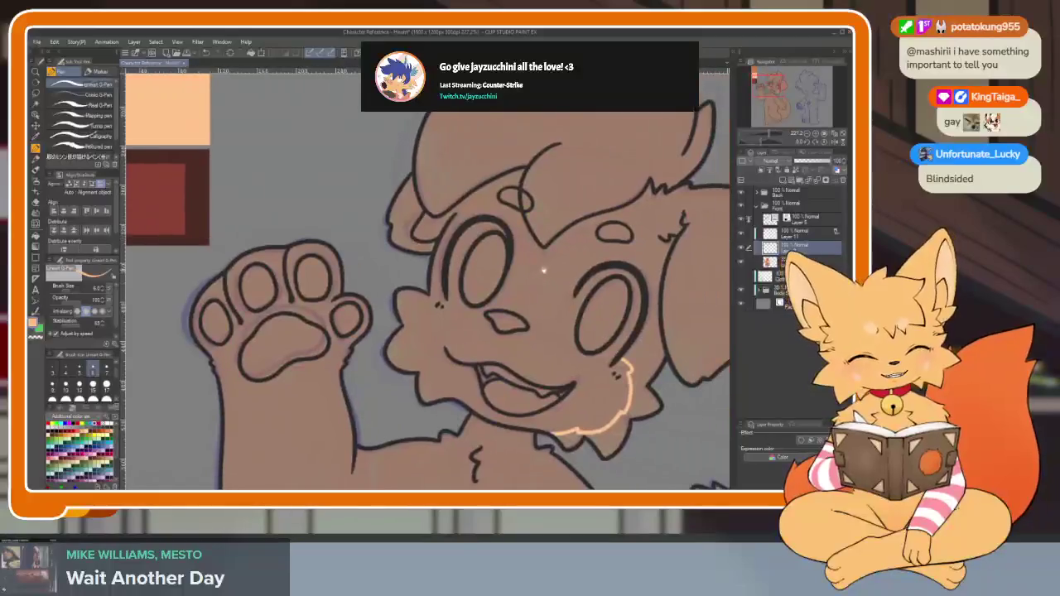
pyautogui.scroll(4, 478, 295)
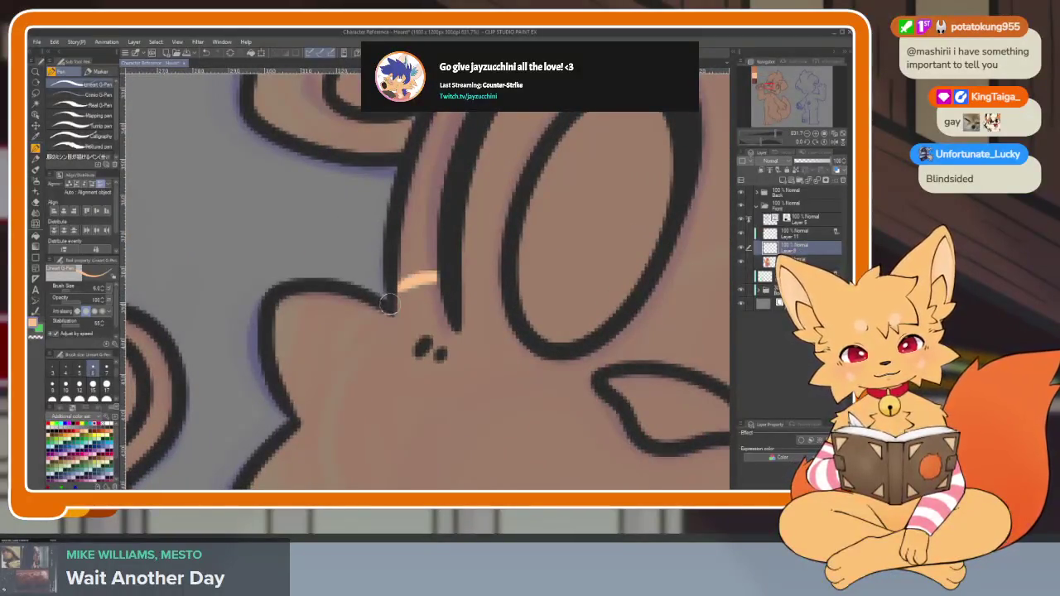
pyautogui.scroll(-4, 343, 348)
pyautogui.scroll(2, 344, 209)
pyautogui.scroll(1, 345, 209)
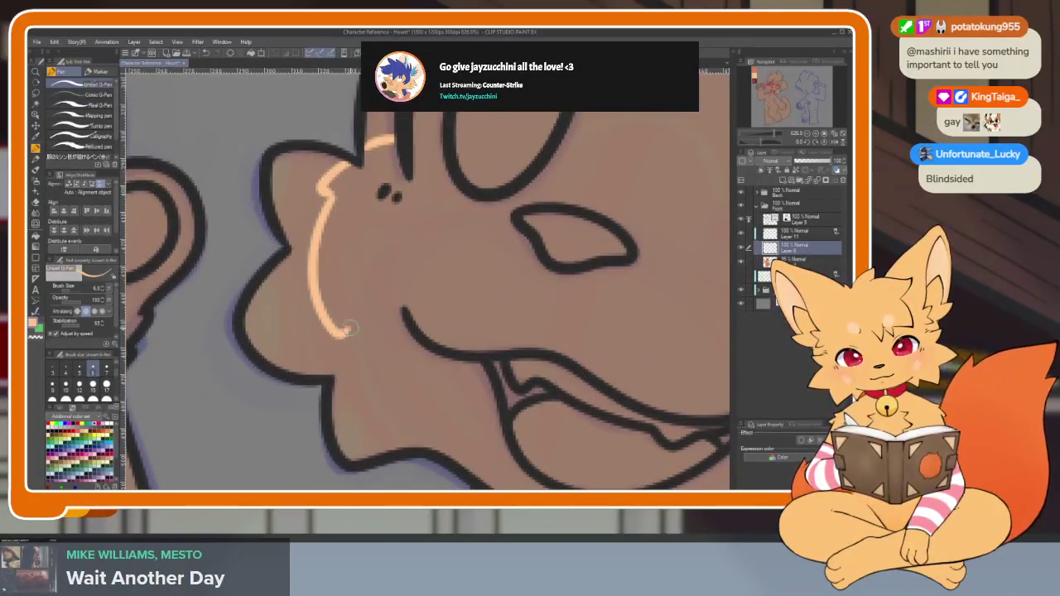
pyautogui.hotkey('ctrl', 'z')
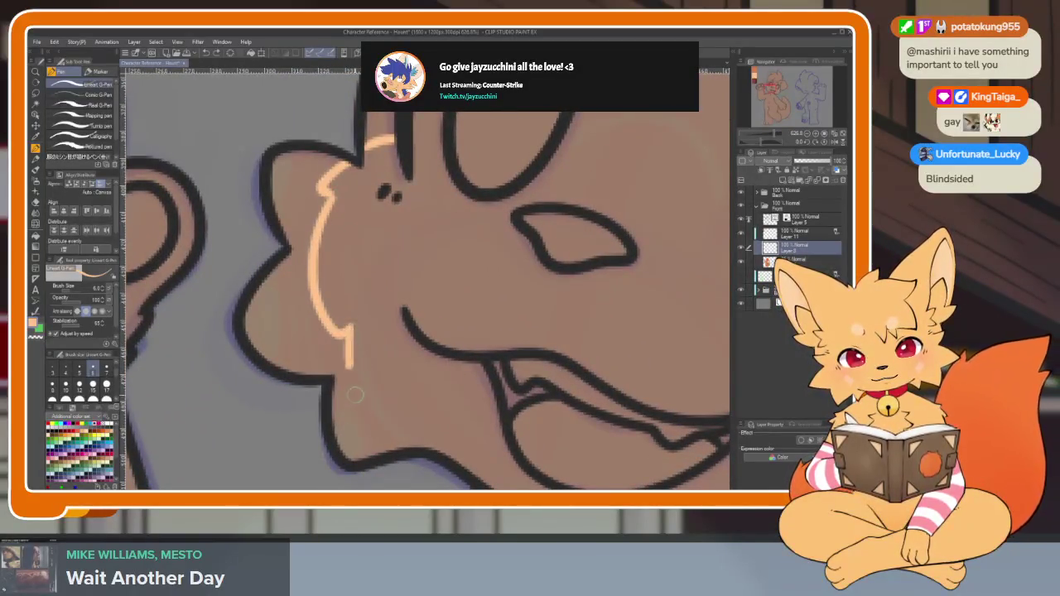
# Extend the peach muzzle line beneath the eye
pyautogui.scroll(-4, 388, 425)
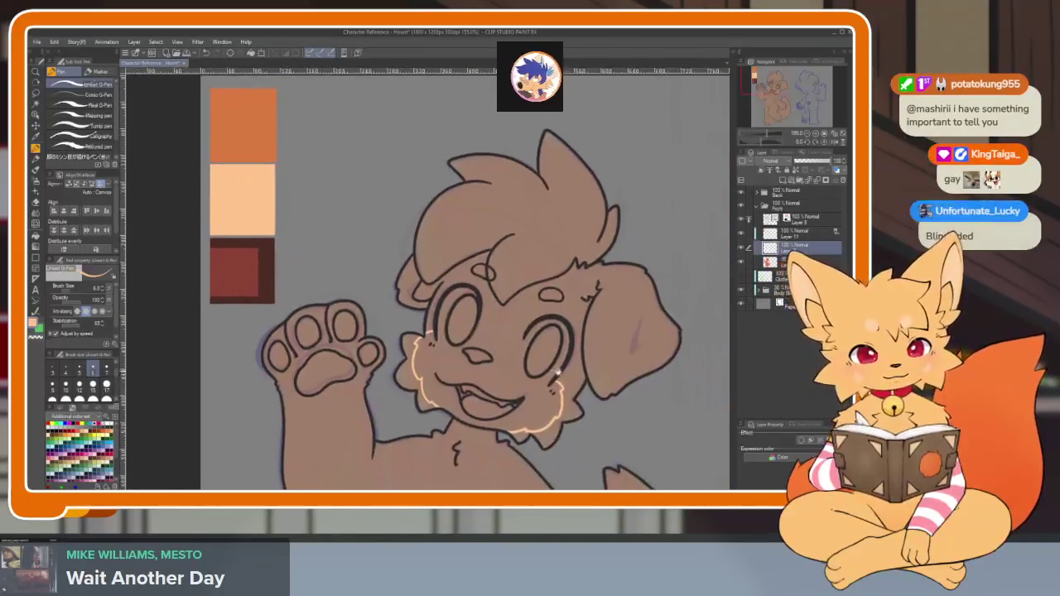
pyautogui.scroll(4, 561, 405)
pyautogui.scroll(1, 561, 405)
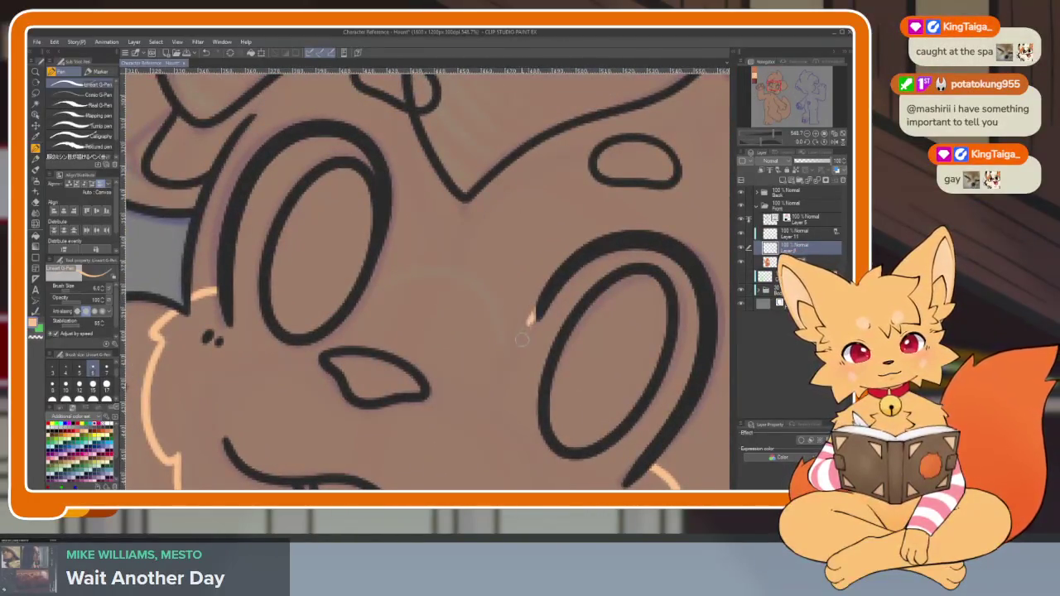
pyautogui.moveTo(582, 362); pyautogui.dragTo(557, 374)
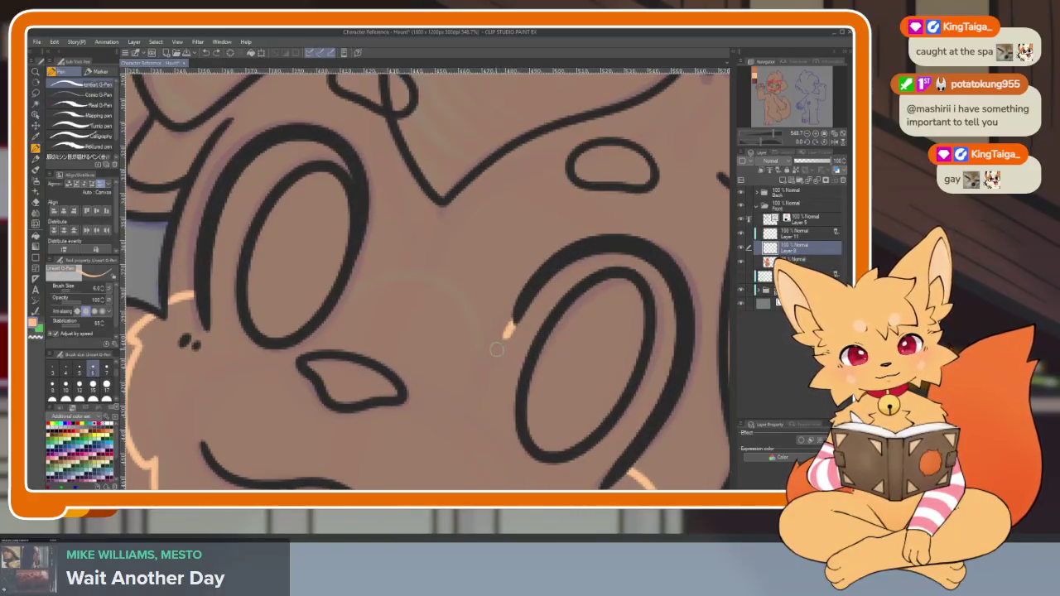
pyautogui.moveTo(497, 348); pyautogui.dragTo(348, 285)
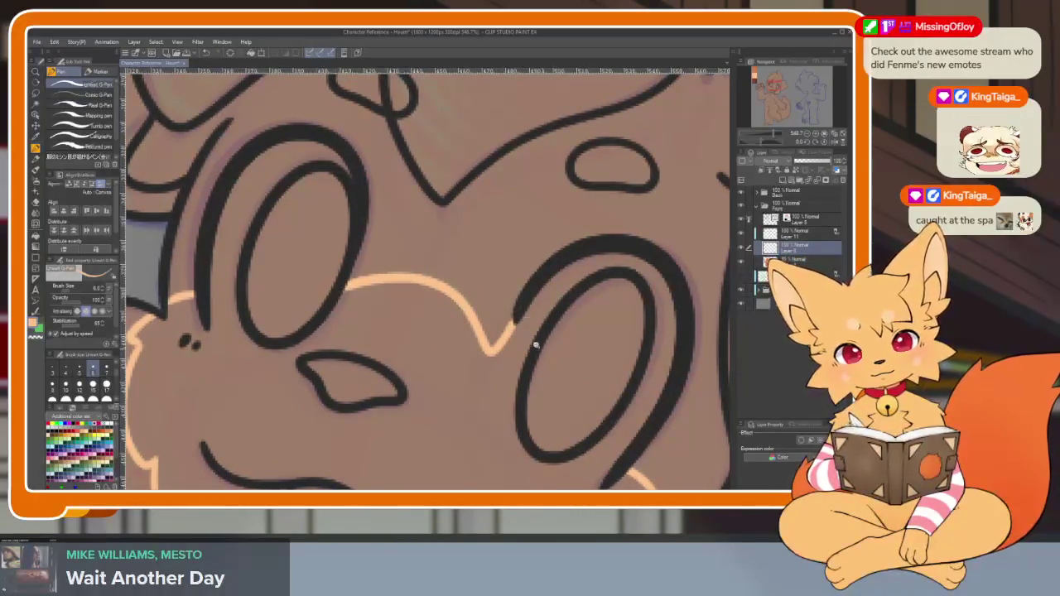
pyautogui.scroll(-5, 543, 350)
pyautogui.scroll(2, 539, 352)
pyautogui.scroll(2, 535, 352)
# Fill the traced muzzle outline solid peach with the enclose-and-fill tool
pyautogui.press('g')
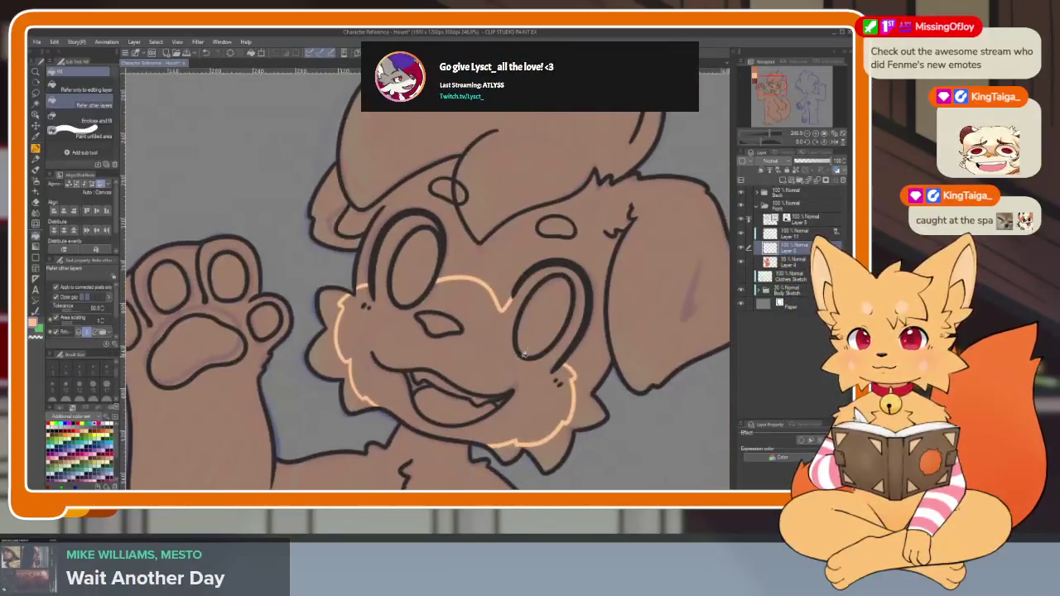
pyautogui.moveTo(525, 354); pyautogui.dragTo(572, 375)
pyautogui.scroll(-4, 580, 369)
pyautogui.scroll(4, 593, 370)
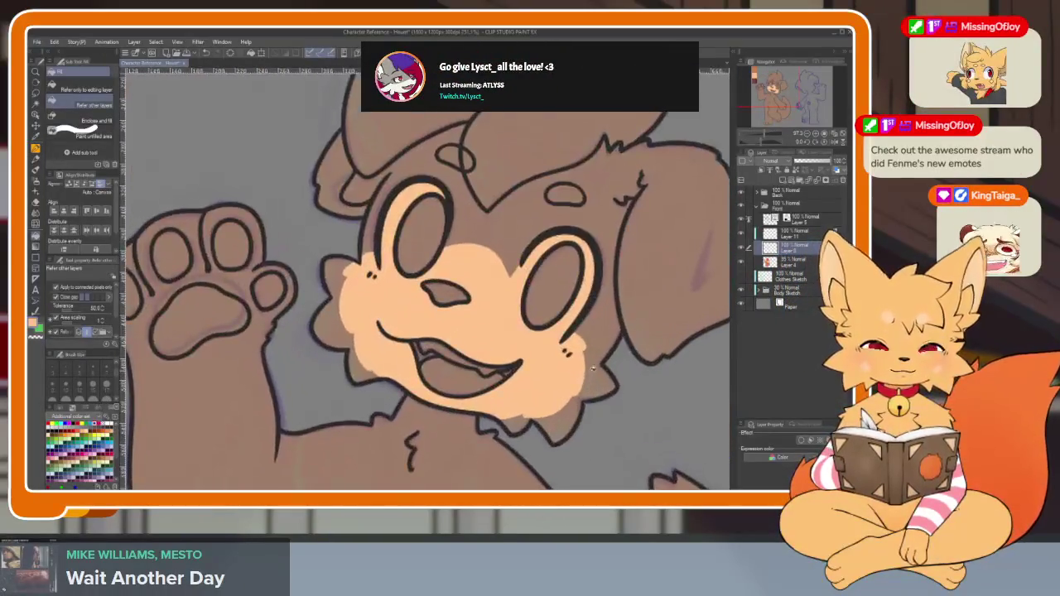
pyautogui.press('b')
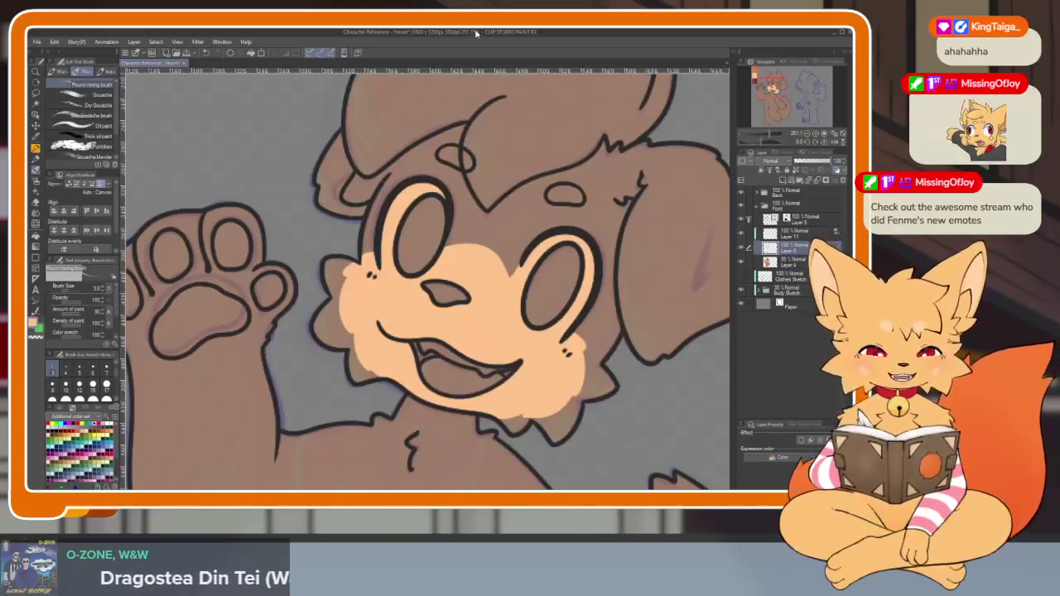
# Rotate the canvas so the face is upright and select the Figure ellipse tool
pyautogui.moveTo(497, 248)
pyautogui.mouseDown()
pyautogui.moveTo(578, 311)
pyautogui.moveTo(564, 327)
pyautogui.mouseUp()
pyautogui.scroll(3, 524, 352)
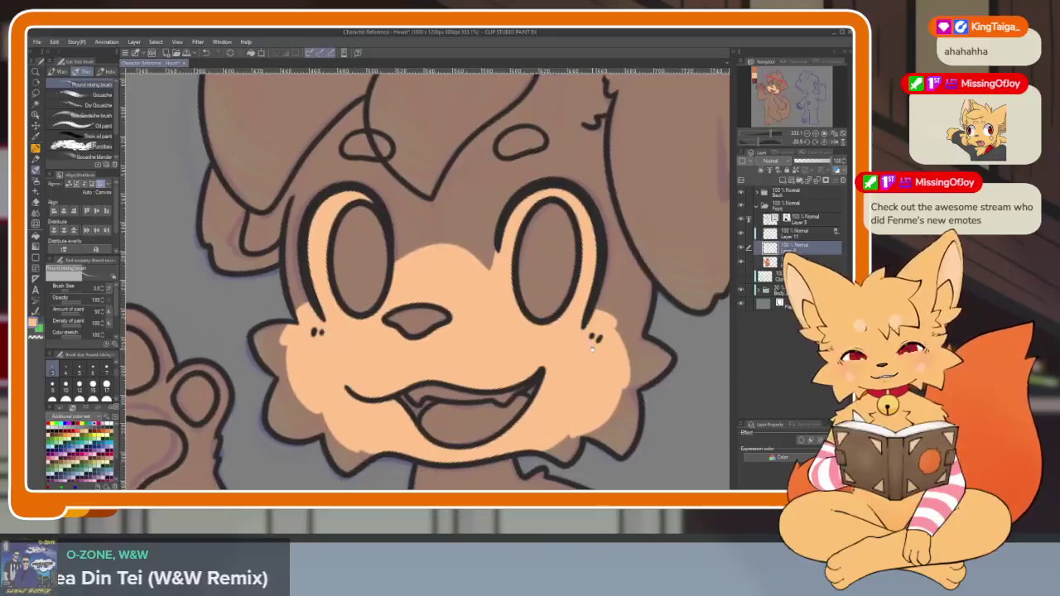
pyautogui.scroll(3, 368, 386)
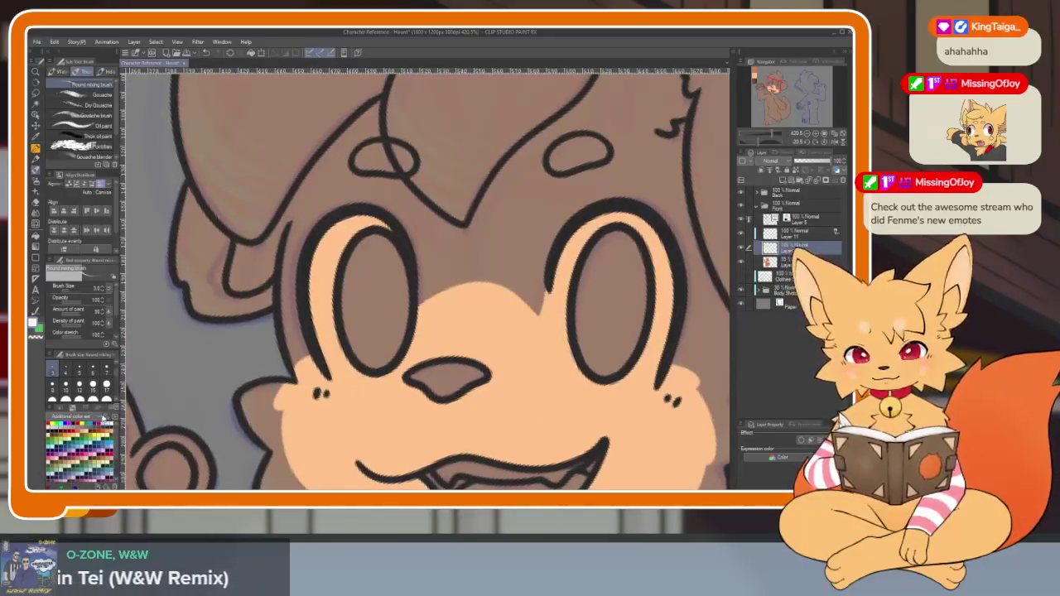
pyautogui.click(35, 258)
pyautogui.click(83, 155)
pyautogui.scroll(2, 447, 312)
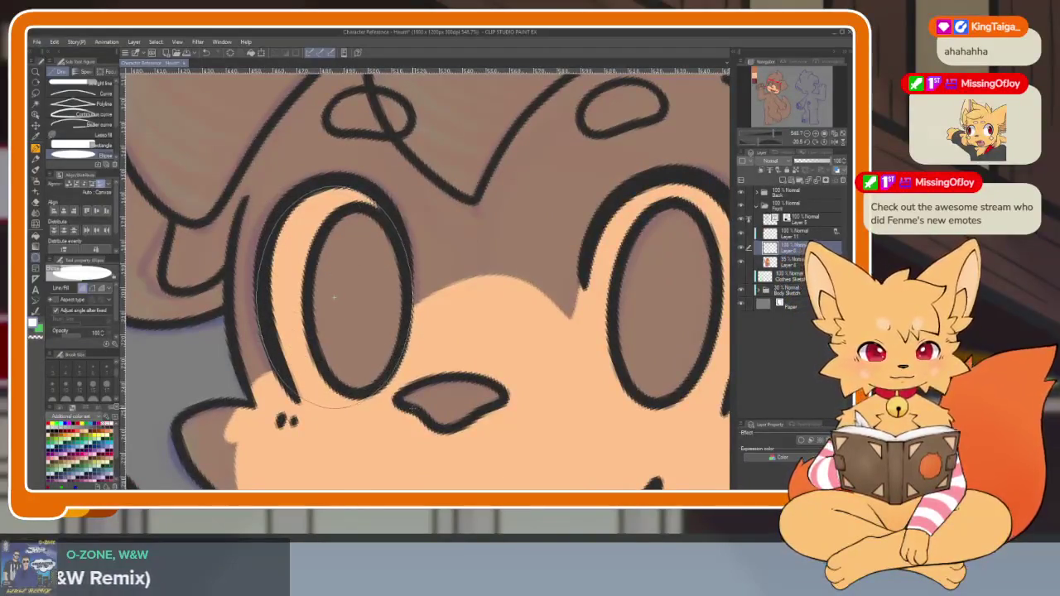
# Draw a white ellipse over the left eye, undoing one misplaced attempt
pyautogui.moveTo(352, 259); pyautogui.dragTo(414, 383)
pyautogui.moveTo(471, 312); pyautogui.dragTo(505, 337)
pyautogui.hotkey('ctrl', 'z')
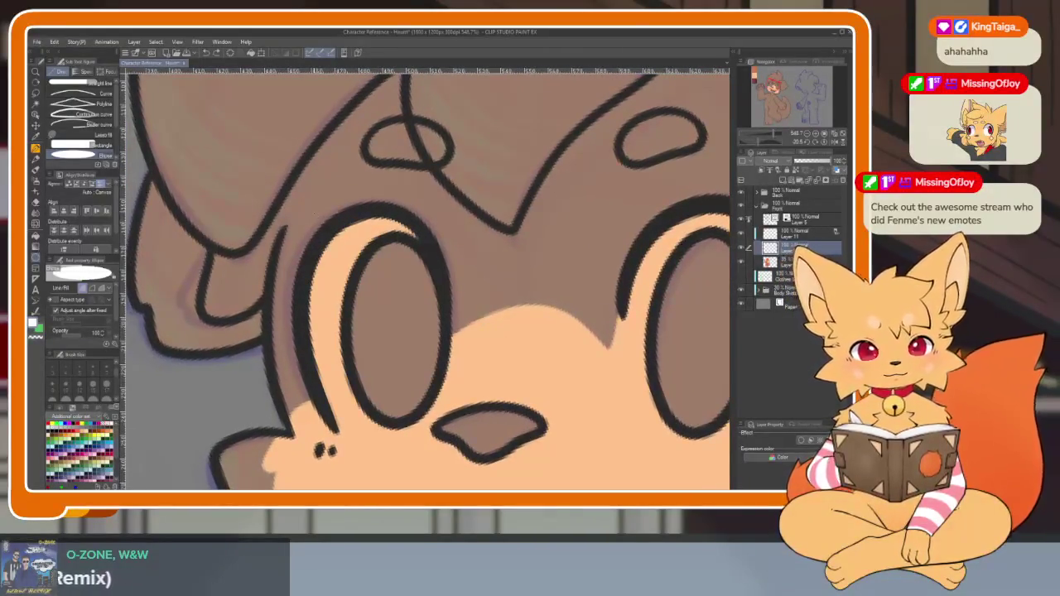
pyautogui.moveTo(315, 219); pyautogui.dragTo(447, 435)
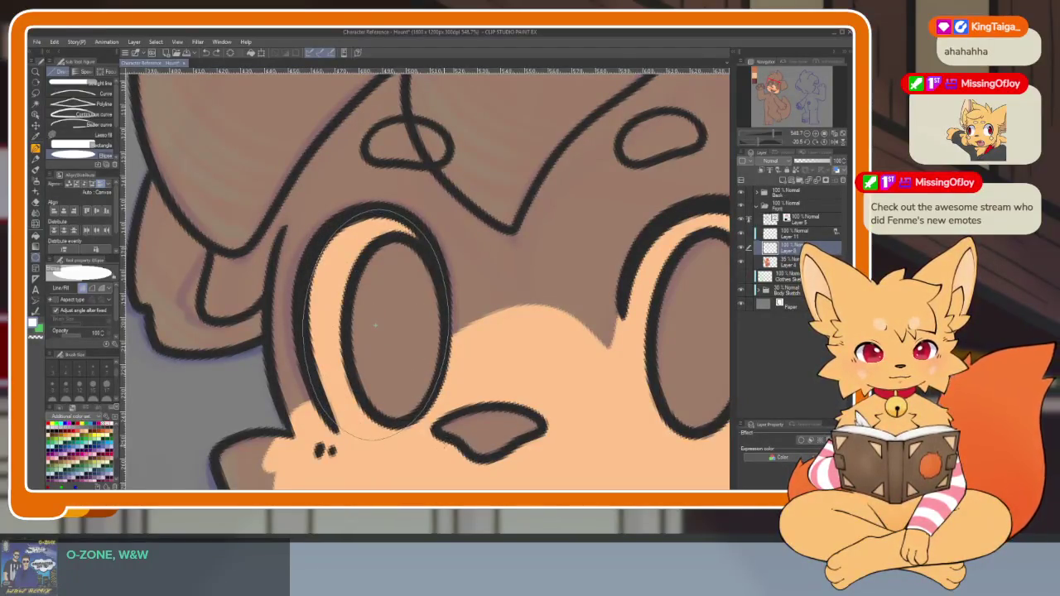
pyautogui.click(375, 325)
pyautogui.scroll(-5, 497, 332)
pyautogui.scroll(5, 595, 346)
pyautogui.scroll(2, 595, 347)
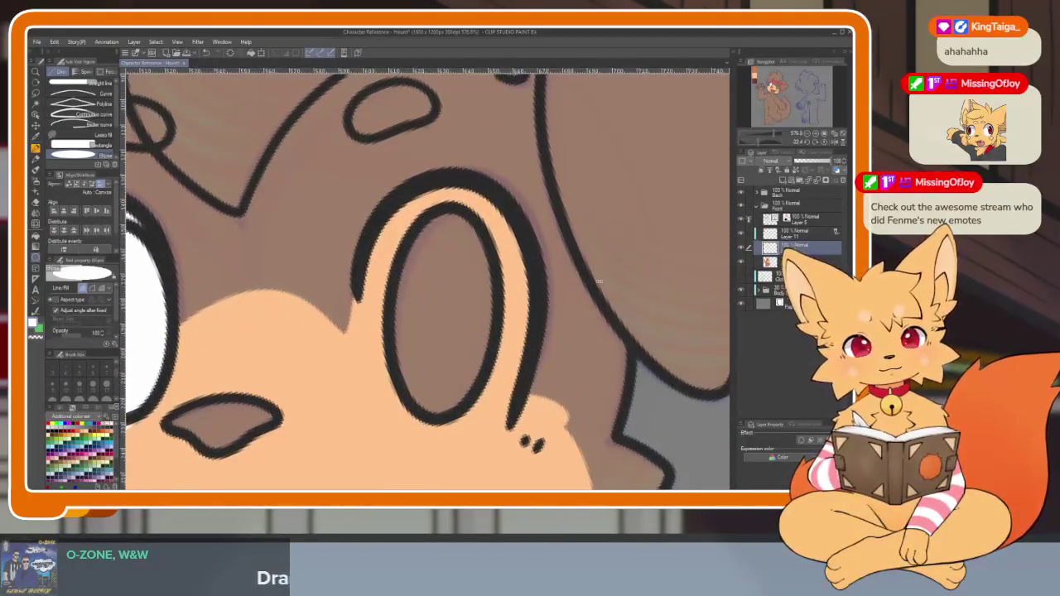
# Draw a white ellipse over the right eye, then undo that fill
pyautogui.moveTo(356, 178); pyautogui.dragTo(530, 434)
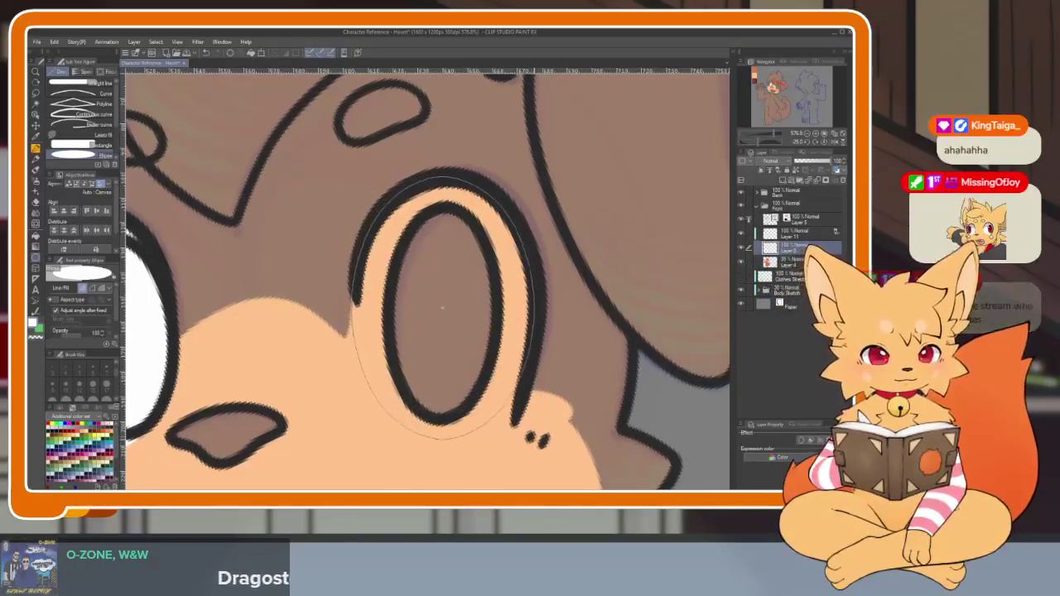
pyautogui.click(444, 310)
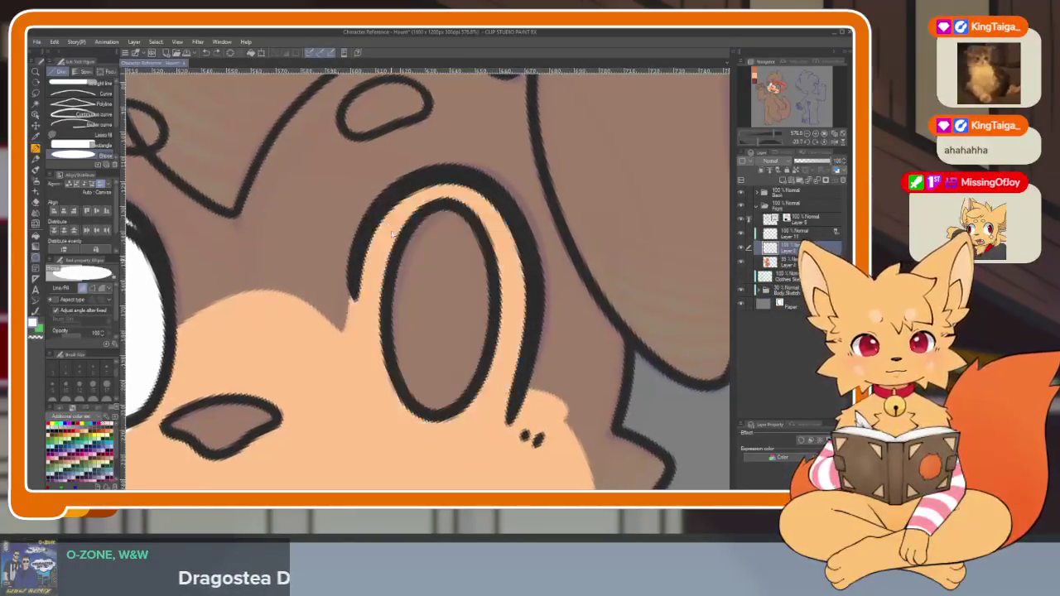
pyautogui.click(447, 306)
pyautogui.scroll(-5, 572, 339)
pyautogui.scroll(3, 572, 340)
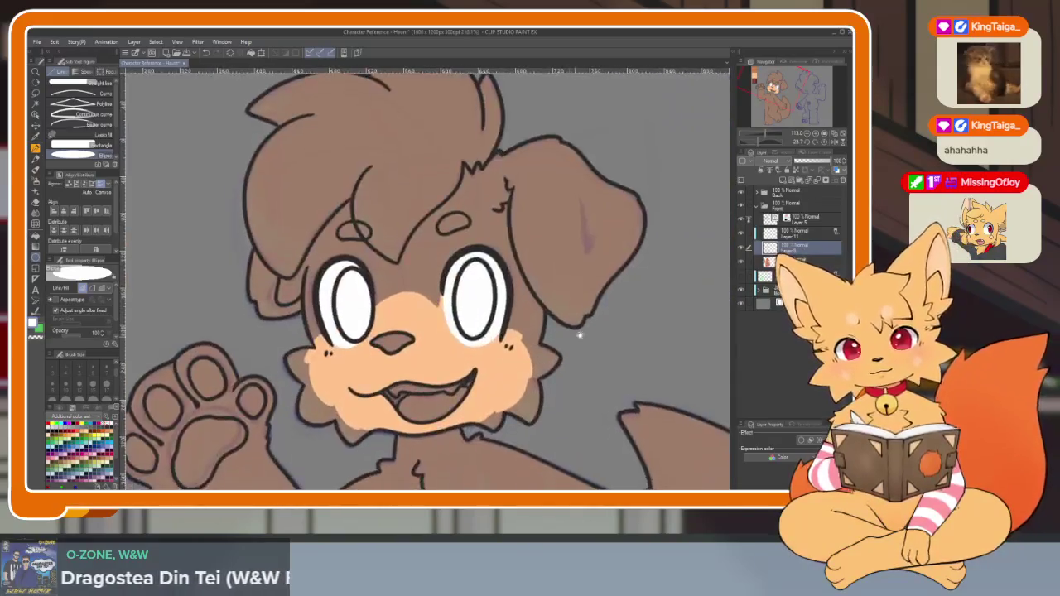
pyautogui.scroll(-2, 572, 340)
pyautogui.scroll(-3, 563, 365)
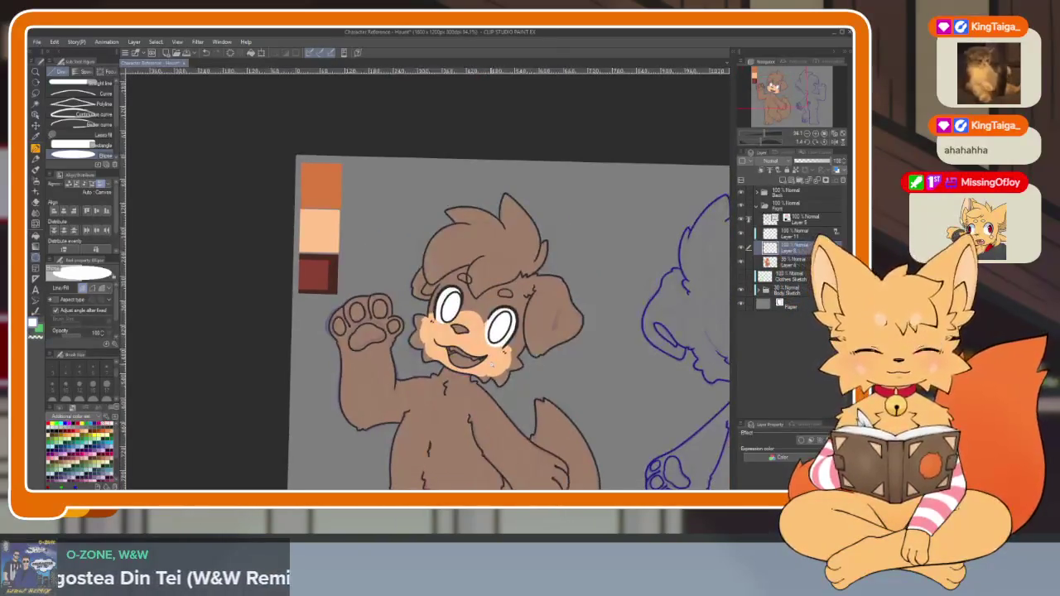
pyautogui.scroll(4, 493, 366)
pyautogui.scroll(2, 518, 377)
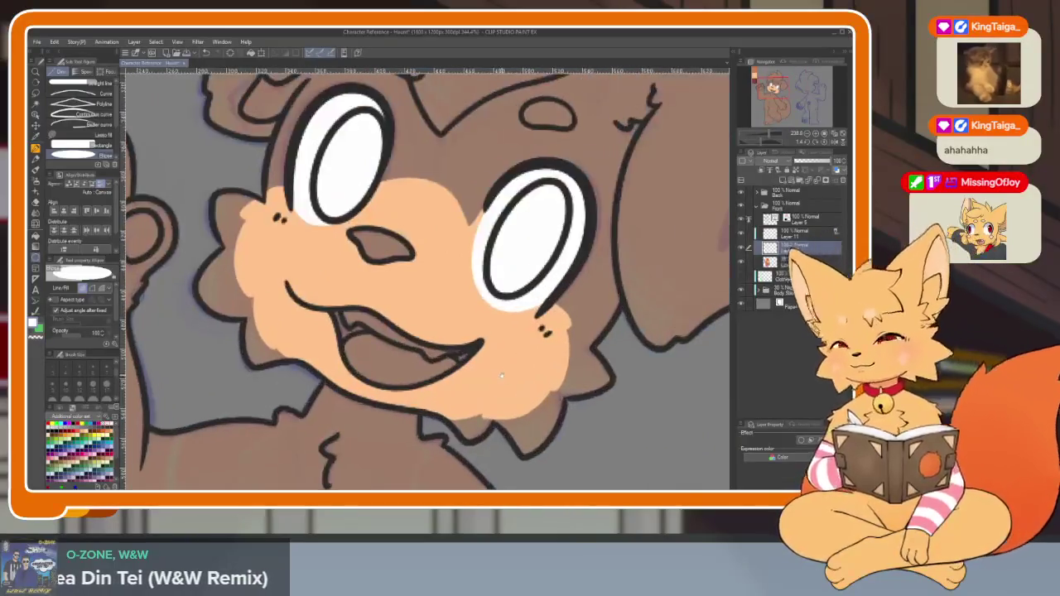
pyautogui.scroll(1, 518, 377)
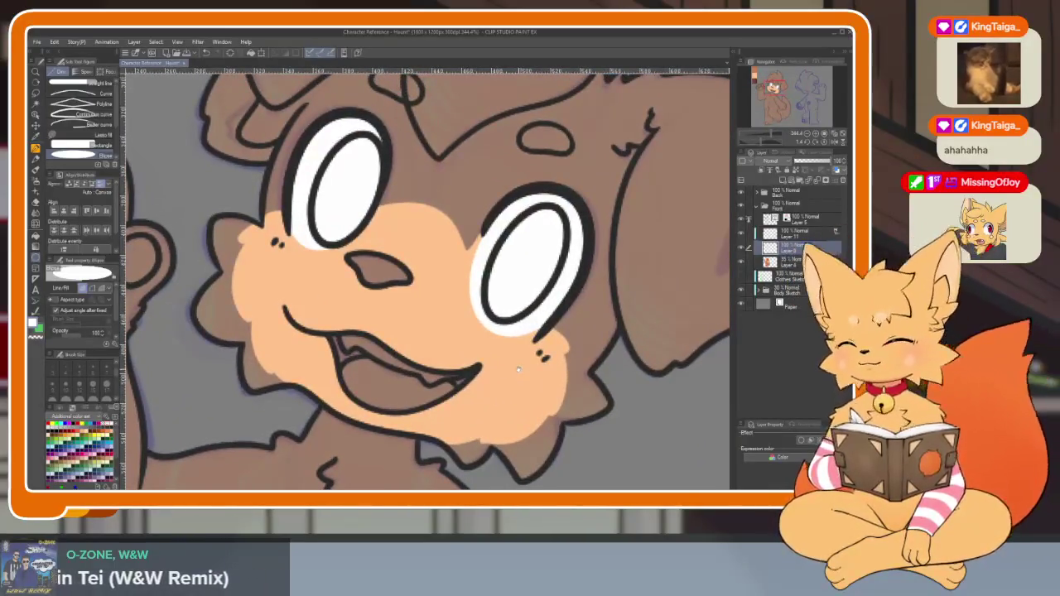
pyautogui.scroll(3, 530, 381)
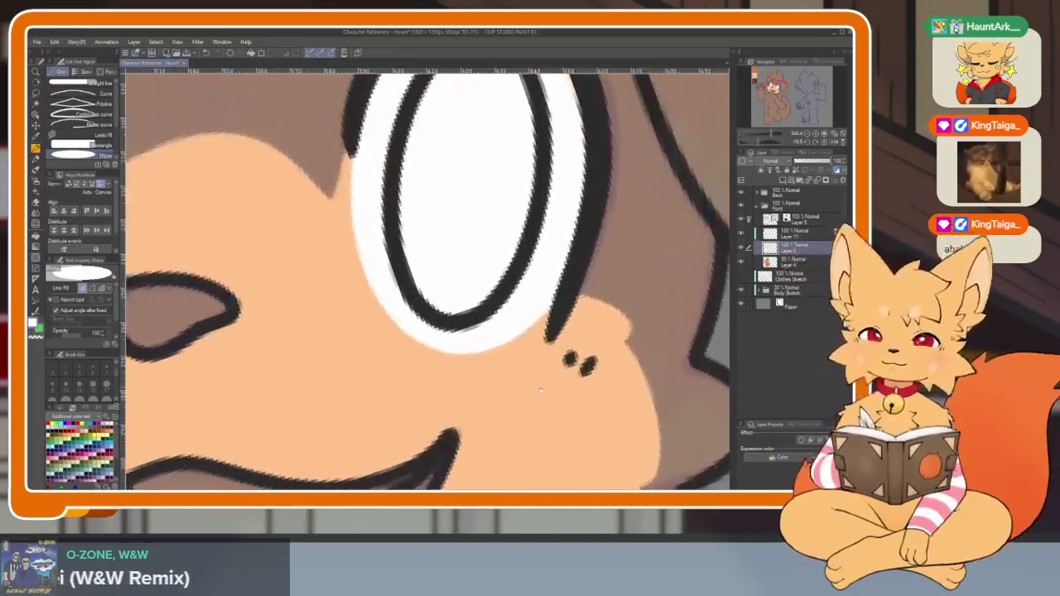
pyautogui.scroll(-1, 539, 392)
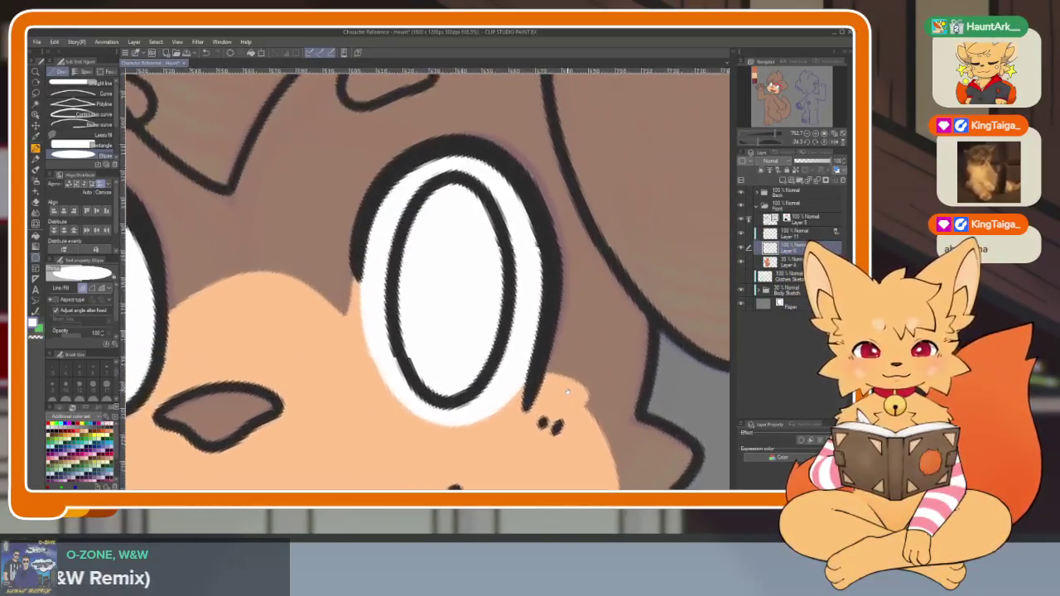
pyautogui.hotkey('ctrl', 'z')
pyautogui.scroll(1, 319, 302)
# Erase the stray skin colour along the cheek edge beside the eye
pyautogui.press('e')
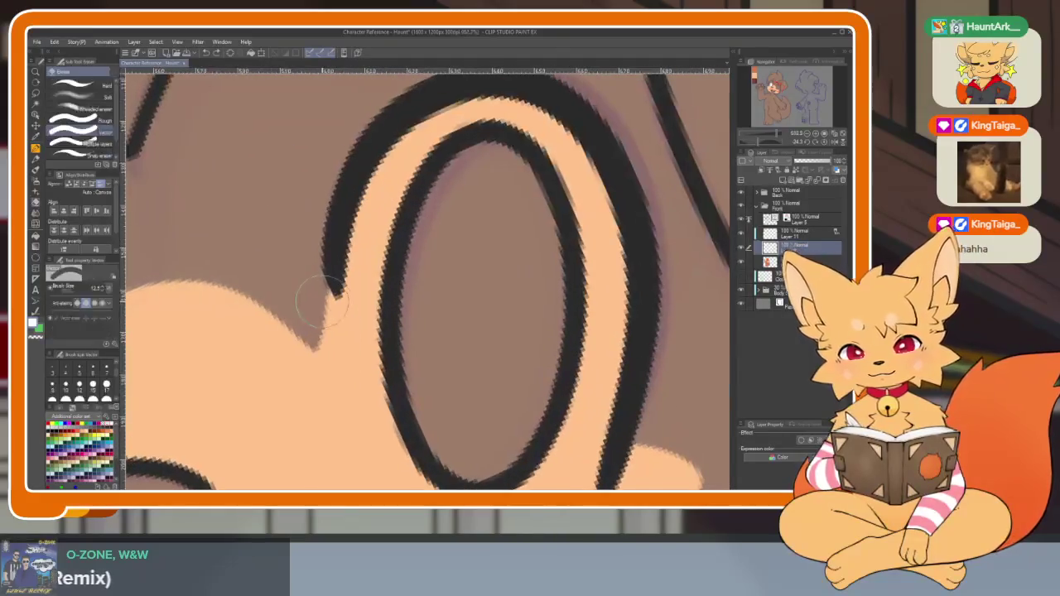
pyautogui.moveTo(313, 311); pyautogui.dragTo(339, 338)
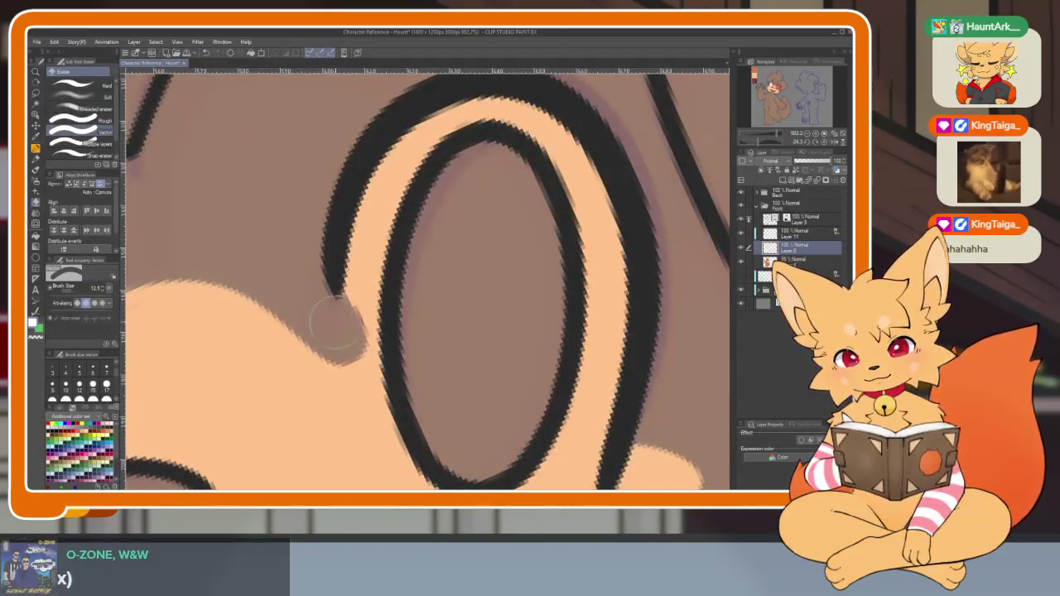
pyautogui.scroll(-5, 420, 298)
pyautogui.scroll(3, 450, 339)
pyautogui.scroll(1, 326, 237)
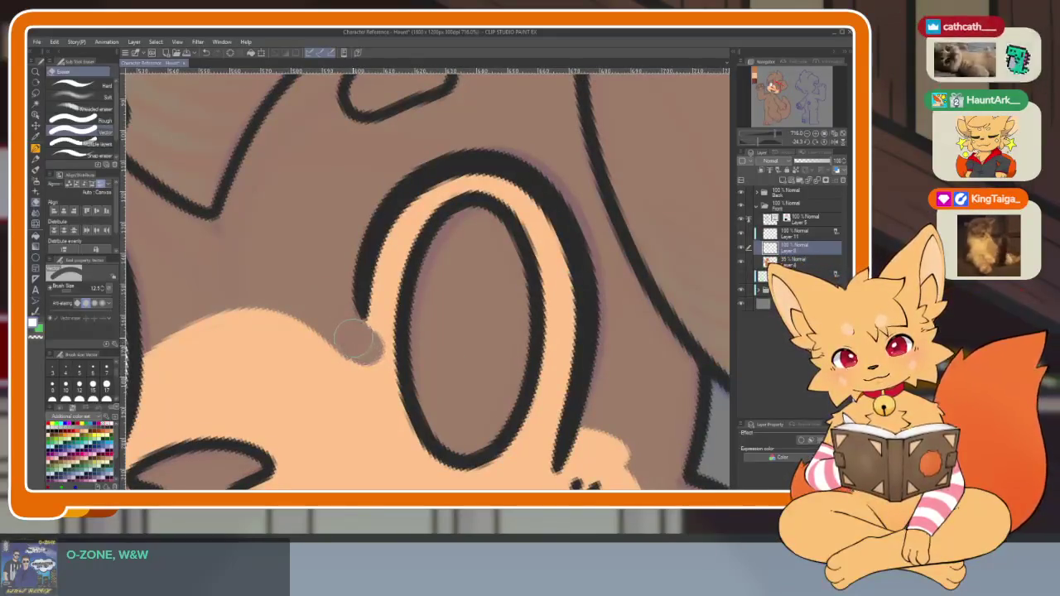
pyautogui.scroll(-3, 420, 299)
pyautogui.scroll(1, 481, 340)
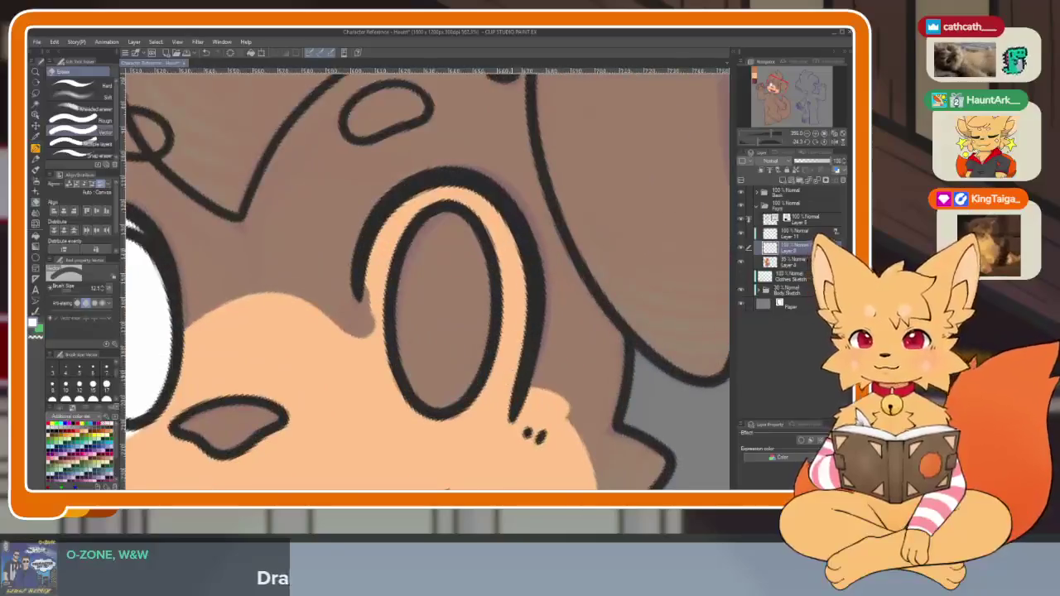
pyautogui.scroll(1, 540, 386)
pyautogui.scroll(-2, 539, 386)
pyautogui.scroll(-1, 534, 398)
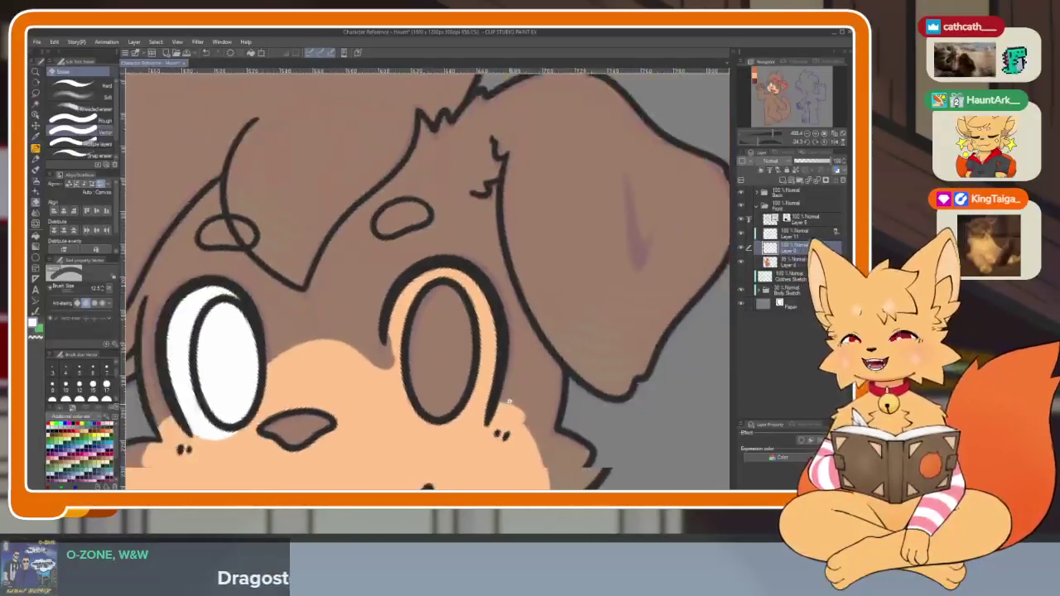
pyautogui.scroll(1, 526, 415)
pyautogui.scroll(1, 521, 425)
pyautogui.scroll(1, 530, 421)
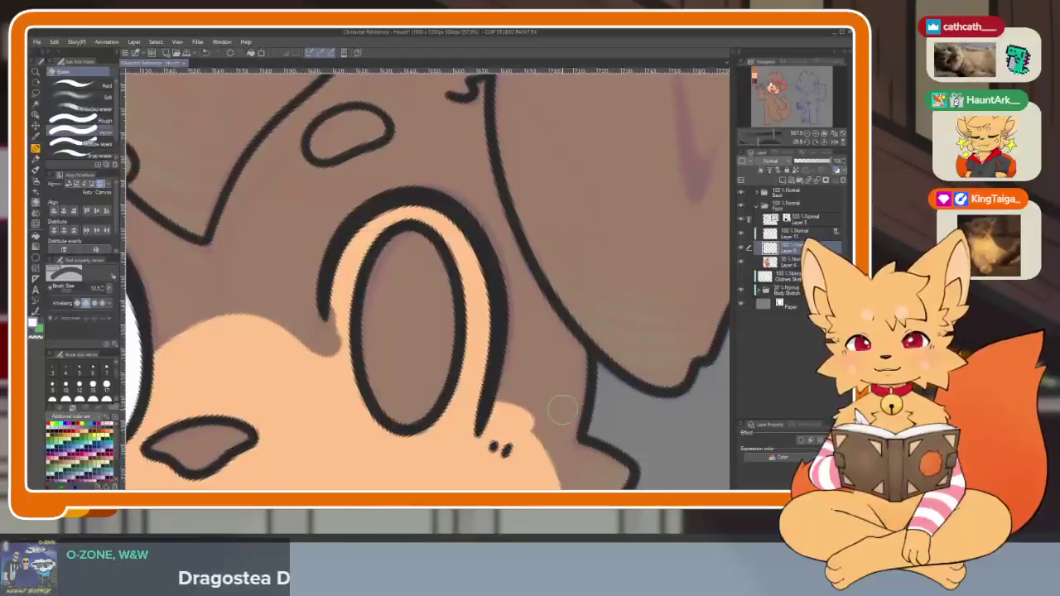
pyautogui.scroll(1, 569, 409)
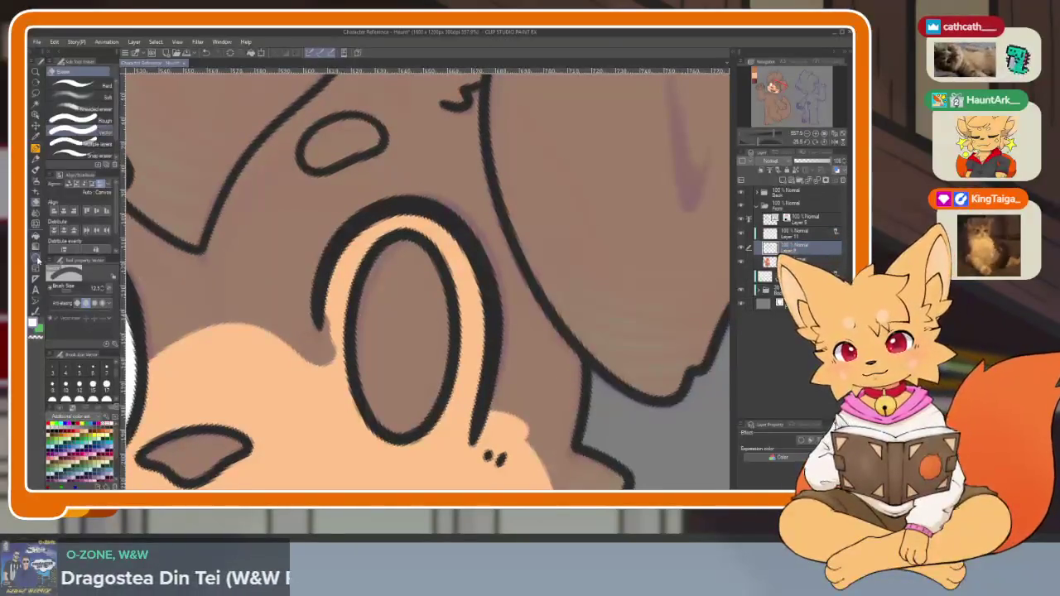
# Place a white oval over the second eye, undoing one misplaced attempt
pyautogui.press('u')
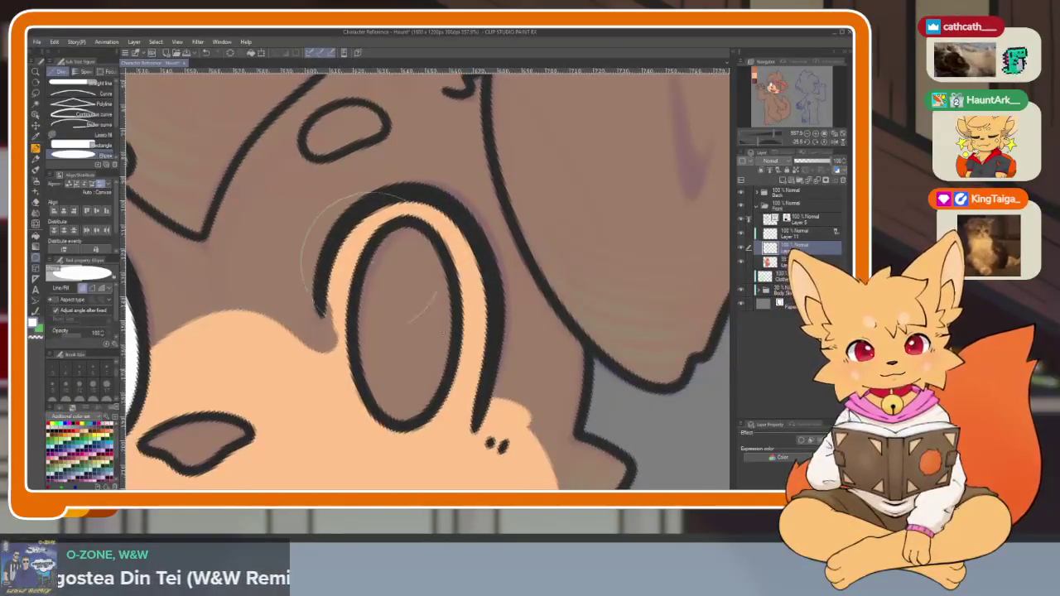
pyautogui.press('Escape')
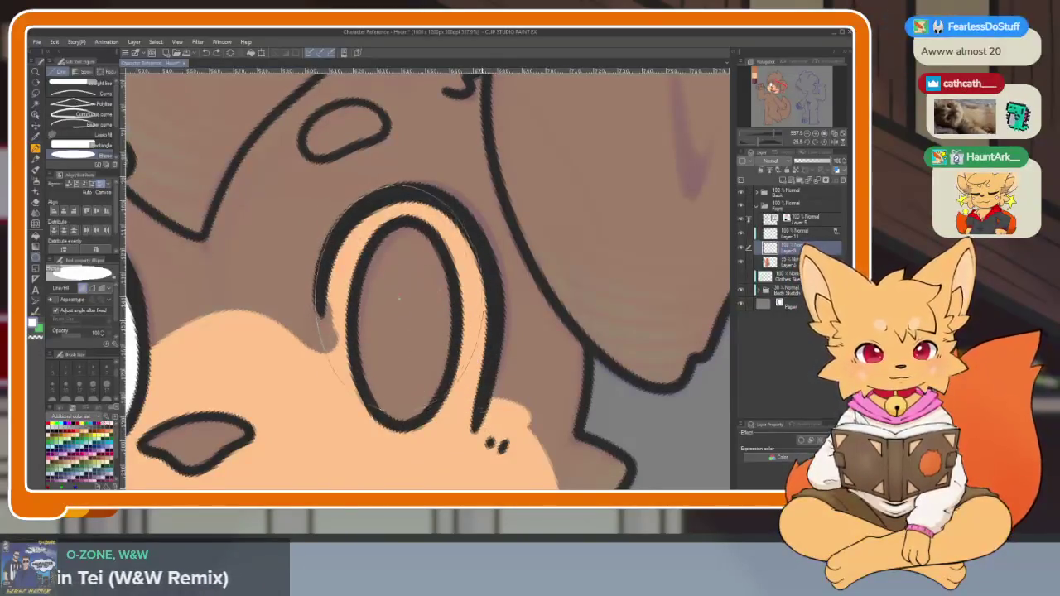
pyautogui.click(404, 315)
pyautogui.hotkey('ctrl', 'z')
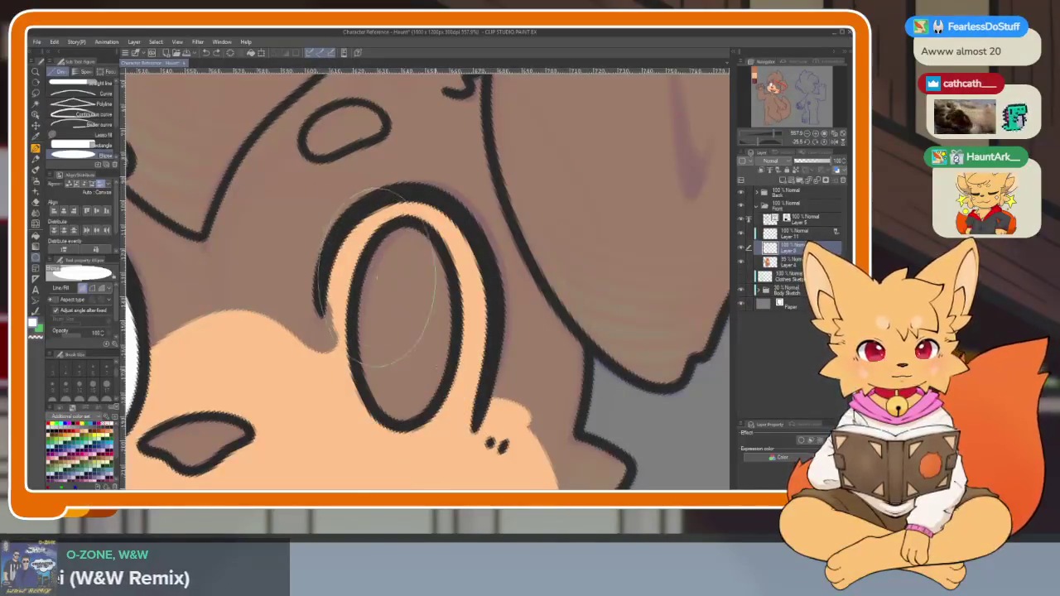
pyautogui.click(406, 317)
pyautogui.scroll(-5, 530, 379)
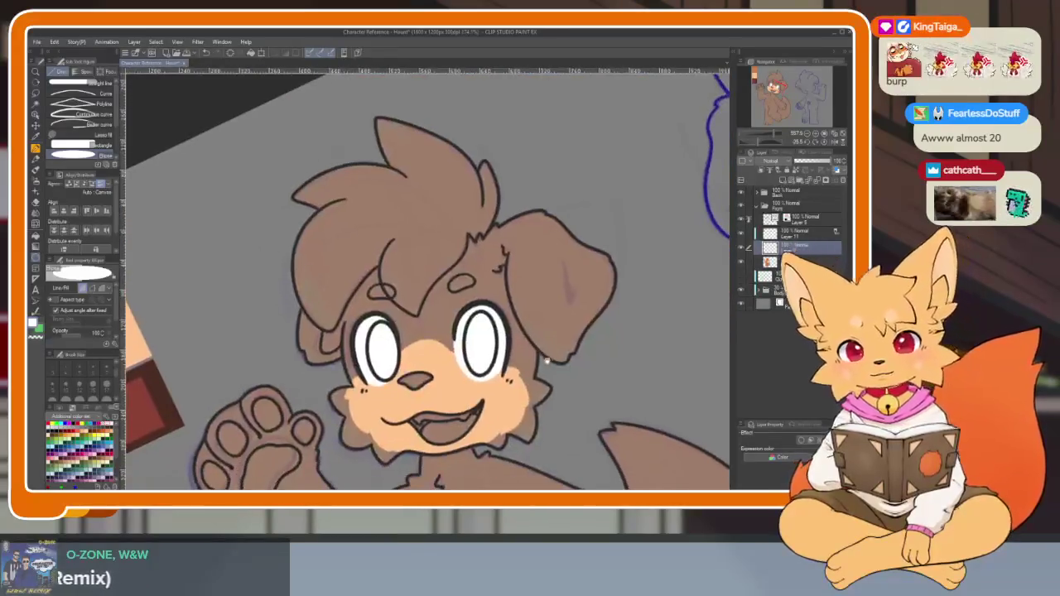
# Switch back to the G-Pen tool
pyautogui.scroll(-3, 564, 380)
pyautogui.scroll(3, 555, 373)
pyautogui.scroll(2, 547, 369)
pyautogui.scroll(-1, 543, 367)
pyautogui.scroll(1, 546, 368)
pyautogui.press('p')
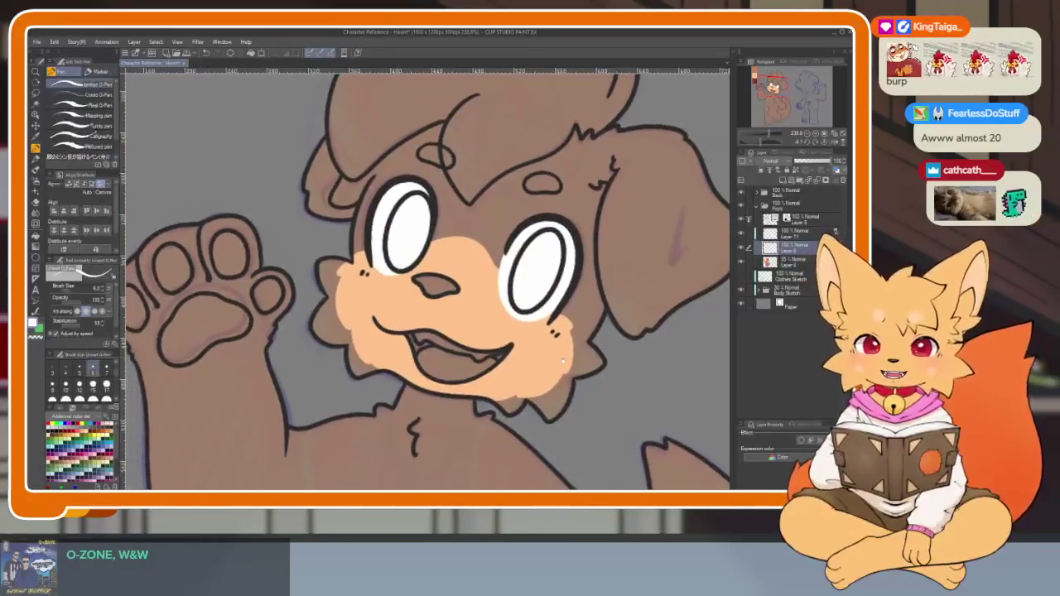
pyautogui.scroll(-3, 555, 370)
pyautogui.scroll(3, 563, 372)
pyautogui.scroll(-1, 564, 372)
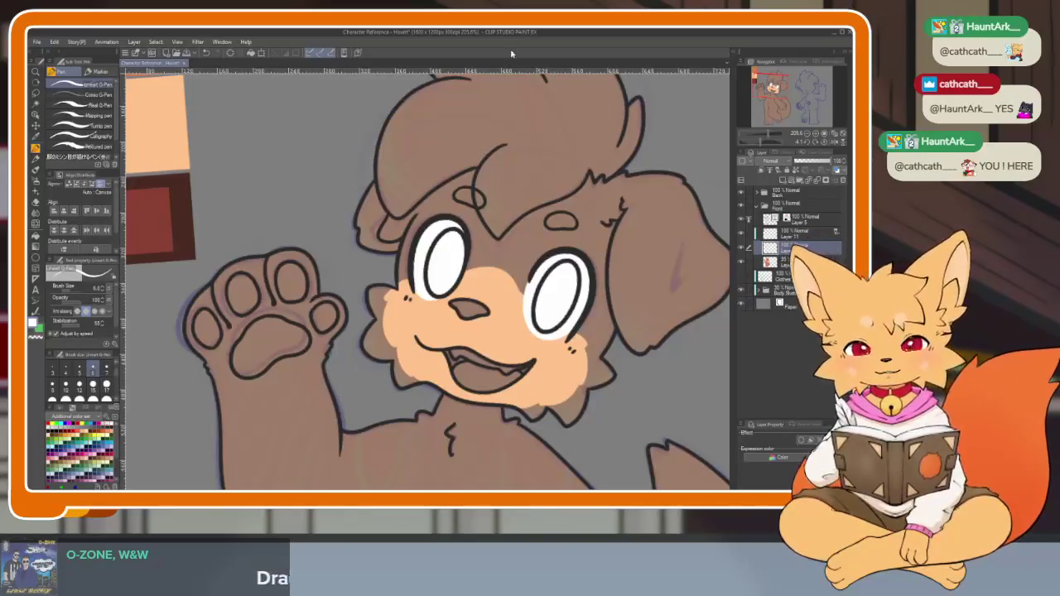
pyautogui.scroll(-3, 582, 316)
# Eyedrop the orange swatch, show the Color Wheel, and make Layer 11 current
pyautogui.moveTo(580, 249)
pyautogui.mouseDown()
pyautogui.moveTo(582, 315)
pyautogui.moveTo(567, 335)
pyautogui.mouseUp()
pyautogui.scroll(3, 546, 385)
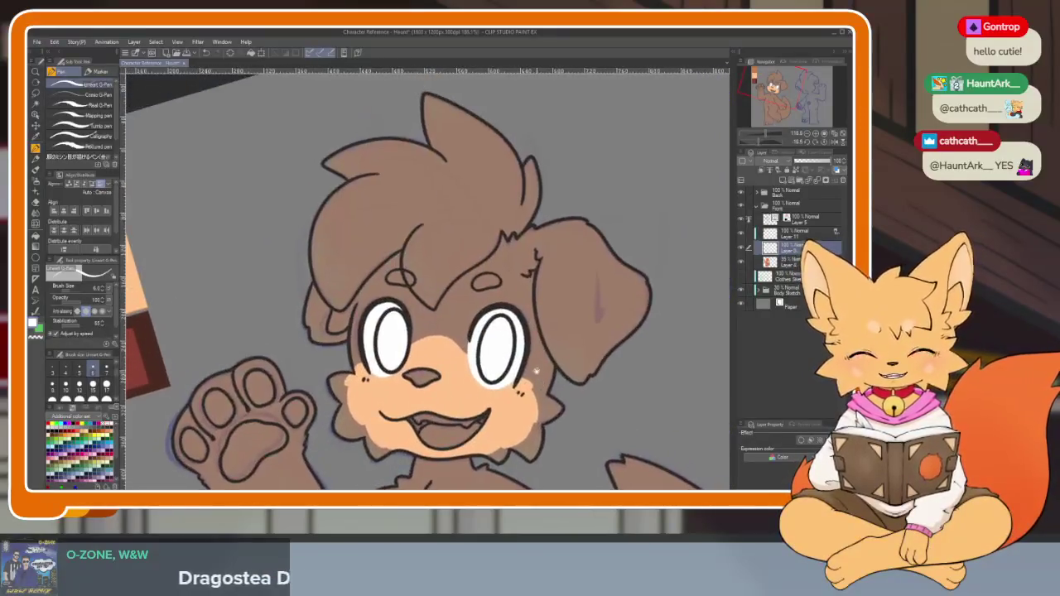
pyautogui.scroll(-3, 545, 385)
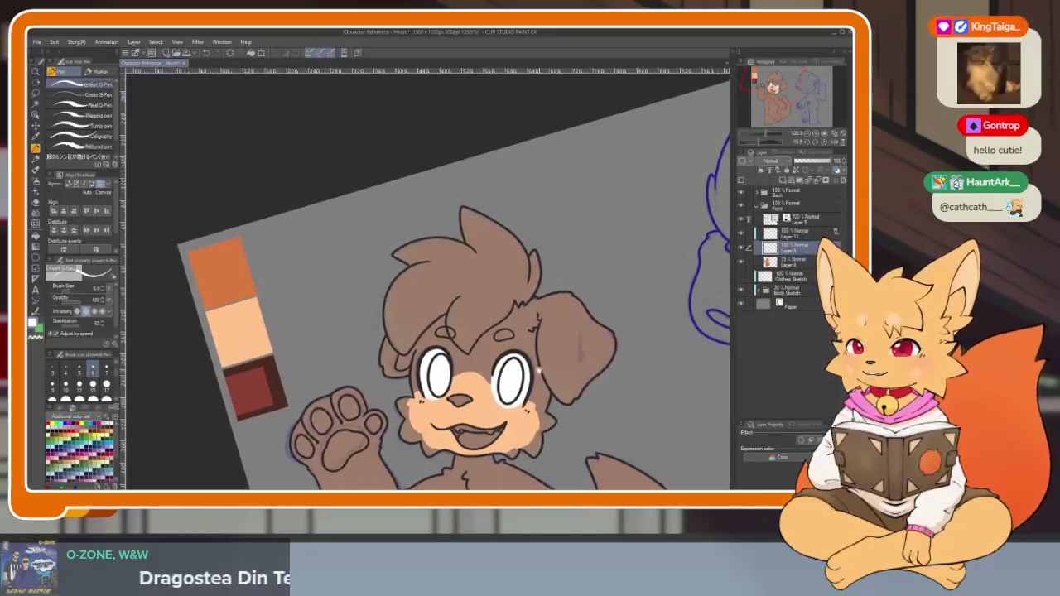
pyautogui.scroll(1, 535, 370)
pyautogui.scroll(2, 547, 366)
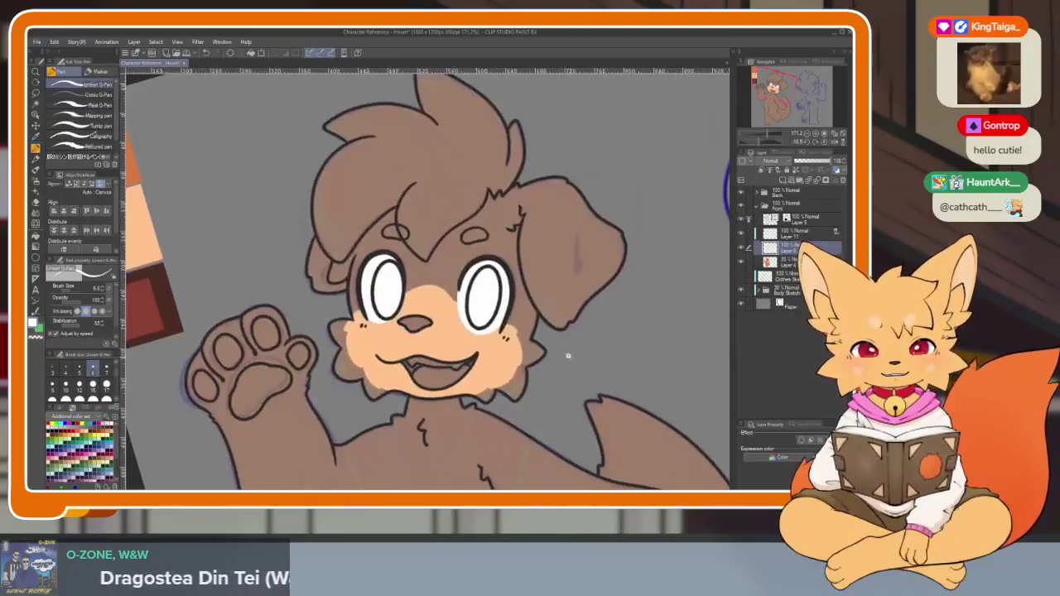
pyautogui.scroll(-2, 567, 363)
pyautogui.moveTo(552, 400); pyautogui.dragTo(589, 344)
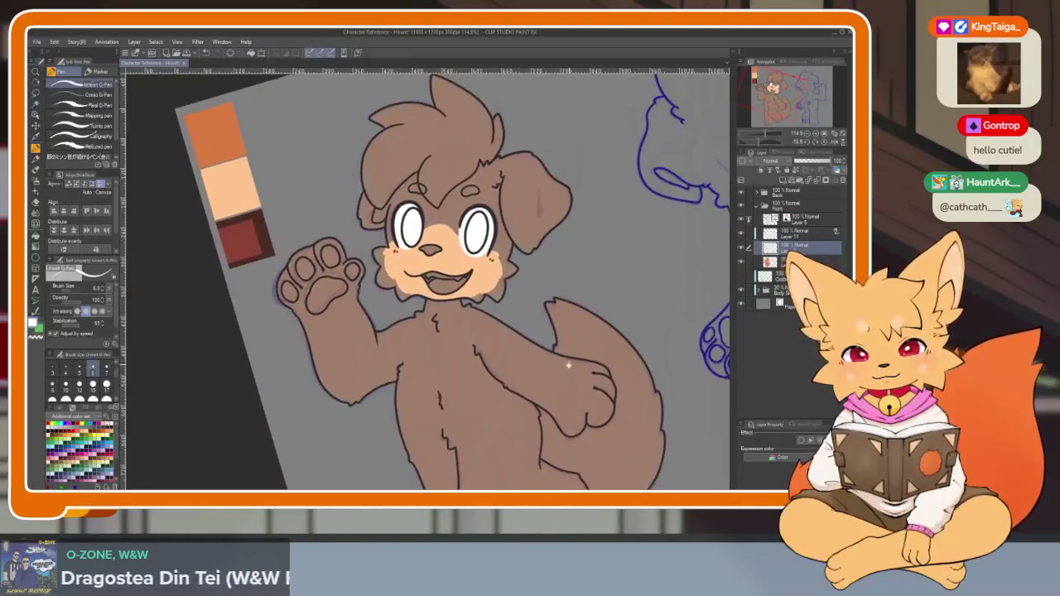
pyautogui.moveTo(584, 348)
pyautogui.mouseDown()
pyautogui.moveTo(512, 395)
pyautogui.moveTo(352, 398)
pyautogui.mouseUp()
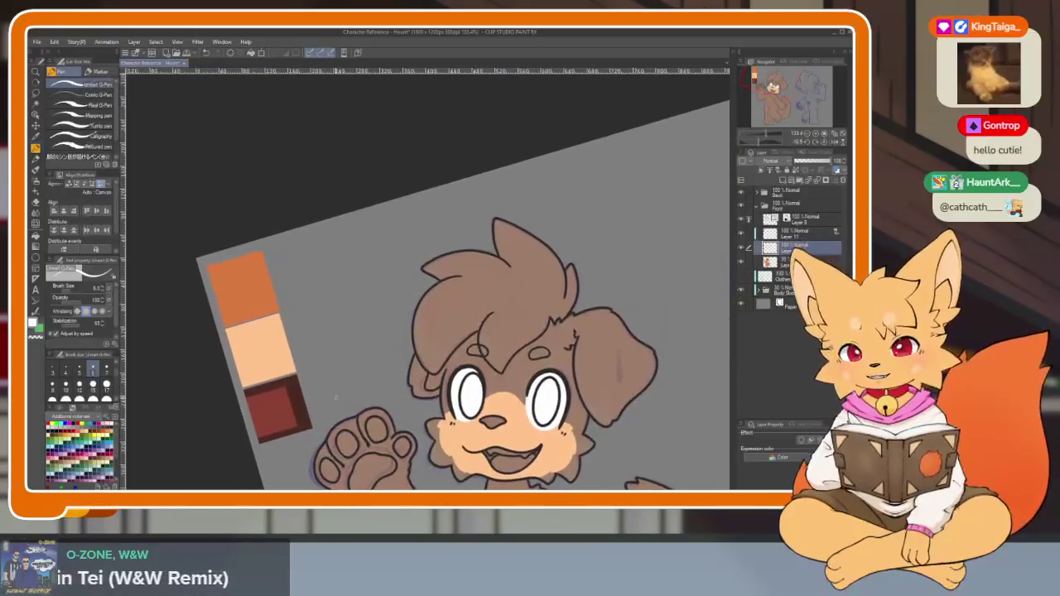
pyautogui.keyDown('alt'); pyautogui.click(264, 289); pyautogui.keyUp('alt')
pyautogui.click(58, 411)
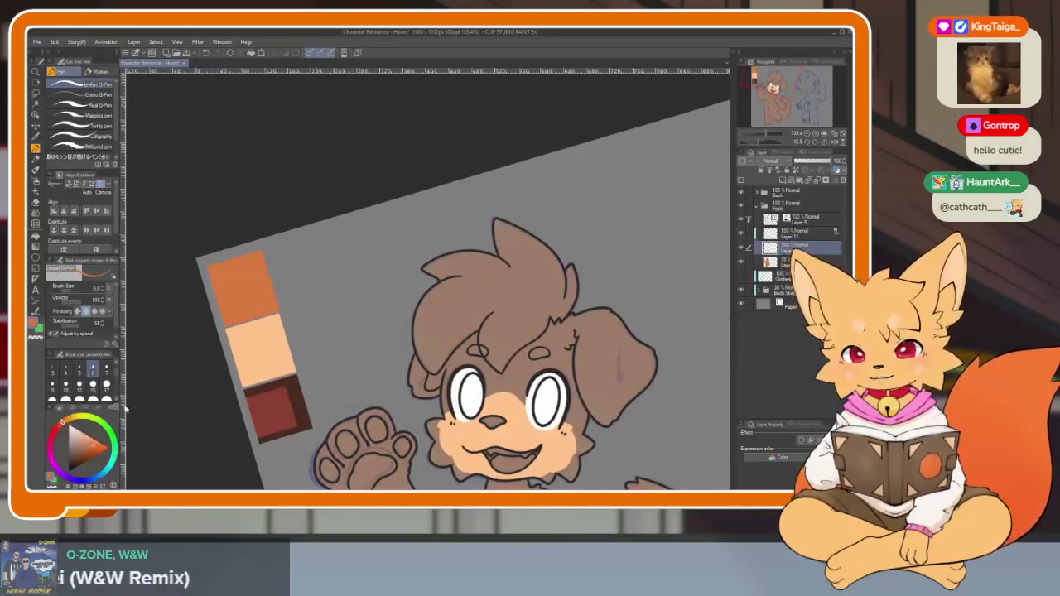
pyautogui.click(797, 235)
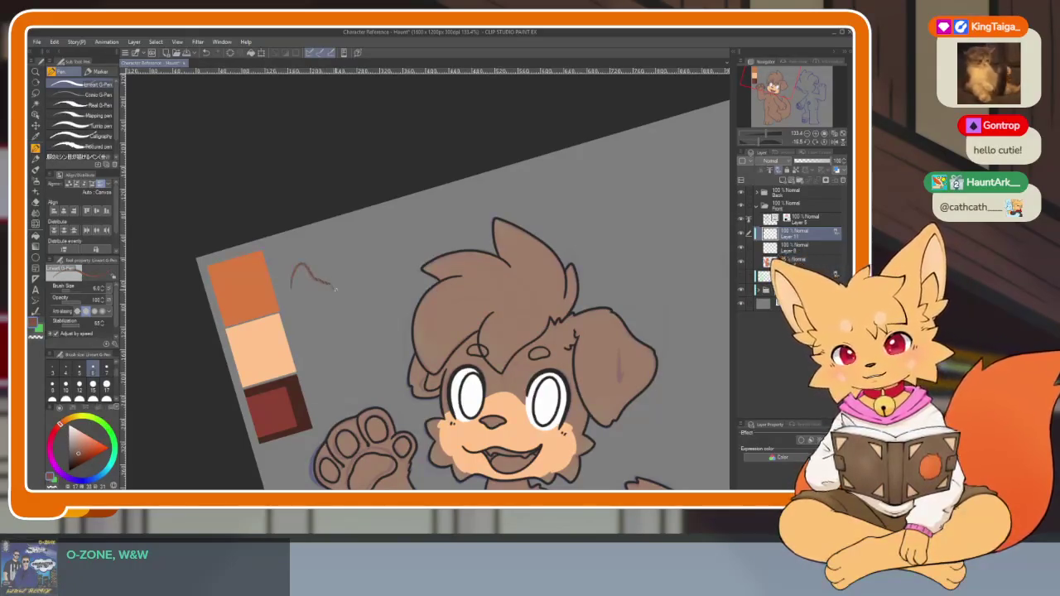
# Undo the stray stroke and draw a filled brown rectangle beside the orange swatch
pyautogui.hotkey('ctrl', 'z')
pyautogui.scroll(3, 315, 286)
pyautogui.click(35, 258)
pyautogui.click(81, 146)
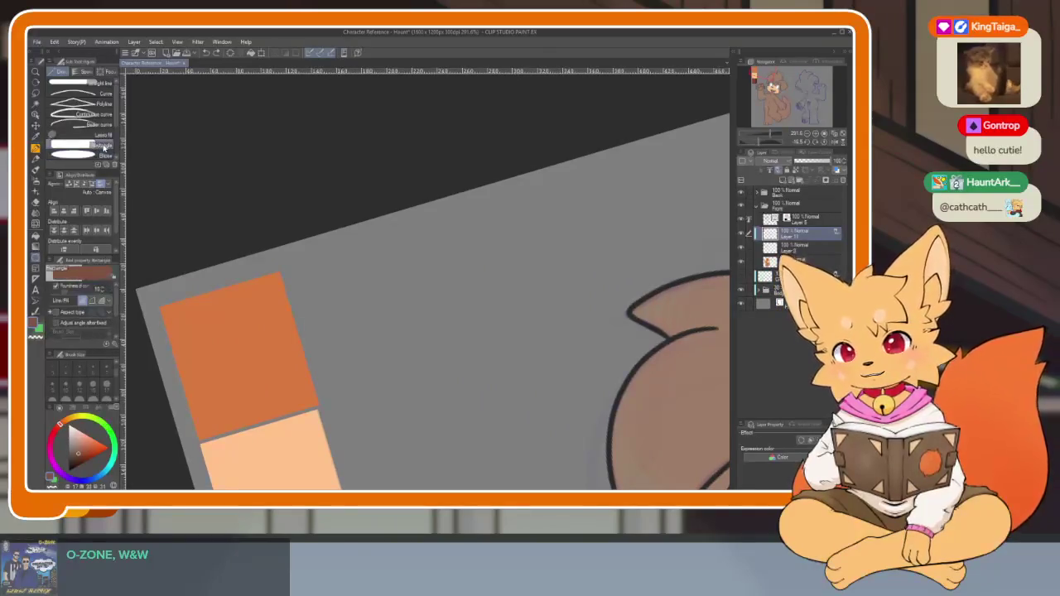
pyautogui.click(826, 144)
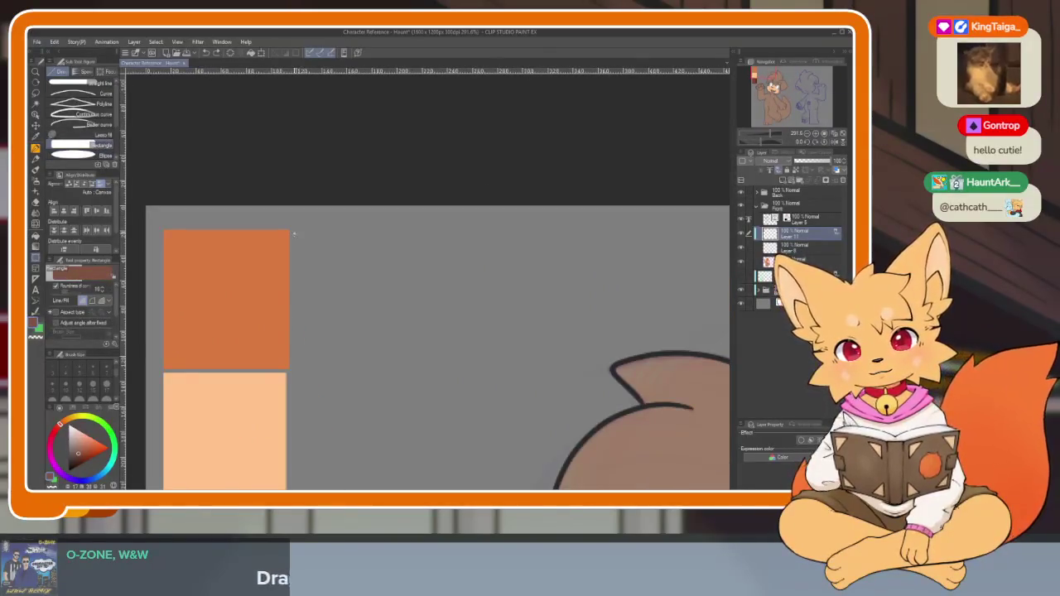
pyautogui.moveTo(417, 357); pyautogui.dragTo(416, 357)
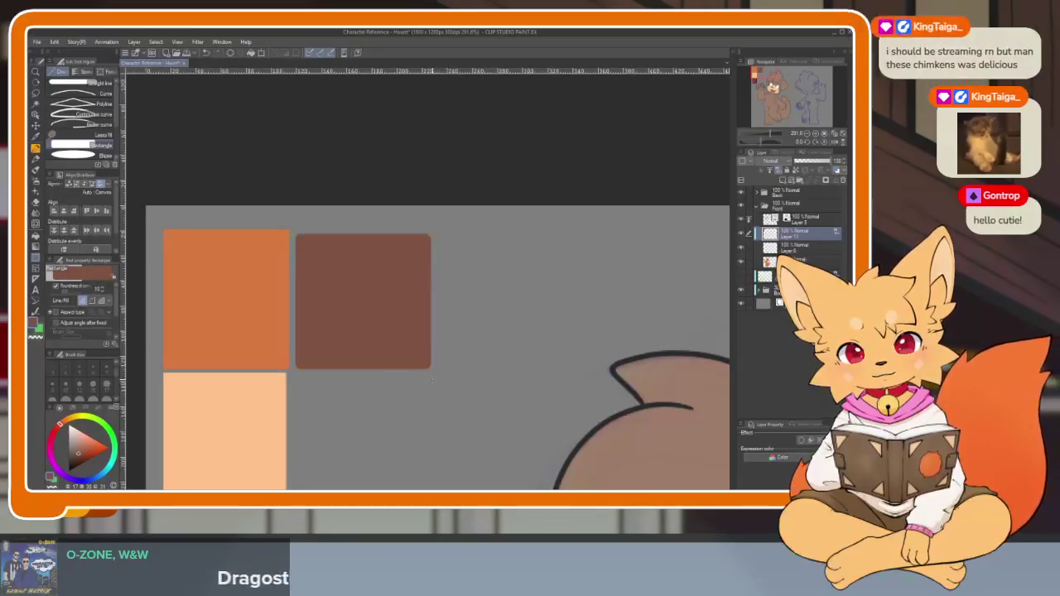
# Switch back to the pen tool
pyautogui.scroll(-5, 481, 328)
pyautogui.scroll(5, 481, 328)
pyautogui.press('p')
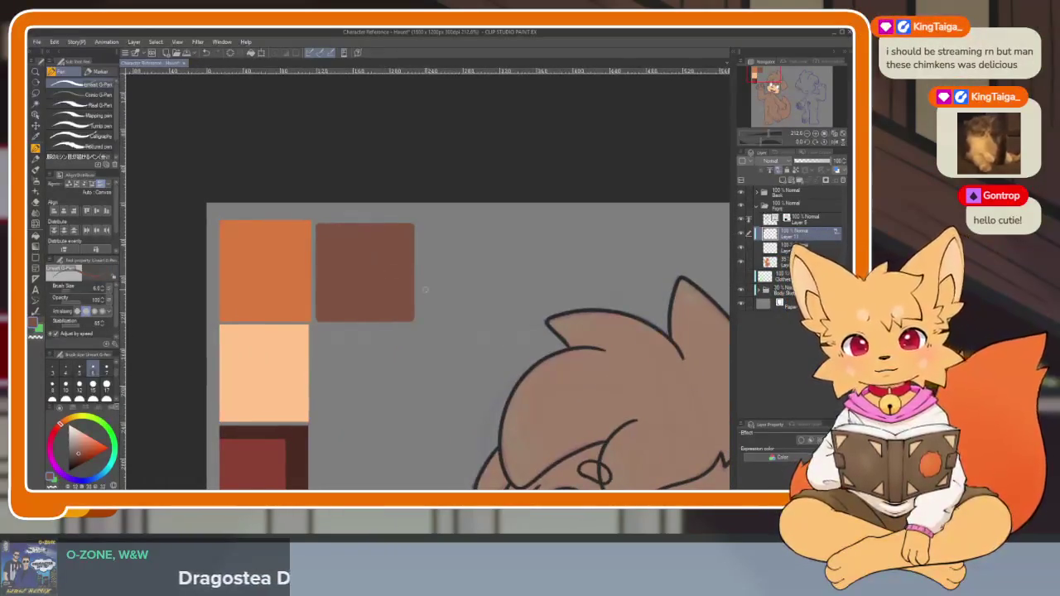
pyautogui.scroll(-2, 383, 268)
pyautogui.scroll(-4, 514, 356)
pyautogui.scroll(3, 535, 316)
pyautogui.scroll(2, 531, 359)
pyautogui.scroll(1, 489, 350)
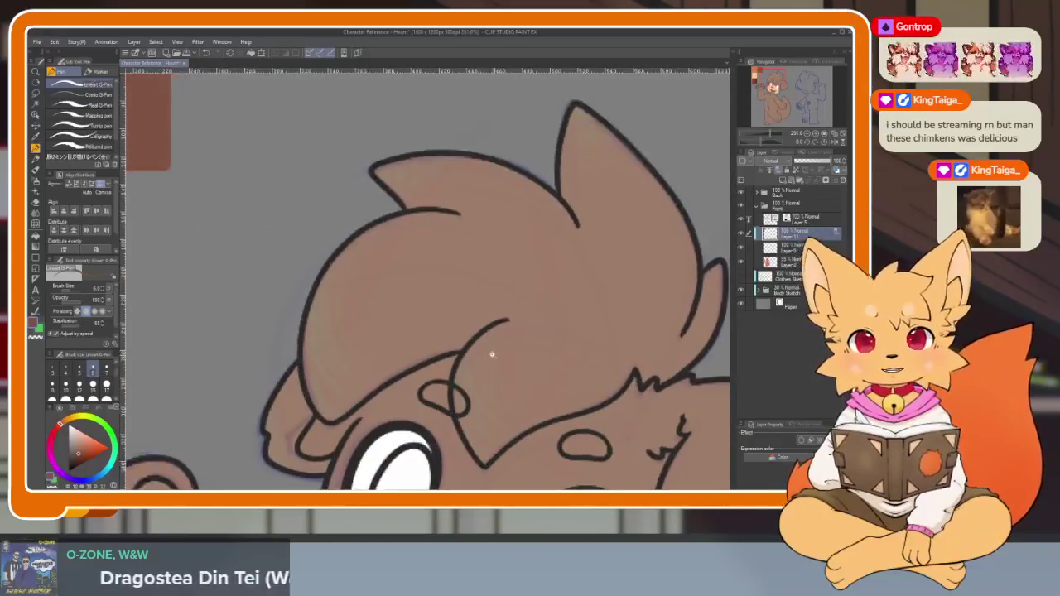
# On Layer 8, sketch V-shaped and zigzag markings across the hair tuft
pyautogui.scroll(2, 570, 357)
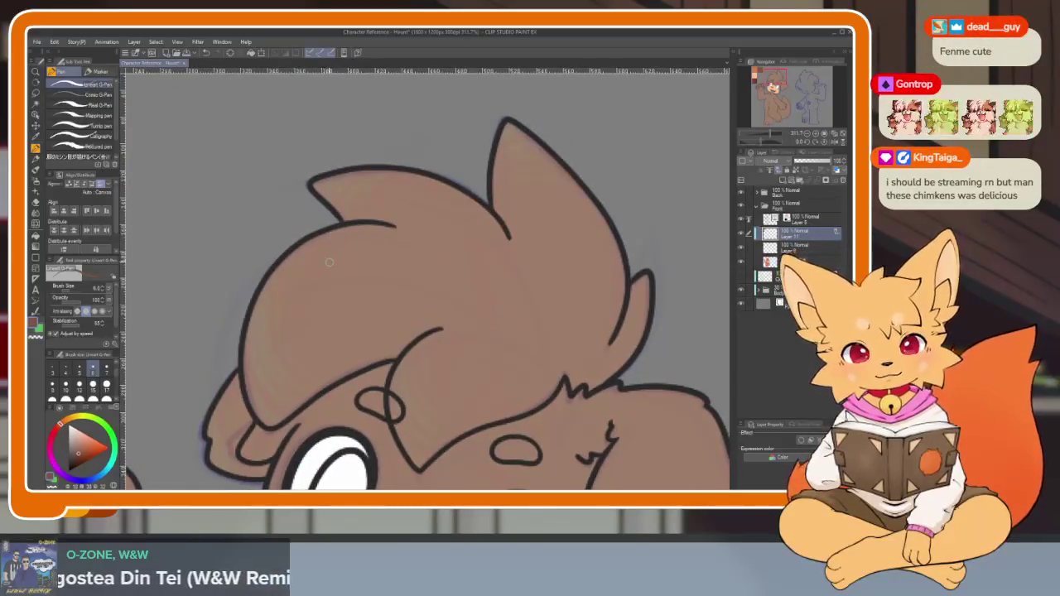
pyautogui.hotkey('alt', '[')
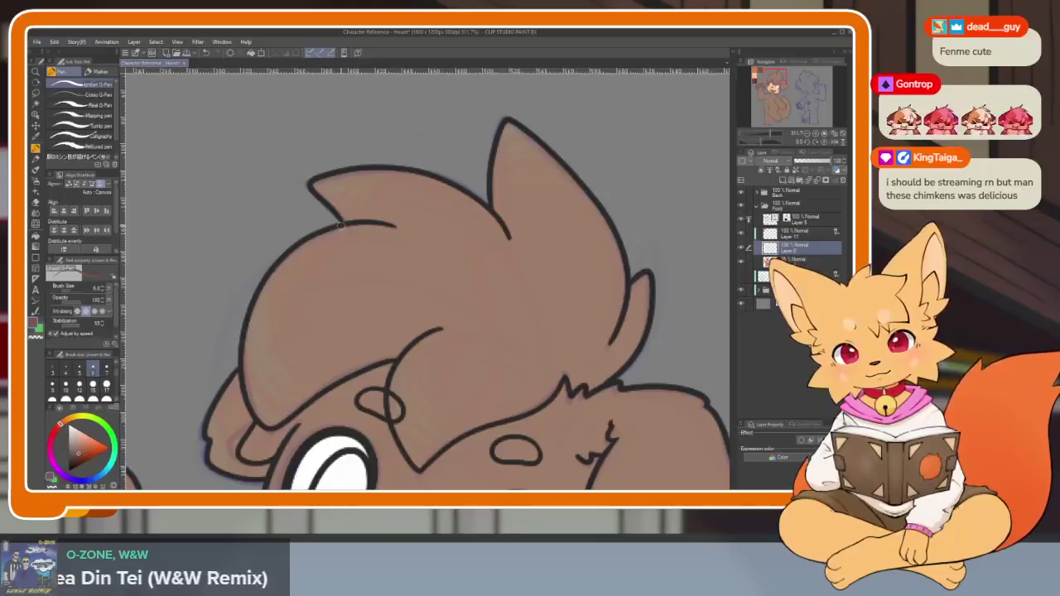
pyautogui.scroll(1, 339, 315)
pyautogui.scroll(1, 362, 194)
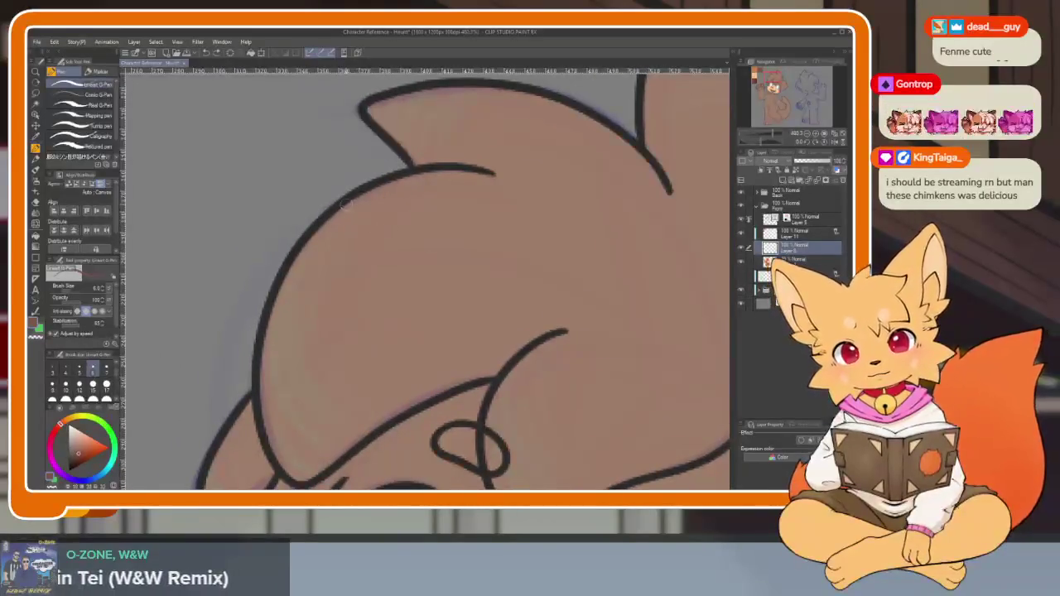
pyautogui.moveTo(361, 193)
pyautogui.mouseDown()
pyautogui.moveTo(321, 288)
pyautogui.moveTo(419, 244)
pyautogui.moveTo(362, 346)
pyautogui.mouseUp()
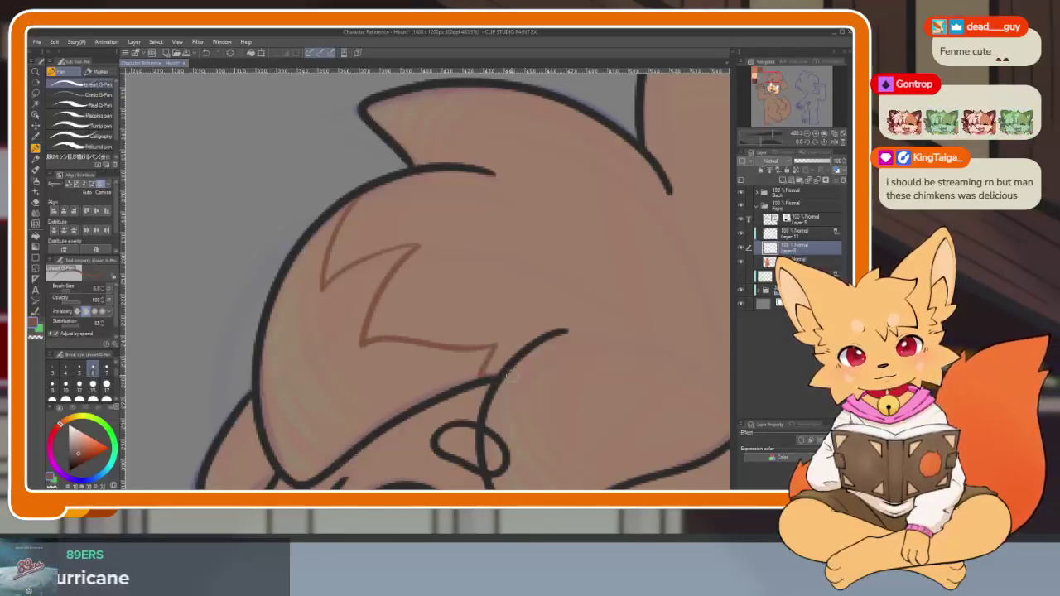
pyautogui.scroll(-5, 504, 375)
pyautogui.scroll(3, 563, 364)
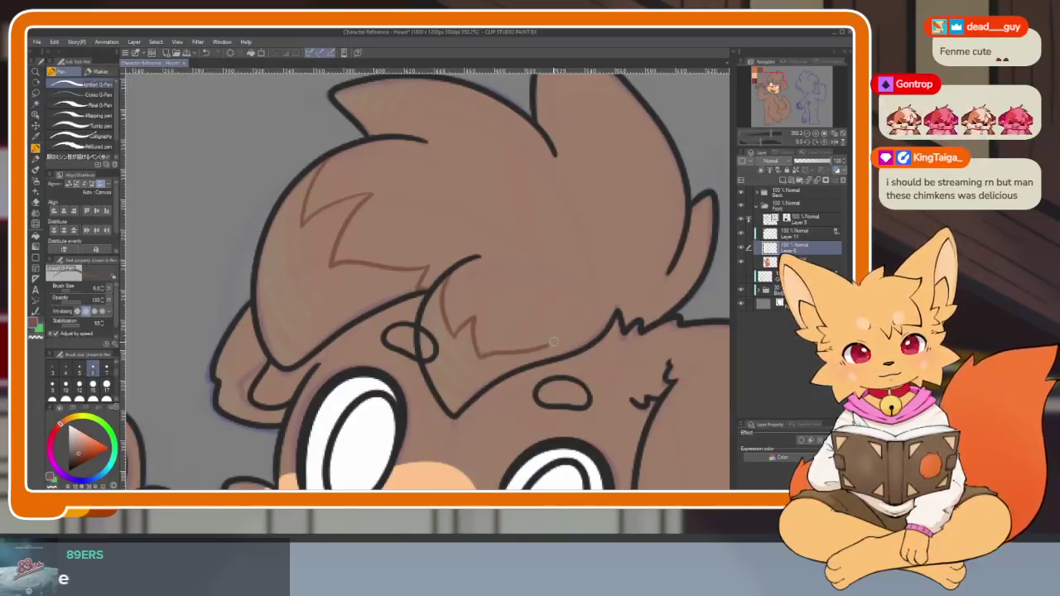
pyautogui.scroll(1, 561, 324)
pyautogui.scroll(1, 395, 277)
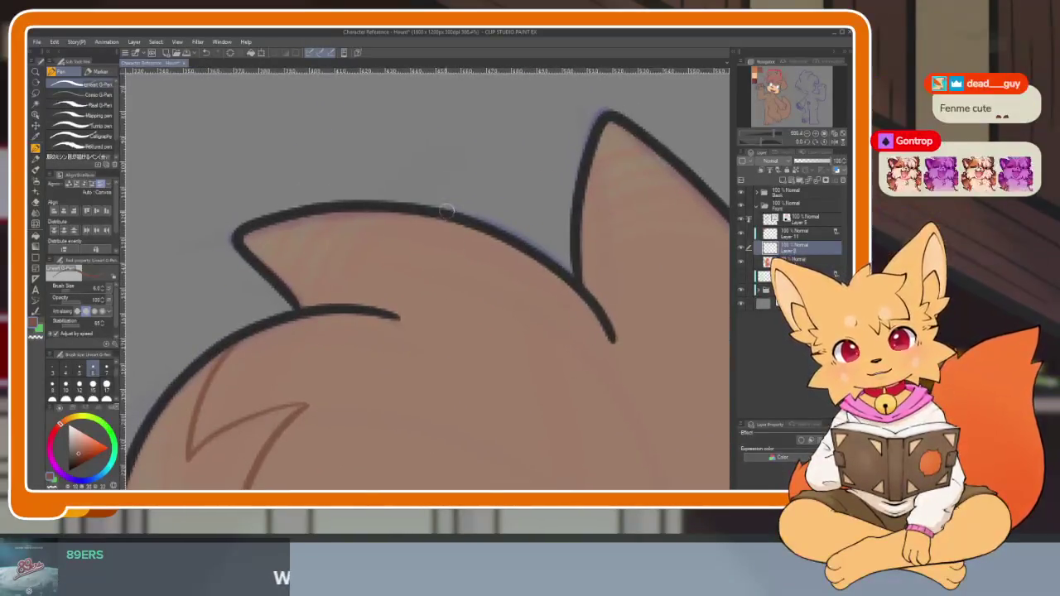
pyautogui.moveTo(406, 212)
pyautogui.mouseDown()
pyautogui.moveTo(377, 245)
pyautogui.moveTo(315, 261)
pyautogui.moveTo(295, 298)
pyautogui.mouseUp()
# Fill two of the hair-marking regions with darker brown
pyautogui.press('g')
pyautogui.click(273, 244)
pyautogui.scroll(-4, 372, 273)
pyautogui.click(323, 298)
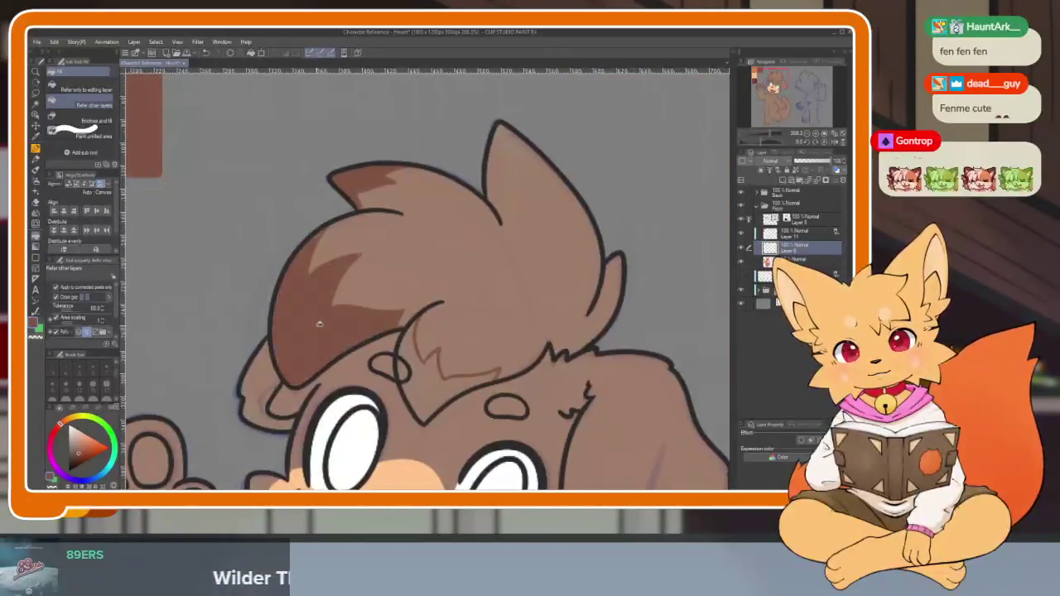